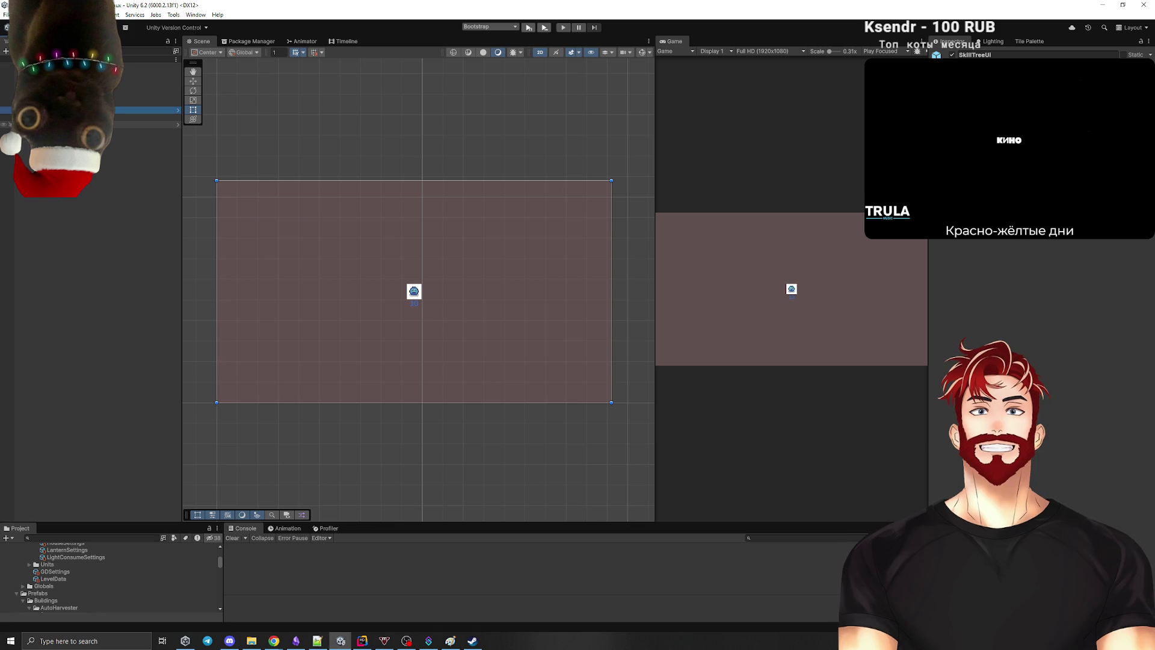
Step: Create an empty child object under SkillTreeUi named 'Content'
right_click(60, 110)
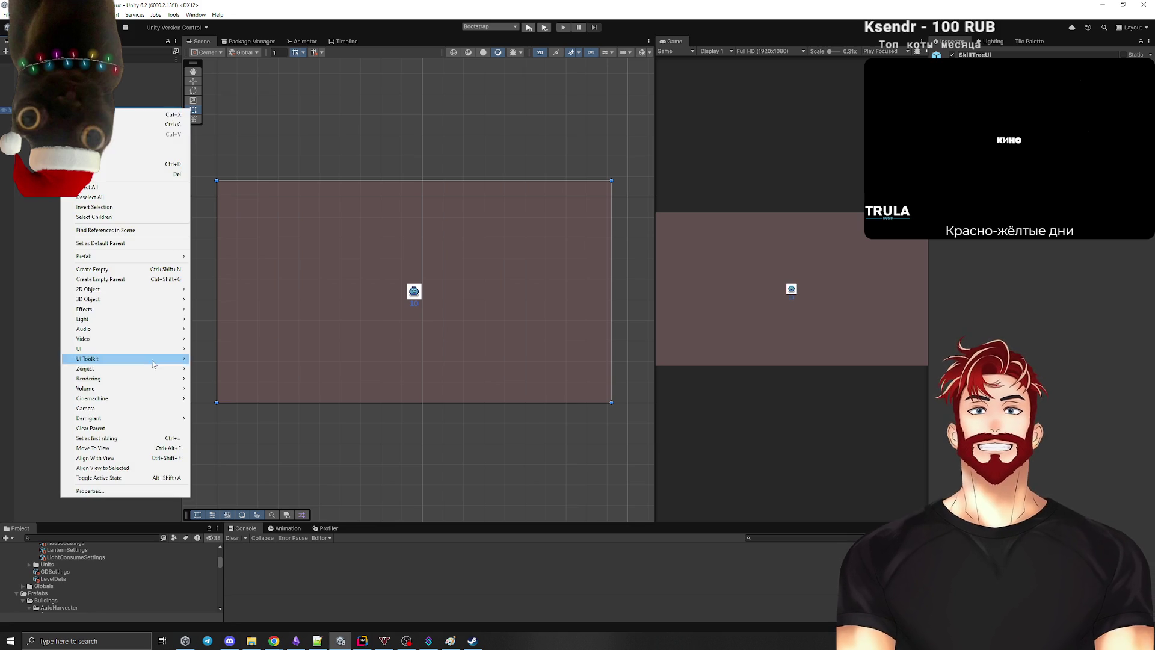
left_click(120, 114)
left_click(60, 111)
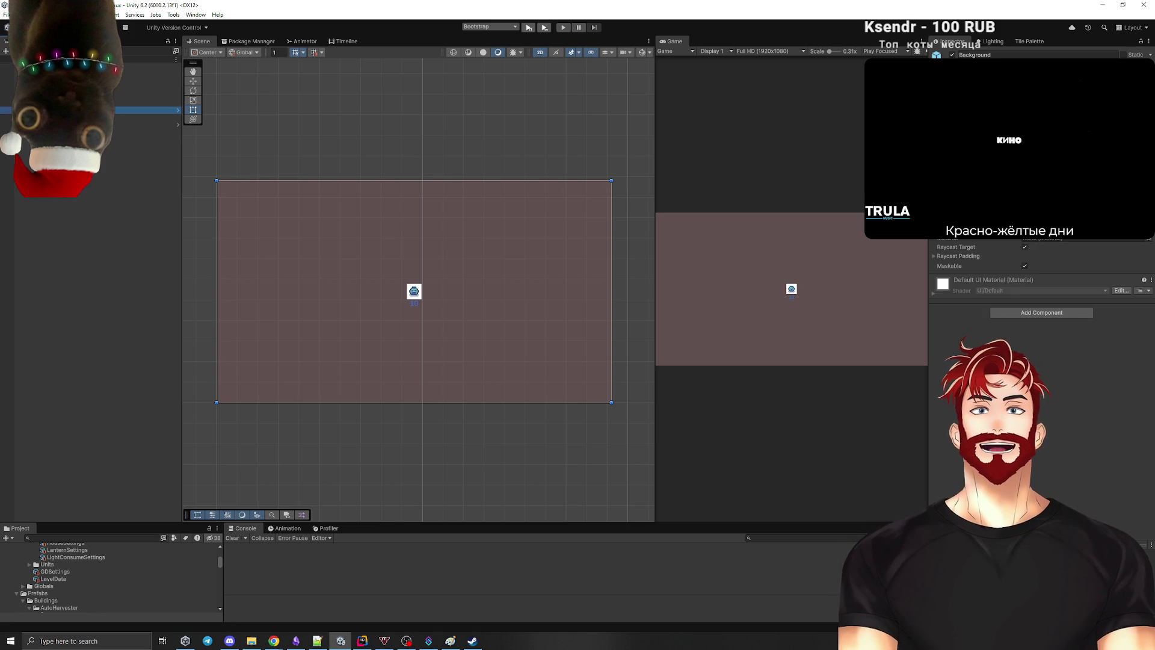
right_click(65, 111)
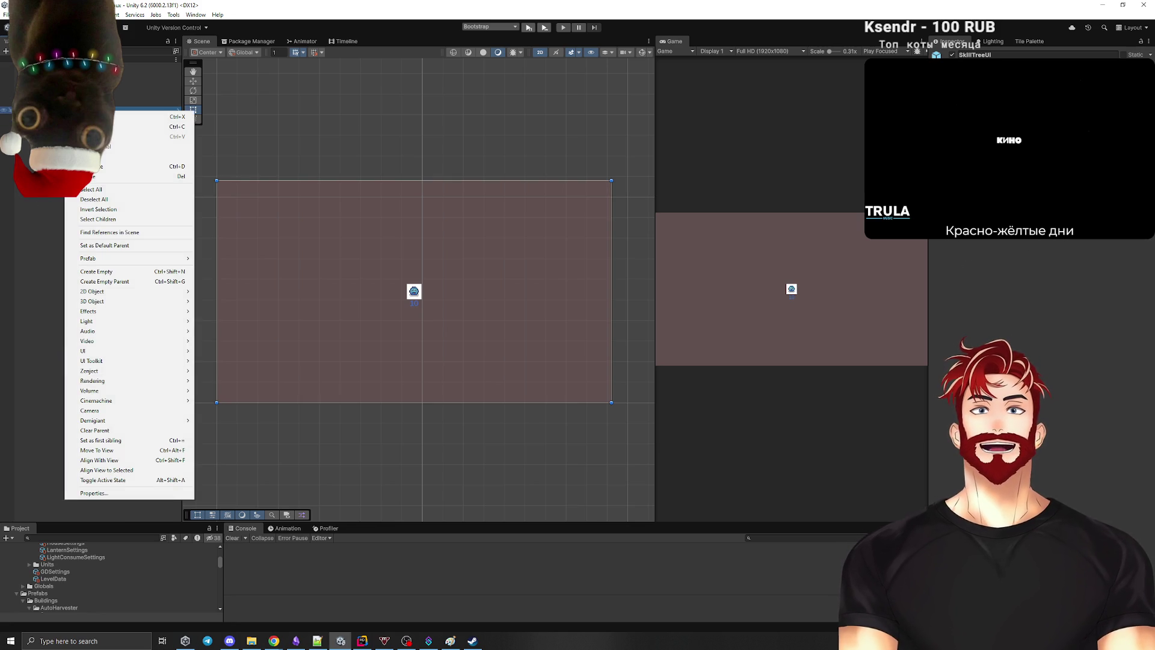
left_click(99, 274)
type("Content")
key("Return")
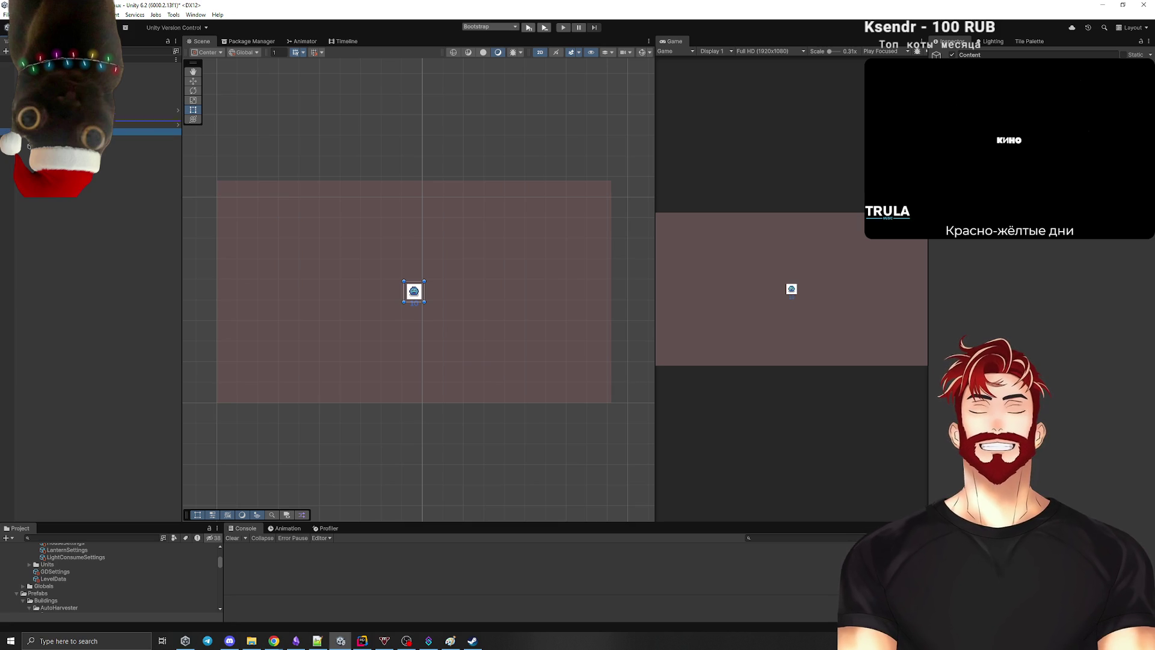
Step: Open the SkillTreeUi prefab in Prefab Mode for editing
left_click(72, 117, "ctrl")
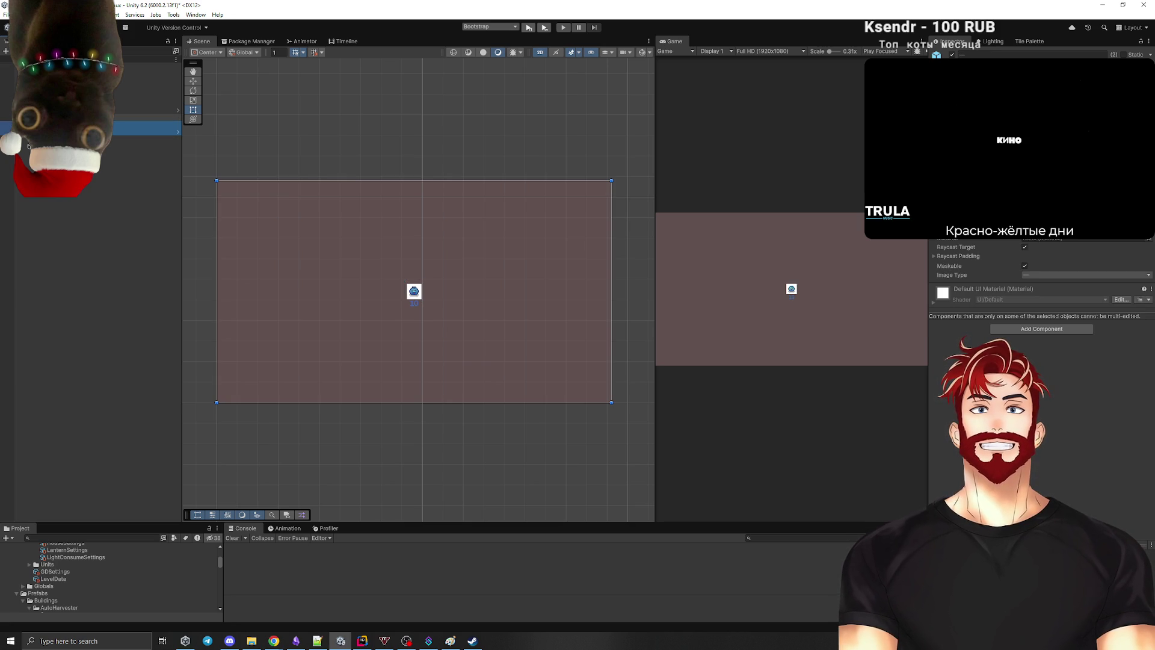
left_click_drag(29, 145, 28, 145)
left_click(604, 343)
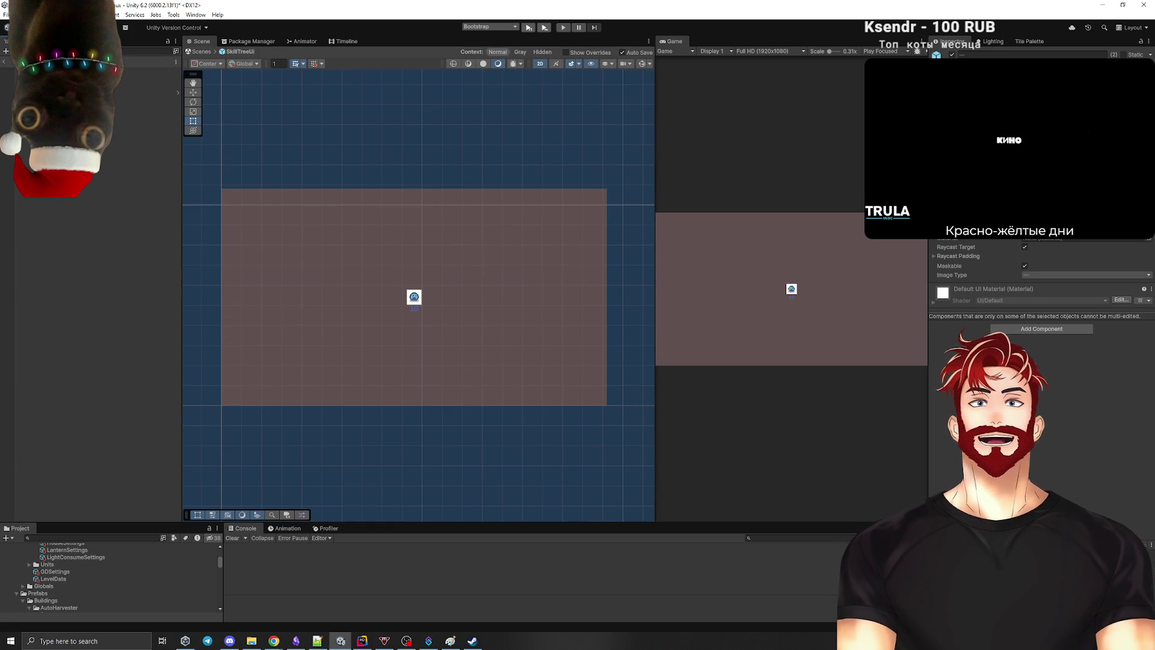
left_click(6, 60)
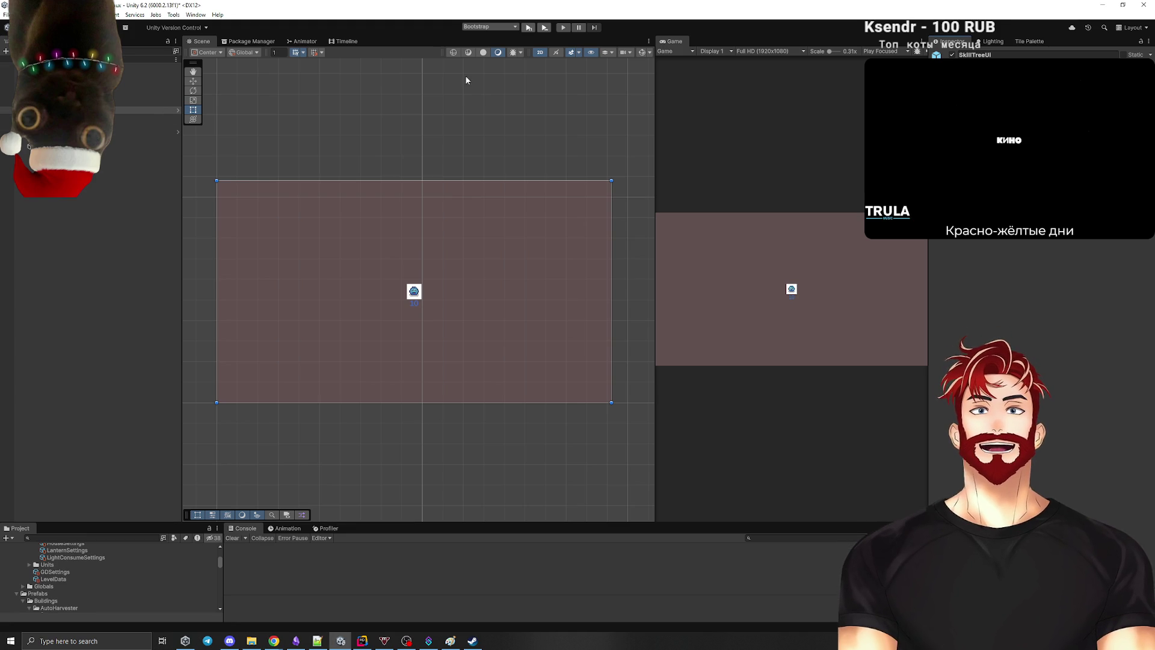
left_click(178, 110)
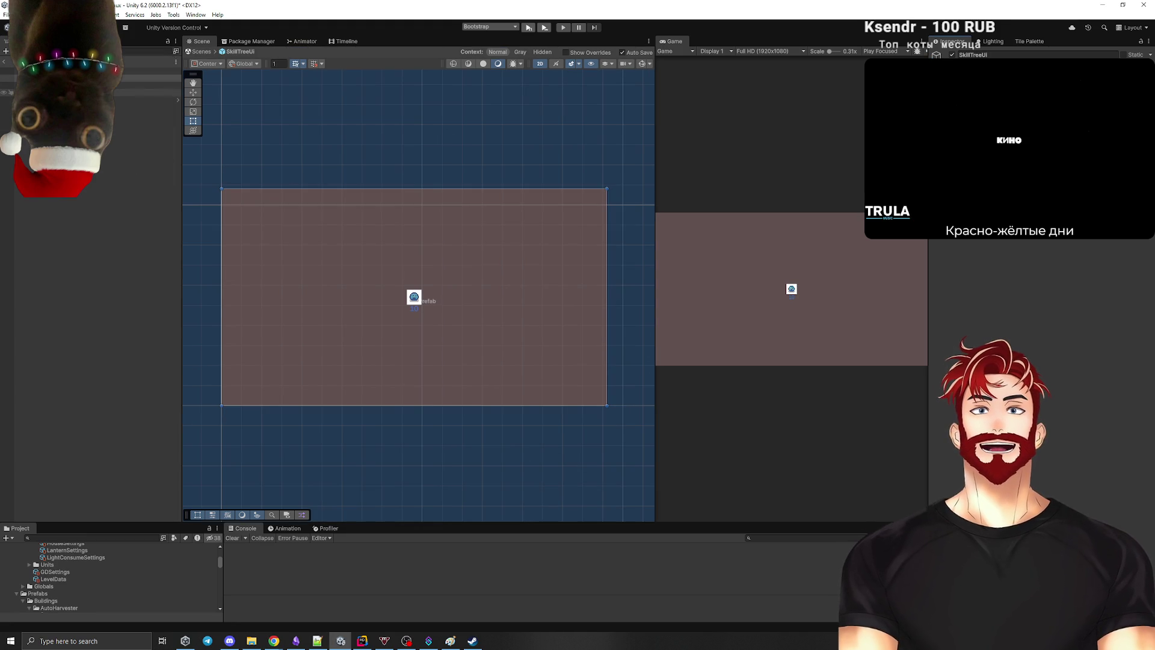
Step: Deactivate the Content object to hide the brown panel, then return to the scene
left_click(90, 85)
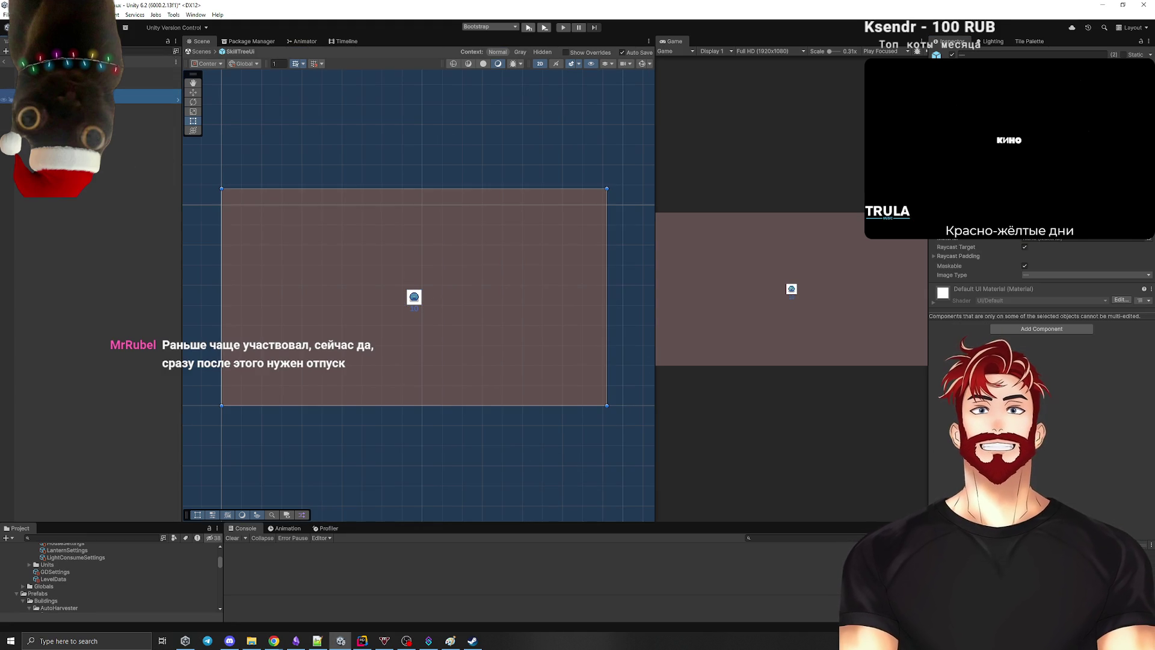
left_click(414, 296)
left_click(953, 55)
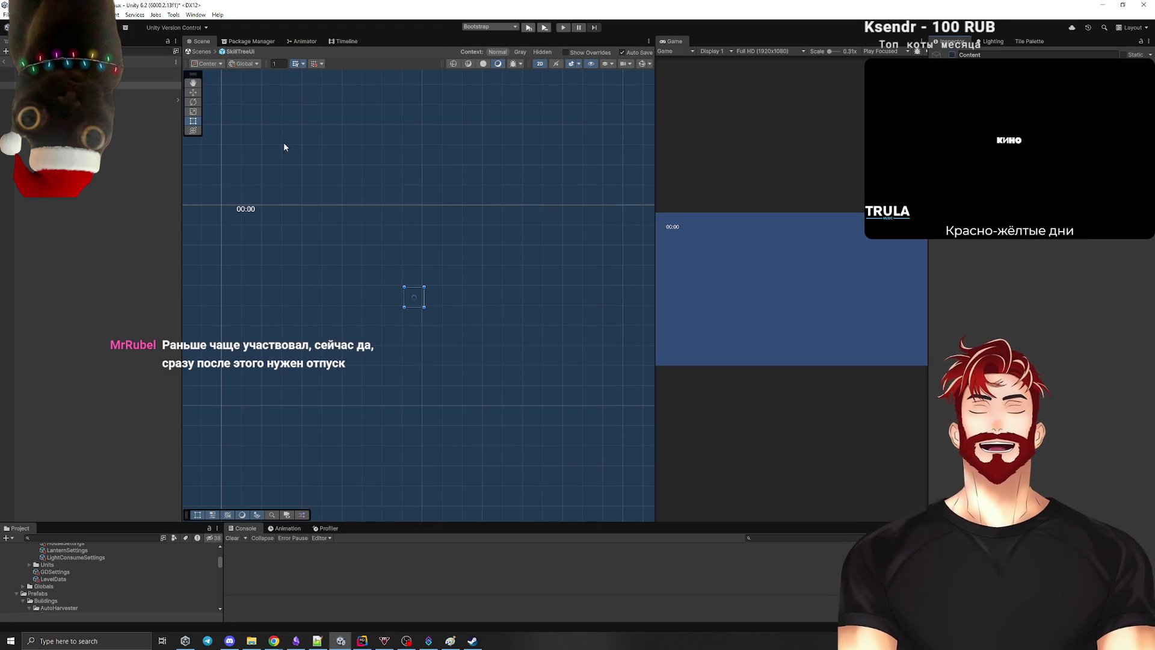
left_click(421, 295)
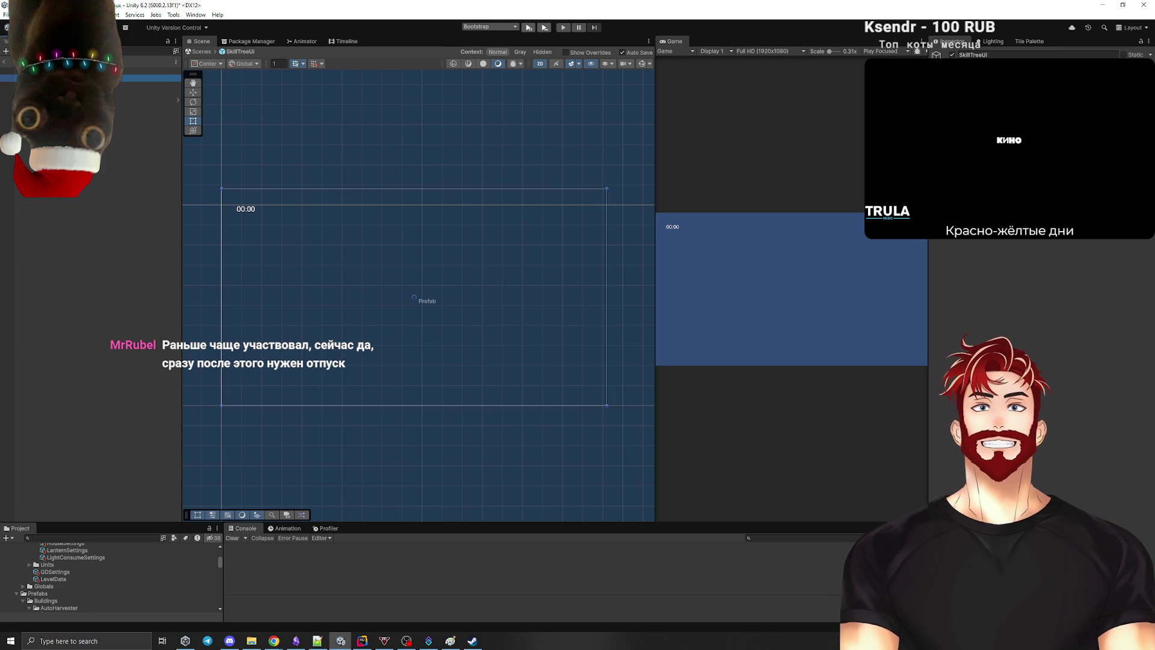
left_click(90, 92)
left_click(415, 298)
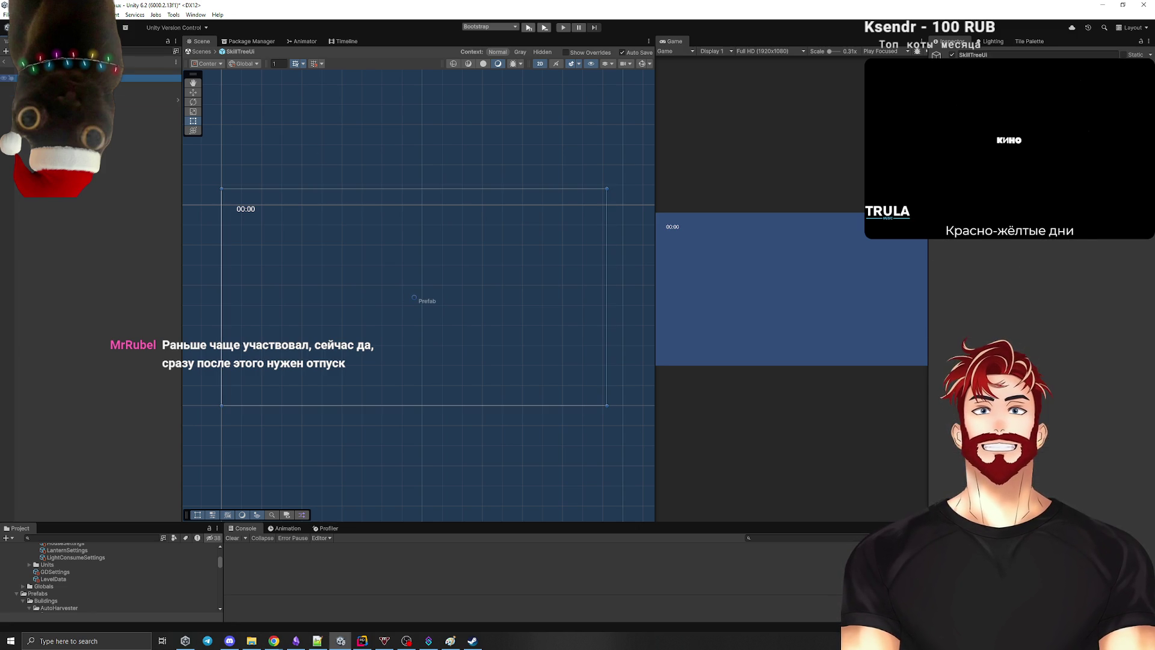
left_click(4, 65)
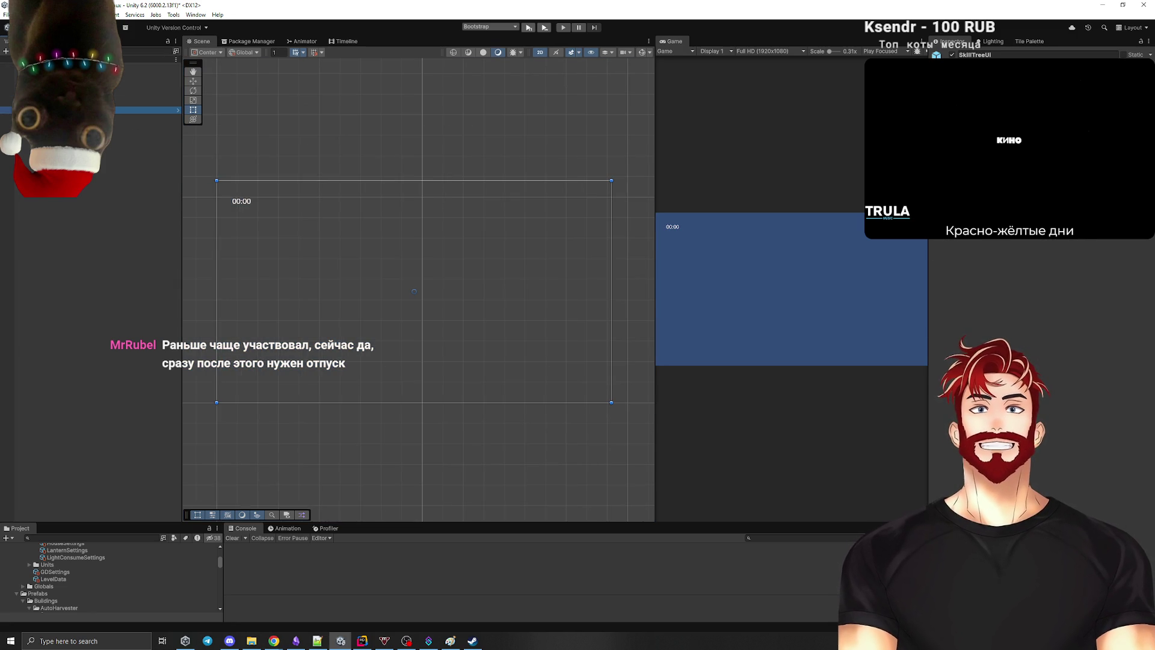
Step: Add the Skill Node UI component to SkillTreeUi, then remove it again
key("ctrl+shift+a")
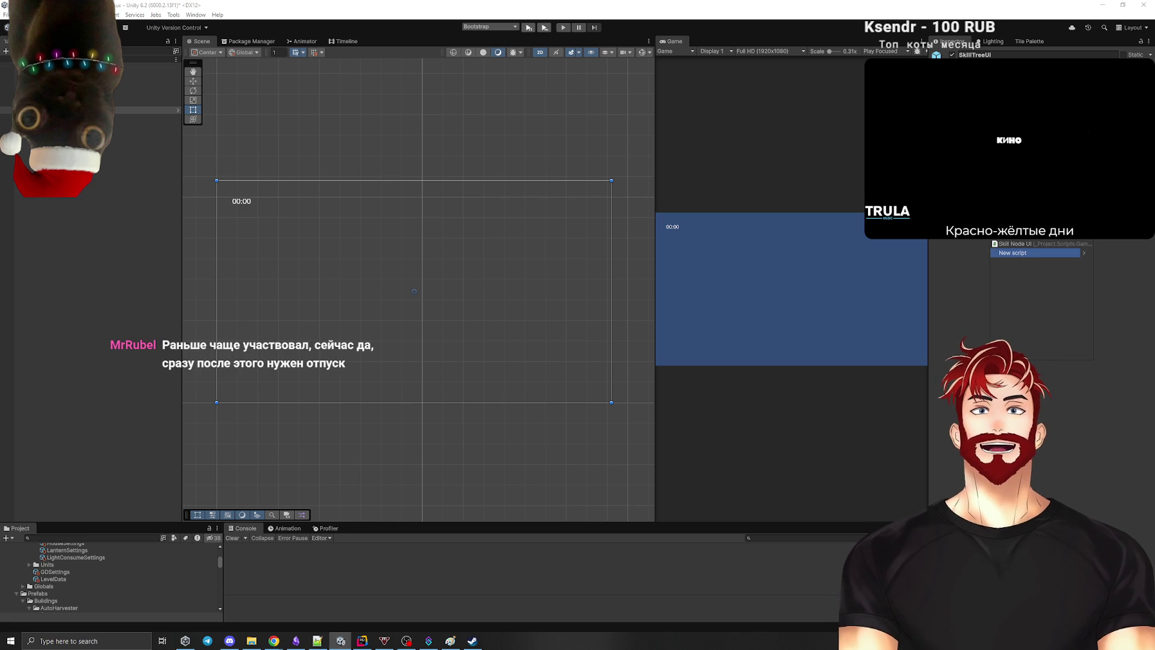
left_click(1035, 243)
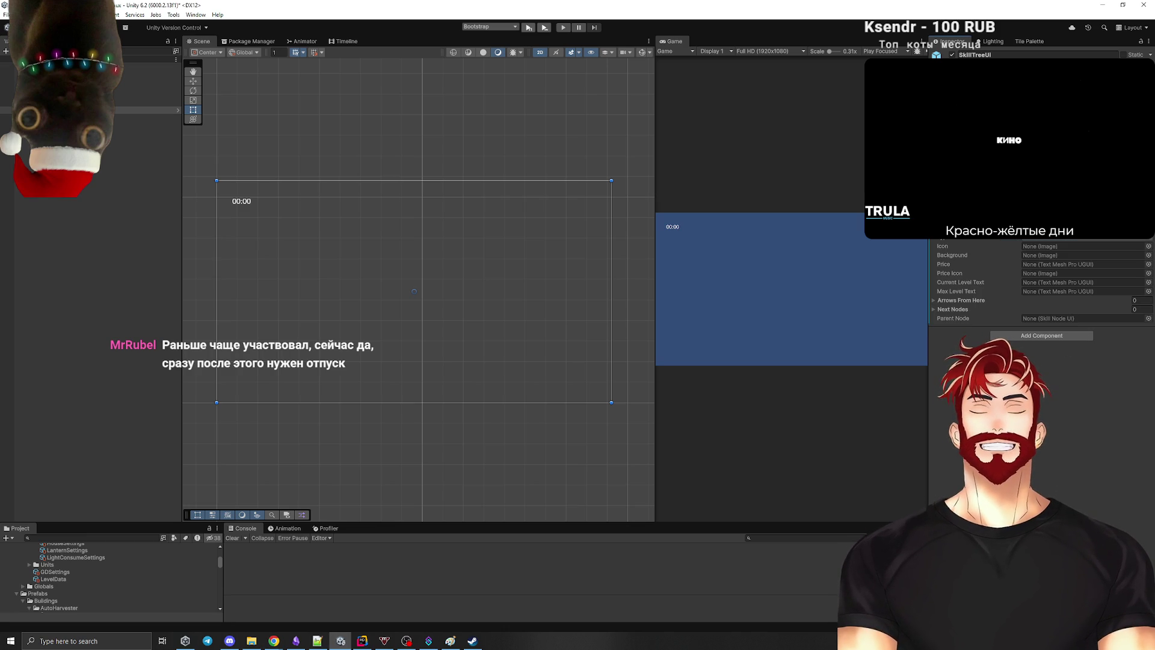
right_click(1052, 220)
left_click(1092, 240)
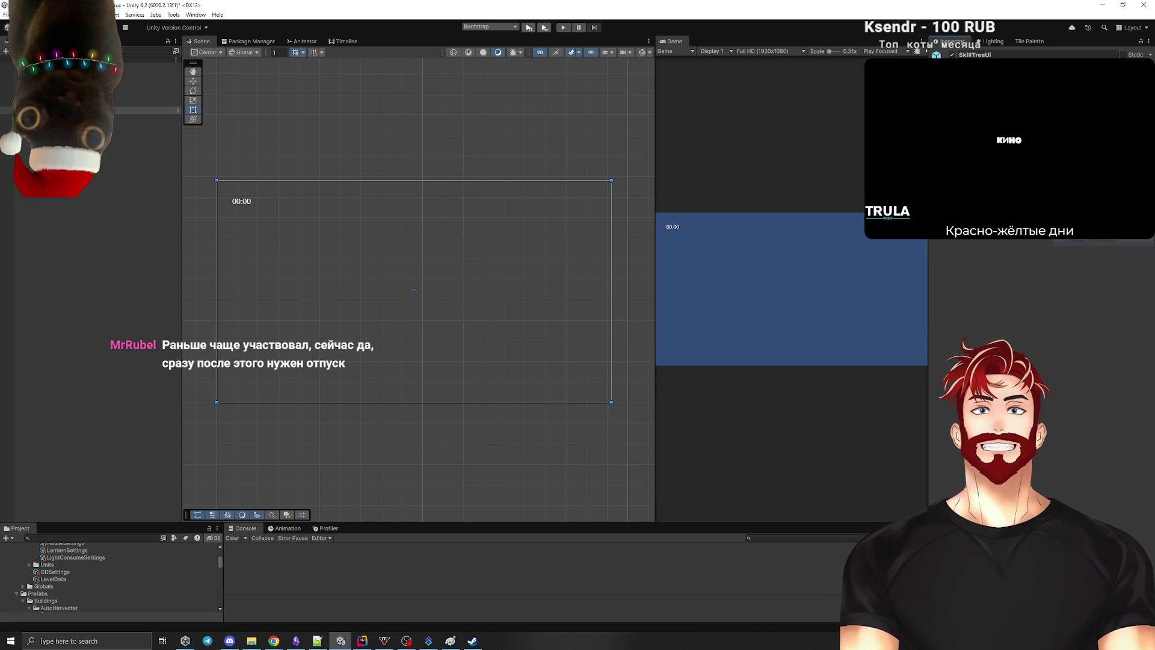
Step: Add the Skill Tree UI script to SkillTreeUi and expand its Skill Node UIs list
left_click(1041, 231)
key("BackSpace")
key("BackSpace")
key("BackSpace")
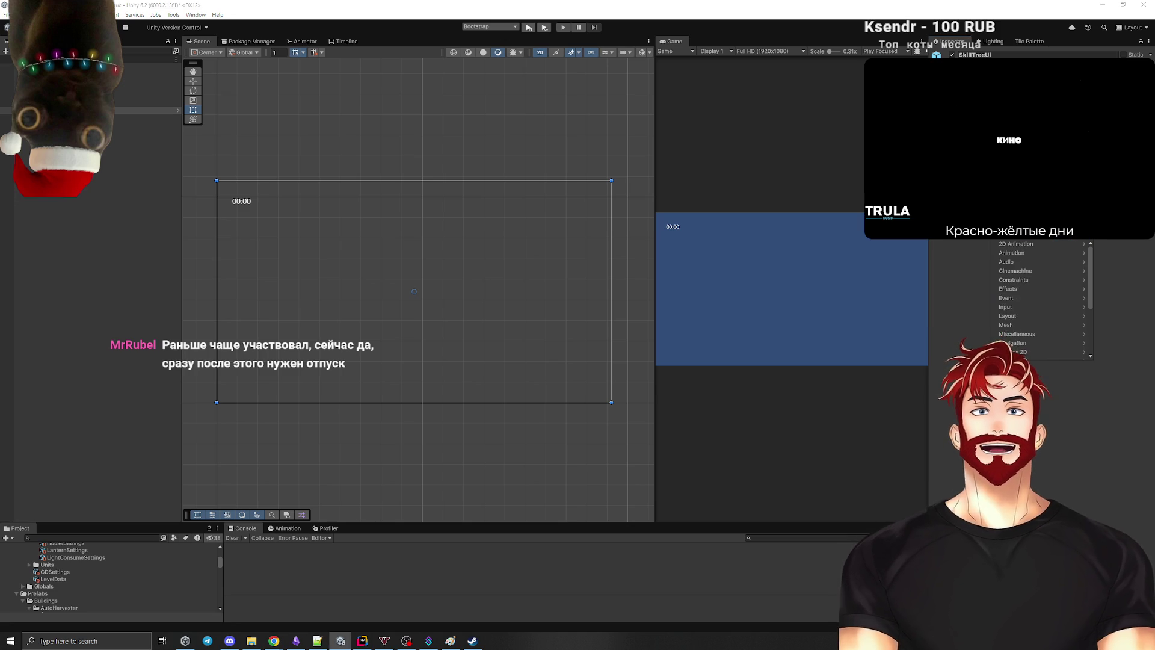
key("Down")
key("Down")
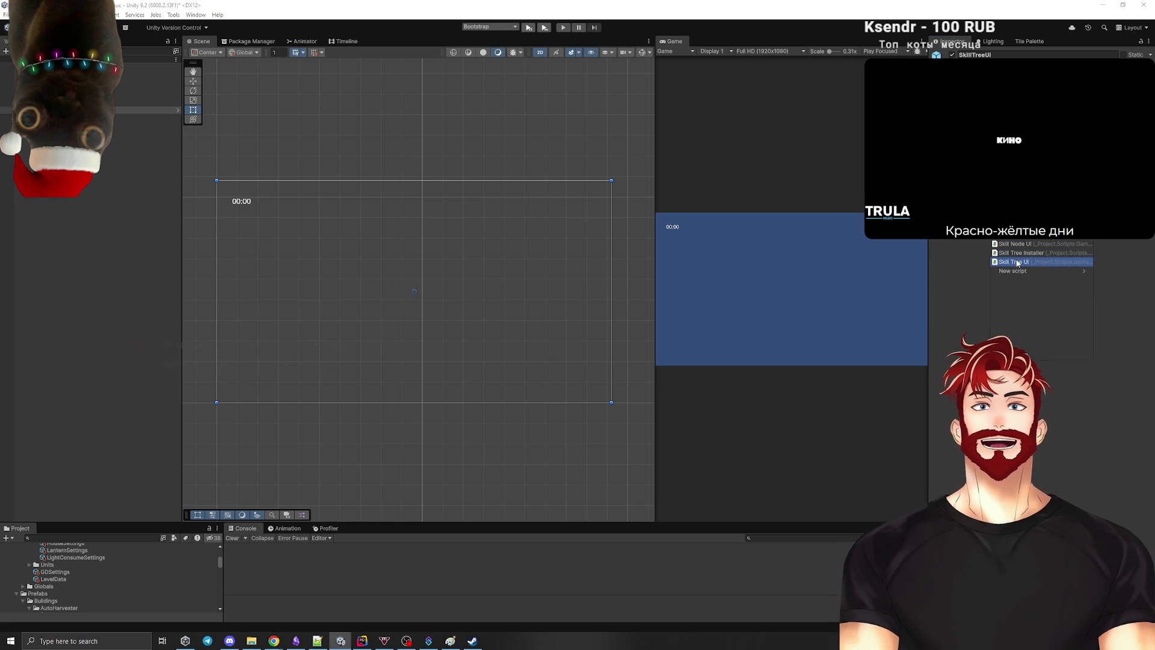
key("Return")
left_click(953, 255)
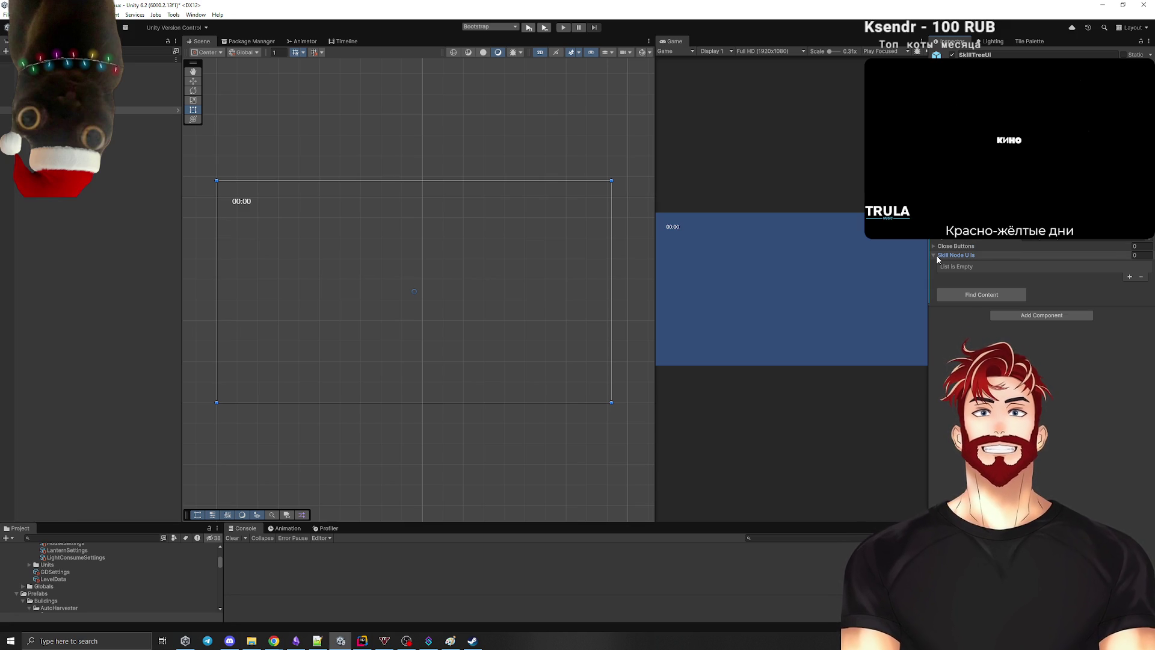
Step: Drag SkillNode into the Skill Node UIs list as its first entry, then expand Close Buttons
left_click(145, 110)
mouse_move(144, 111)
left_mouse_down()
mouse_move(148, 133)
mouse_move(1022, 273)
left_mouse_up()
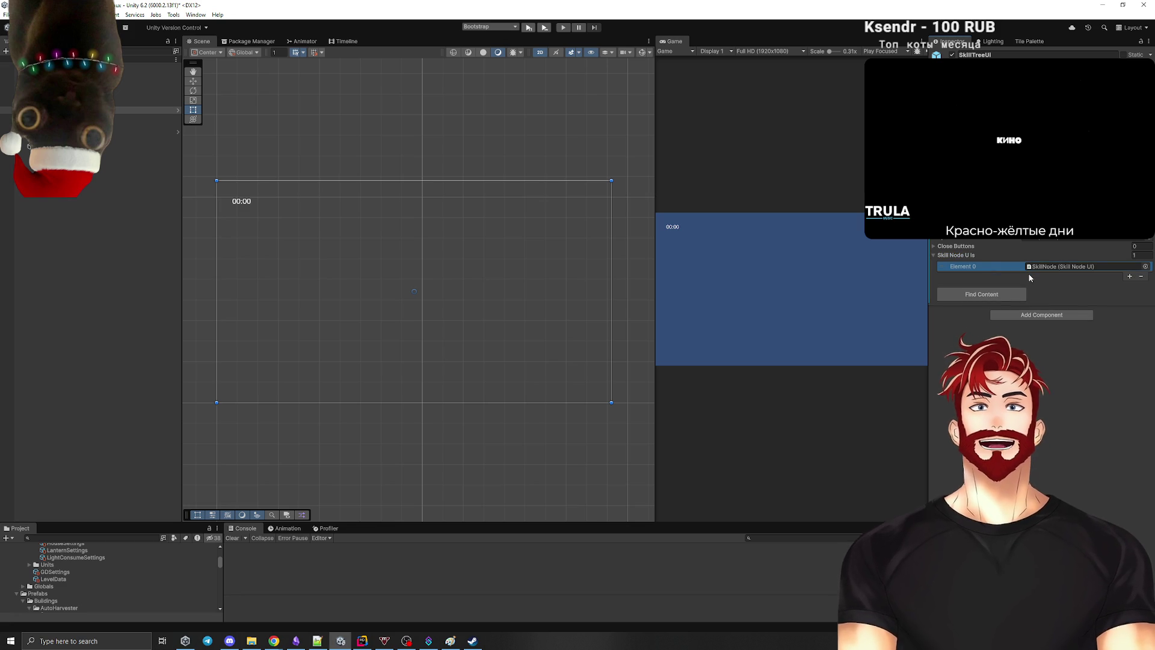
left_click(950, 246)
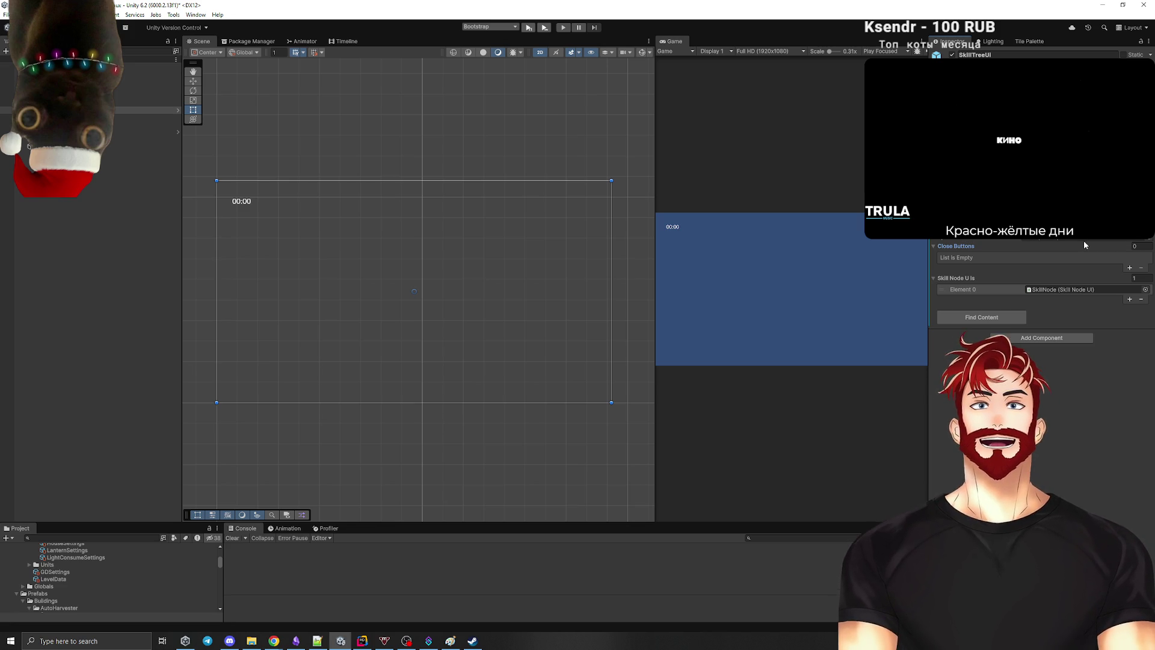
Step: Reactivate the Content object so the skill tree panel shows again
left_click(61, 117)
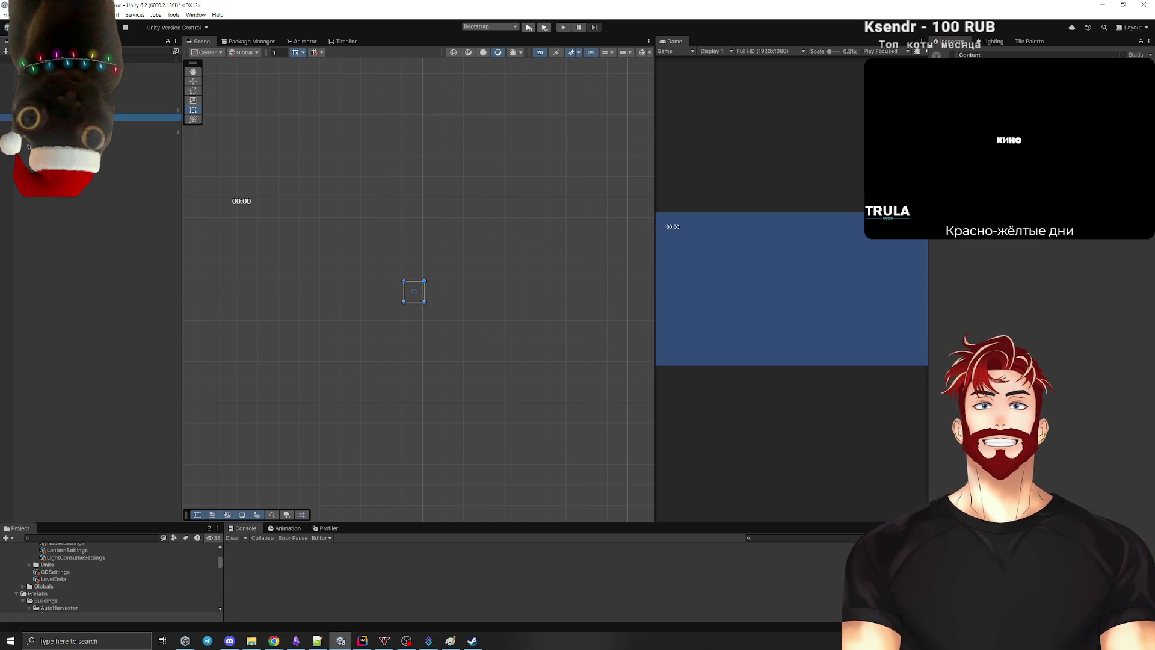
left_click(952, 54)
left_click(91, 257)
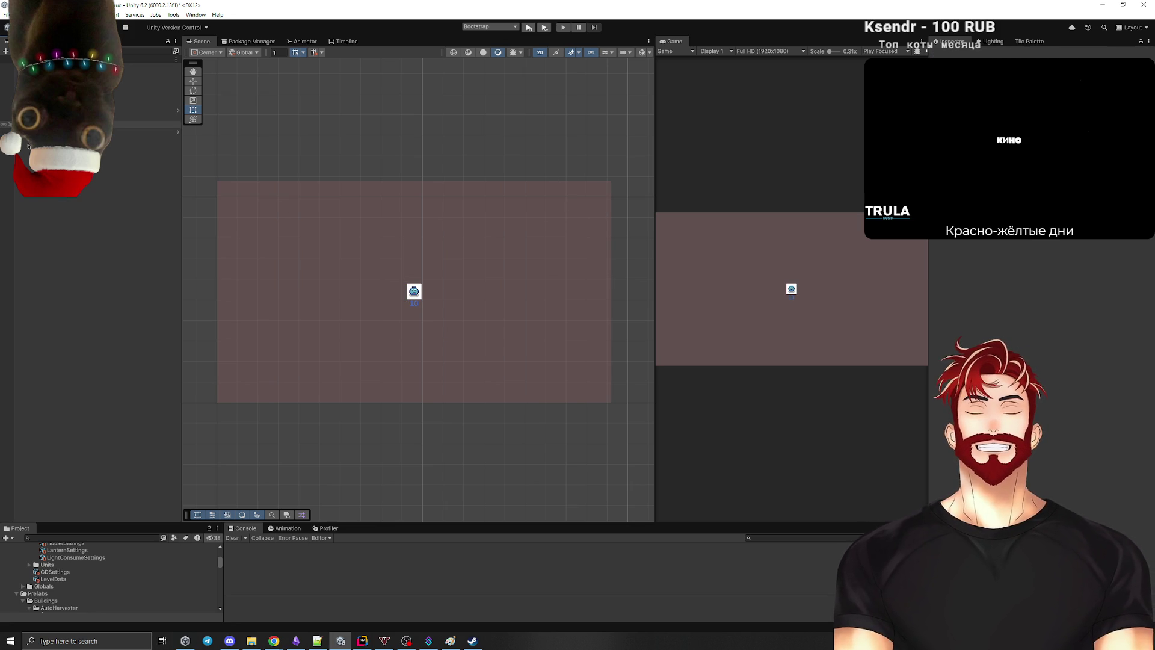
Step: Add a TextMeshPro button named 'CloseButton' inside Content
left_click(148, 116)
right_click(70, 117)
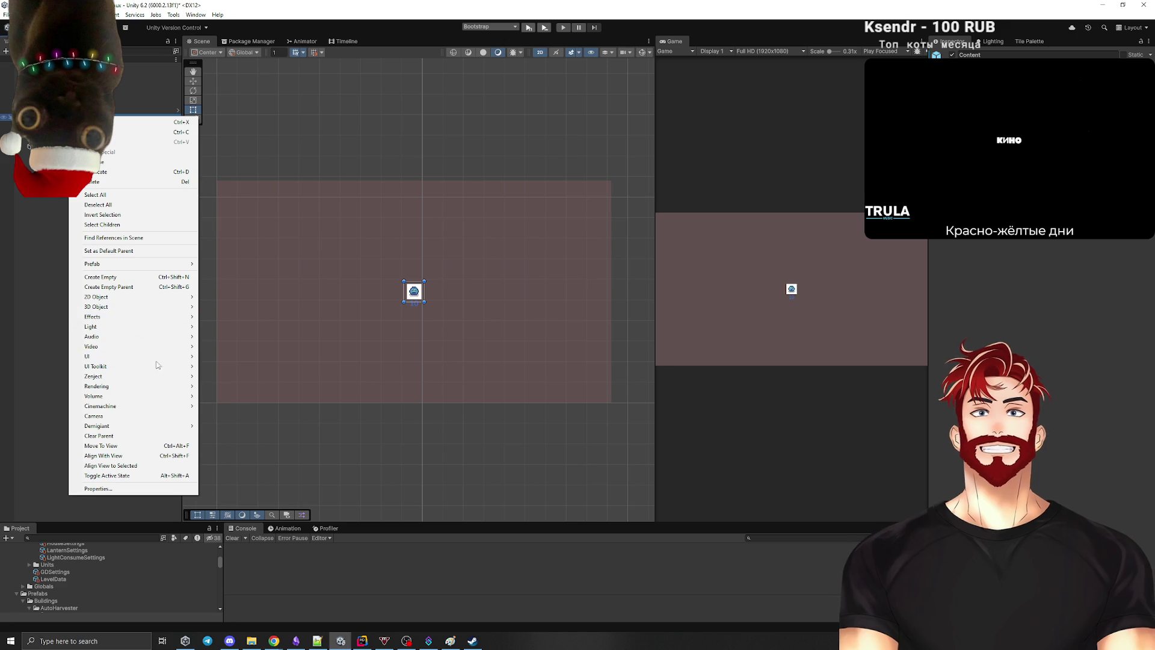
mouse_move(104, 359)
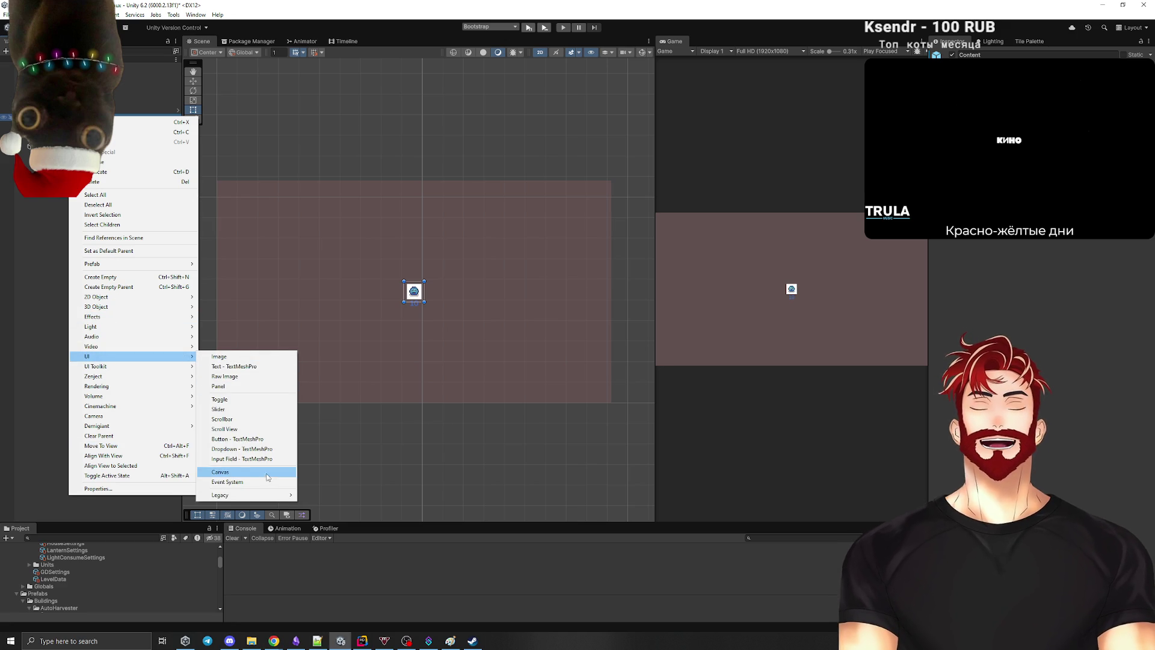
left_click(291, 439)
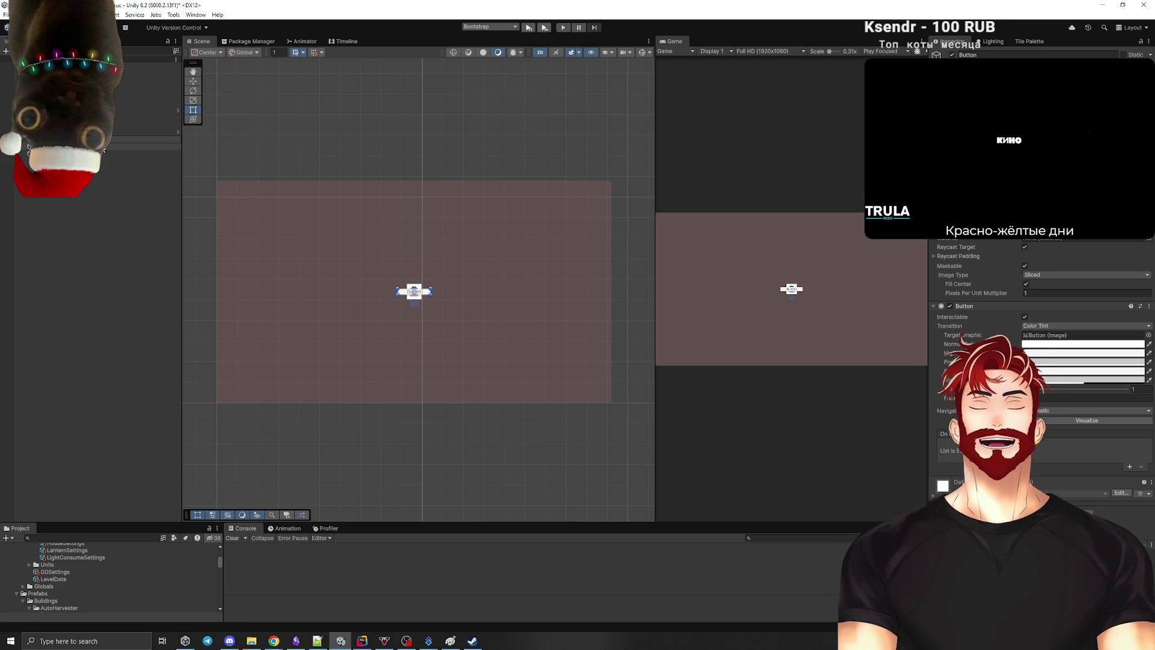
key("Return")
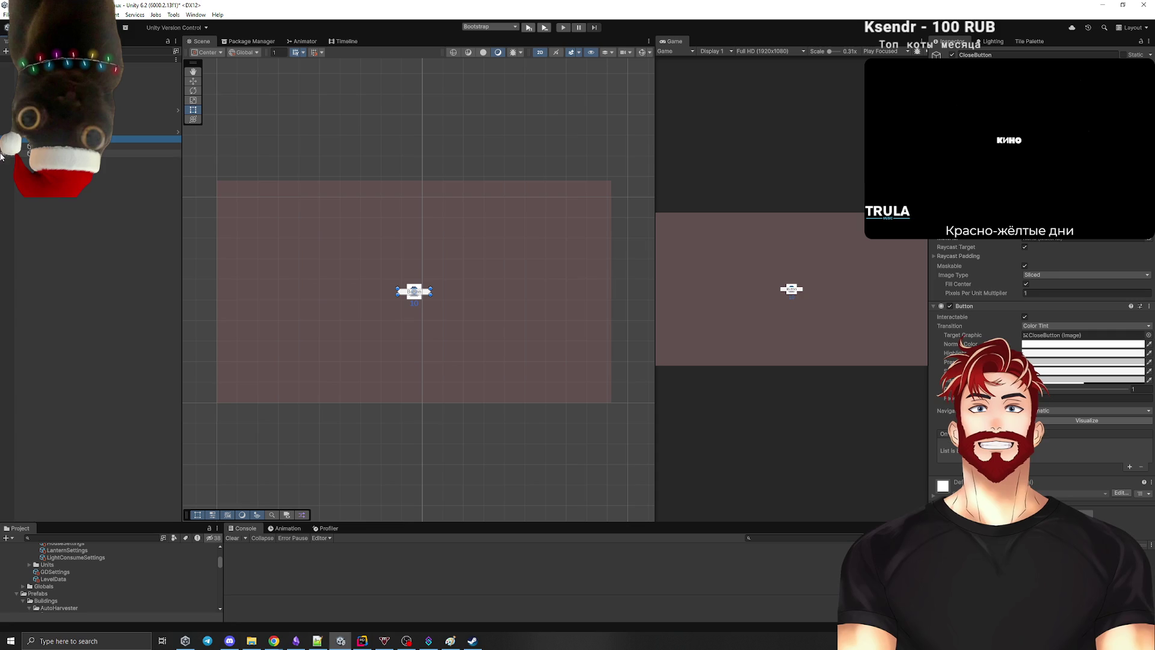
Step: Move CloseButton down toward the bottom of the panel
left_click(1011, 259)
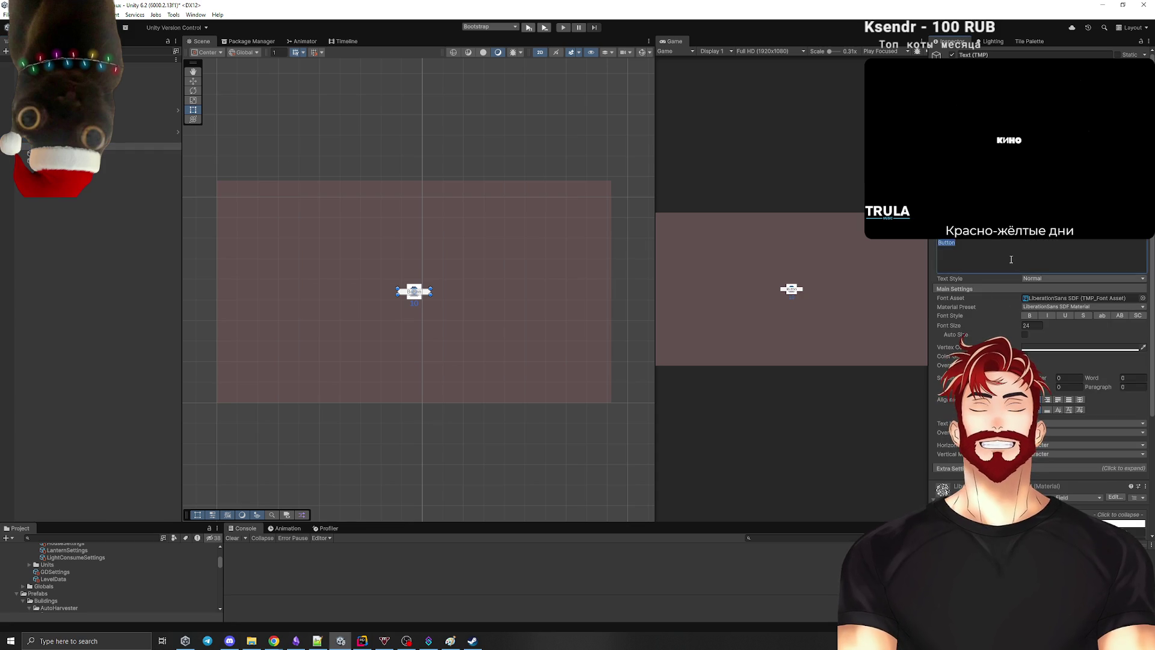
left_click(92, 288)
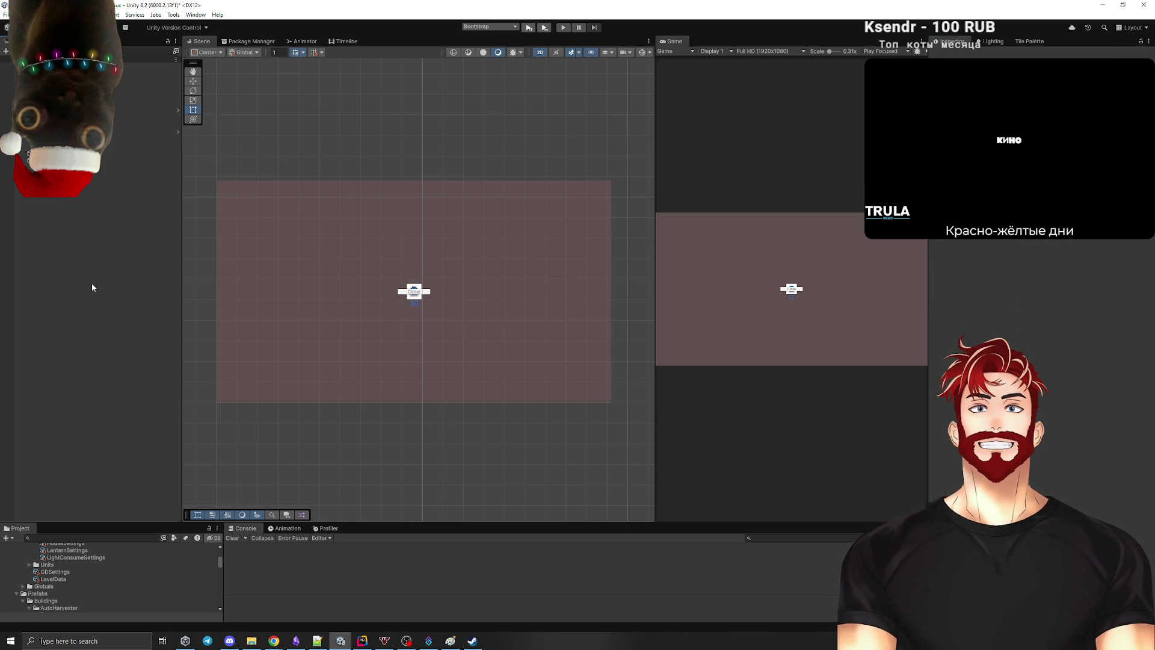
left_click(113, 138)
key("w")
mouse_move(414, 253)
left_mouse_down()
mouse_move(420, 347)
mouse_move(481, 360)
left_mouse_up()
scroll(421, 391, "up", 3)
key("t")
Step: Enable Auto Size on the 'Close' label and zoom out to view the whole panel
left_click(144, 146)
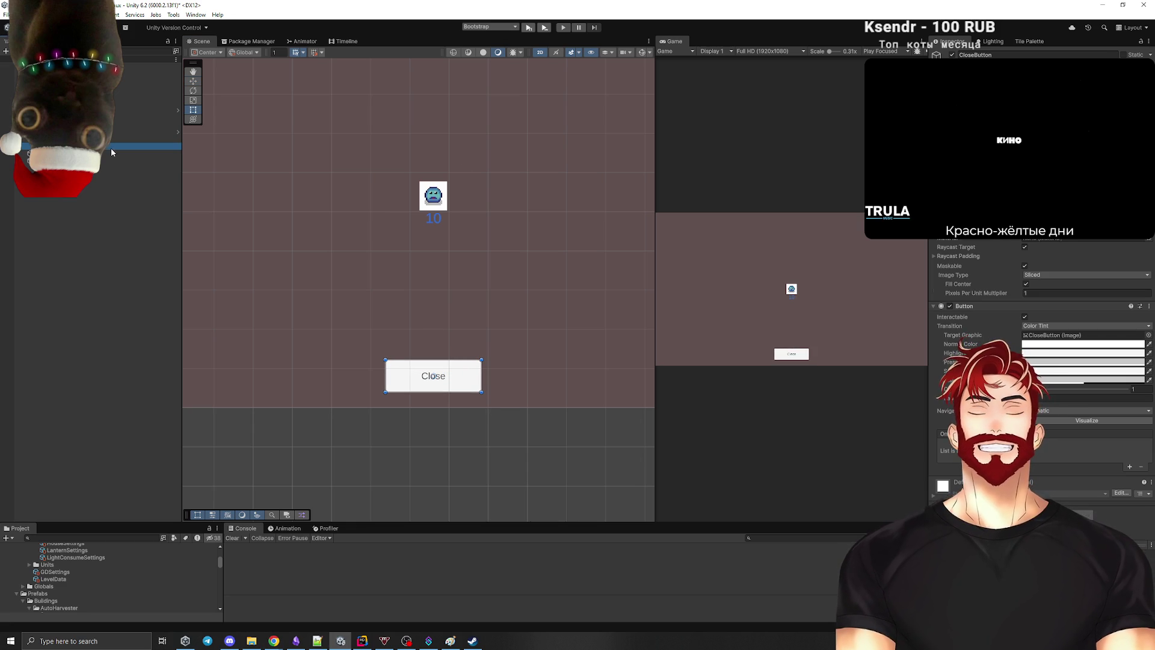
left_click(1024, 334)
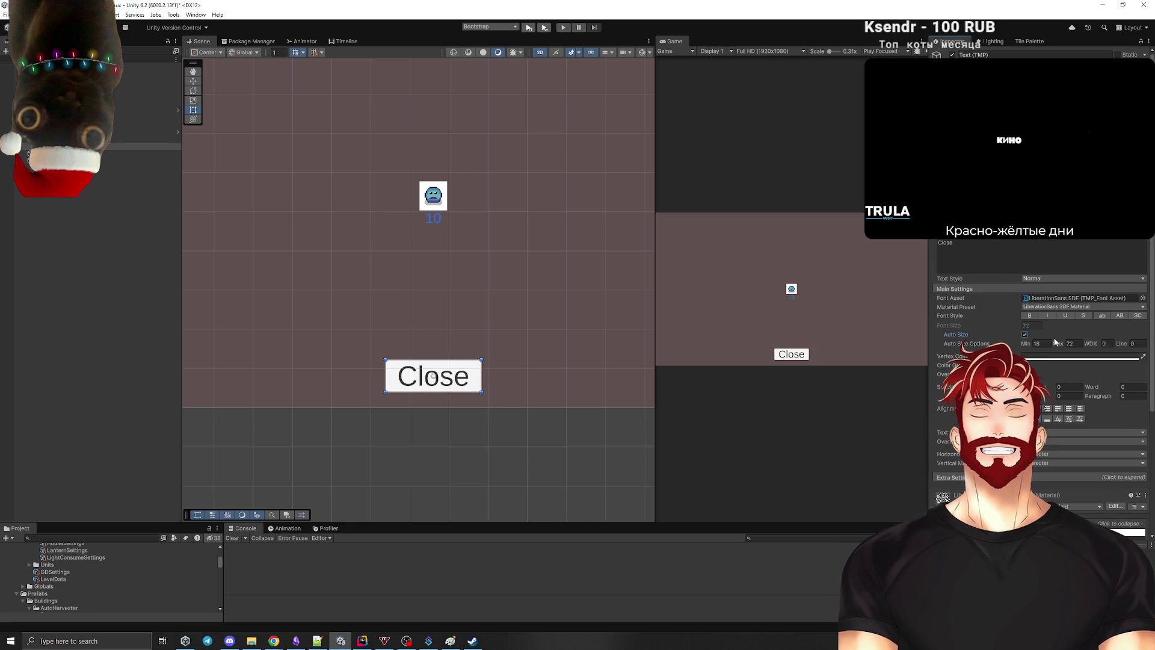
scroll(565, 319, "down", 5)
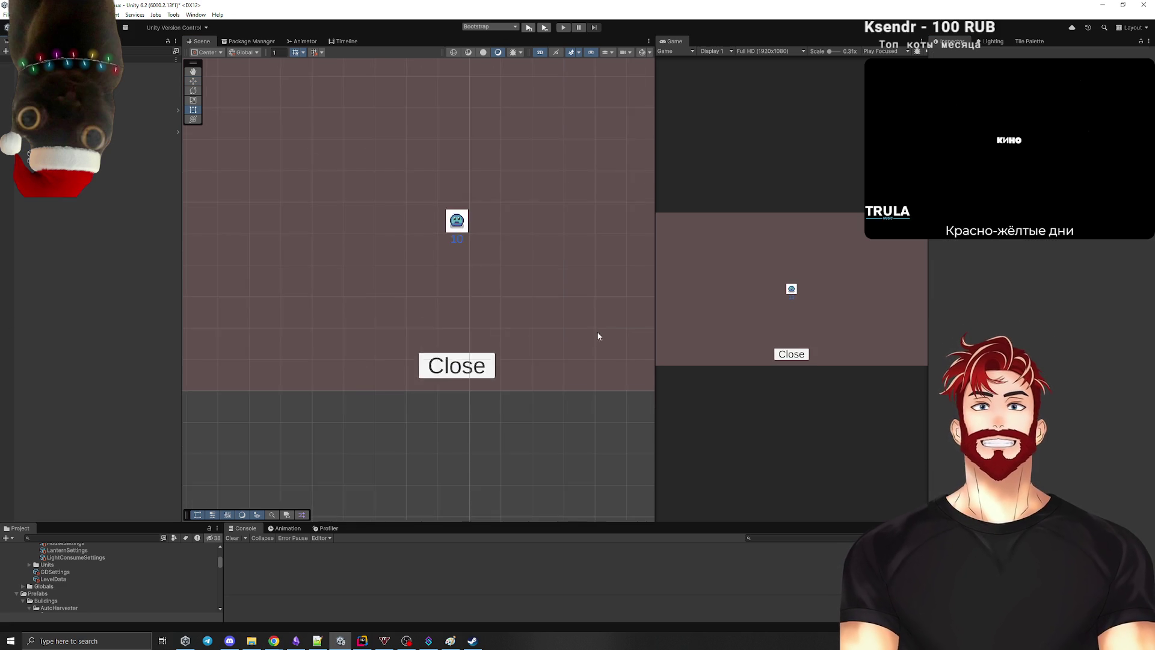
mouse_move(560, 314)
left_mouse_down()
mouse_move(381, 323)
mouse_move(395, 328)
left_mouse_up()
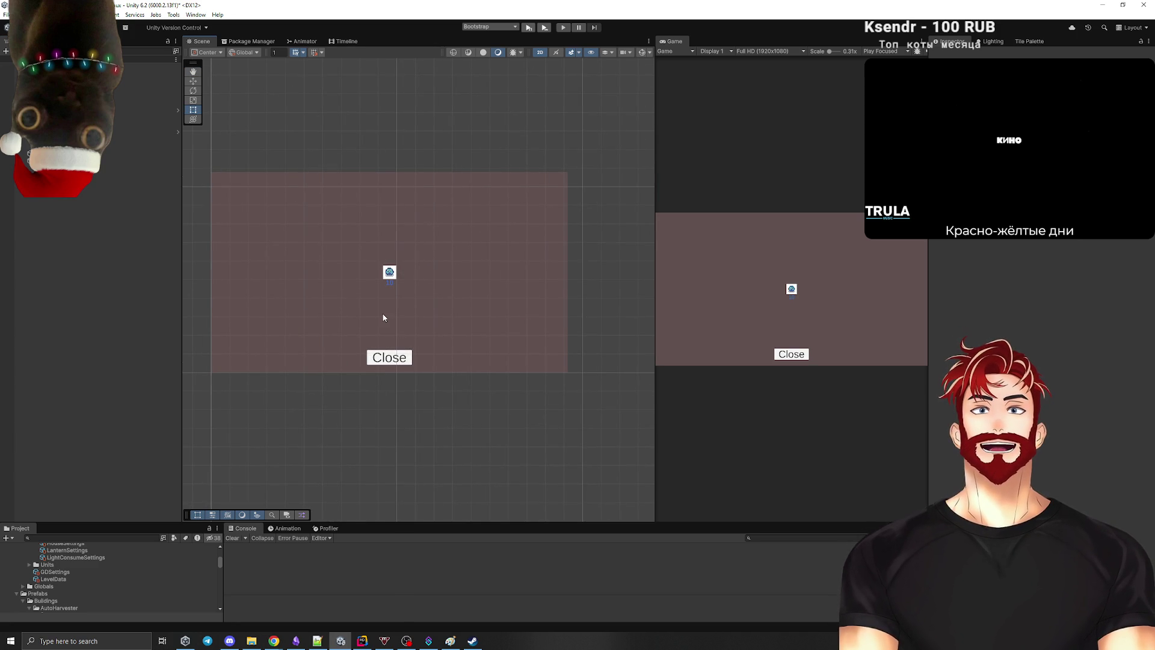
Step: Add CloseButton to SkillTreeUi's Close Buttons list as Element 0
left_click(60, 110)
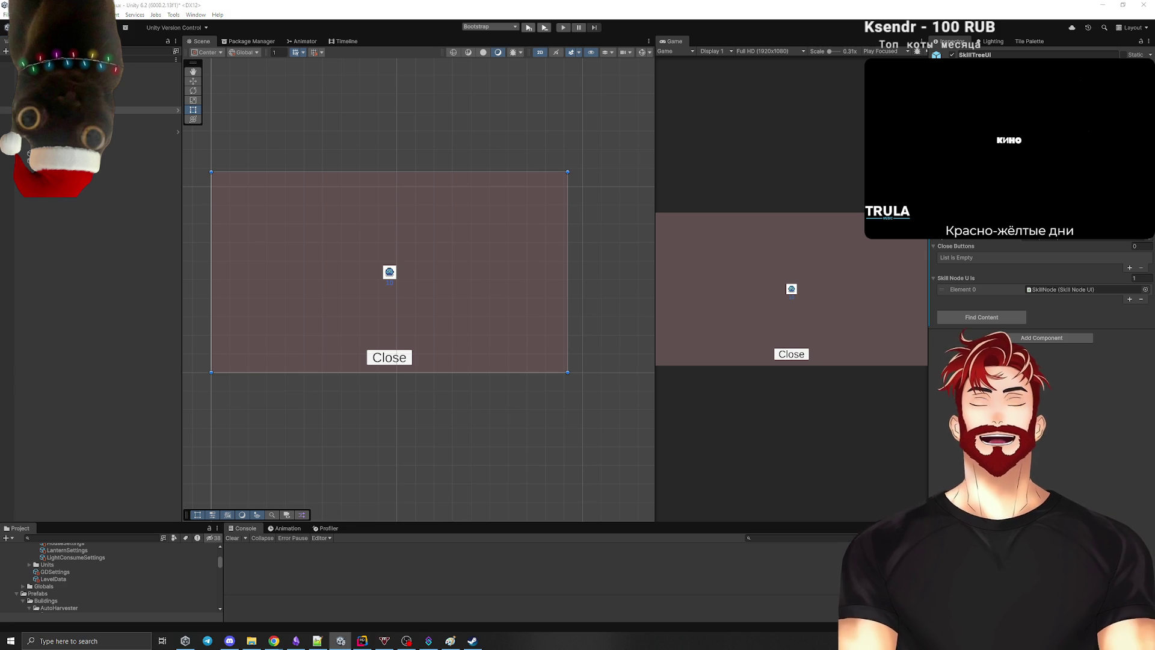
left_click(134, 308)
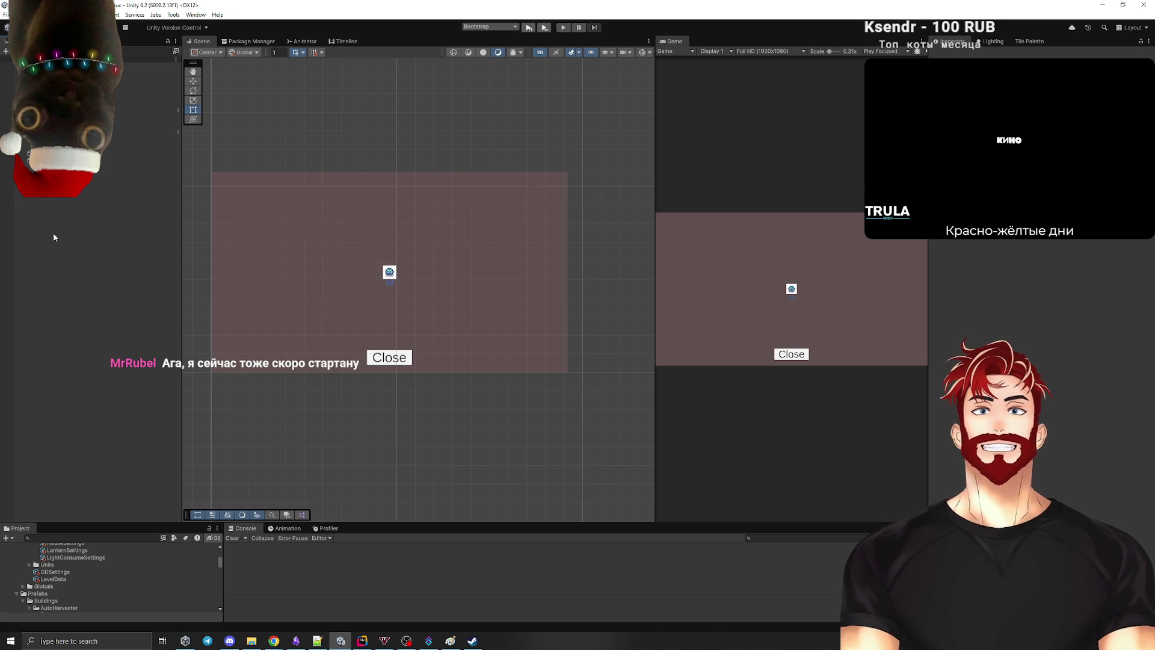
left_click(144, 110)
mouse_move(145, 139)
left_mouse_down()
mouse_move(942, 264)
mouse_move(1001, 251)
left_mouse_up()
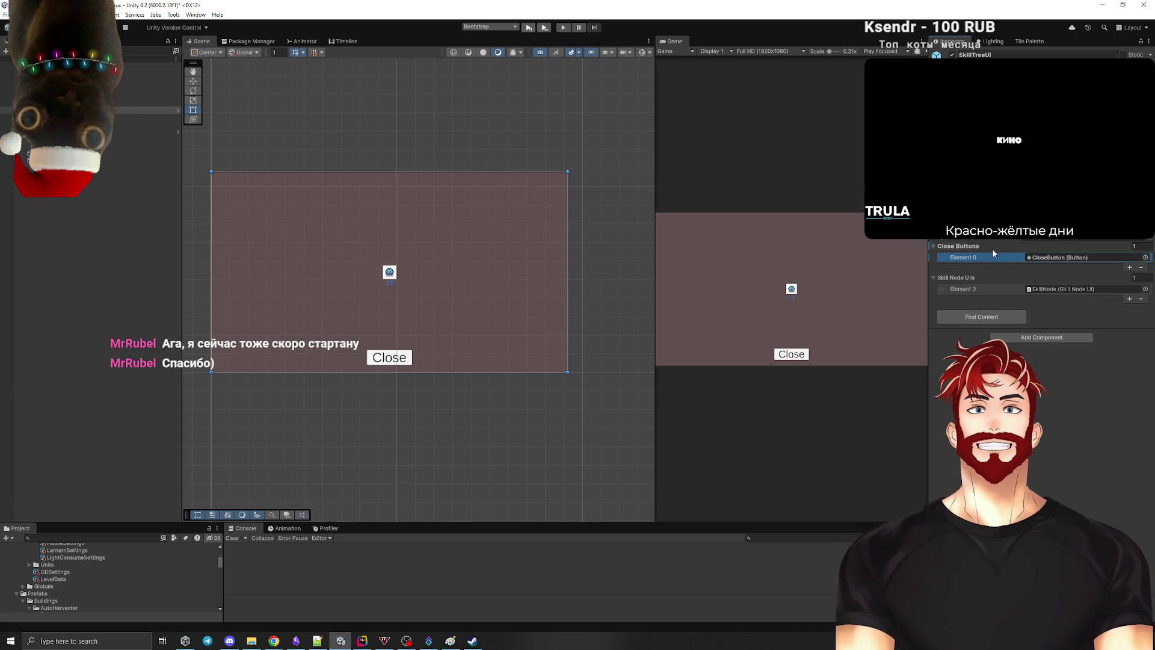
left_click(146, 237)
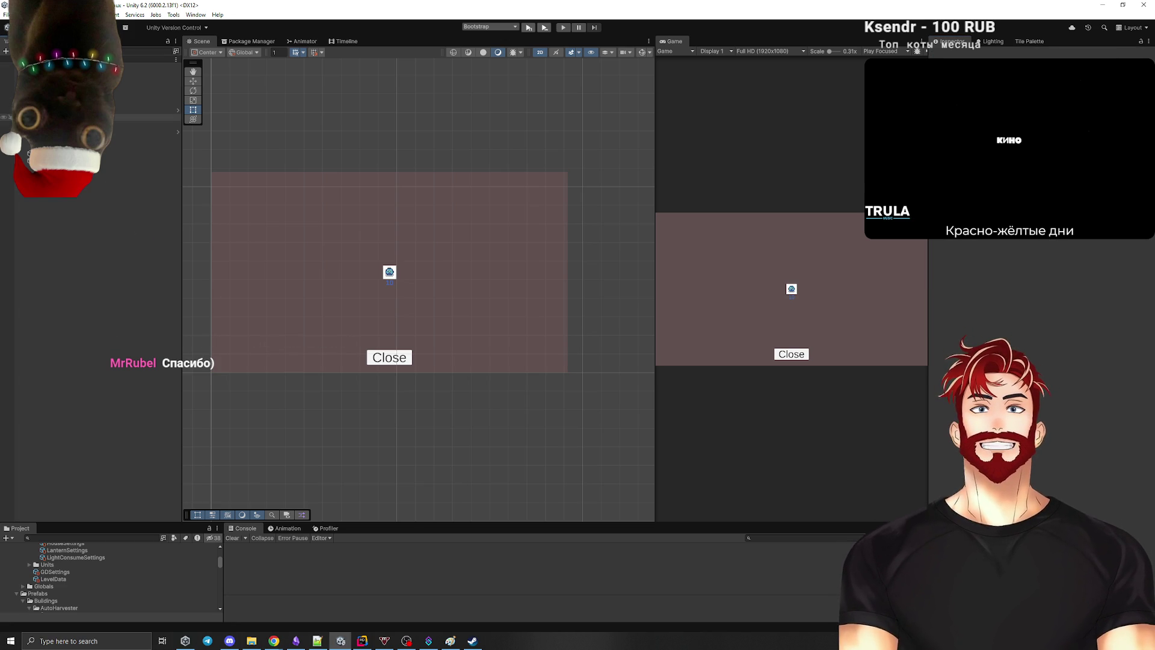
left_click(145, 103)
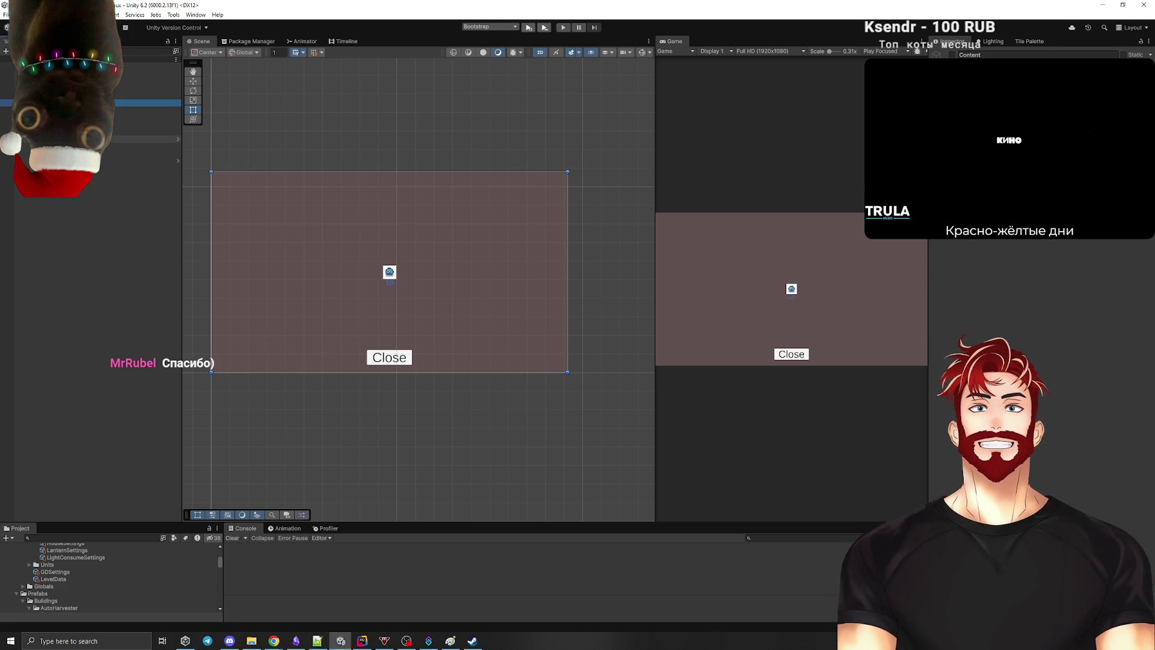
Step: Deactivate the skill tree Content and activate the game-over Content showing 'YOU LOST'
left_click(144, 146)
left_click(952, 55)
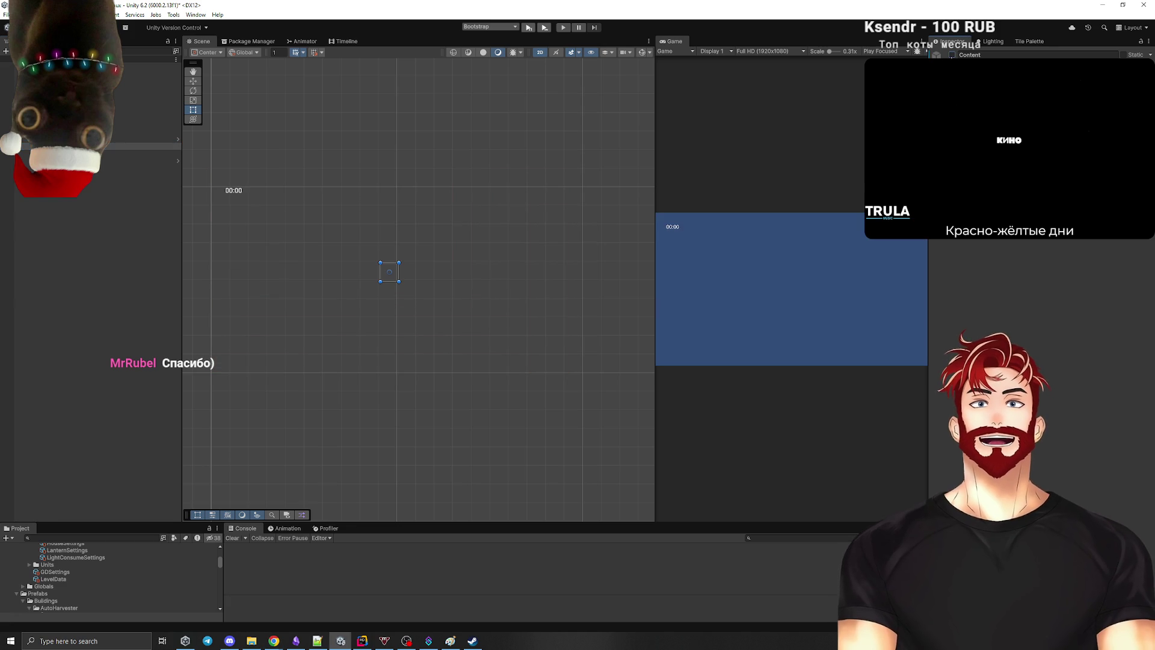
left_click(126, 103)
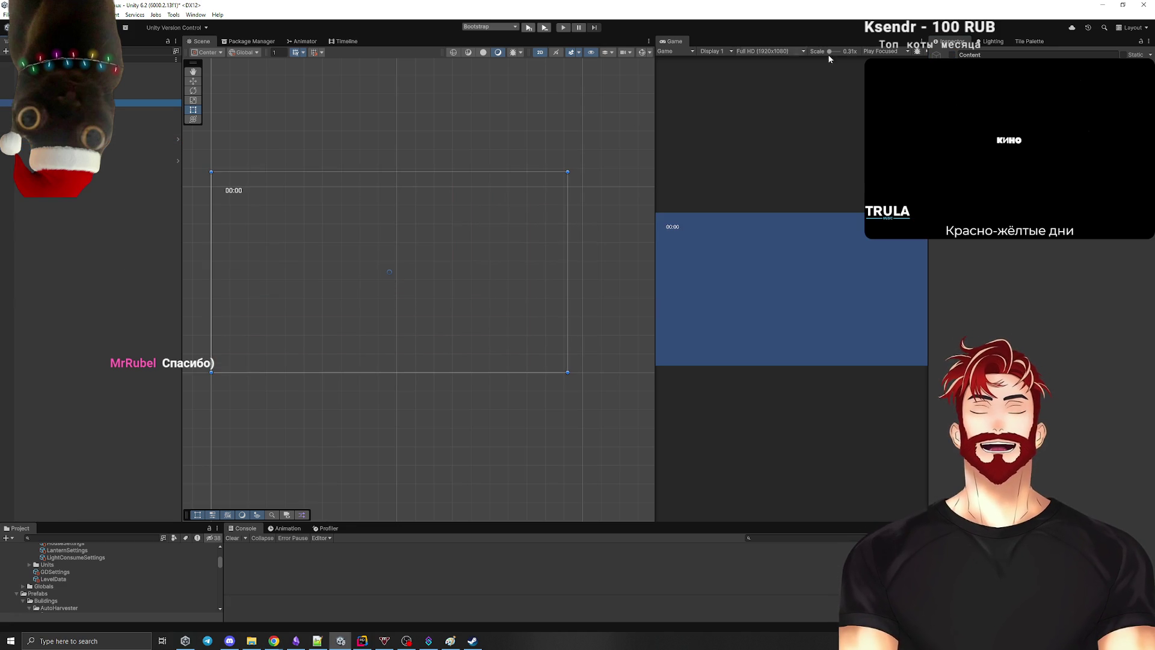
left_click(952, 55)
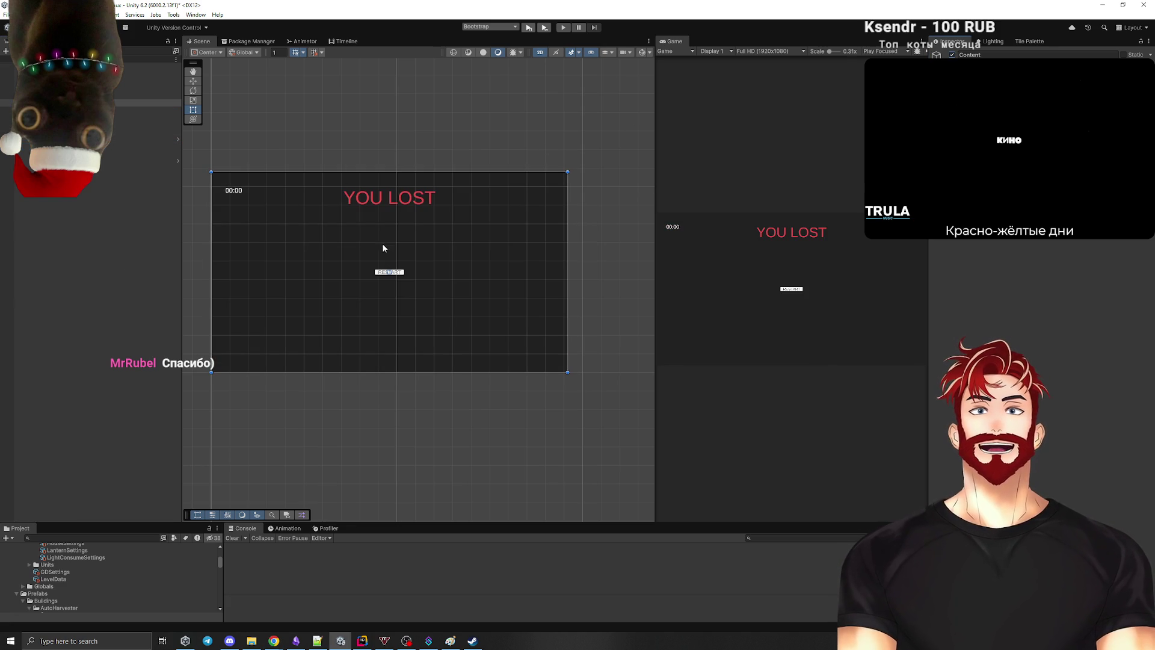
left_click(120, 103)
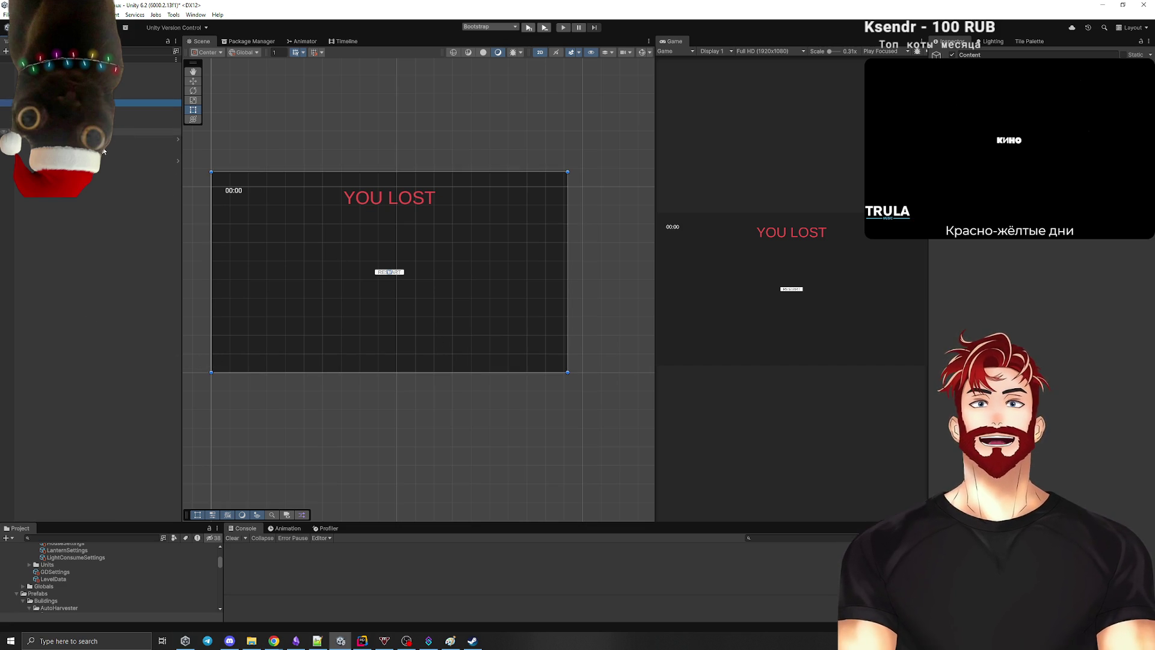
Step: Frame the game-over canvas and bring CloseButton into the YOU LOST panel
key("f")
right_click(62, 103)
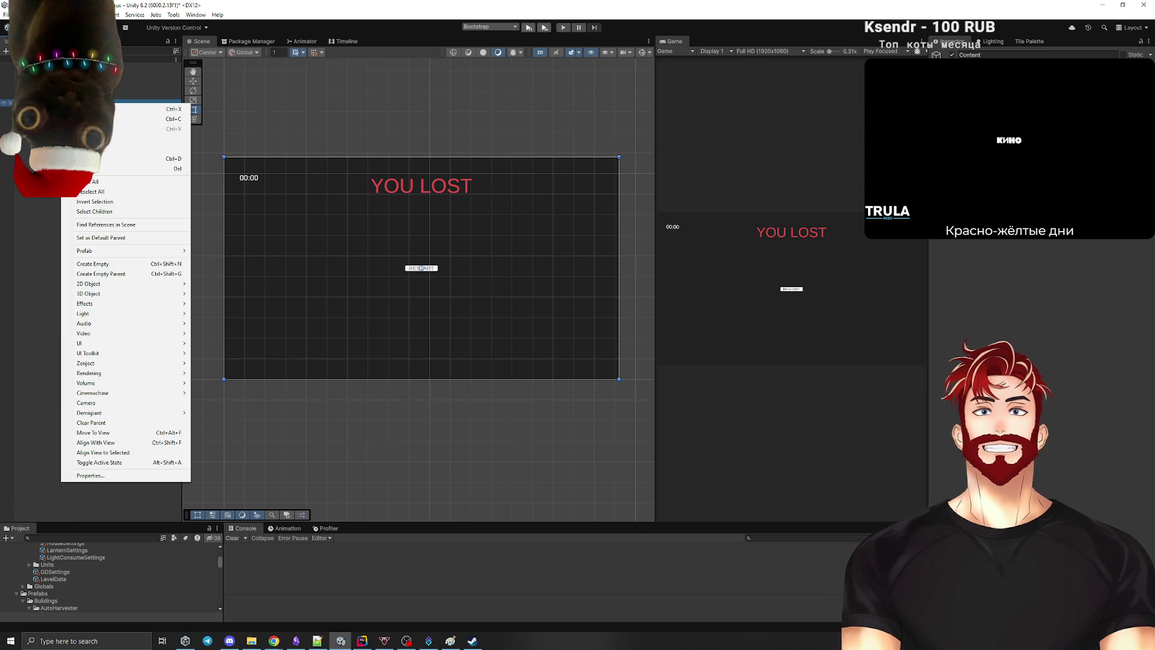
mouse_move(97, 344)
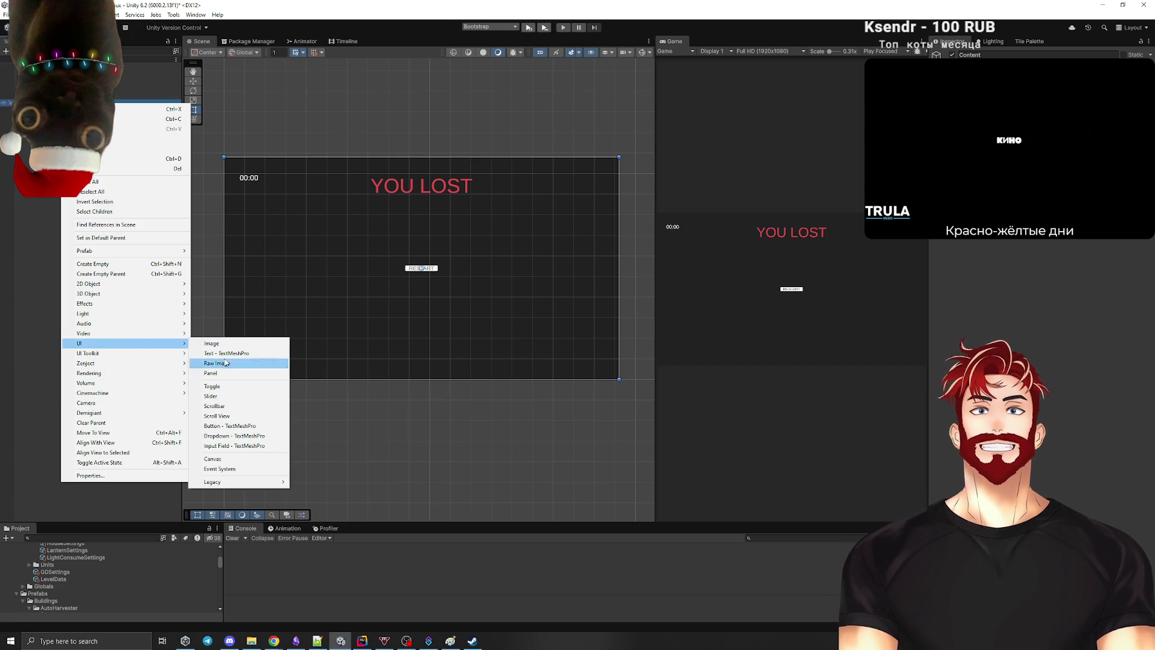
left_click(21, 307)
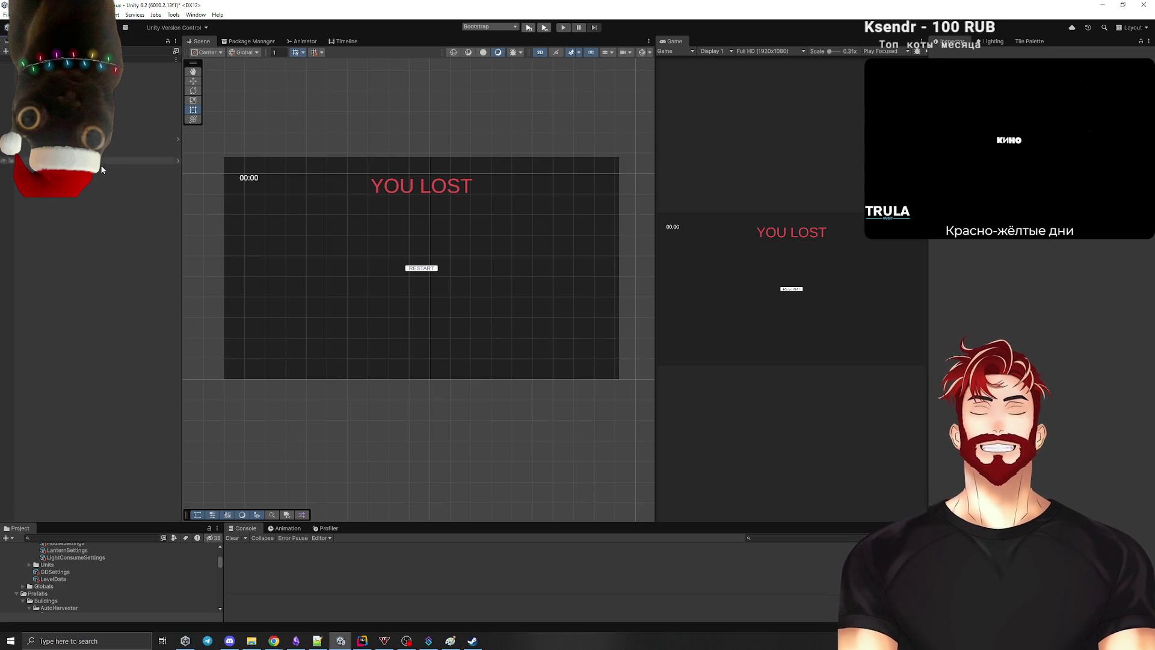
left_click(139, 167)
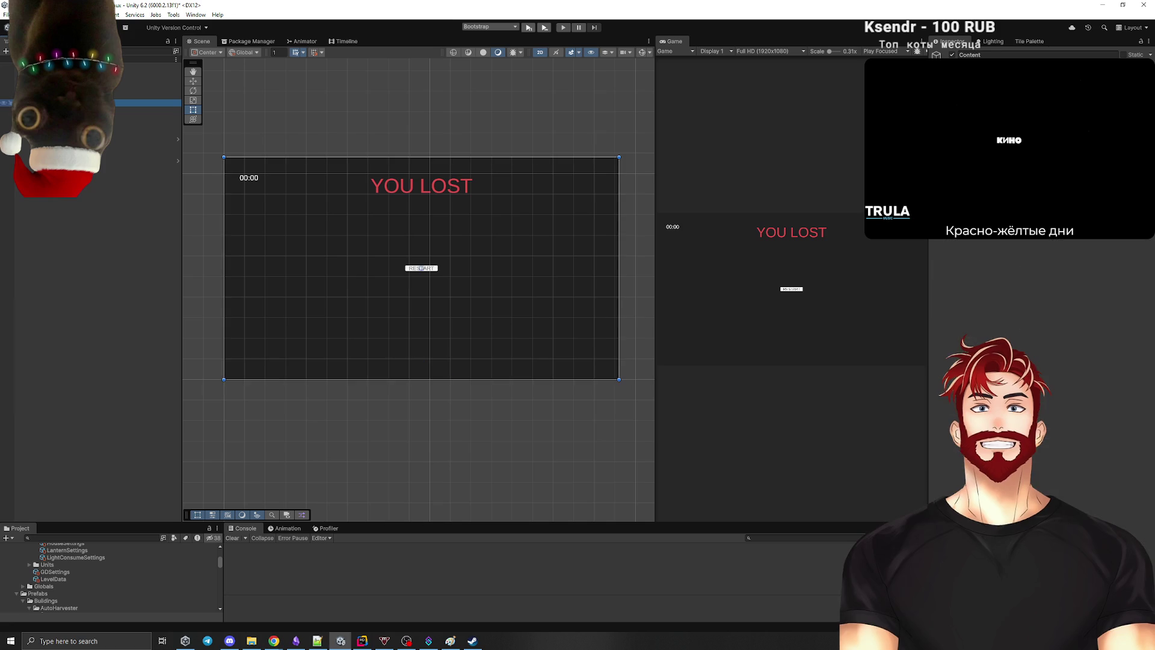
key("ctrl+z")
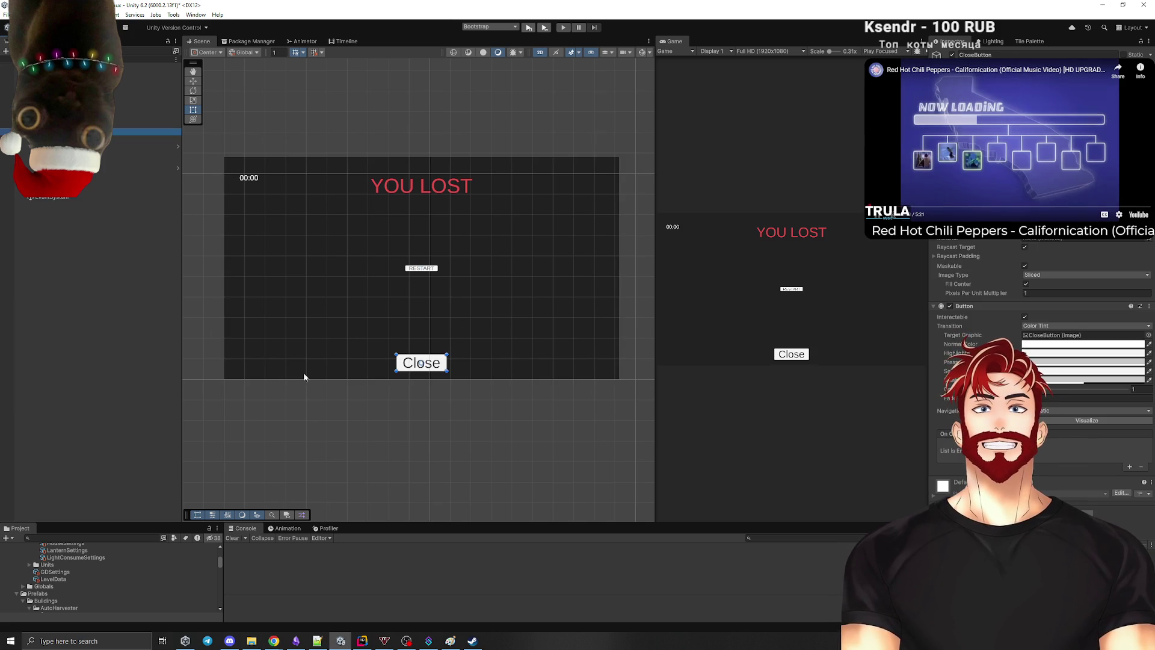
Step: Raise the Close button and move RESTART below it, enlarging RESTART
key("w")
mouse_move(420, 332)
left_mouse_down()
mouse_move(420, 208)
mouse_move(421, 317)
mouse_move(455, 335)
left_mouse_up()
left_click(421, 268)
key("t")
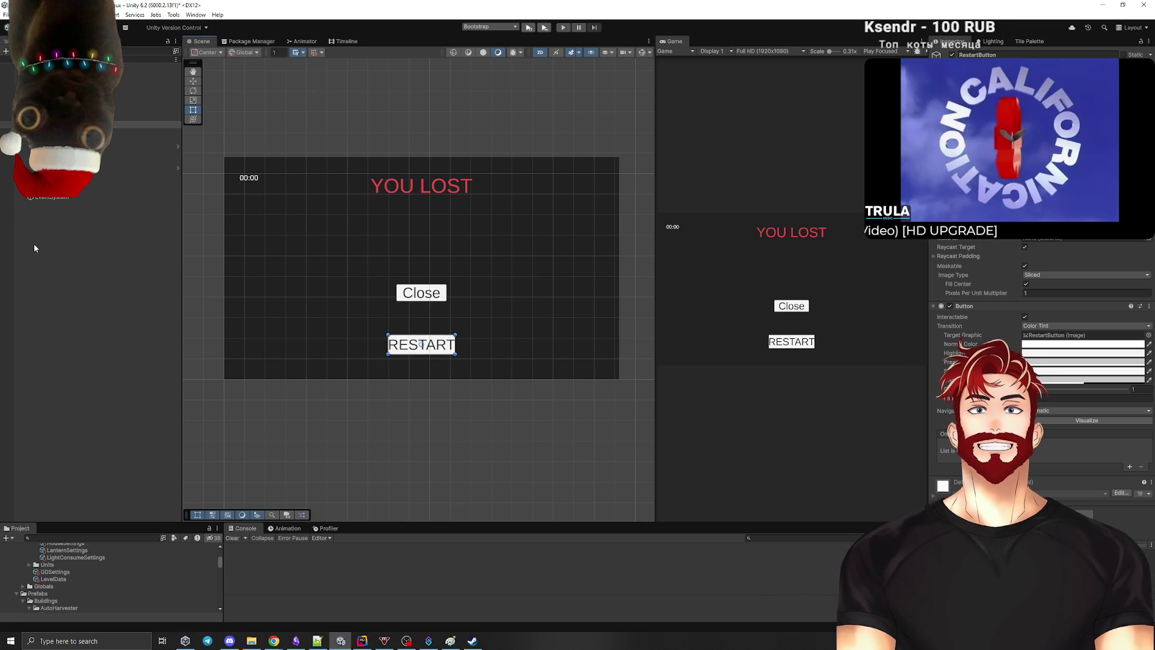
Step: Rename the CloseButton object to 'SkillTreeButton'
left_click(60, 131)
left_click(422, 292)
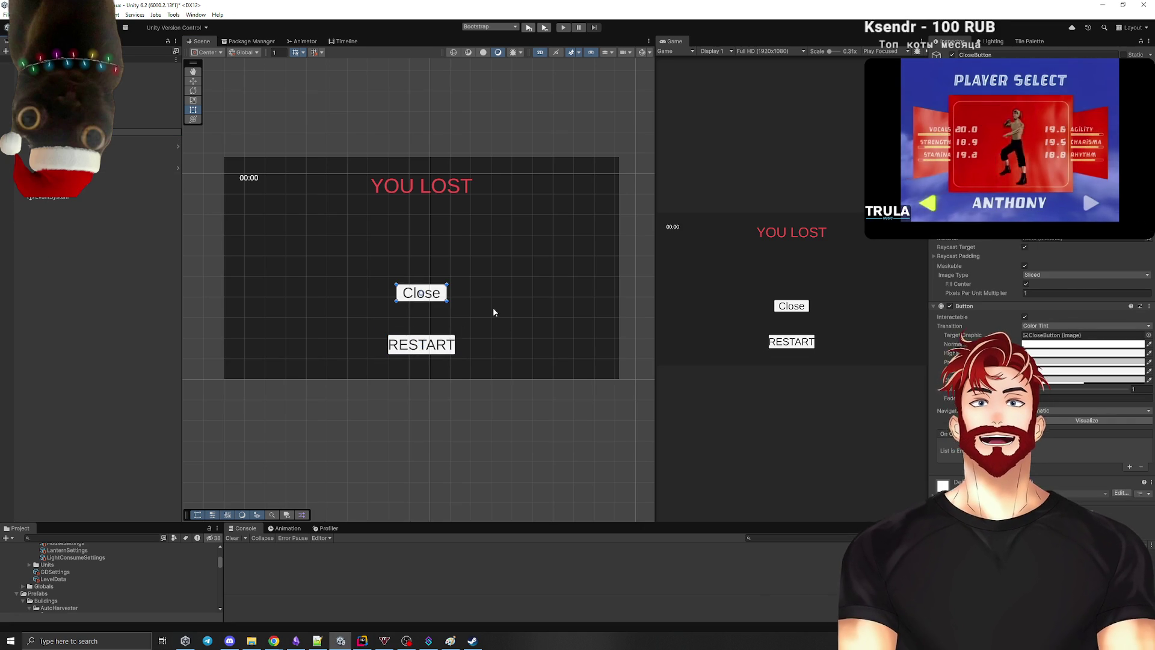
type("SkillTreeButton")
key("Return")
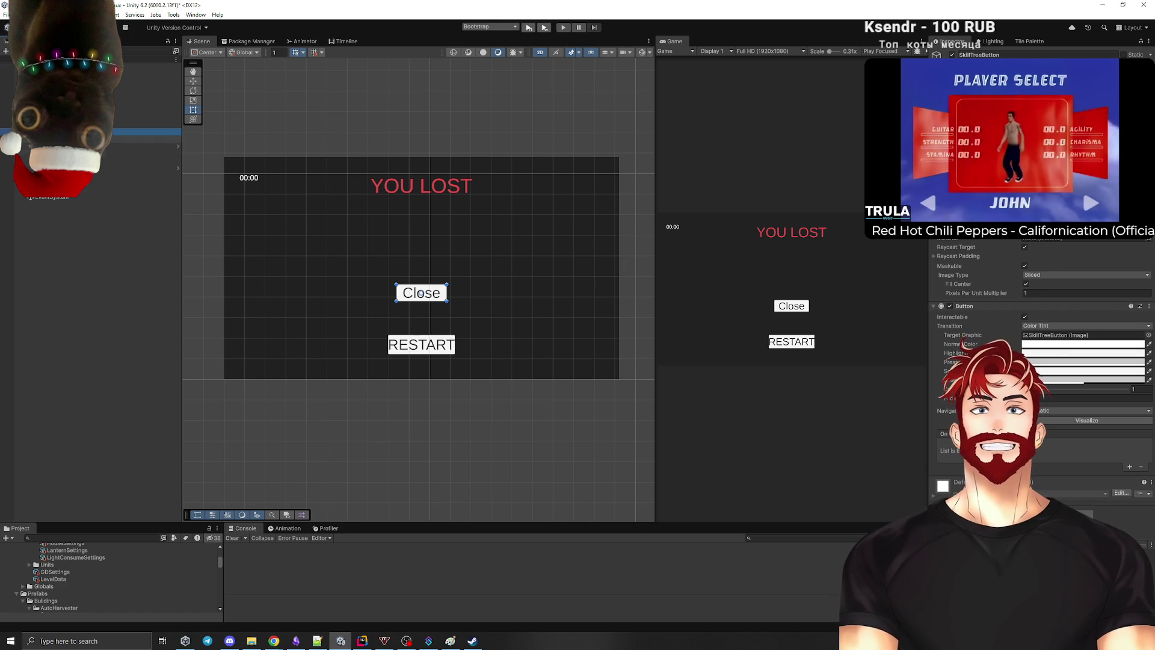
Step: Change the button's label text from 'Close' to 'Skill Tree'
key("Right")
key("Down")
triple_click(1000, 255)
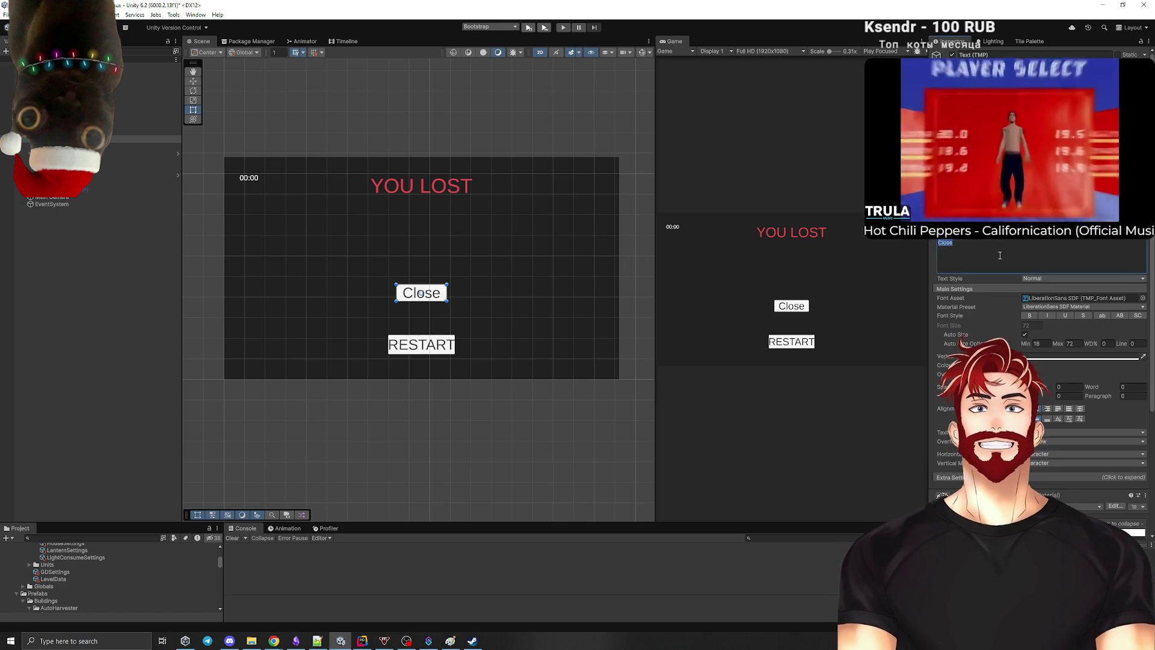
type("SkillTree")
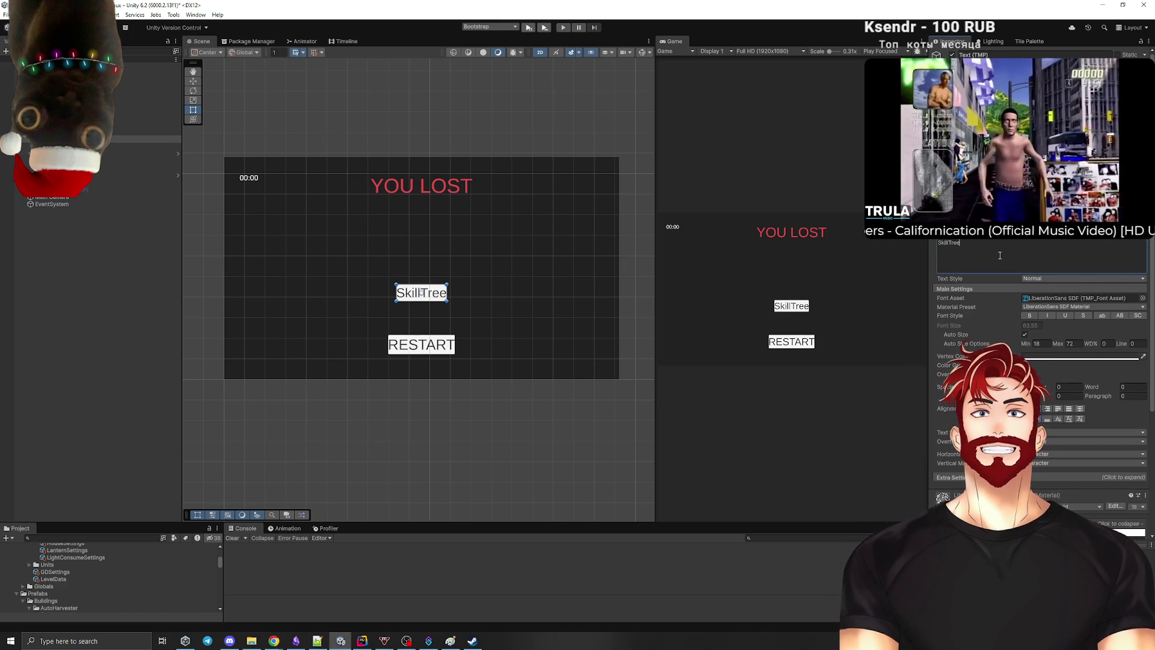
left_click(948, 242)
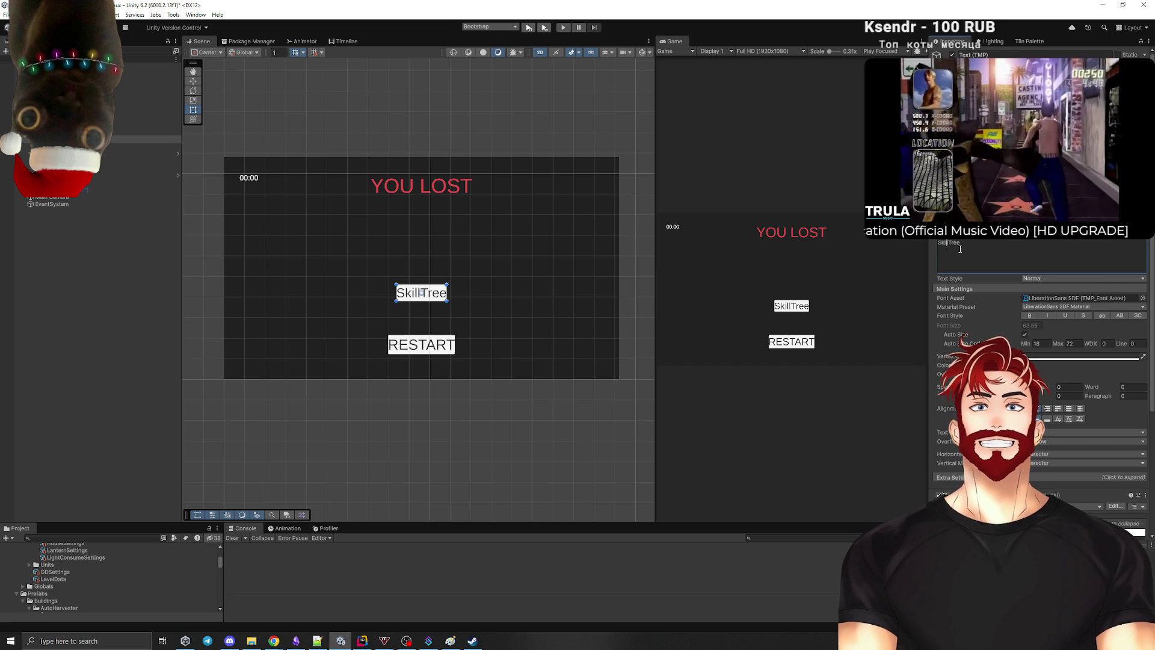
left_click(111, 325)
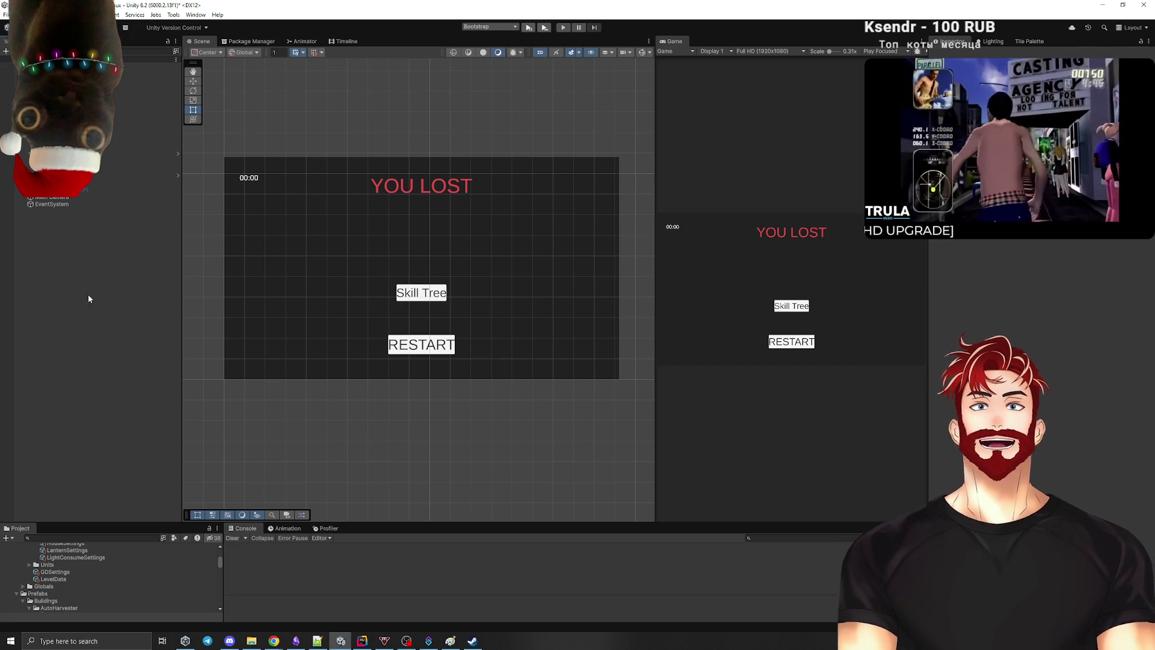
left_click(91, 103)
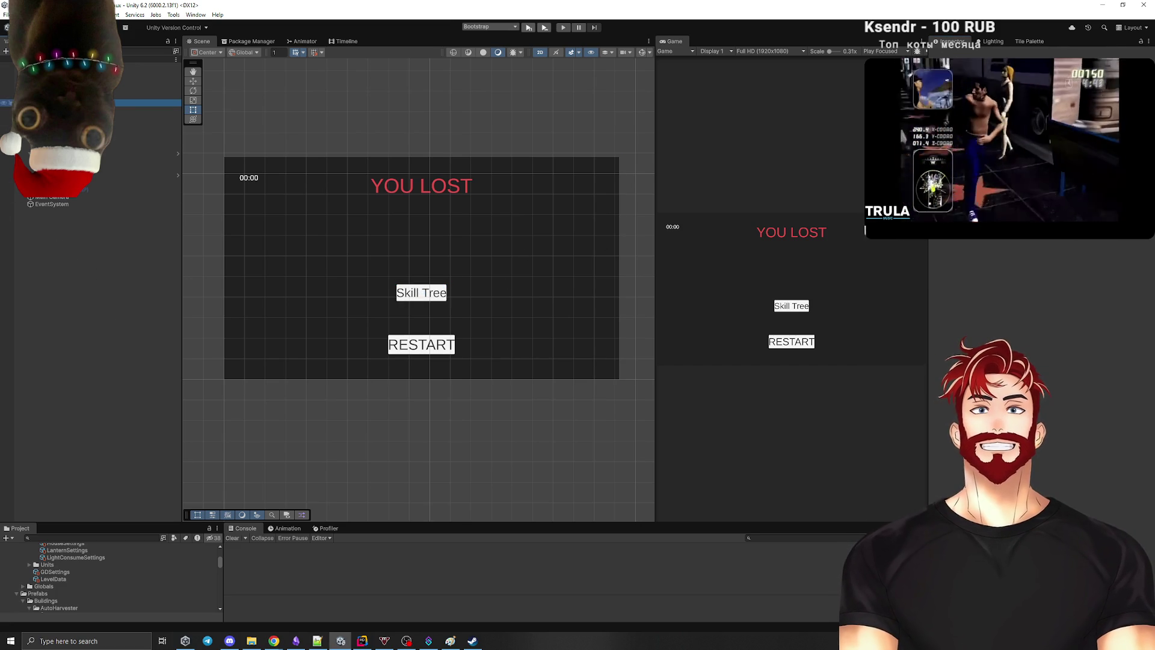
left_click(90, 154)
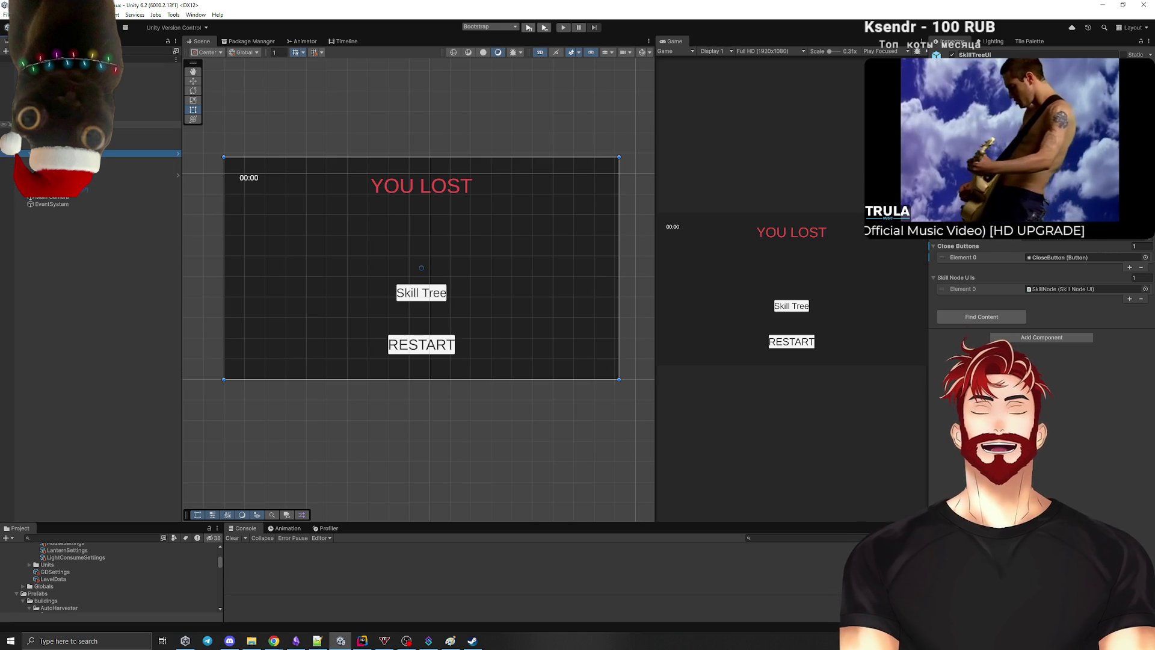
Step: Switch to JetBrains Rider showing SkillTreeUi.cs
left_click(630, 171)
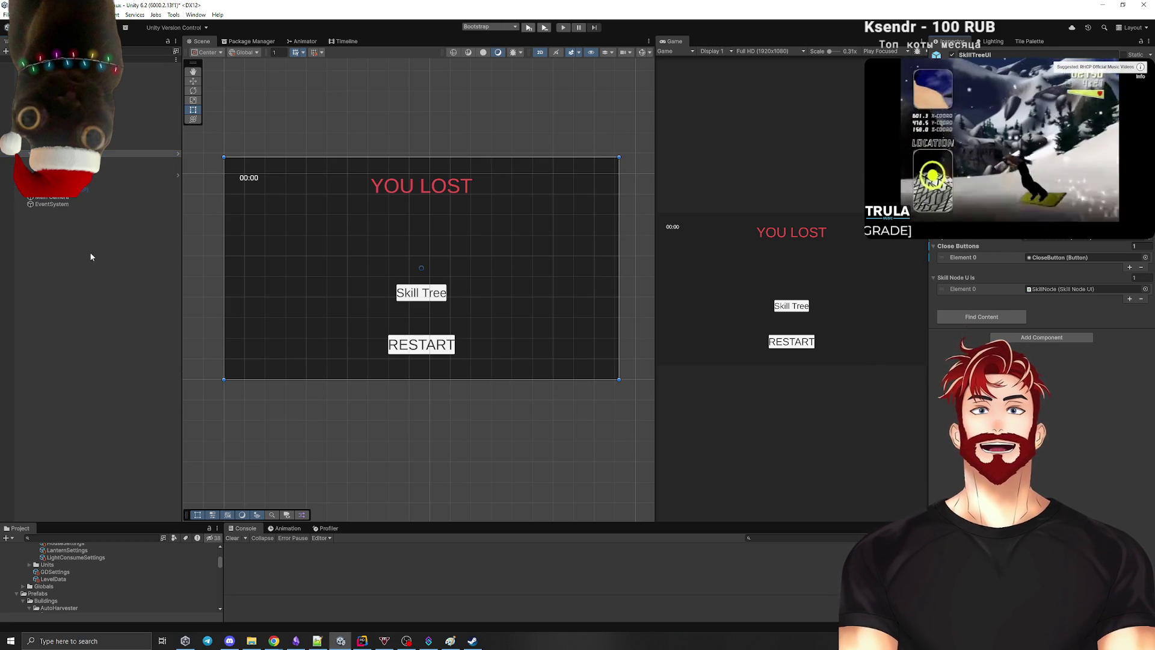
key("alt+Tab")
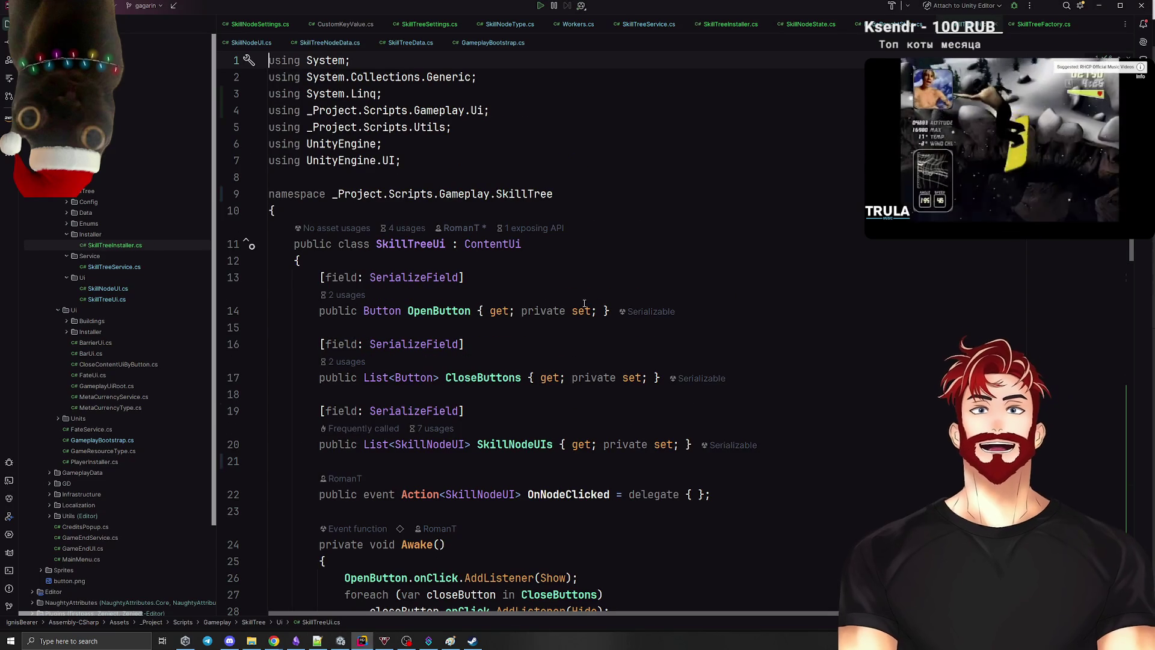
Step: Add a '//todo: remove from here' comment above the OpenButton field in SkillTreeUi, then return to Unity
left_click(439, 311)
left_click(504, 260)
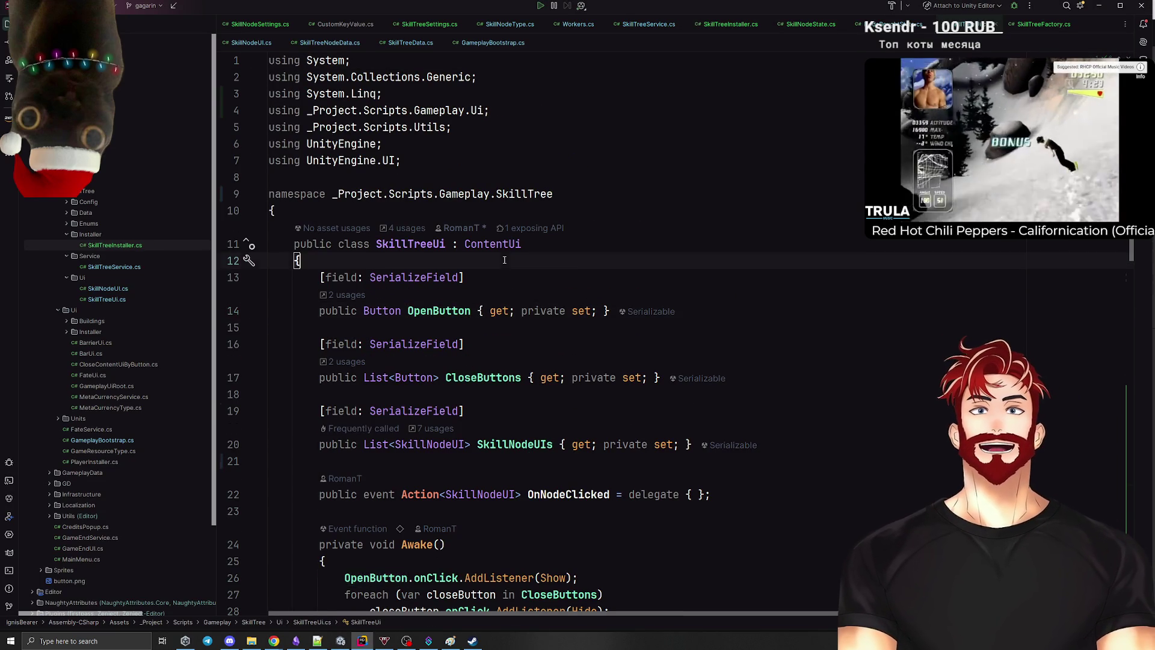
key("Return")
key("Return")
type("//todo: remove from here")
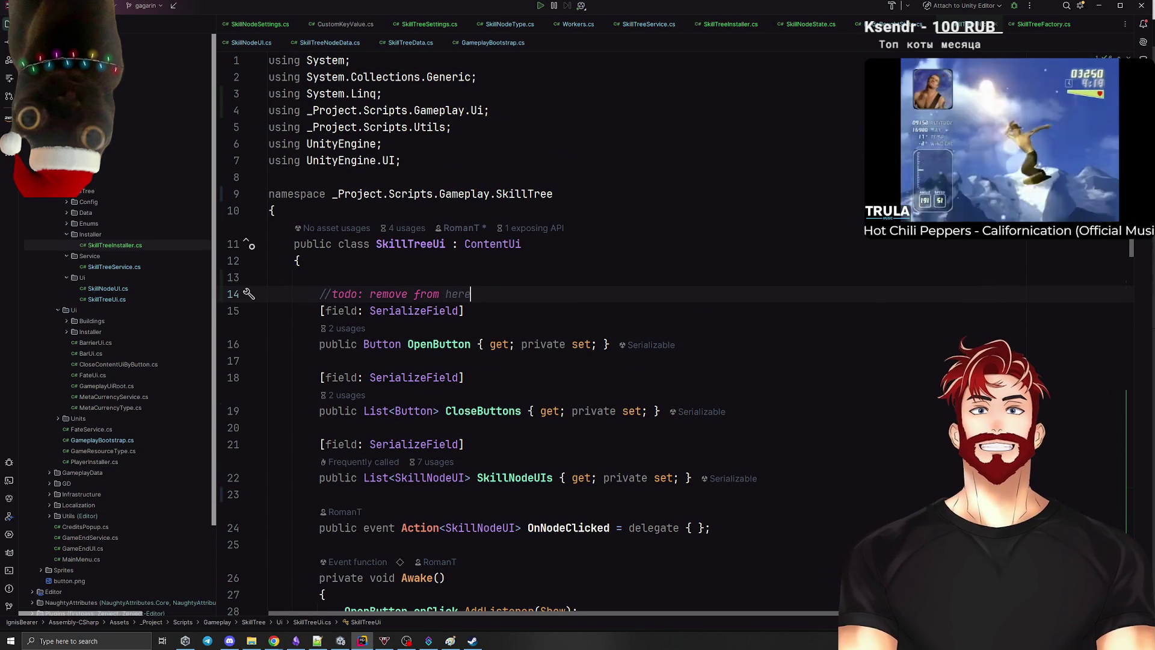
key("alt+Tab")
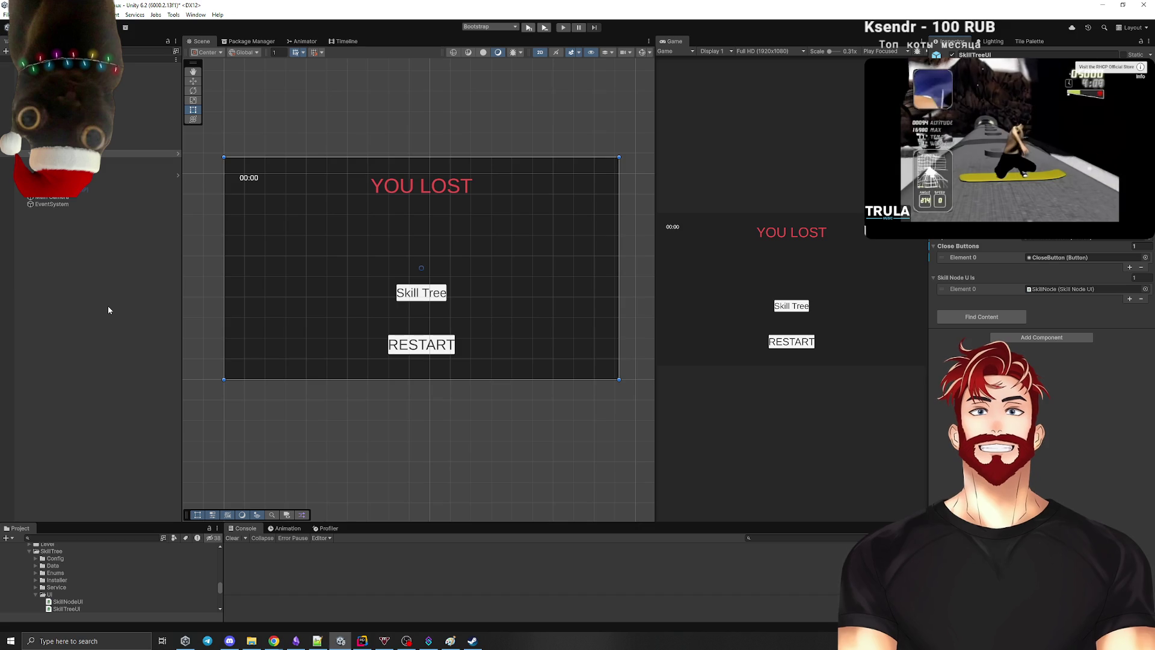
left_click(108, 310)
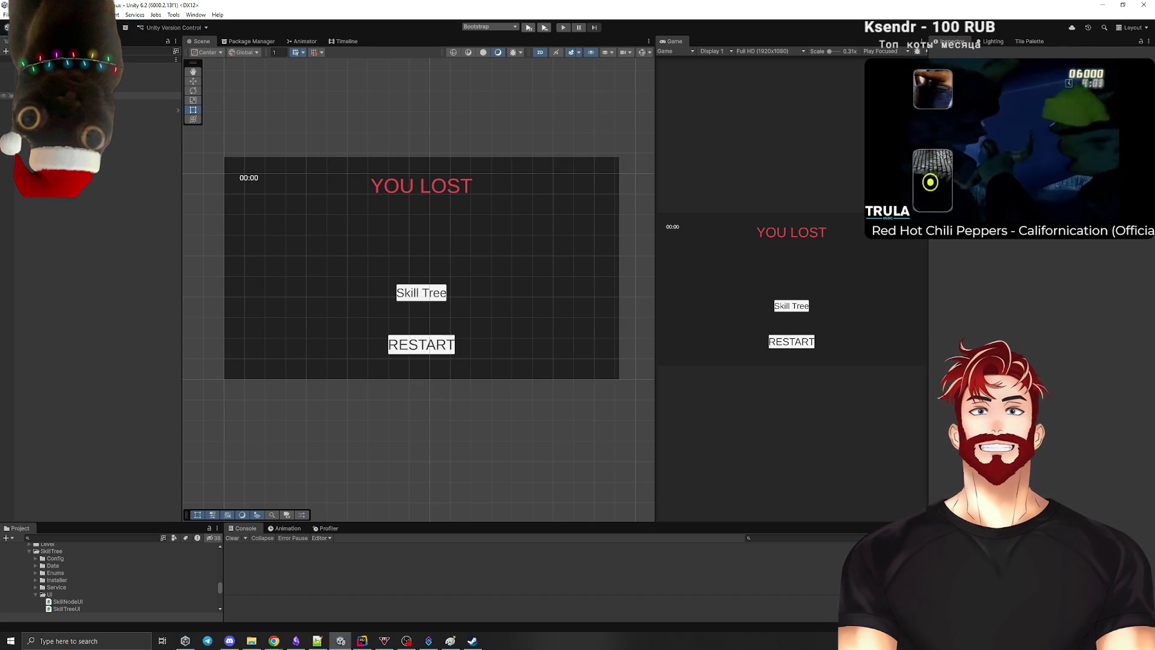
Step: Inspect SkillTreeUI and SkillTreeInstaller, enlarge the project and console panel, then switch to Rider
left_click(60, 96)
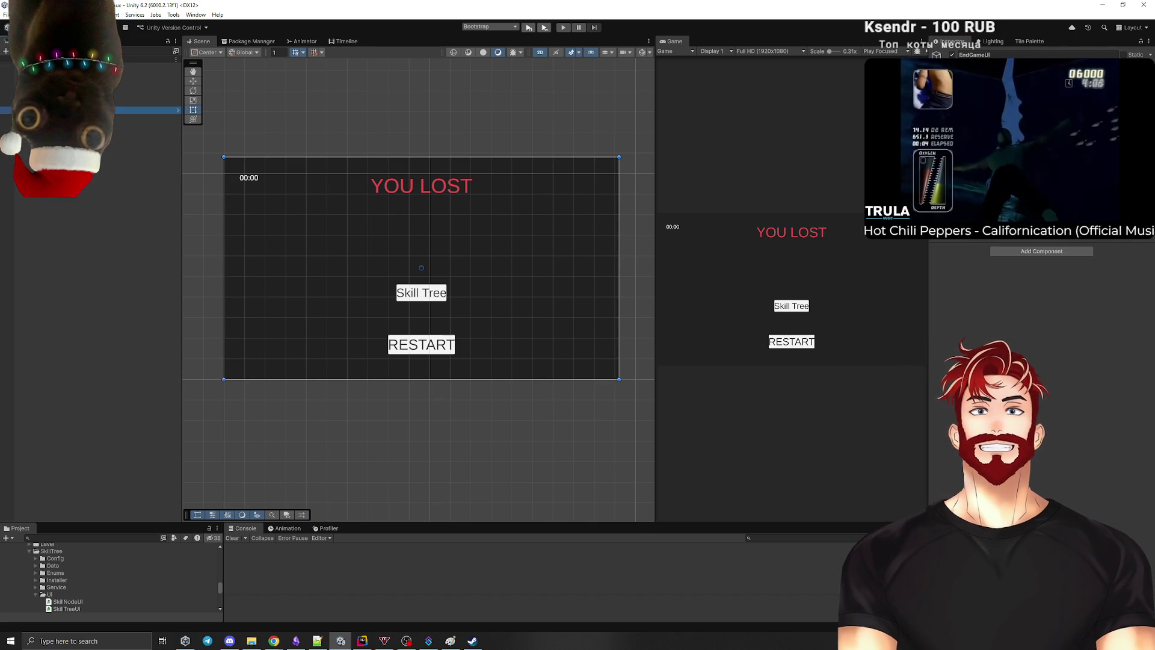
left_click(51, 227)
left_click(120, 110)
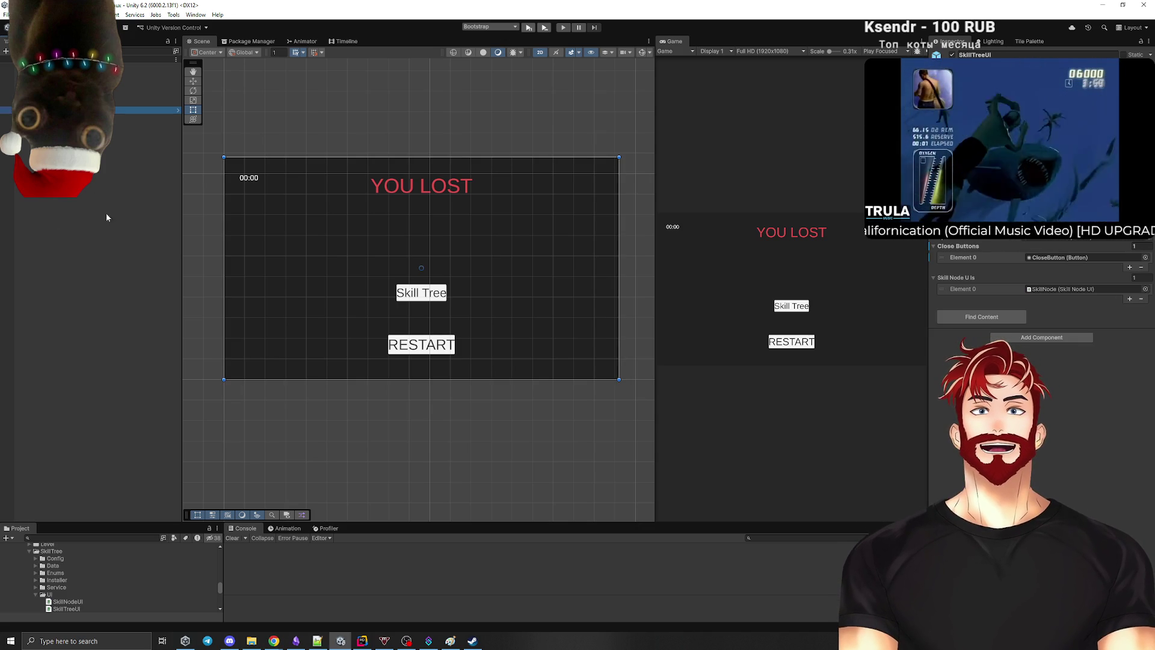
left_click(138, 103)
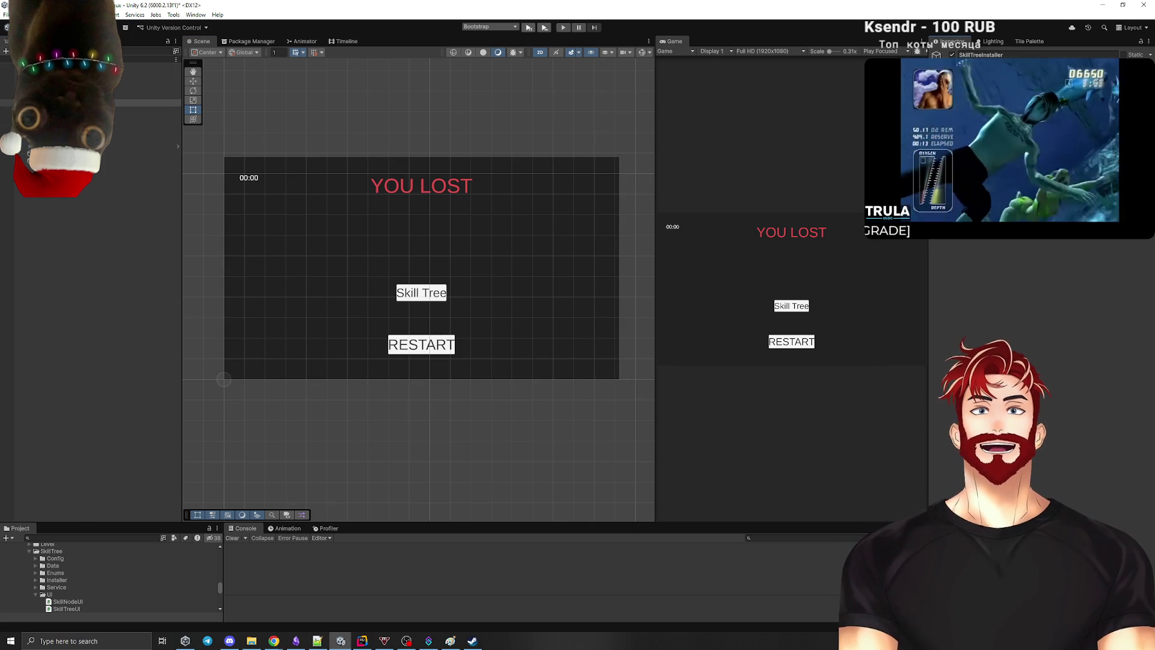
left_click_drag(76, 522, 135, 323)
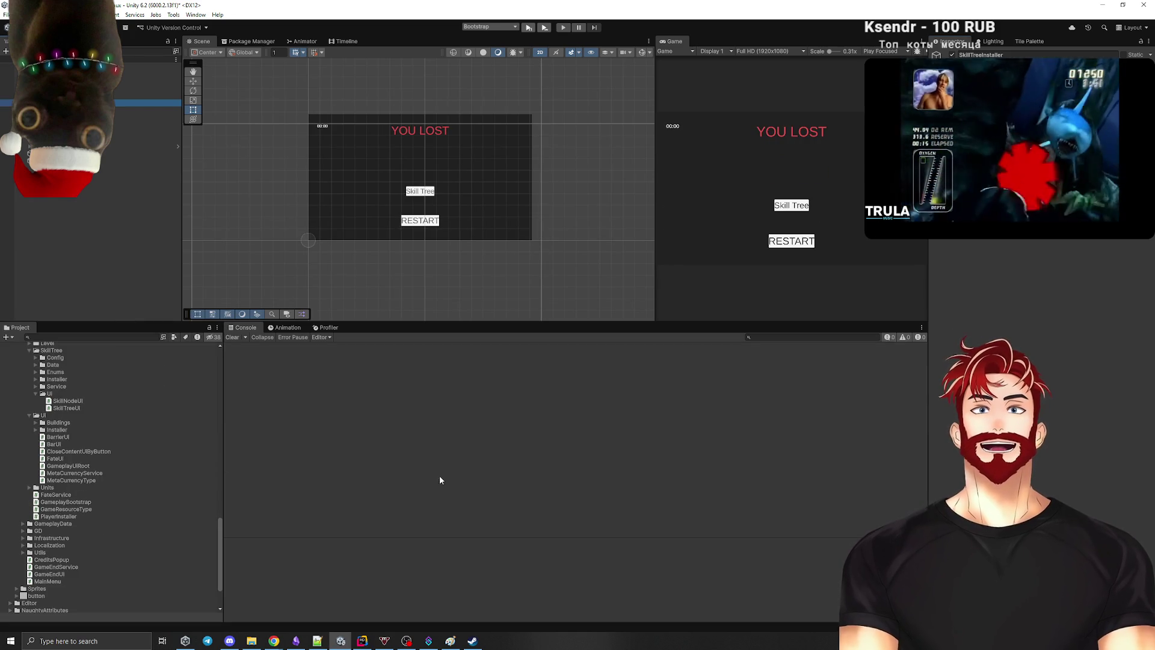
left_click(362, 641)
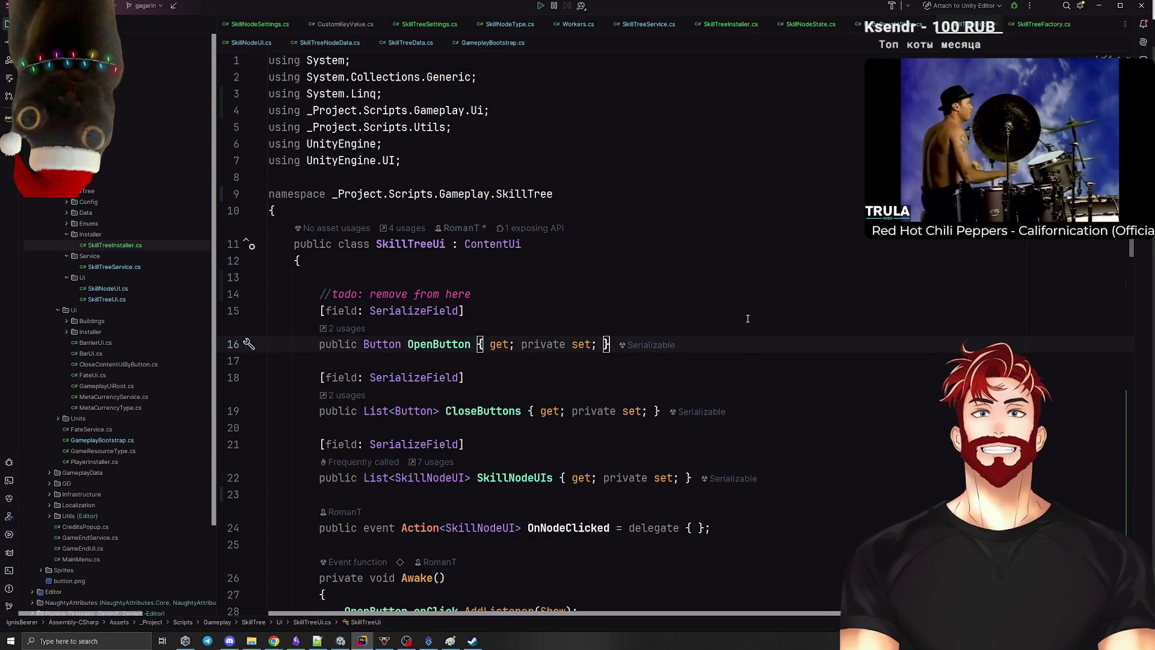
Step: Open SkillTreeSettings.cs in Rider and review its CreateAssetMenu attribute at the top
key("ctrl+e")
type("Setting")
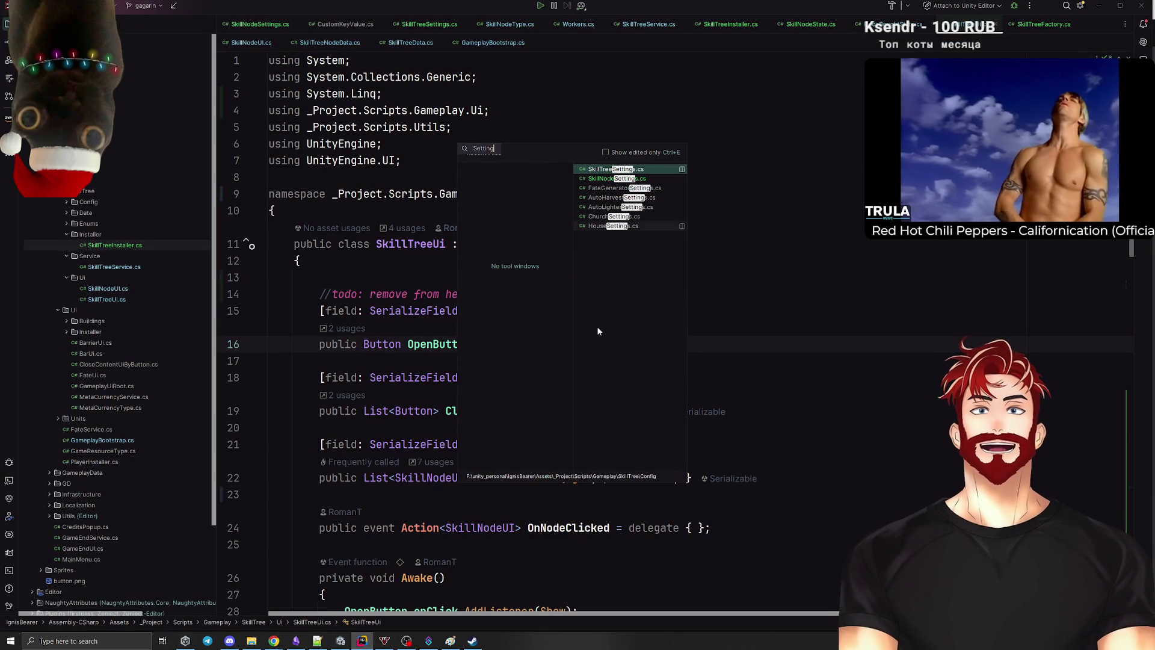
left_click(625, 169)
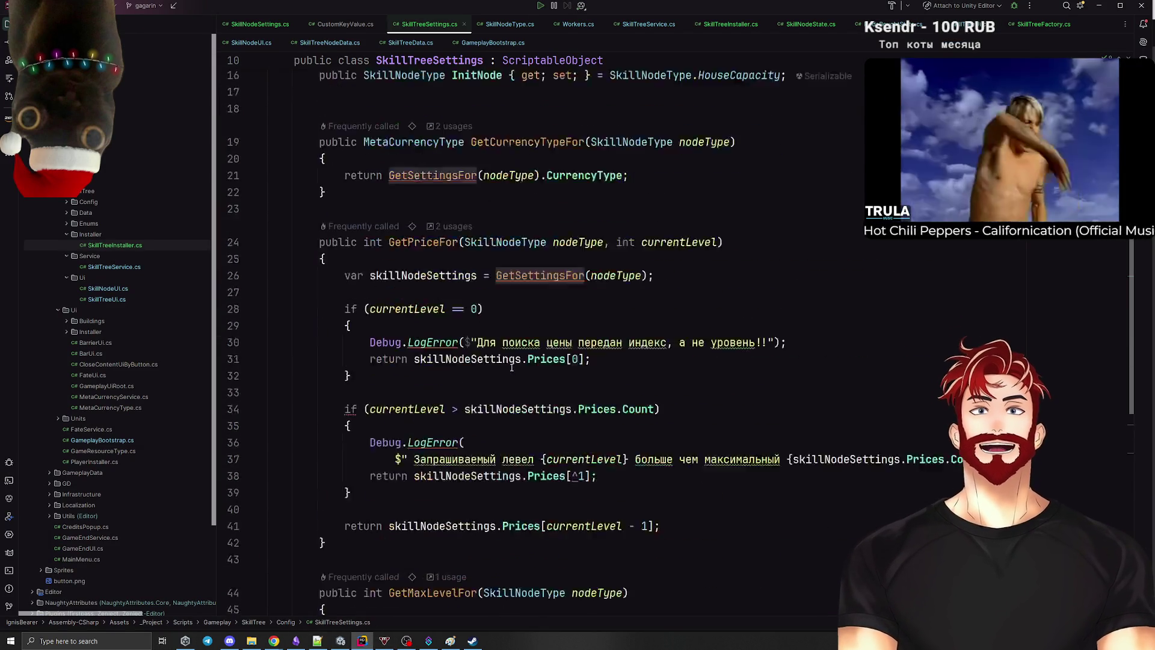
scroll(511, 367, "up", 5)
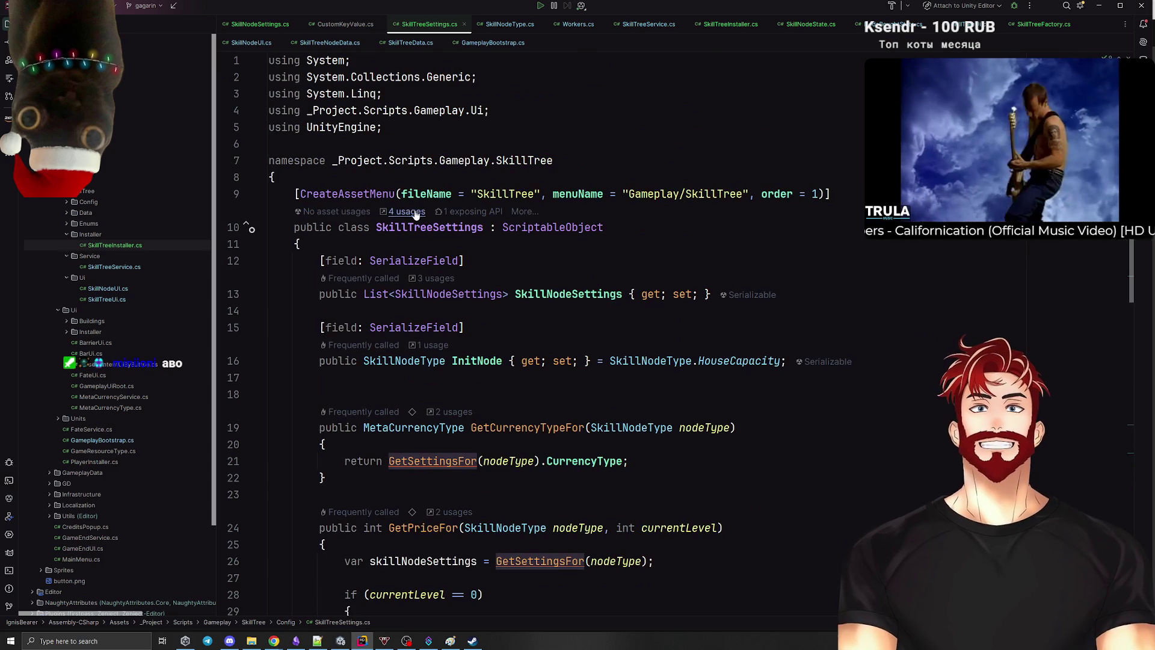
left_click(620, 228)
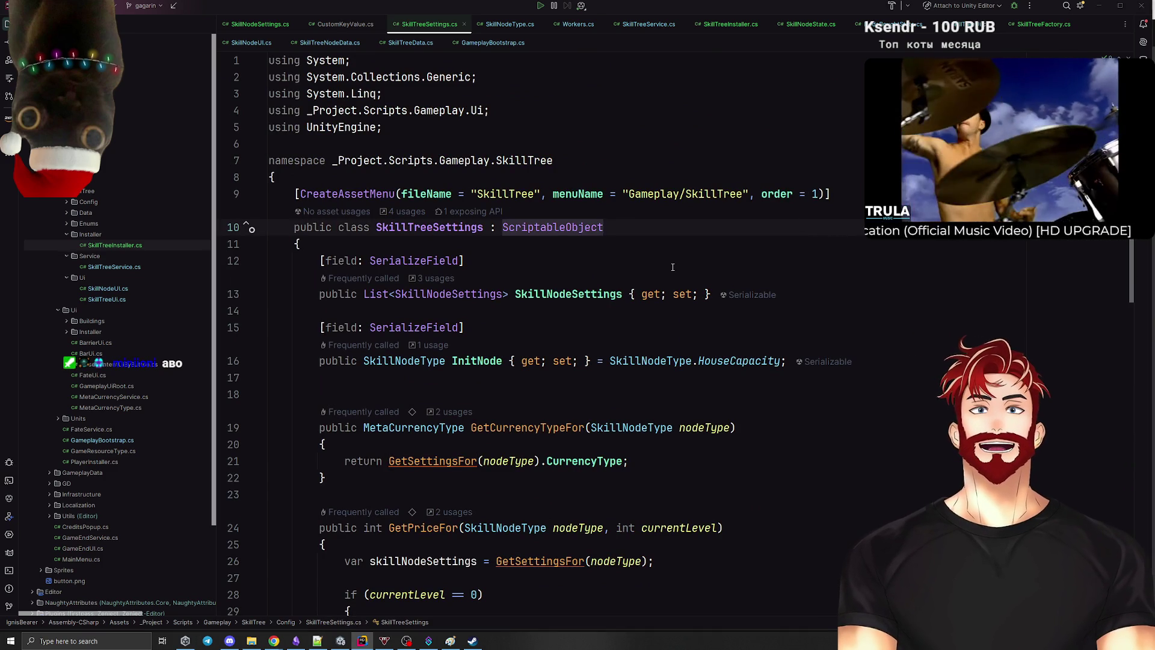
key("alt+Tab")
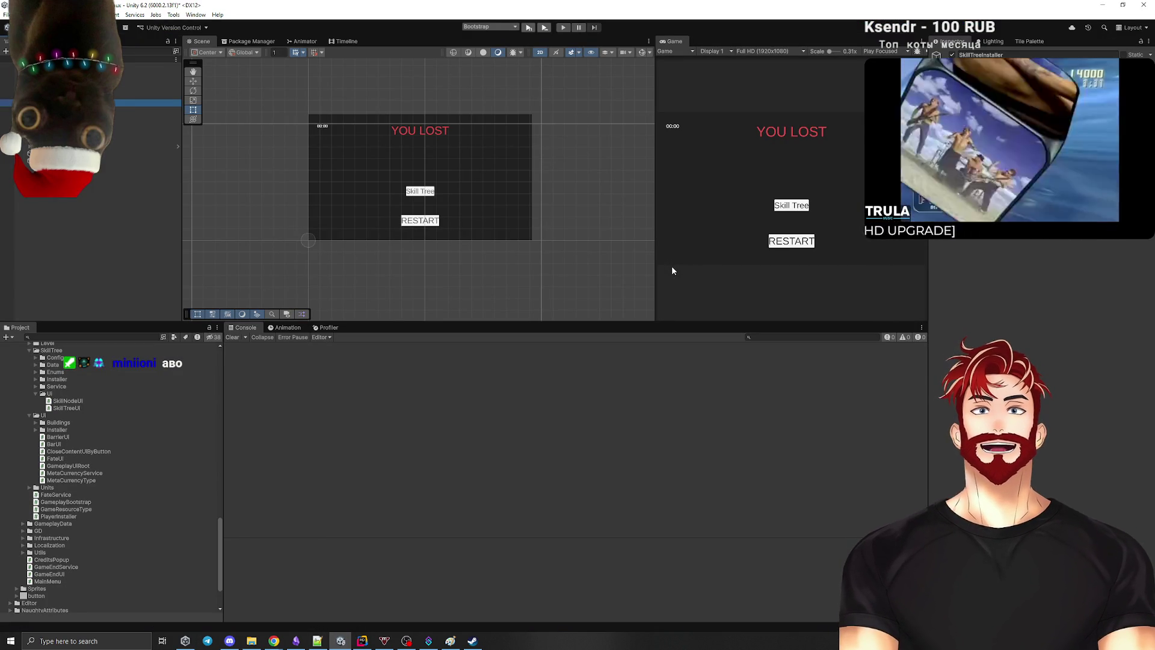
Step: Create a new SkillTree folder inside Data/Gameplay
scroll(97, 460, "up", 15)
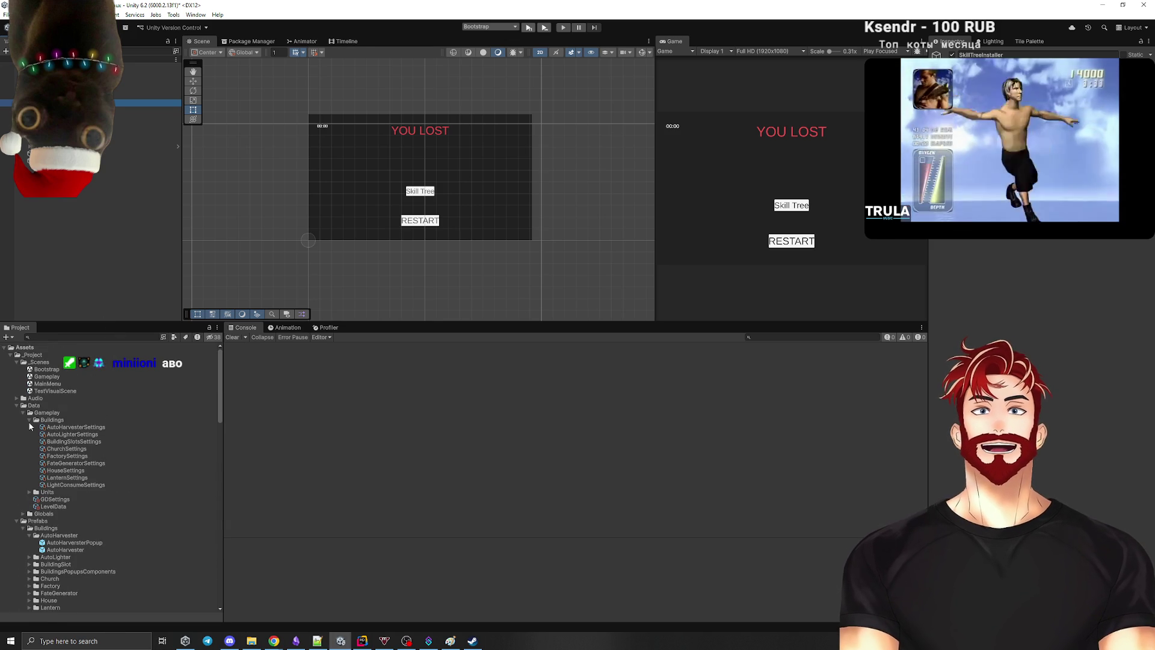
left_click(29, 421)
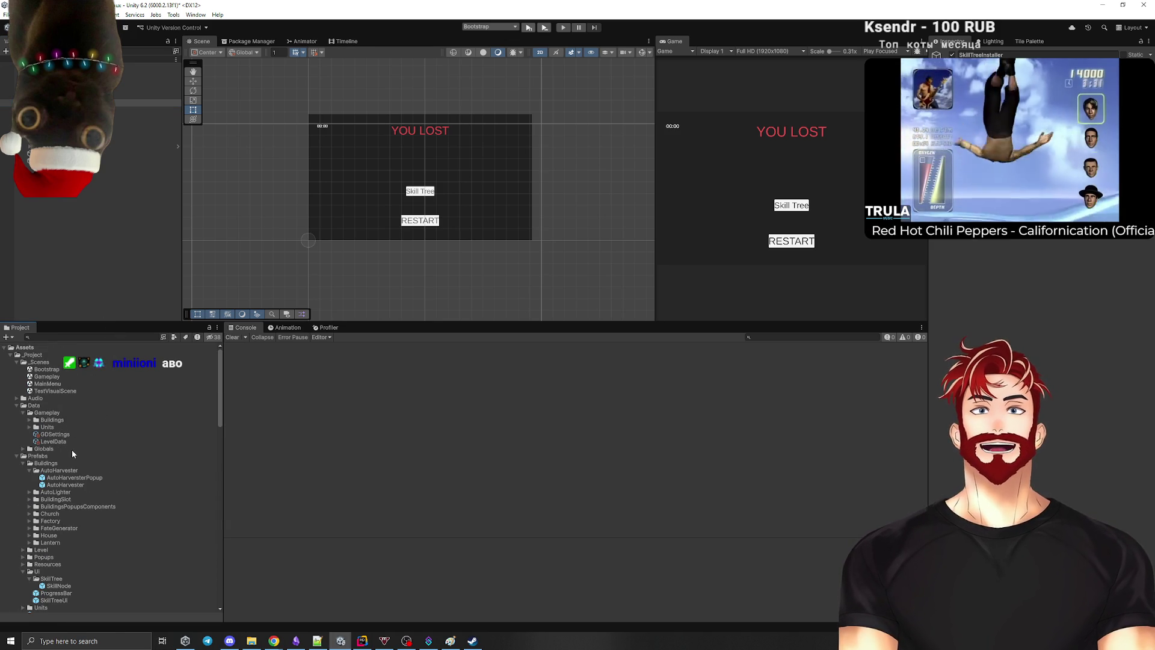
right_click(45, 413)
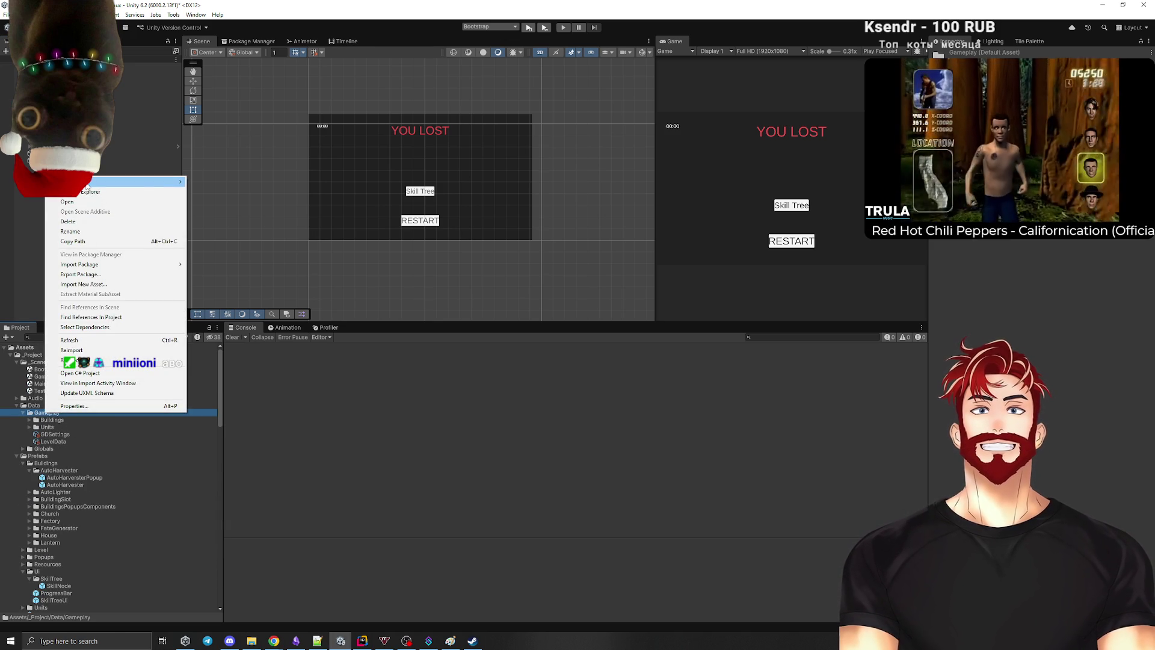
mouse_move(108, 182)
left_click(209, 183)
type("Skill Tree")
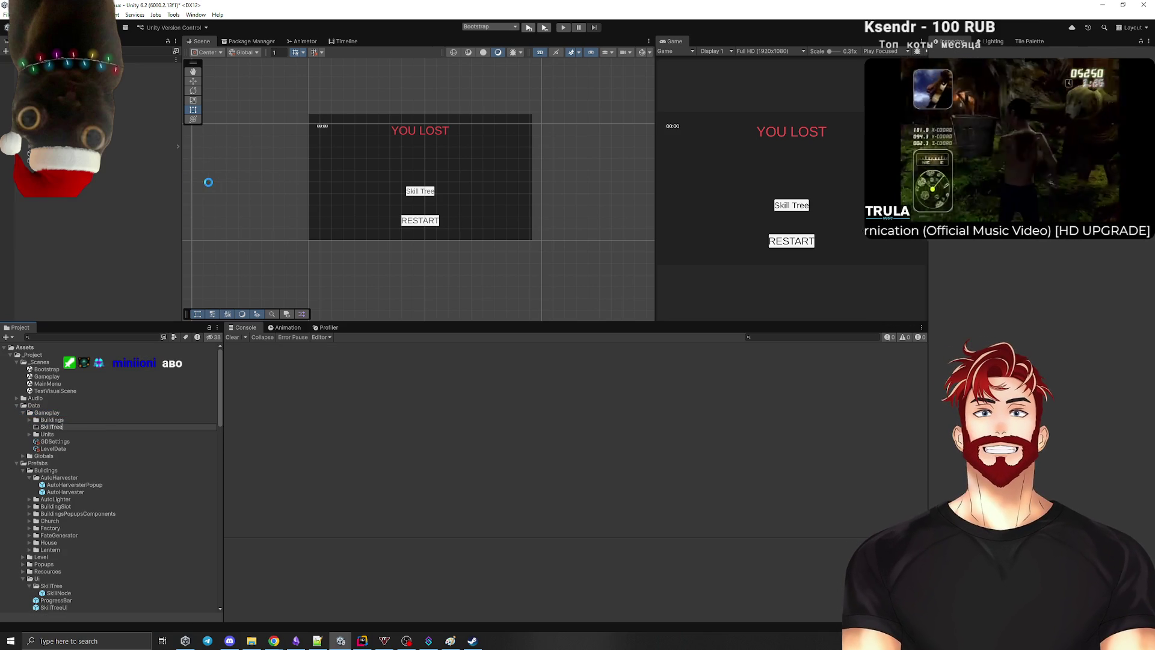
key("Return")
Step: Create a SkillTree settings asset in the SkillTree folder via Create > Gameplay > SkillTree
right_click(55, 426)
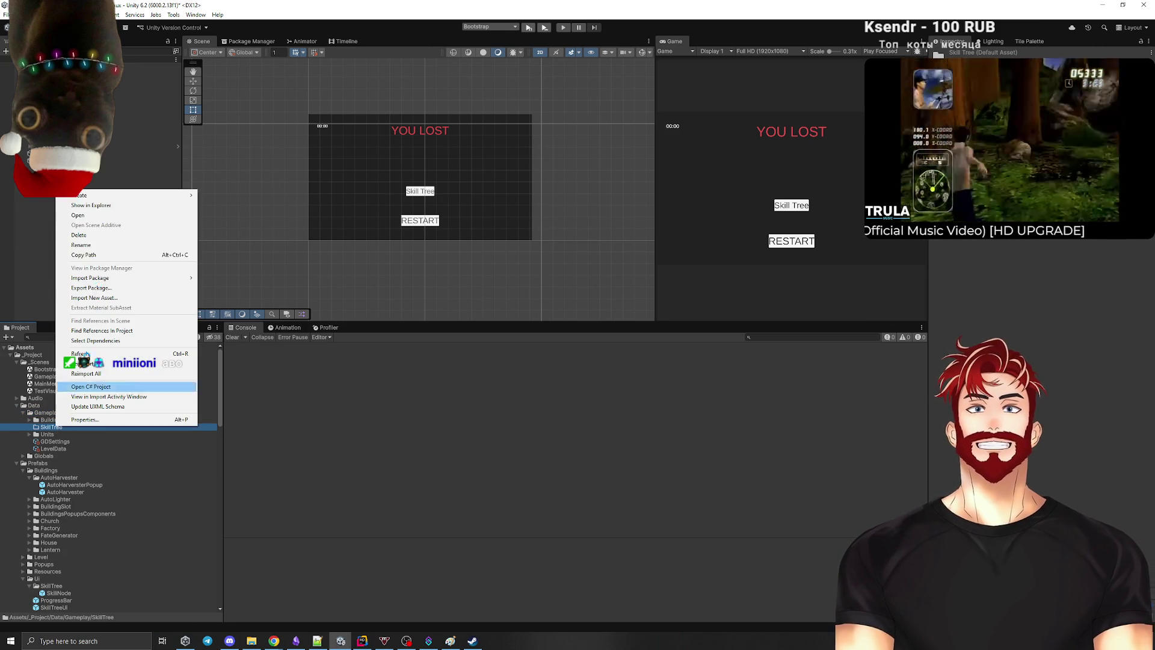
mouse_move(90, 197)
mouse_move(255, 444)
left_click(313, 453)
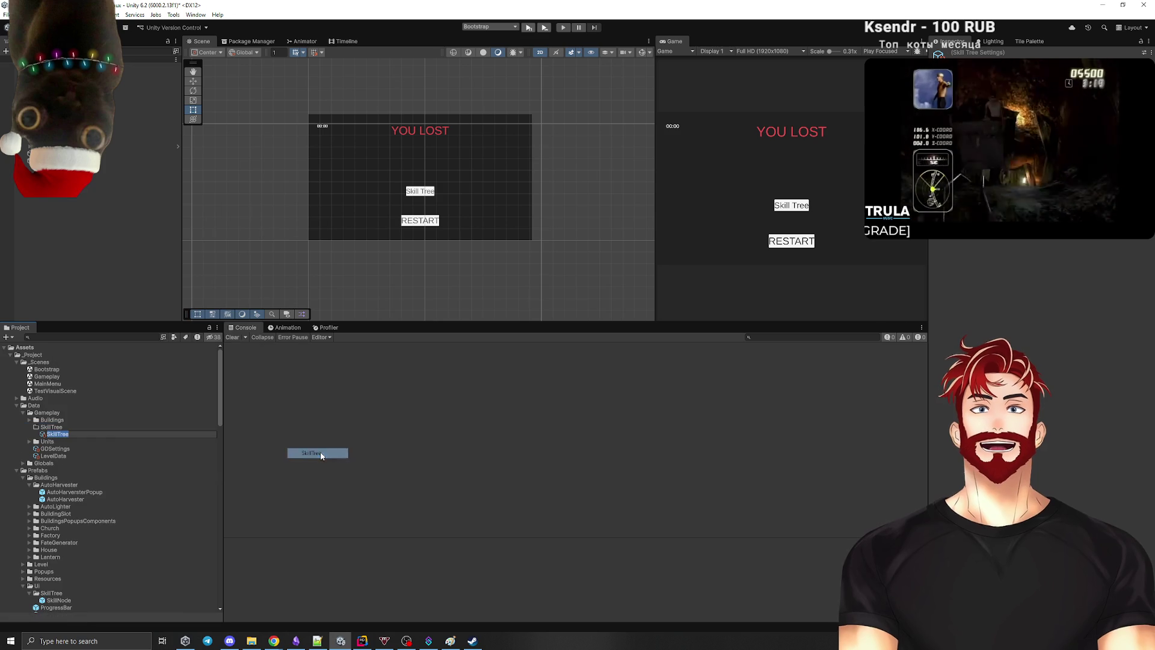
left_click(546, 440)
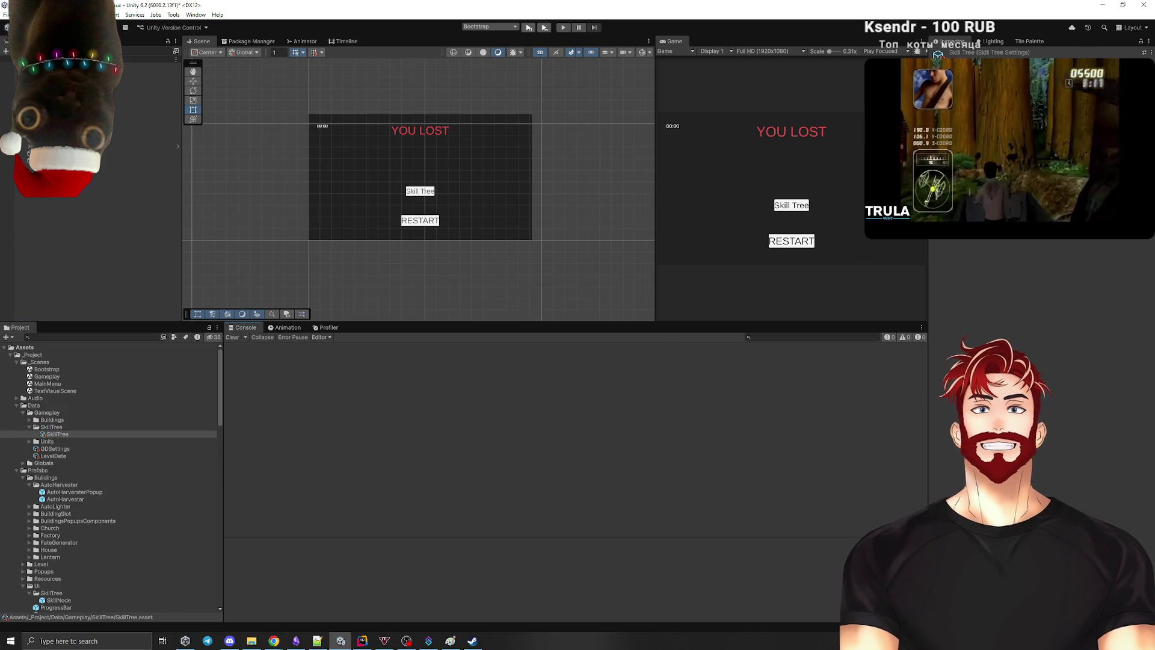
key("alt+Tab")
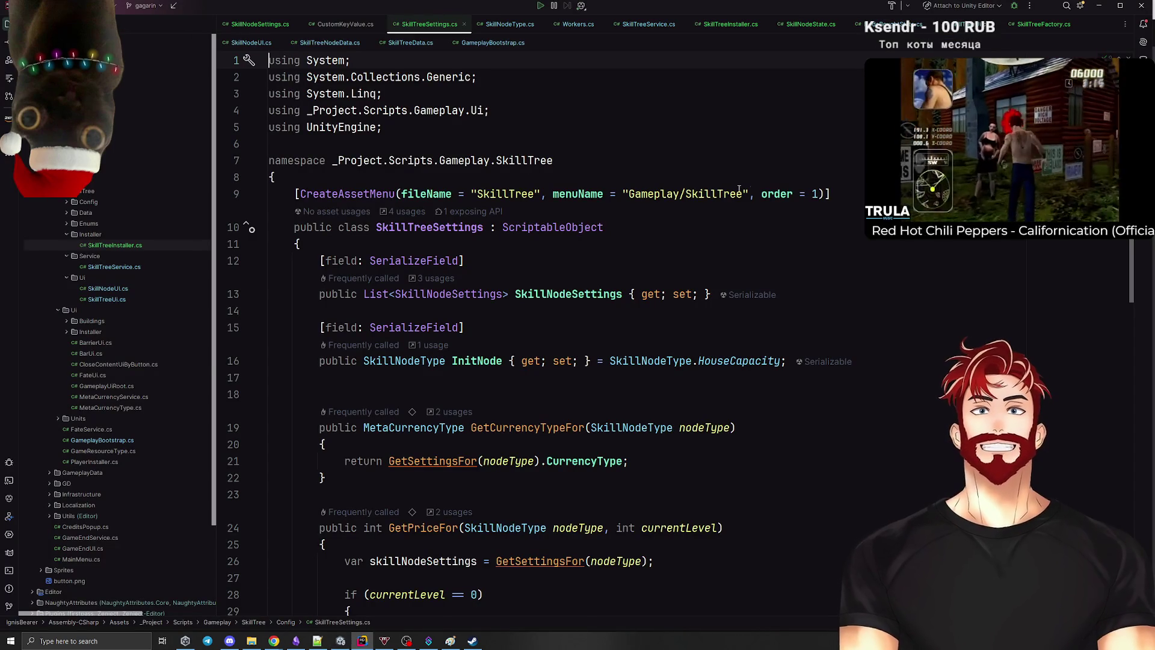
Step: Set CreateAssetMenu's menuName to Gameplay/SkillTreeSettings and fileName to SkillTreeSettings
left_click(740, 191)
type("Settings")
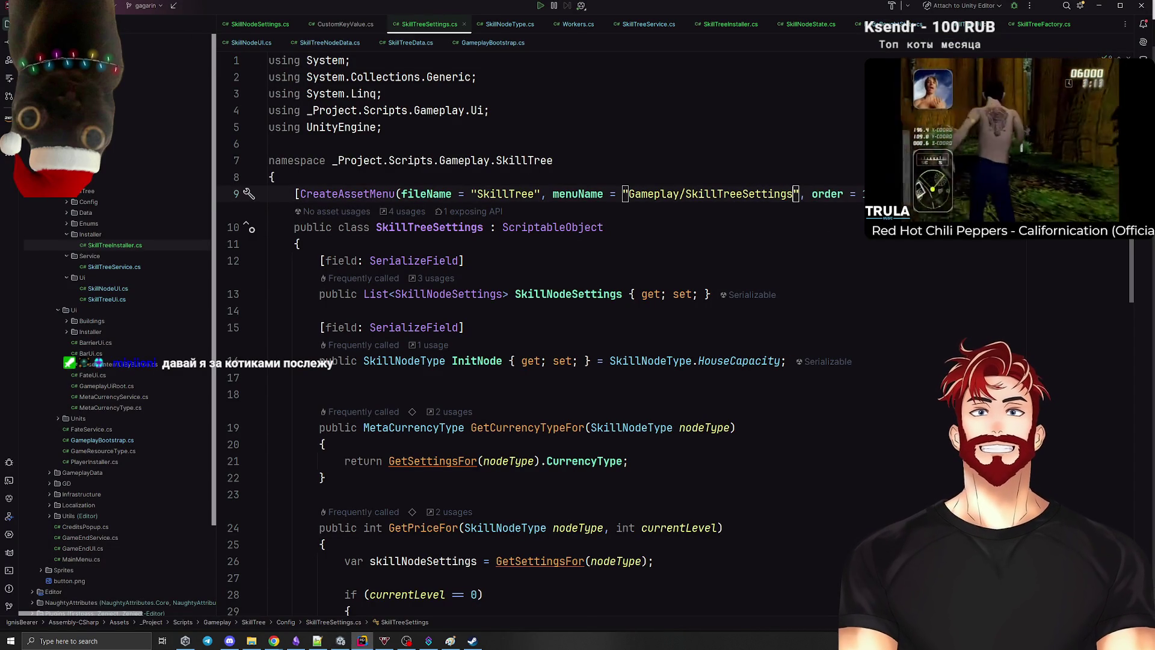
double_click(738, 194)
key("ctrl+c")
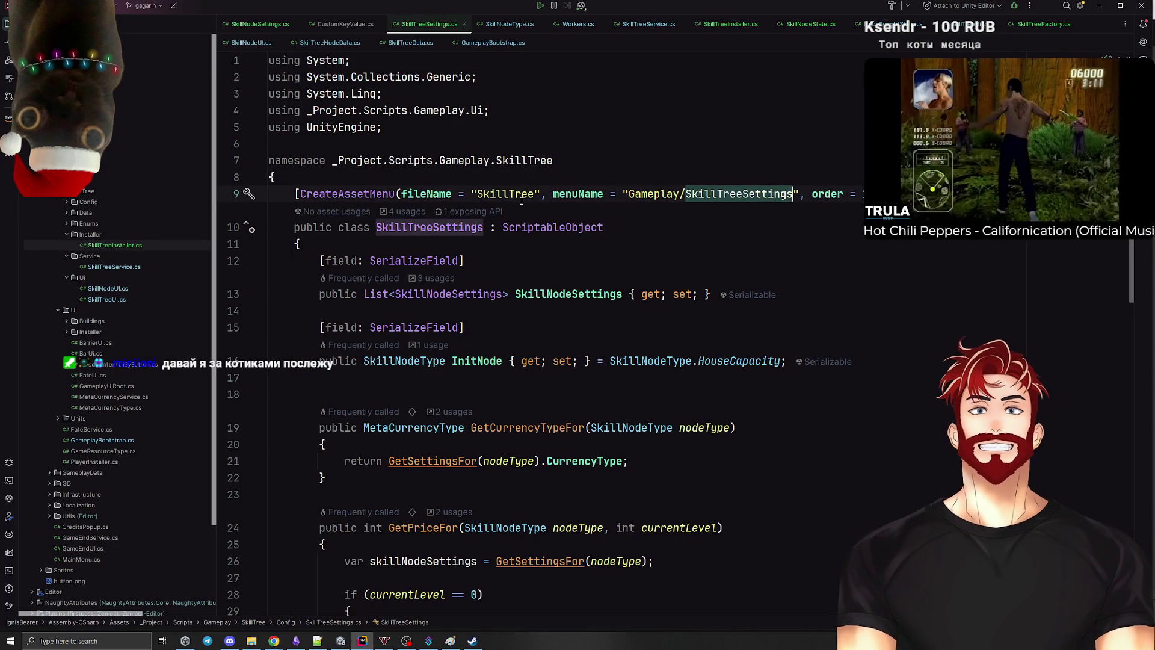
double_click(521, 195)
key("ctrl+v")
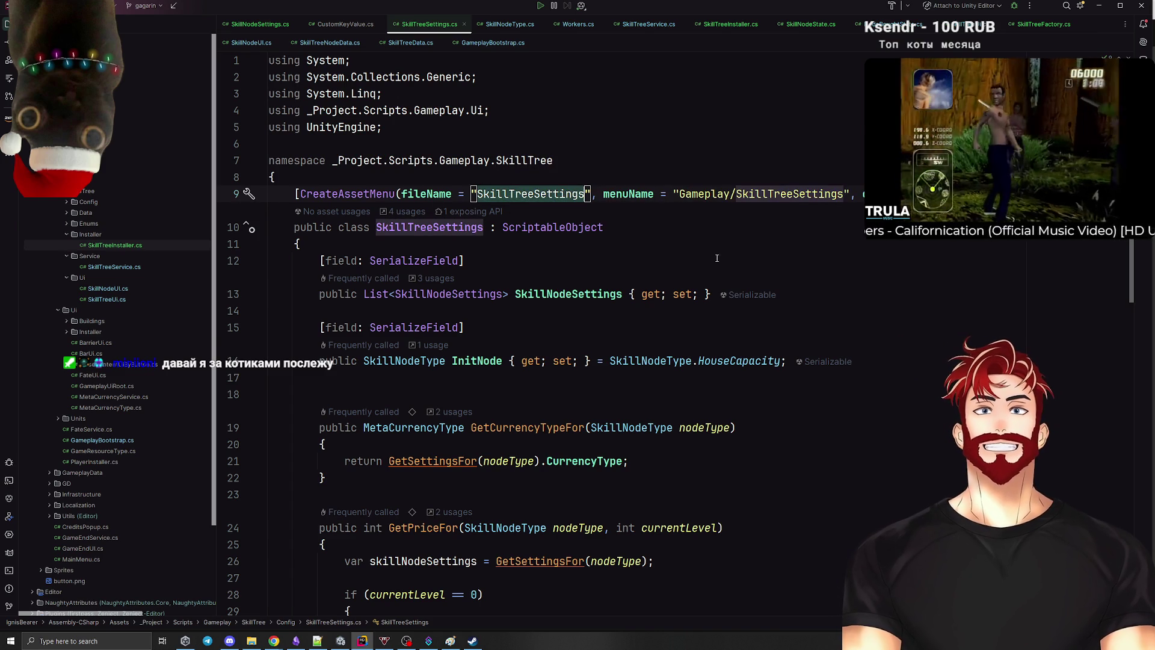
key("alt+Tab")
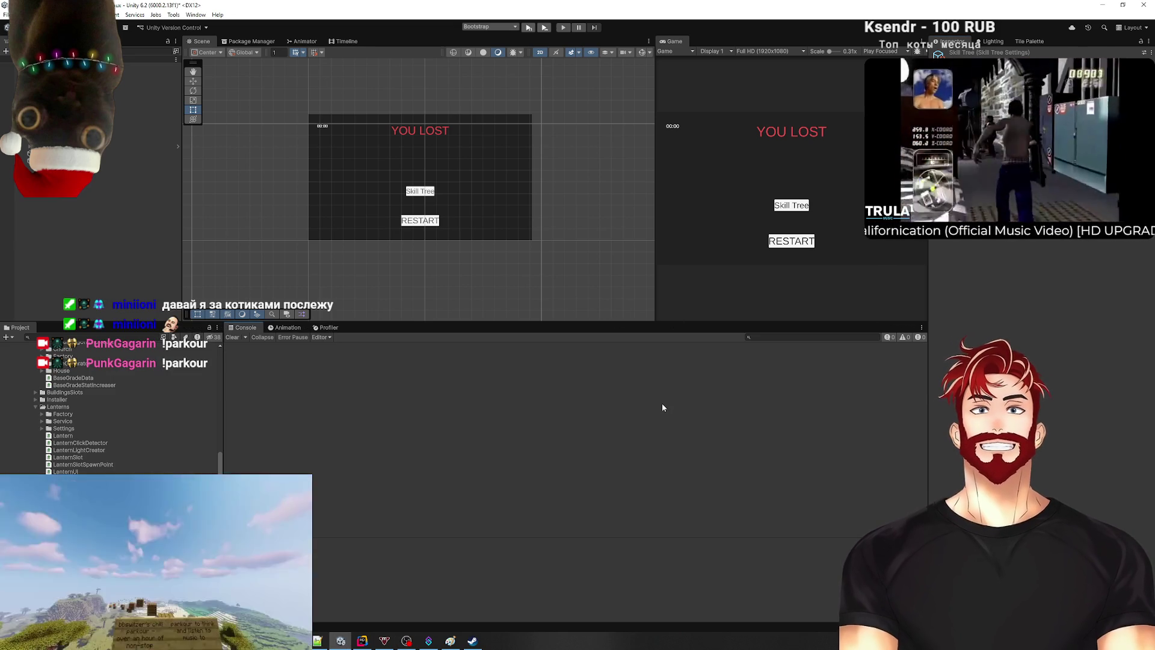
Step: Rename the SkillTree asset in Data/Gameplay/SkillTree to SkillTreeSettings
scroll(108, 415, "up", 10)
scroll(78, 421, "up", 5)
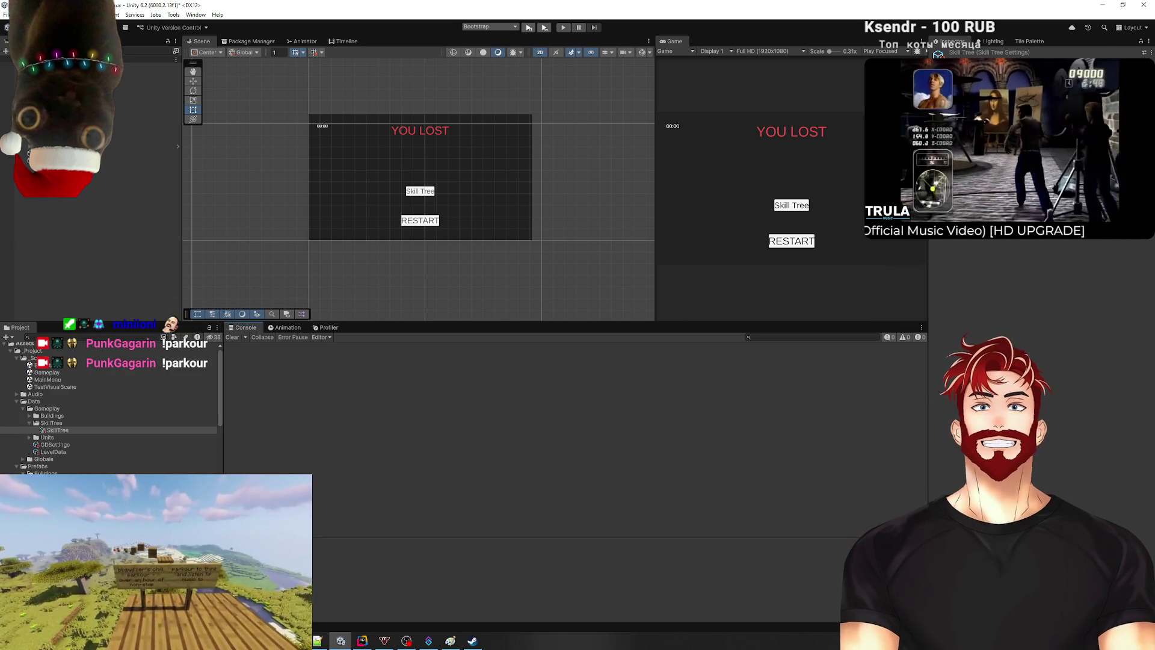
type("Settings")
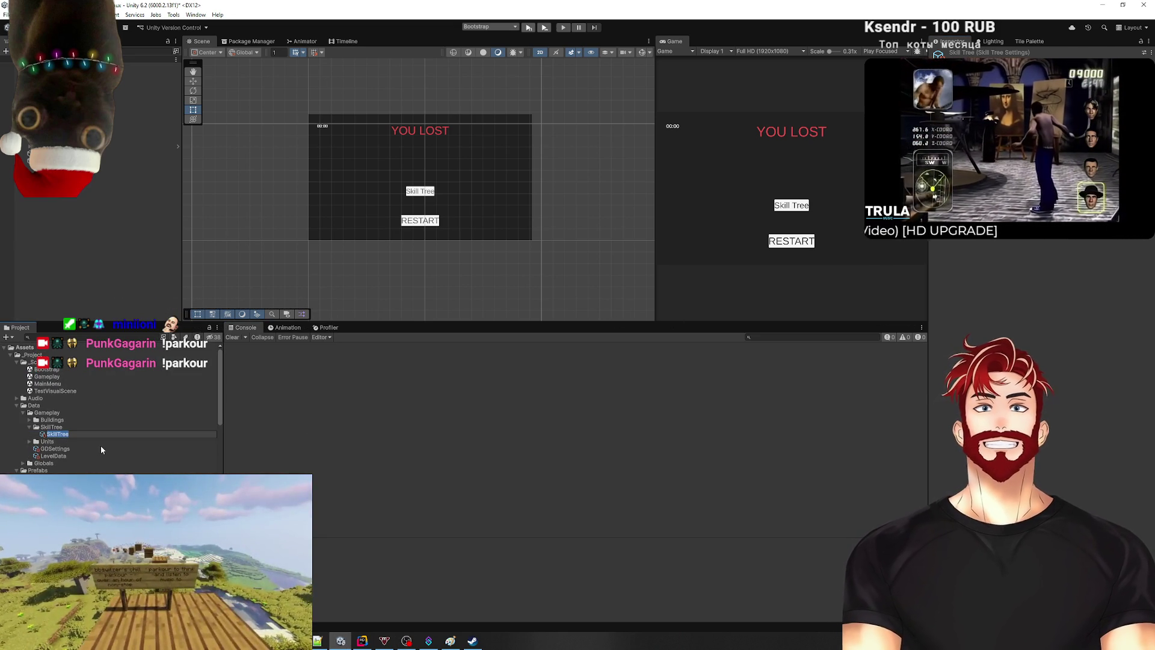
key("Return")
Step: Assign a scene installer to SceneContext, then inspect SkillTreeInstaller and the SkillTreeSettings asset
left_click(108, 67)
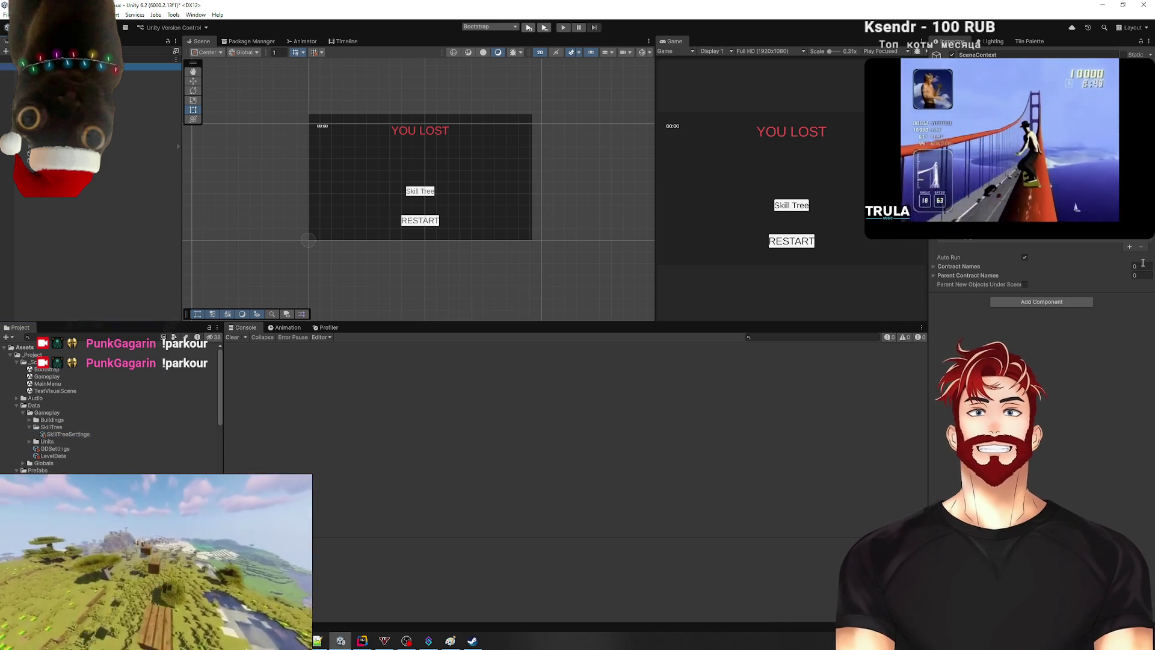
left_click(990, 242)
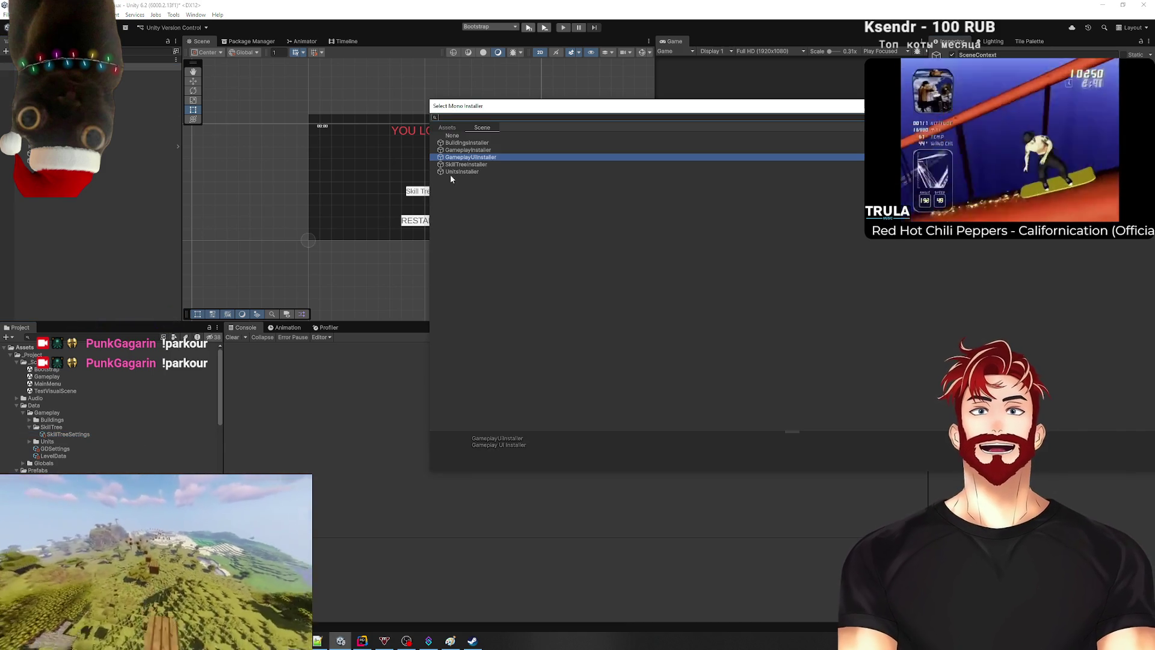
double_click(465, 163)
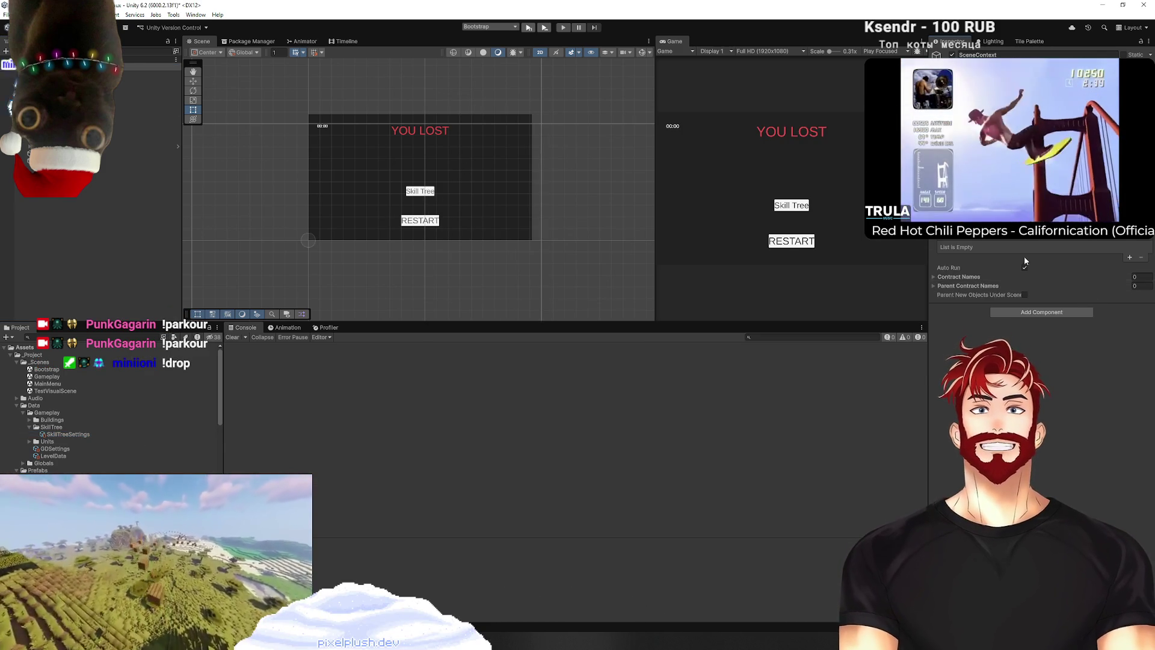
left_click(144, 102)
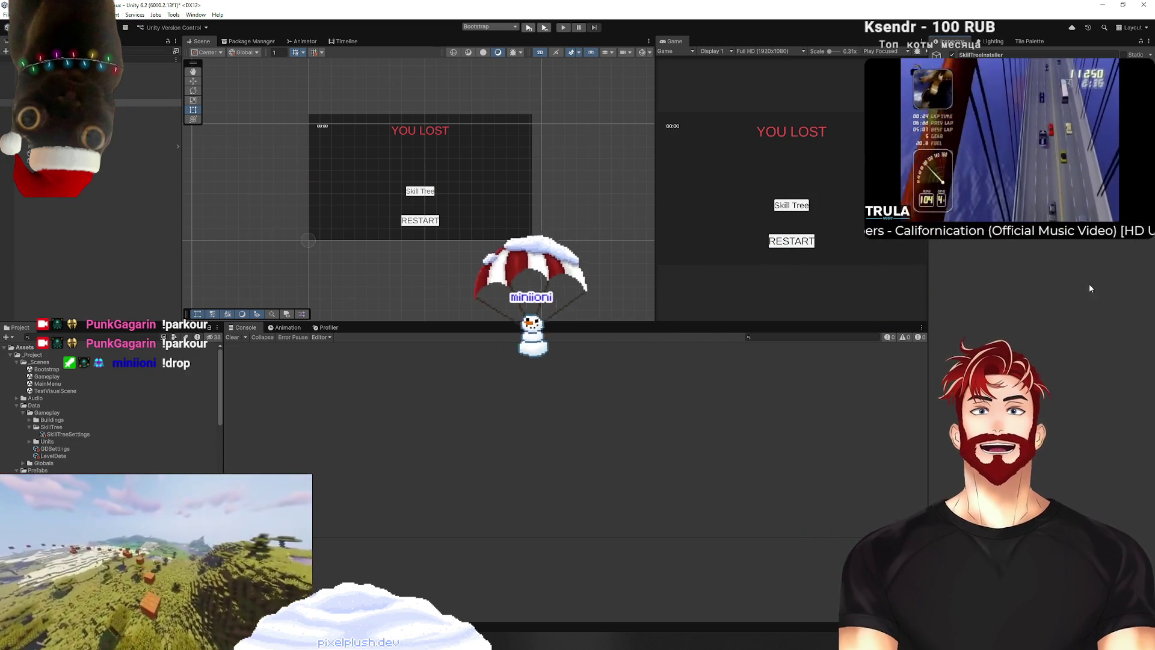
left_click(67, 433)
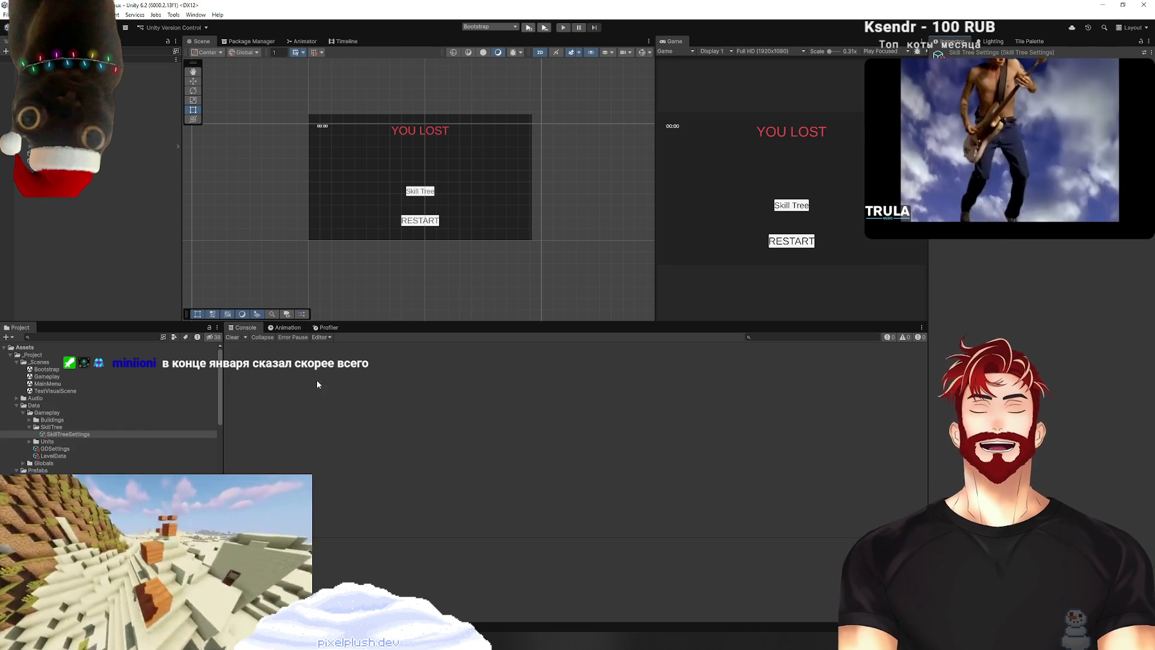
Step: Create a Nodes folder inside Data/Gameplay/SkillTree
right_click(60, 427)
mouse_move(122, 194)
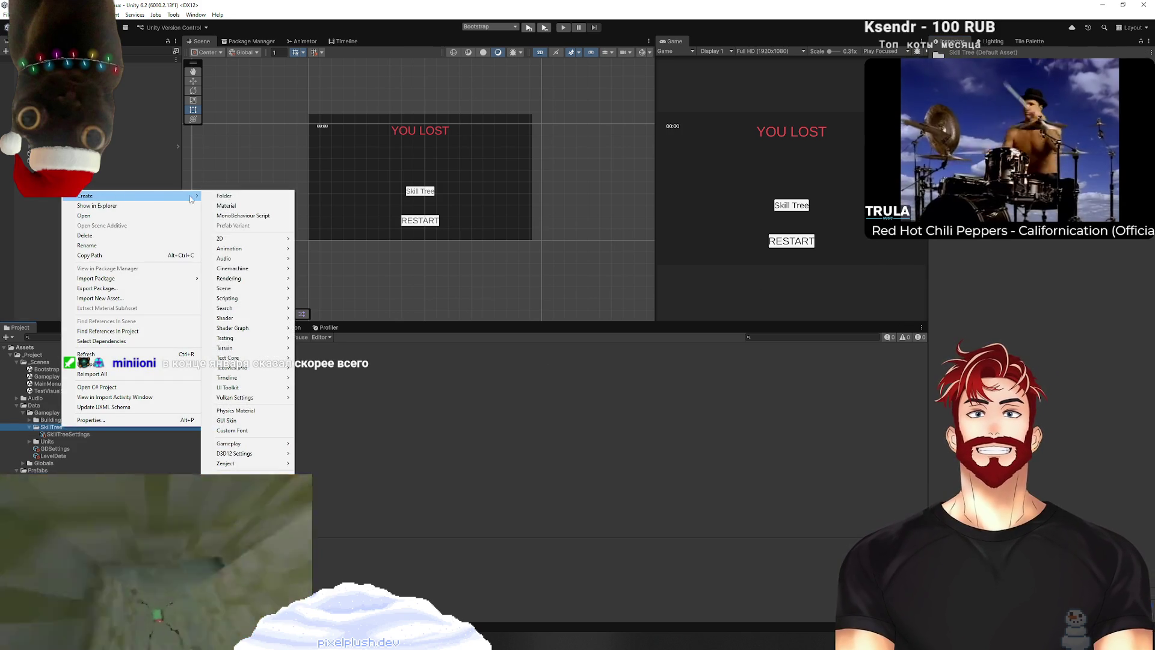
left_click(235, 196)
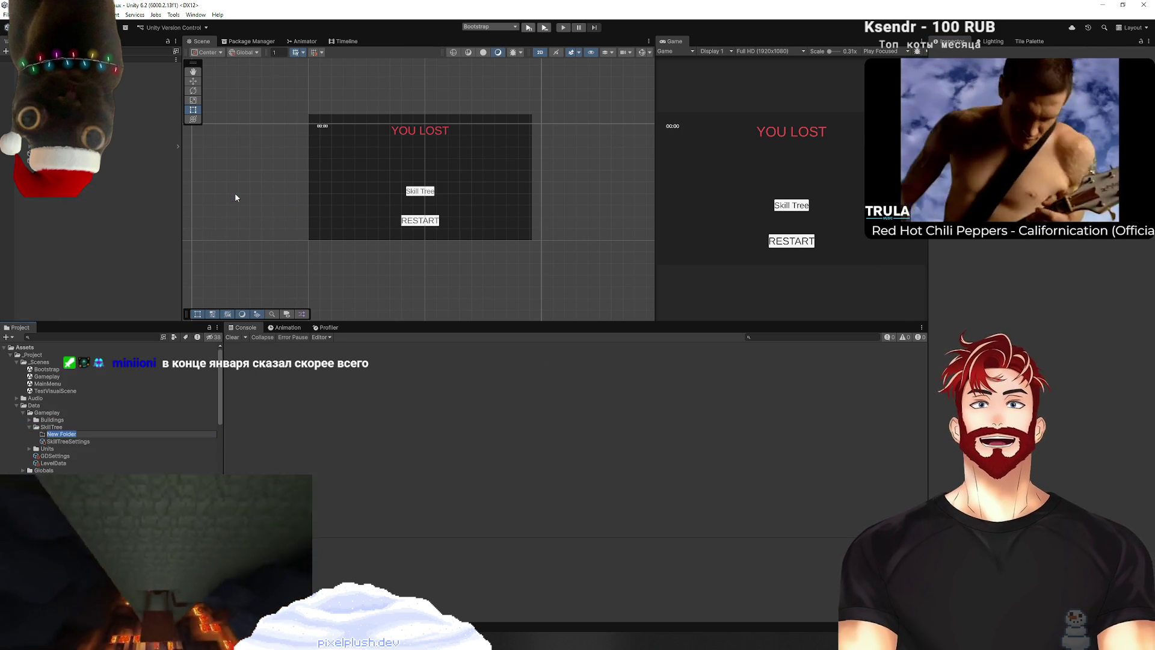
type("Nodes")
key("Return")
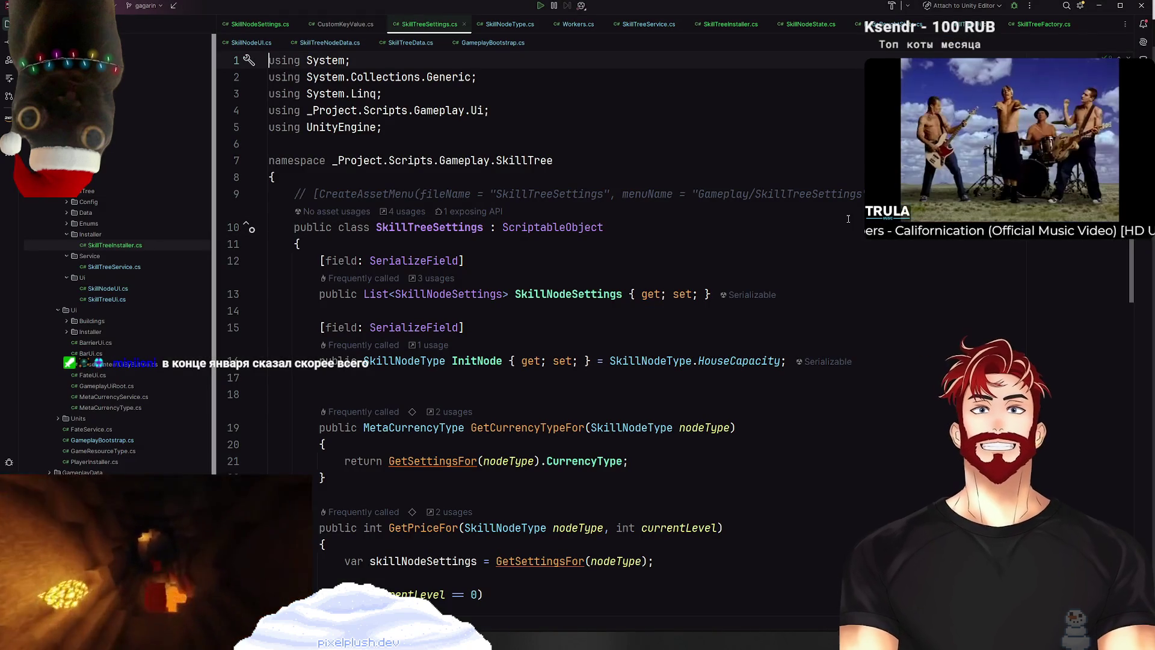
Step: Make SkillNodeSettings inherit from ScriptableObject and delete its [Serializable] attribute
left_click(465, 294, "ctrl")
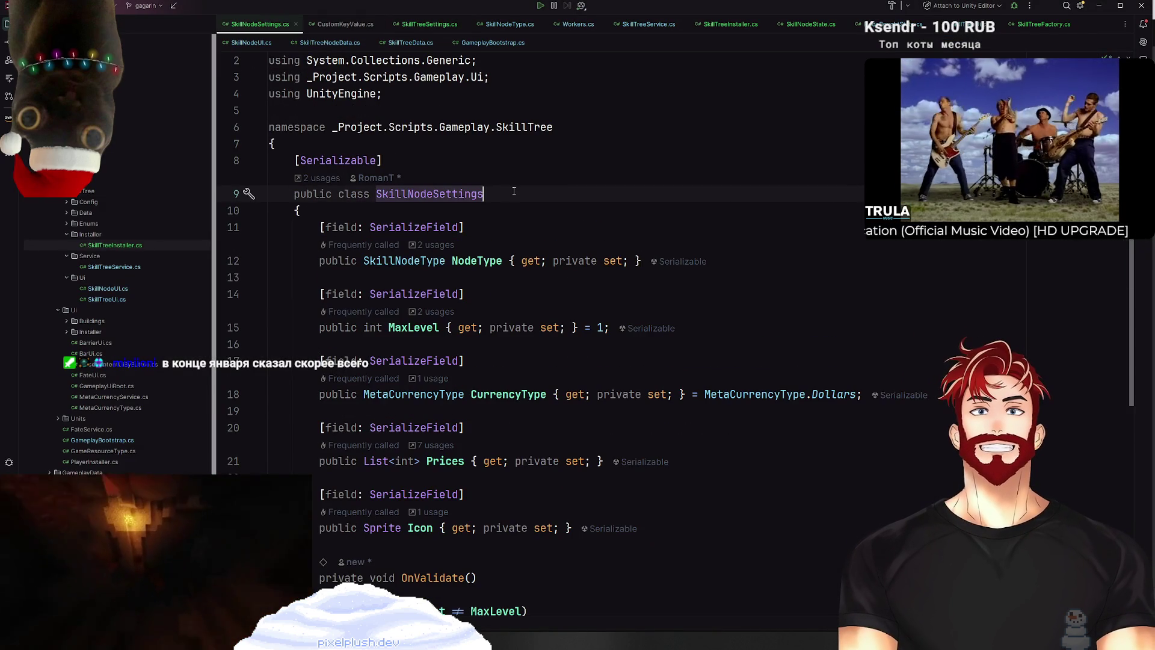
type(" : Scrip")
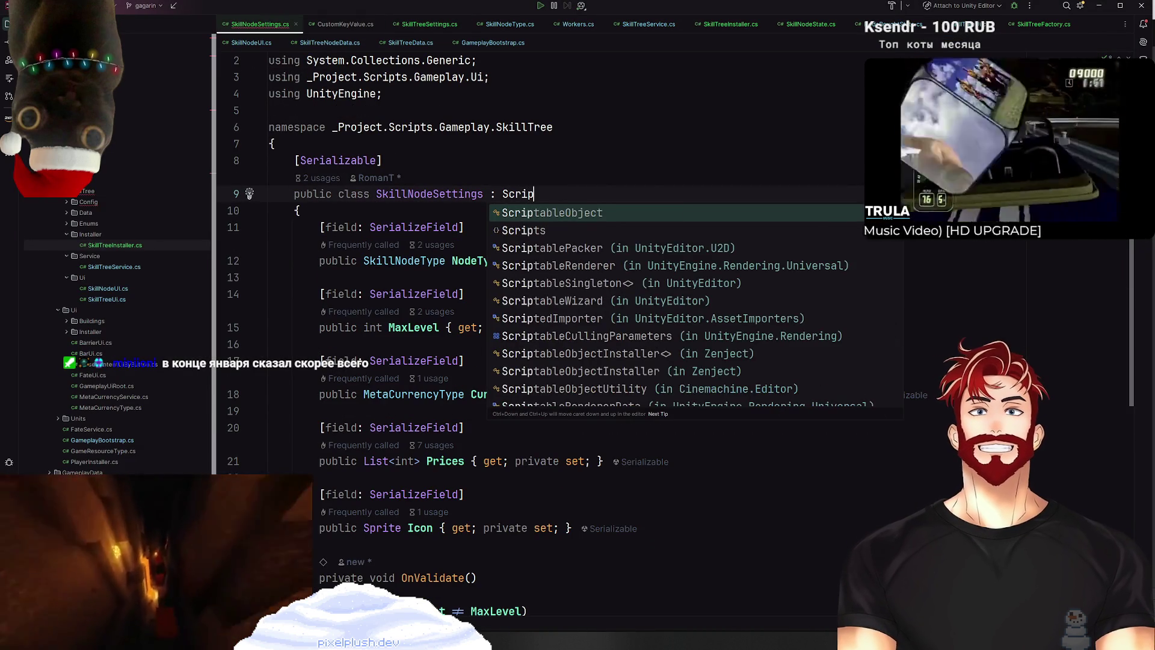
key("Return")
triple_click(492, 161)
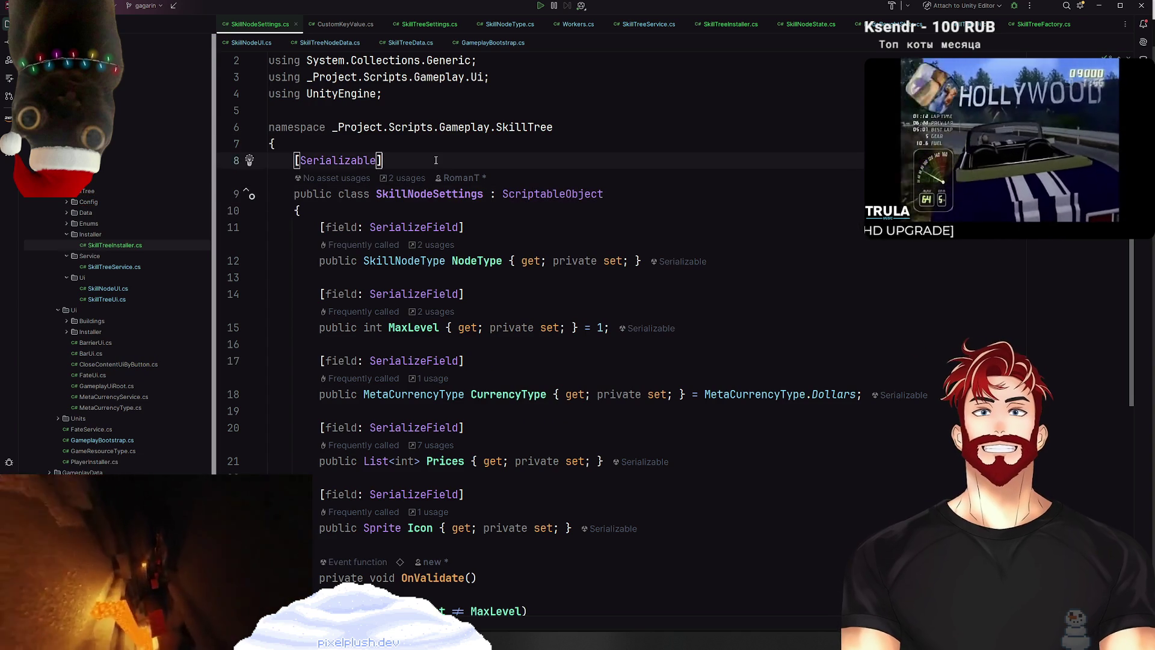
key("Delete")
Step: Add a CreateAssetMenu attribute with fileName SkillTreeNodes and menuName Gameplay/SkillTreeNodes
key("ctrl+Tab")
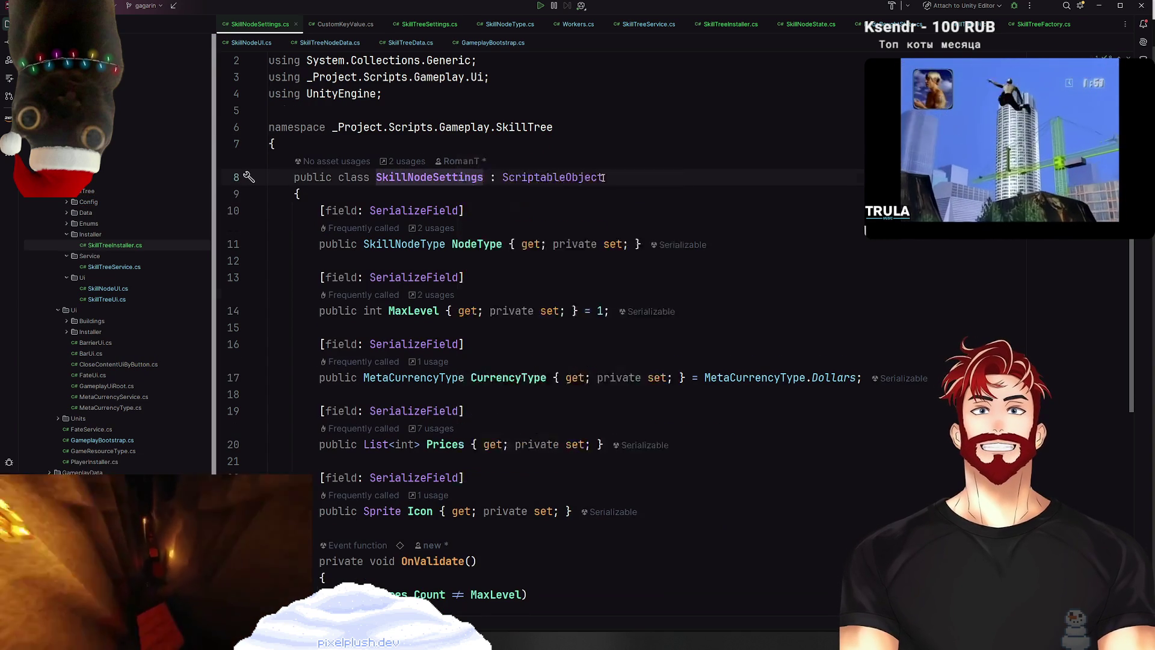
key("ctrl+w")
key("ctrl+w")
key("ctrl+w")
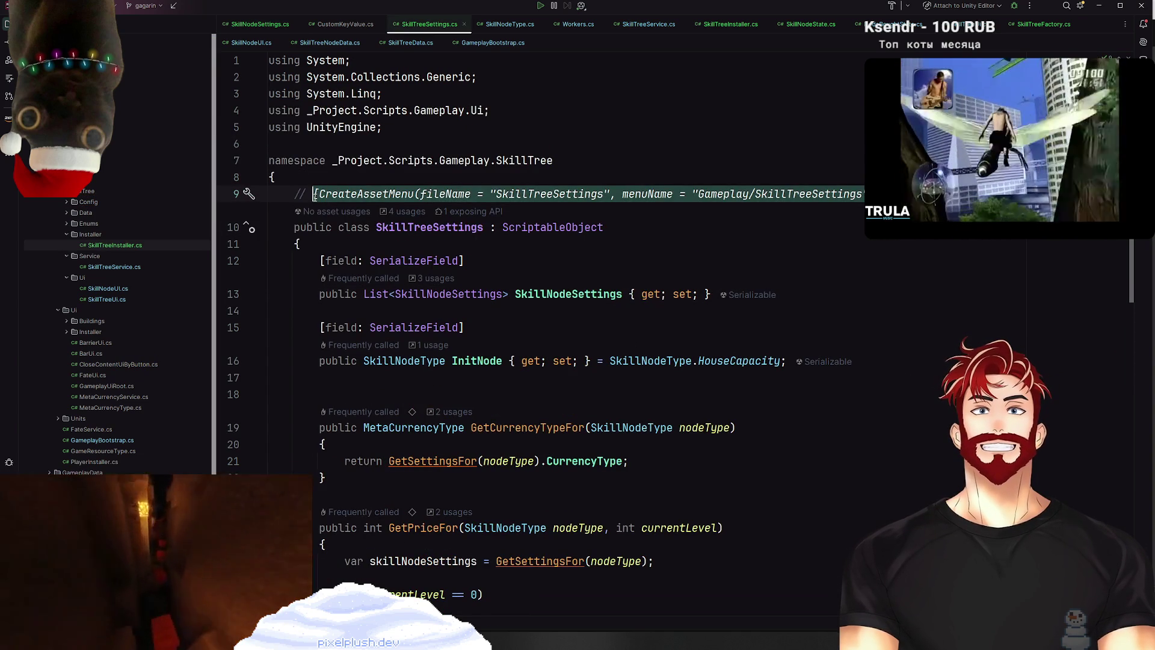
key("ctrl+e")
left_click(611, 179)
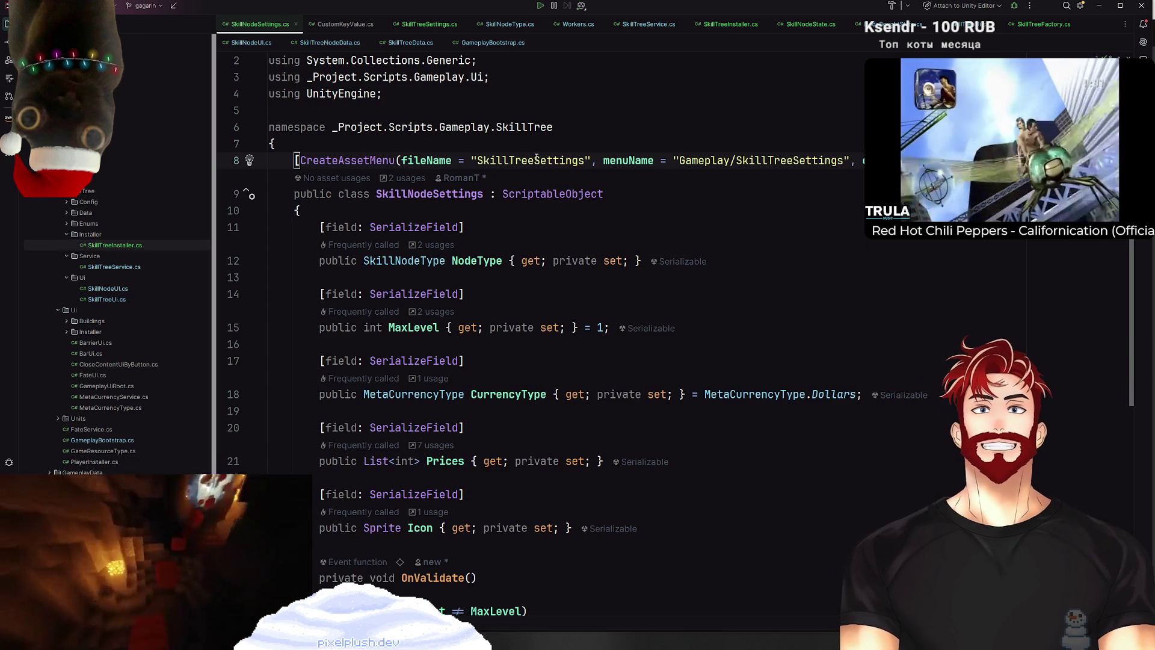
left_click(579, 160)
key("ctrl+w")
type("Nodes")
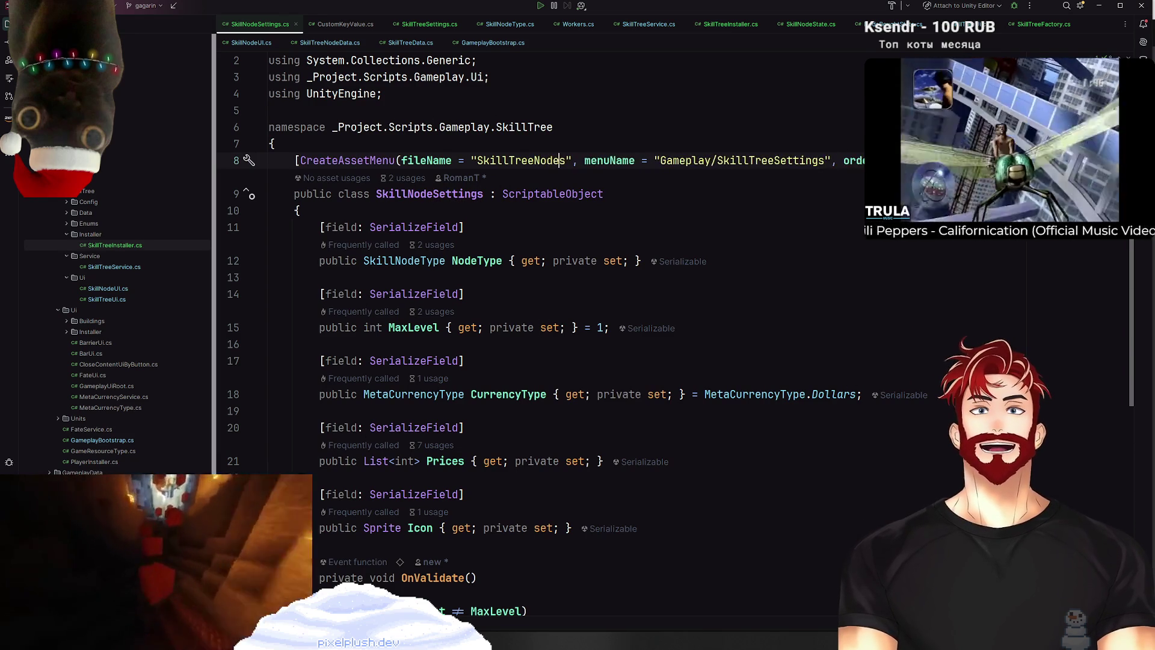
double_click(786, 160)
type("SkillTreeNodes")
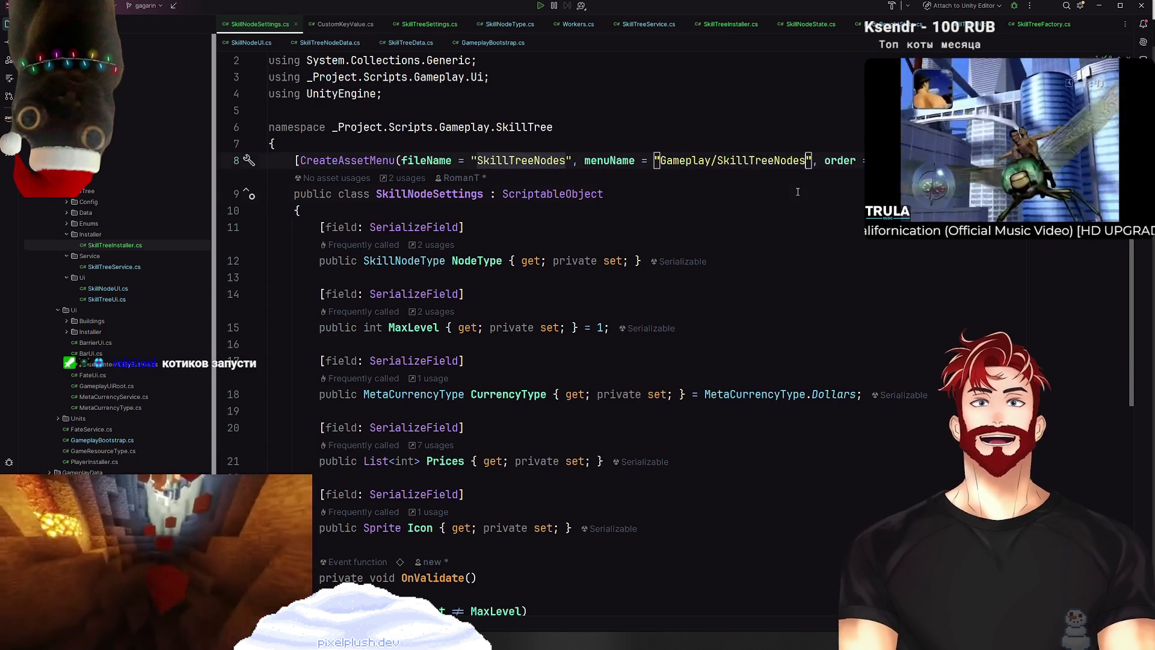
key("Down")
key("Down")
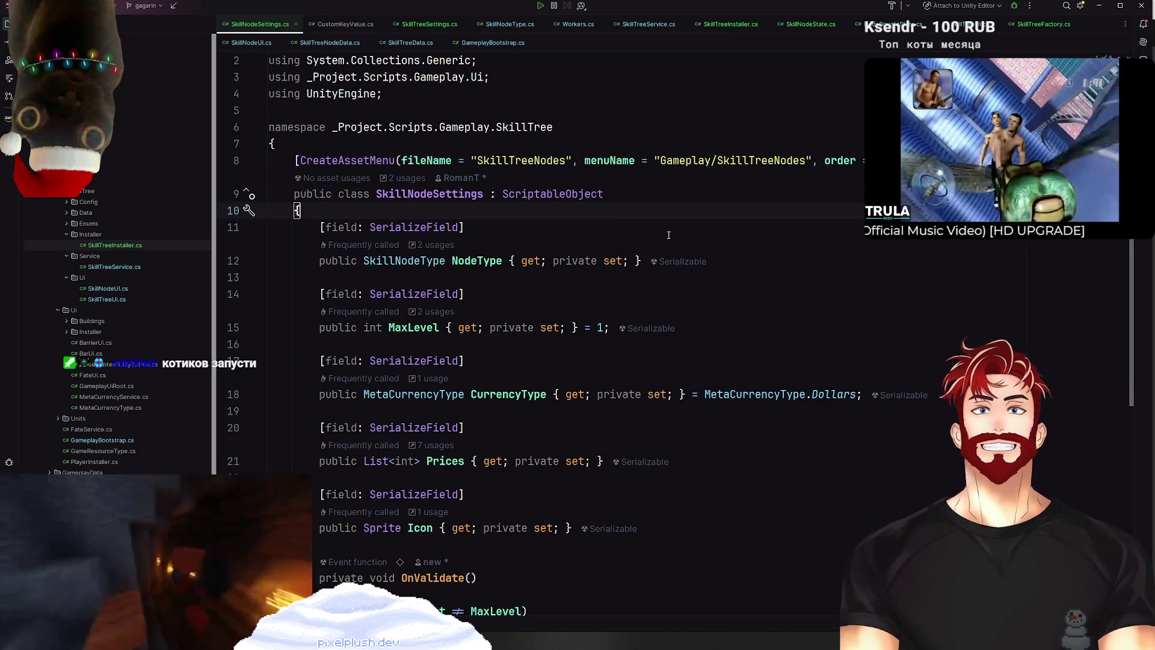
key("alt+Tab")
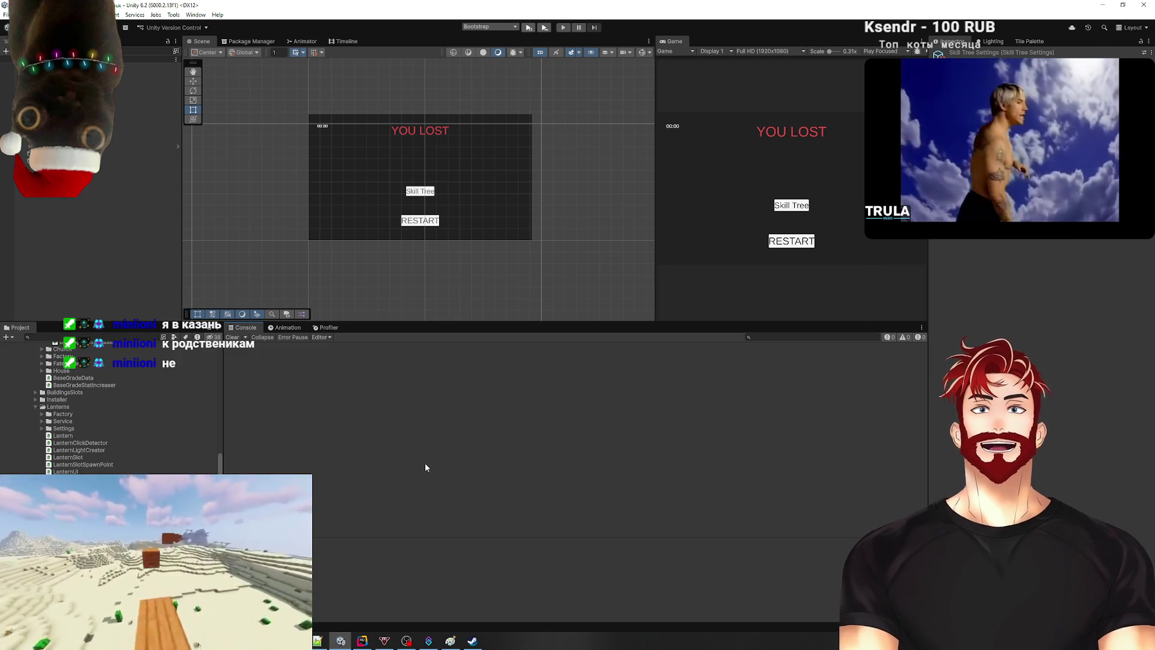
left_click(472, 640)
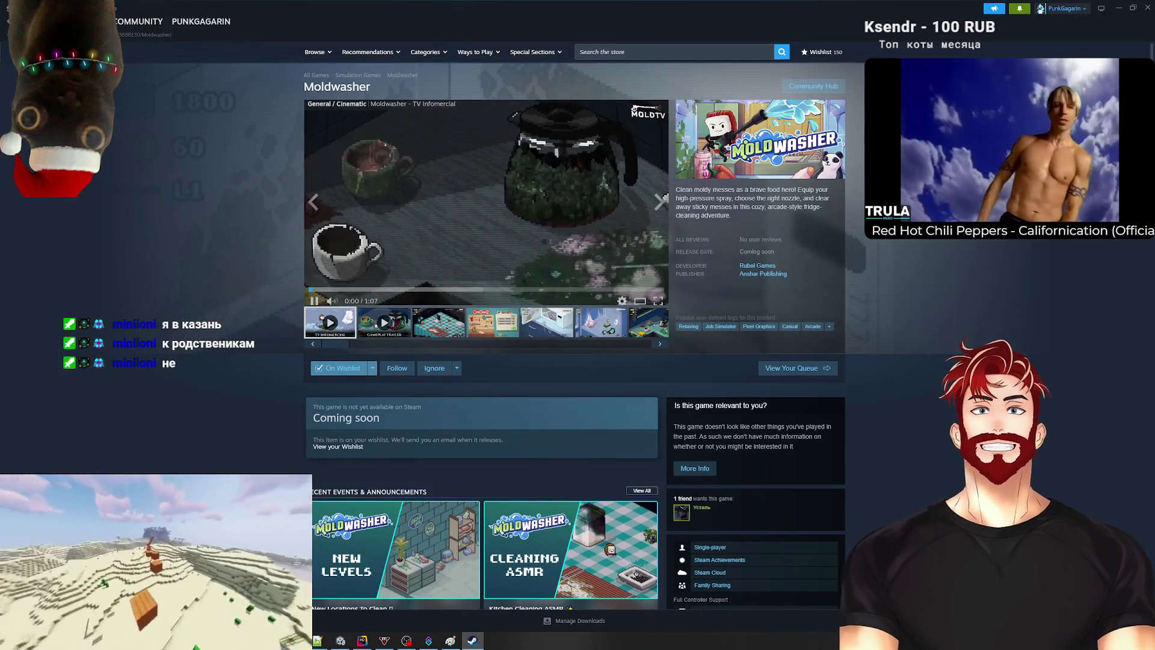
left_click(67, 21)
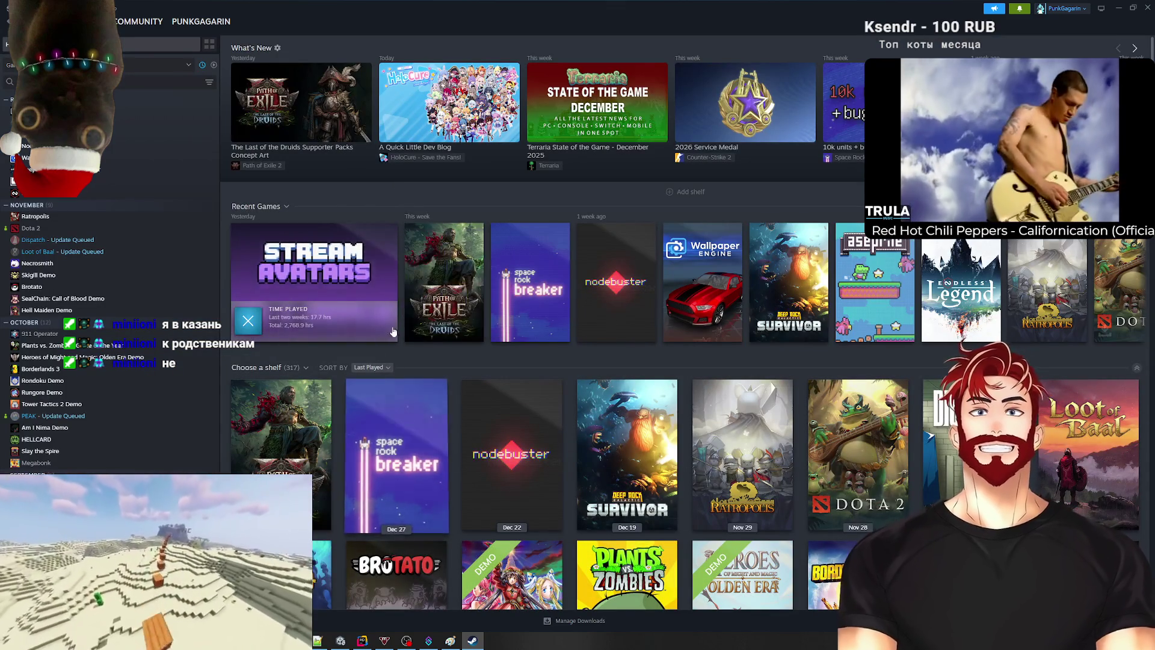
left_click(1120, 9)
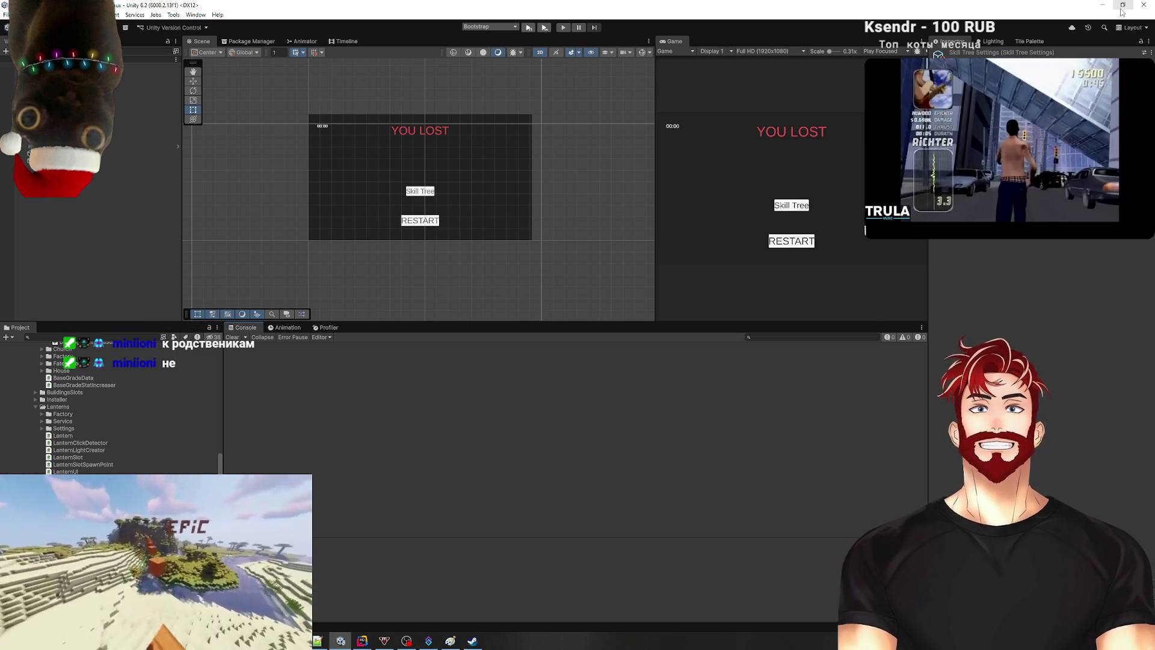
left_click(1122, 7)
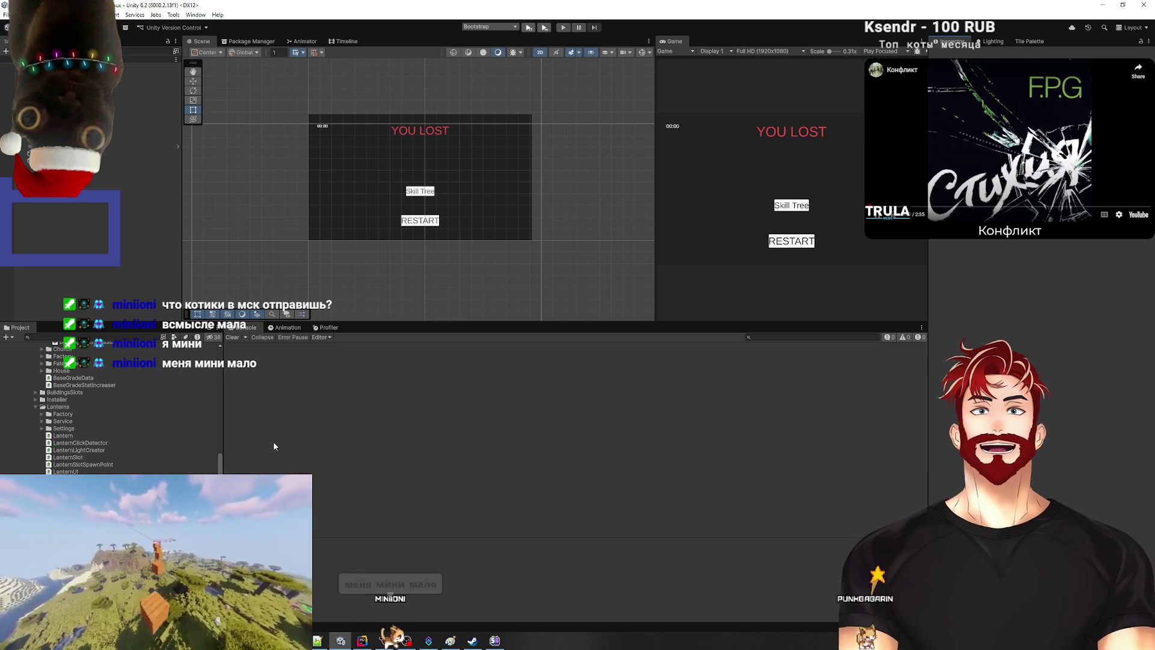
left_click(91, 114)
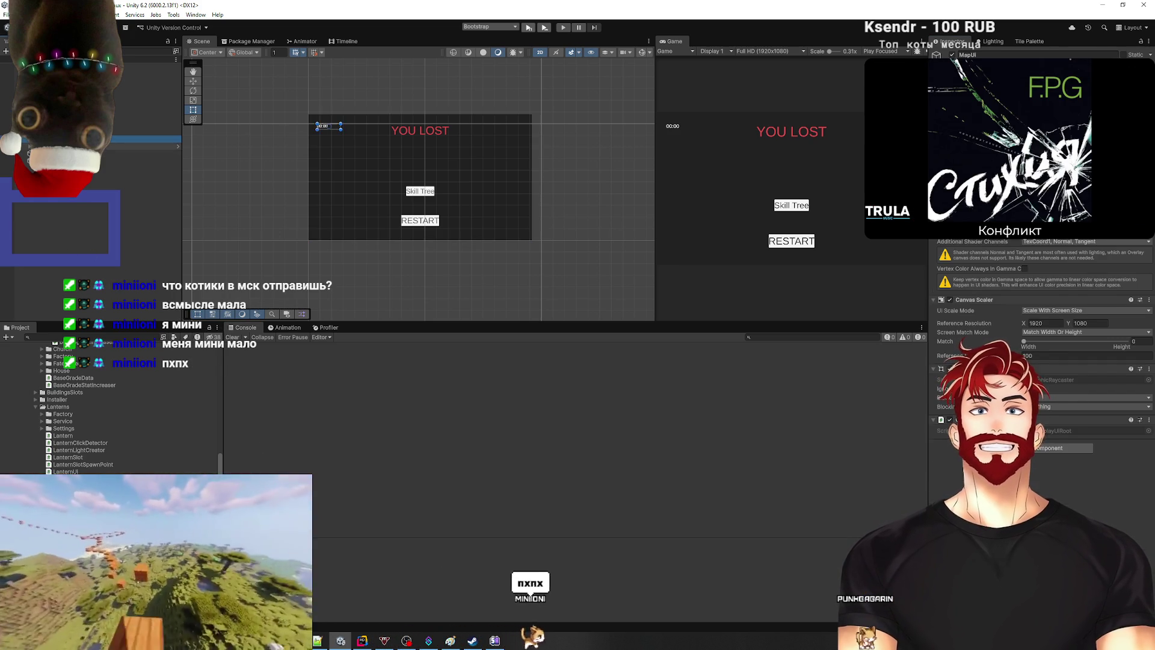
Step: Run Edit > Zenject > Validate Current Scenes, revealing that SkillTreeFactory cannot be resolved
left_click(120, 146)
left_click(18, 15)
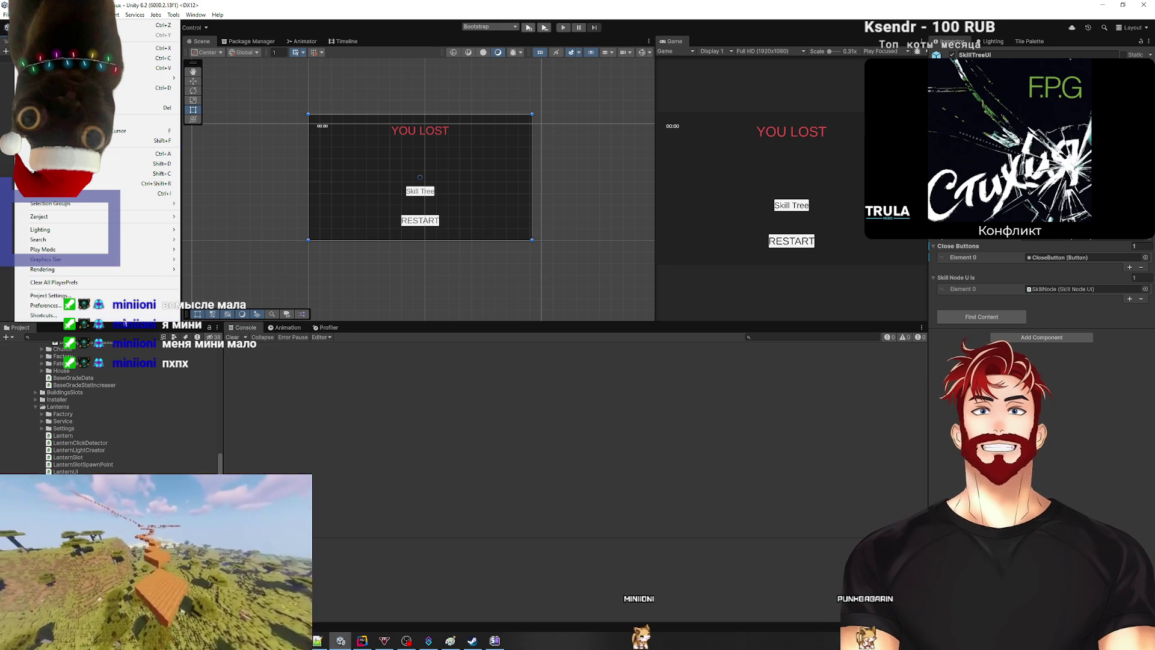
mouse_move(69, 216)
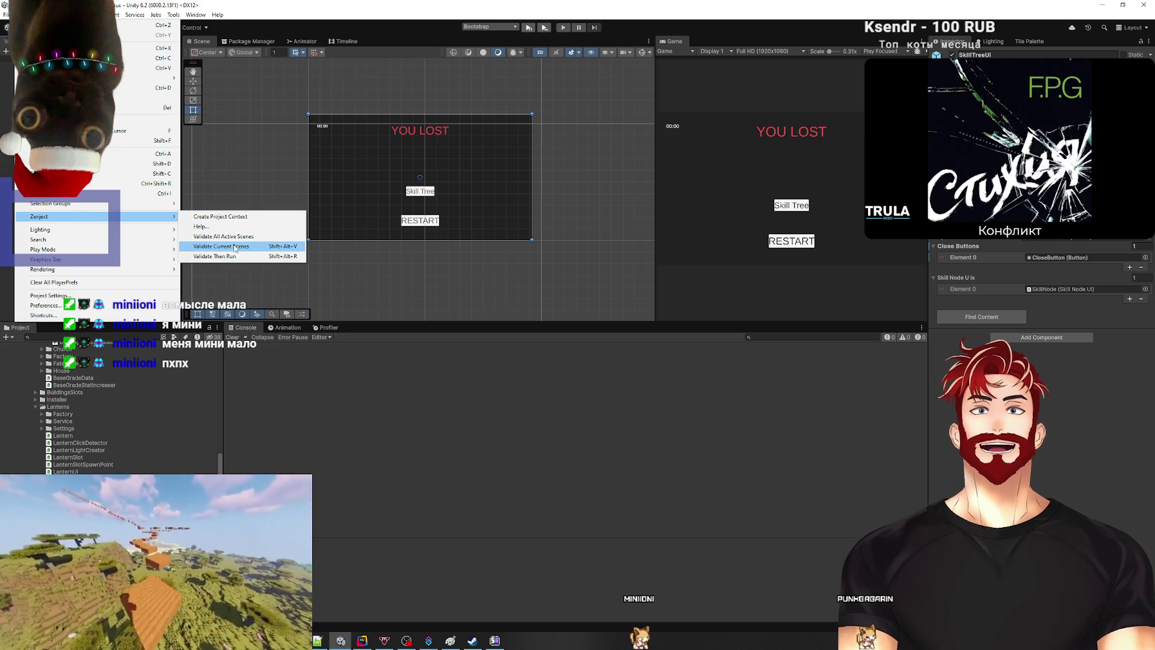
left_click(235, 247)
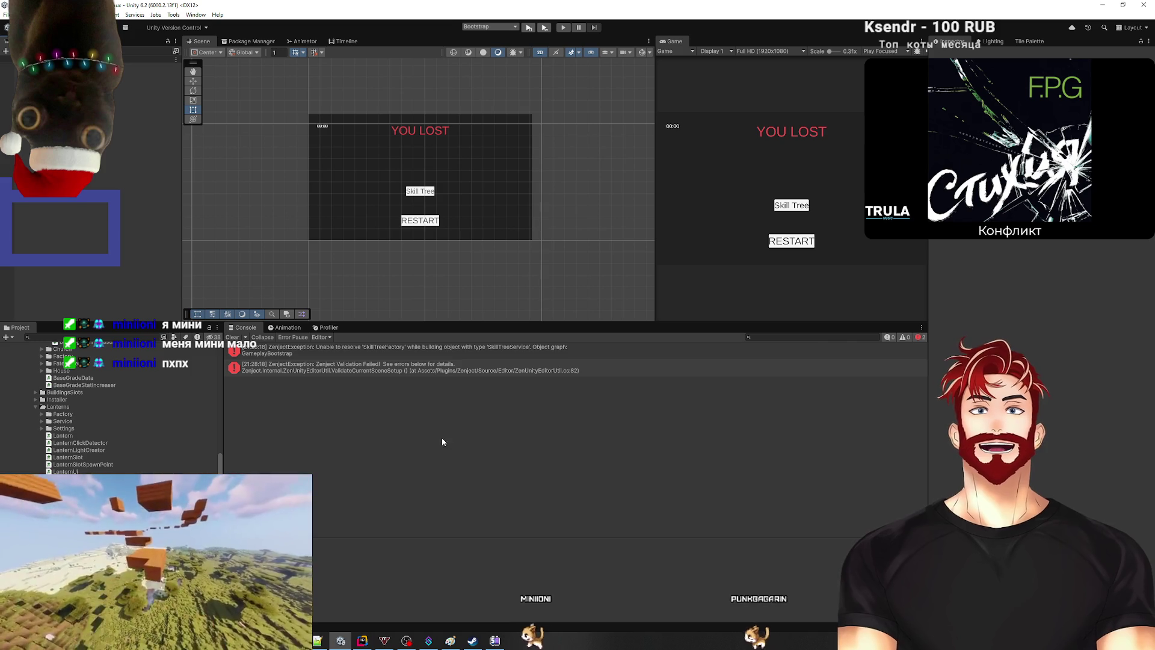
key("alt+Tab")
Step: Open the SkillTreeInstaller script from Rider's recent files list
left_click(794, 159)
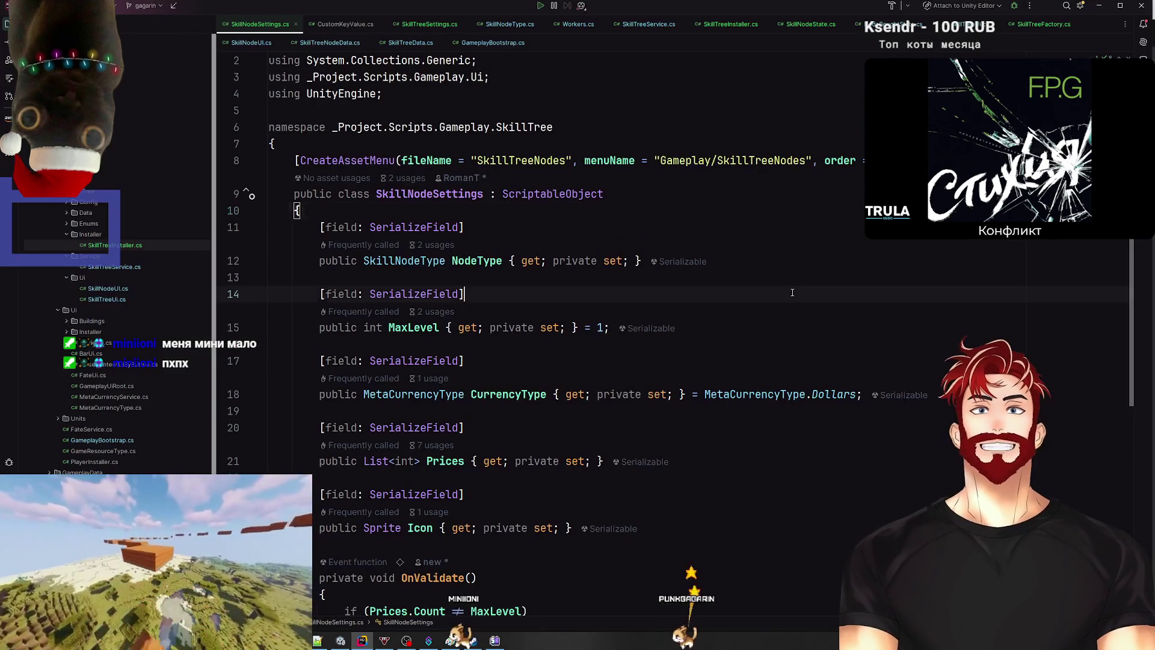
key("ctrl+e")
type("штые")
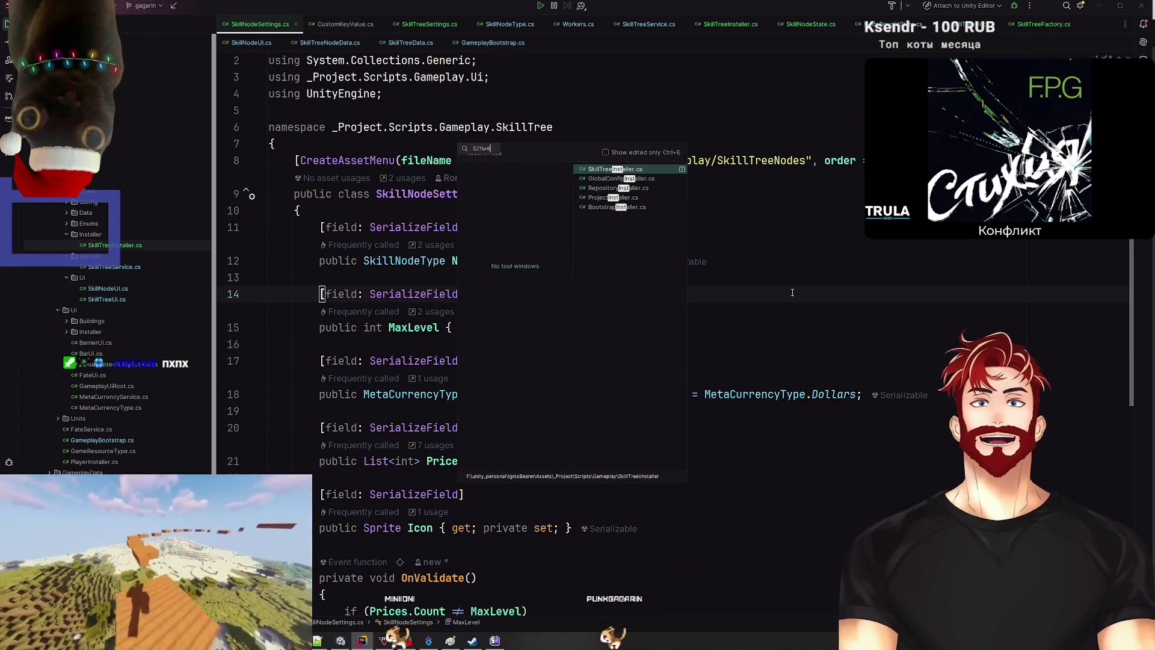
left_click(621, 169)
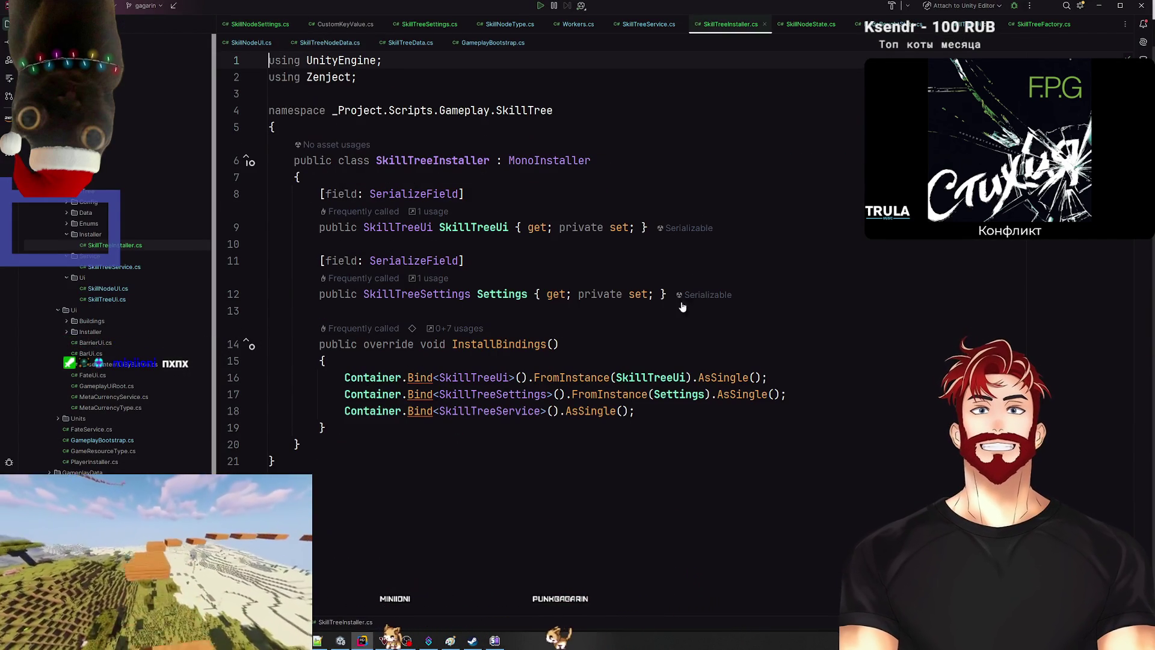
Step: Duplicate the SkillTreeService binding line and change the copy to bind SkillTreeFactory
left_click(661, 413)
key("ctrl+d")
left_click_drag(497, 427, 535, 427)
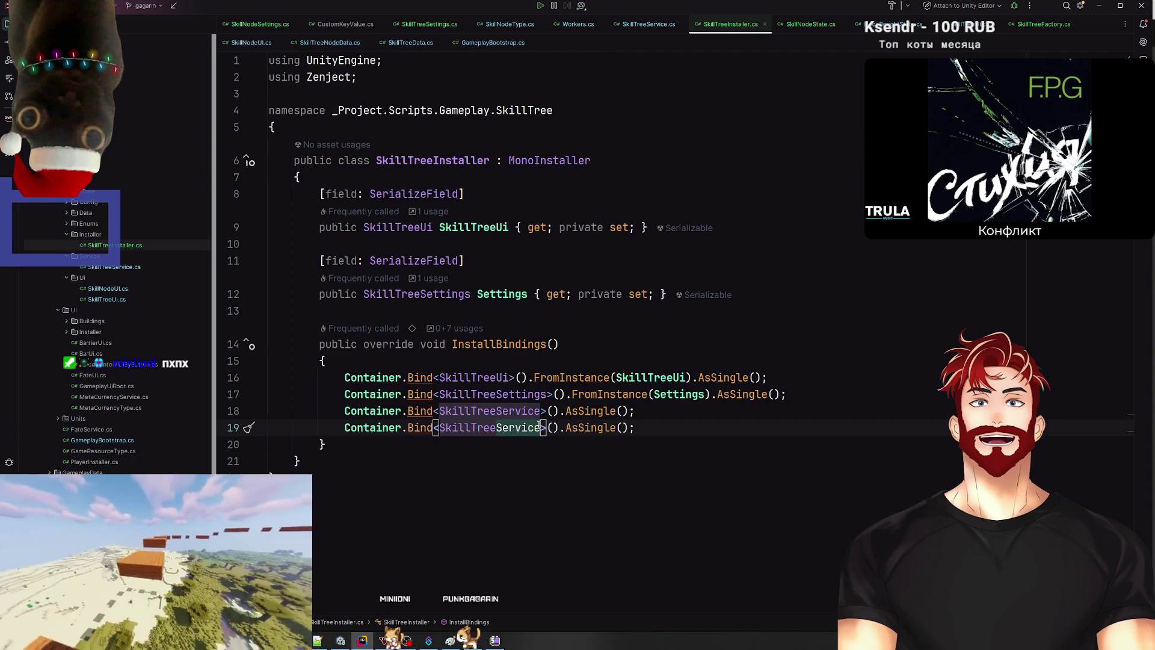
type("Аф")
key("BackSpace")
key("BackSpace")
type("Fa")
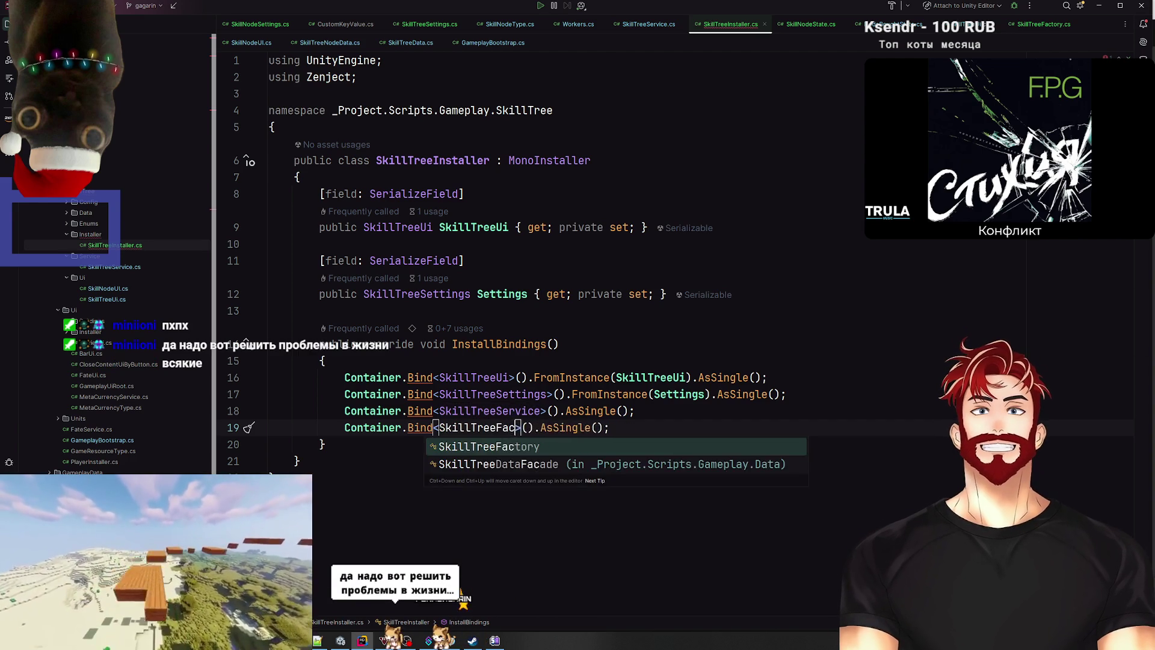
key("Return")
left_click(670, 427)
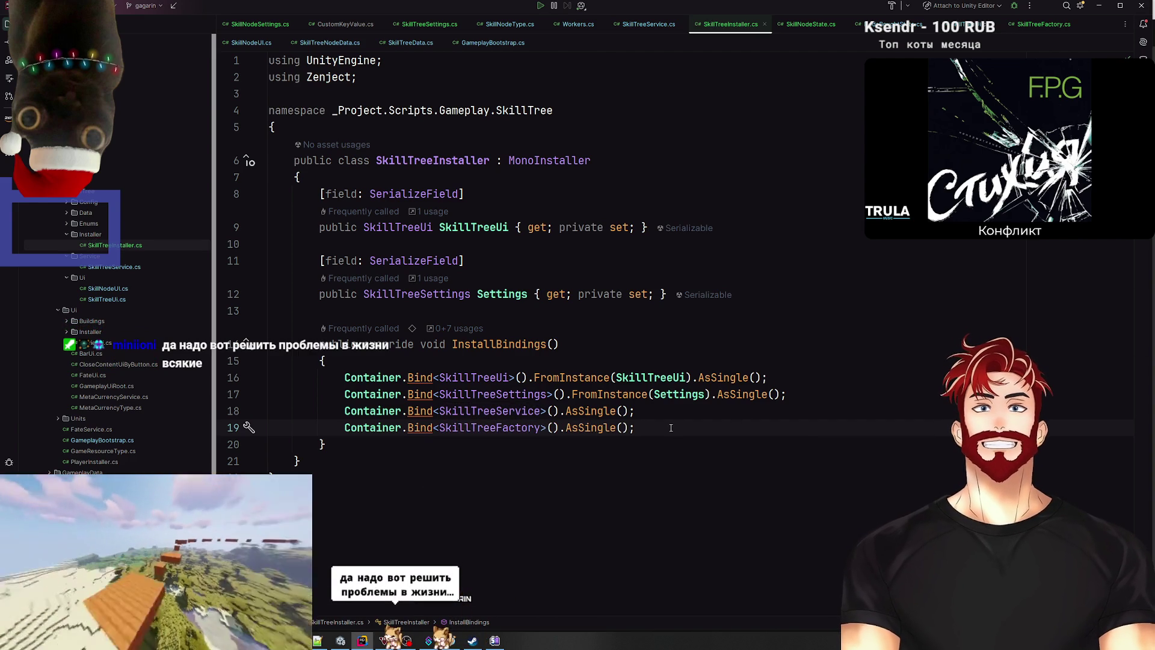
Step: Add a SkillTreeDataFacade binding line, then delete it again
key("ctrl+d")
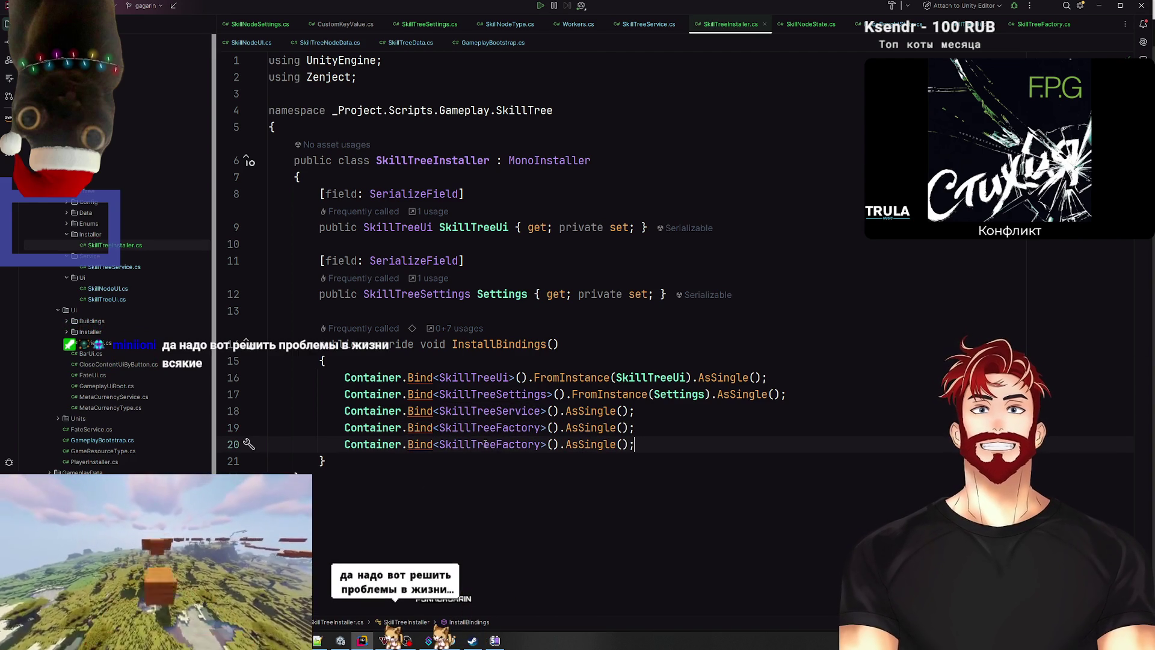
double_click(499, 444)
type("SkillTreeDataFa")
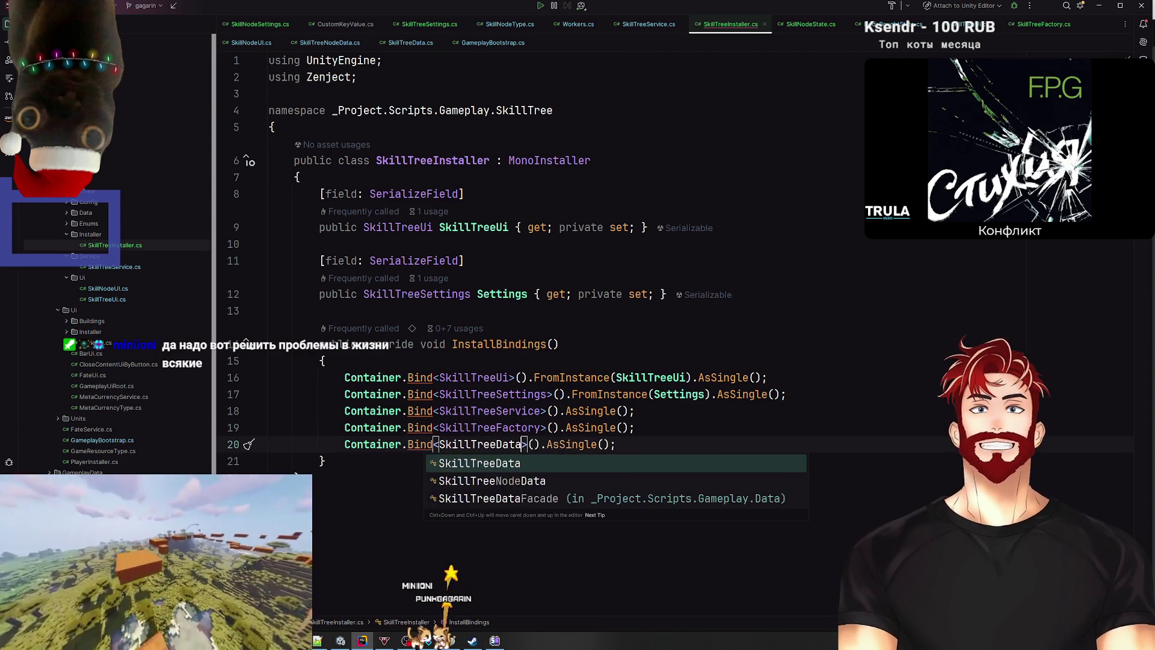
key("Return")
left_click_drag(655, 460, 348, 466)
key("ctrl+y")
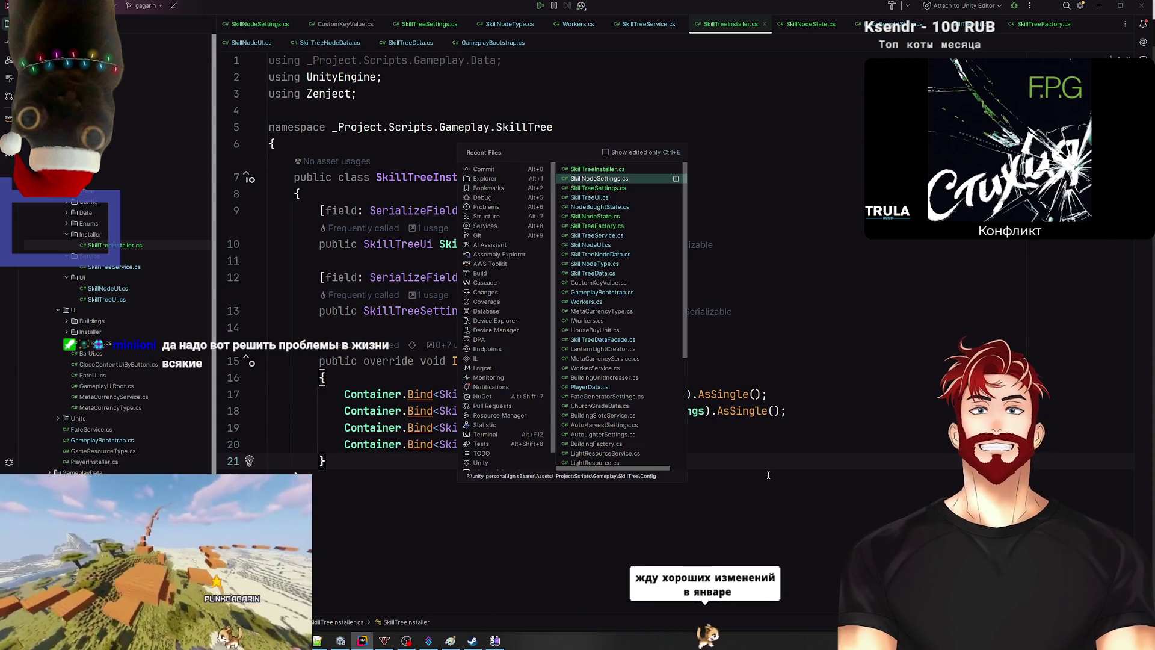
Step: Search recent files and the project for the player data script, then dismiss the search
key("ctrl+e")
type("PlayerIn")
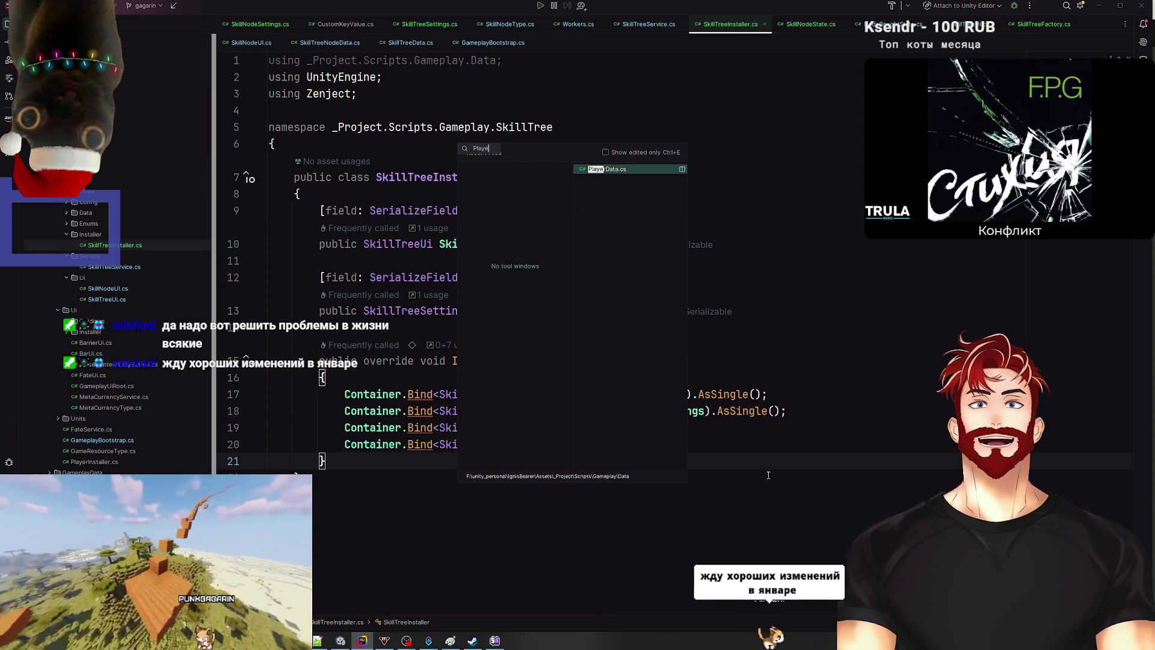
key("Escape")
key("shift")
key("shift")
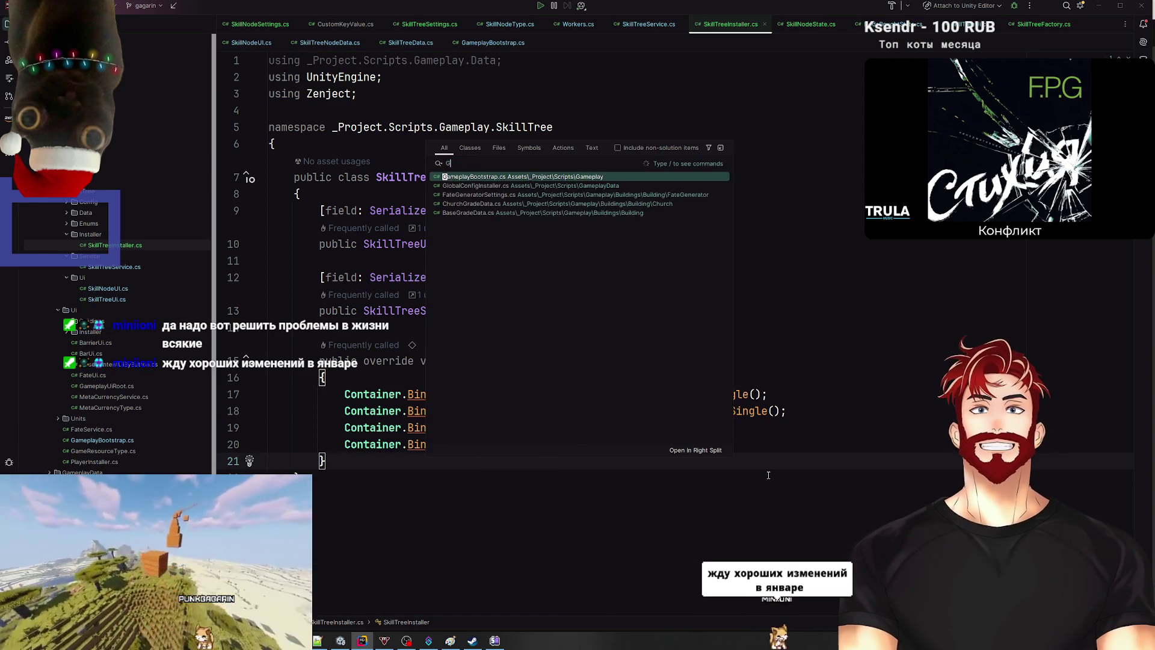
type("Gamep")
key("BackSpace")
key("BackSpace")
key("BackSpace")
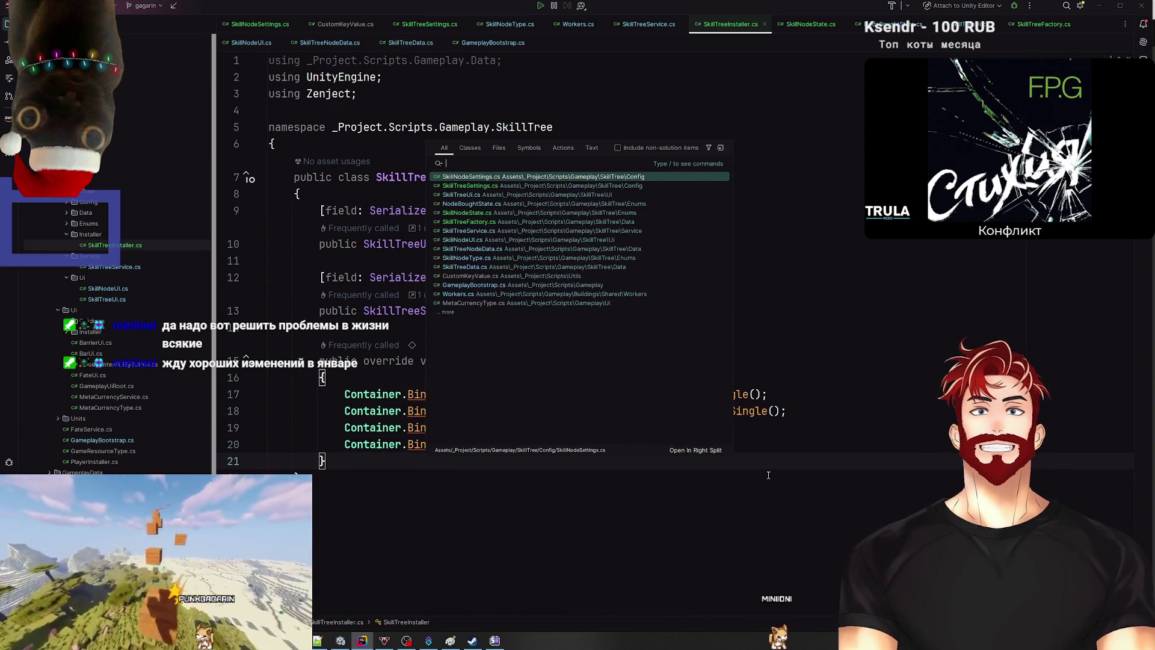
type("PlayerDataSer")
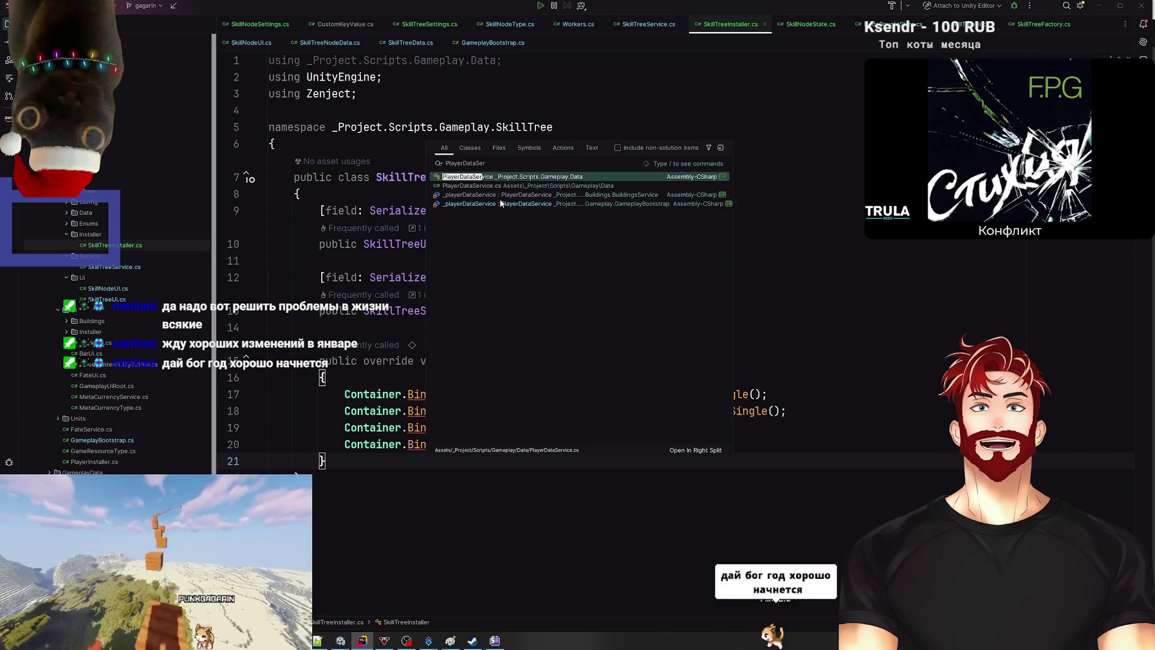
key("Escape")
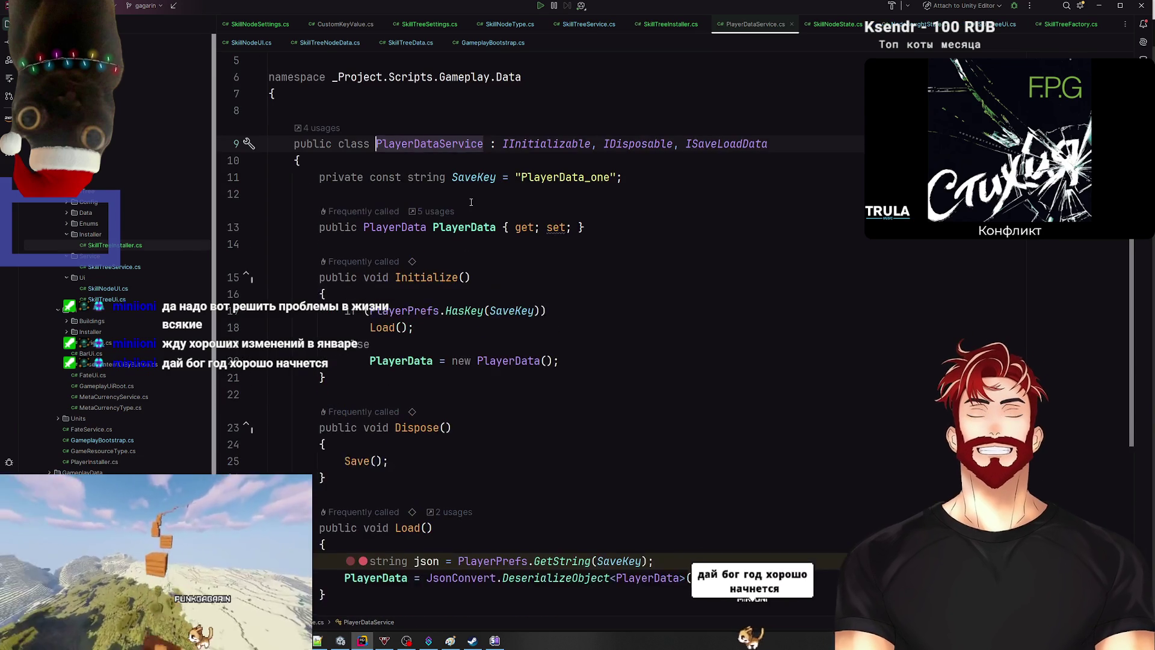
Step: Open PlayerInstaller from PlayerDataService's usages and duplicate its binding statement
left_click(323, 145)
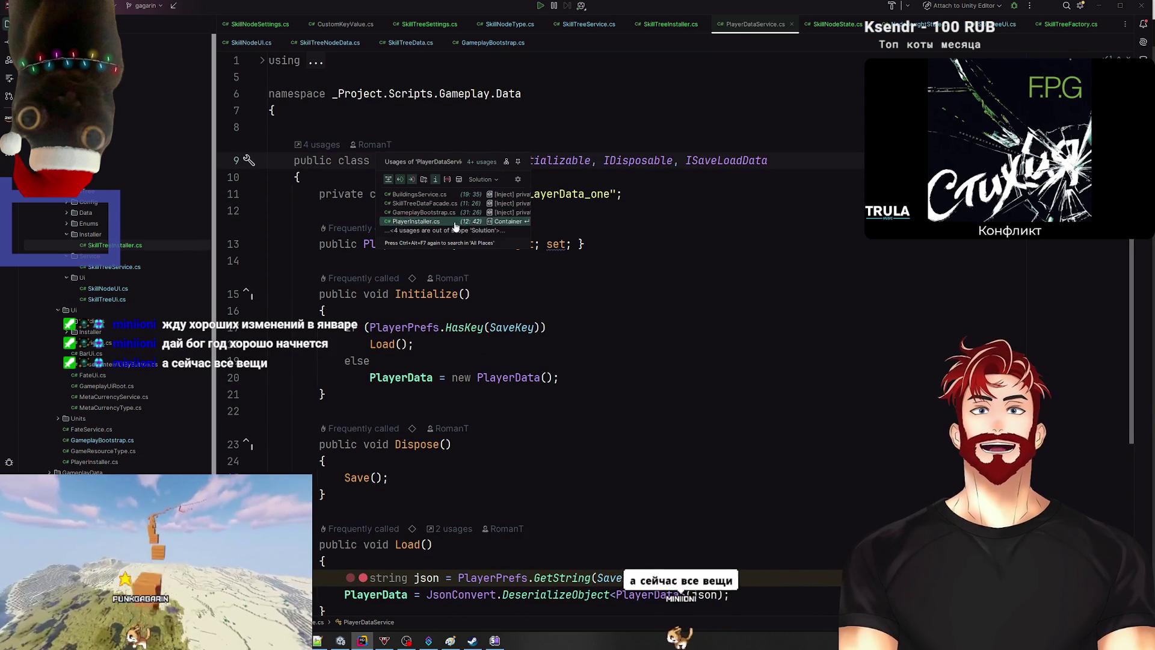
left_click(416, 221)
left_click_drag(726, 302, 269, 243)
key("ctrl+d")
key("ctrl+End")
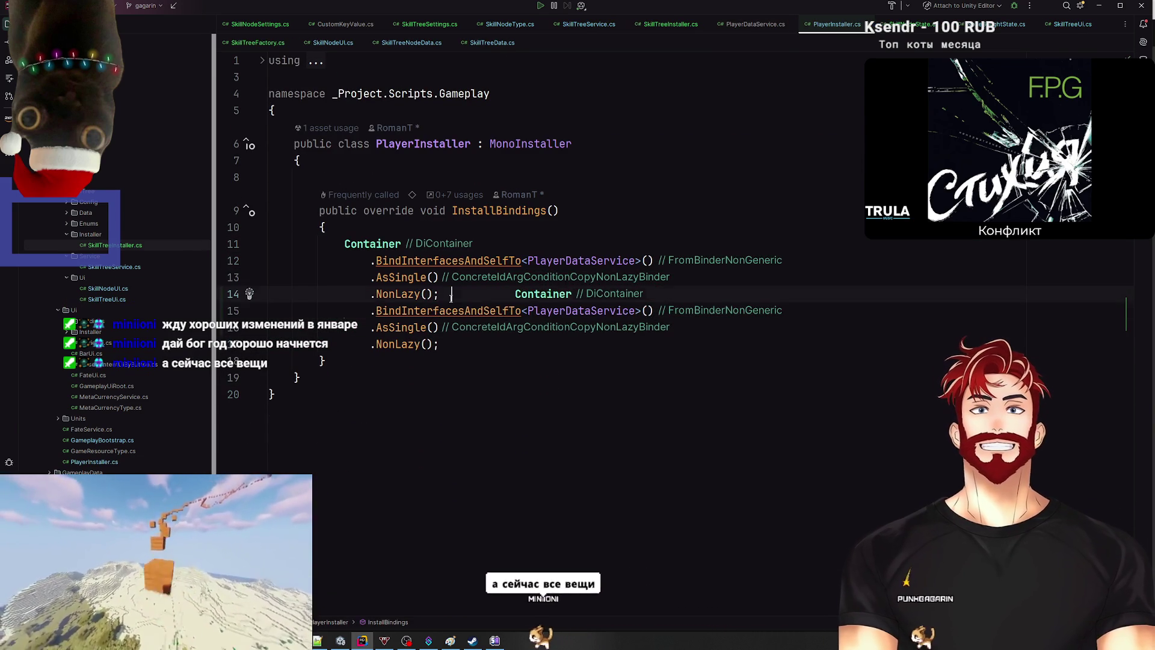
left_click(454, 302)
key("Return")
double_click(581, 328)
type("Container.Bind<SkillTreeDataFacade>().AsSingle();")
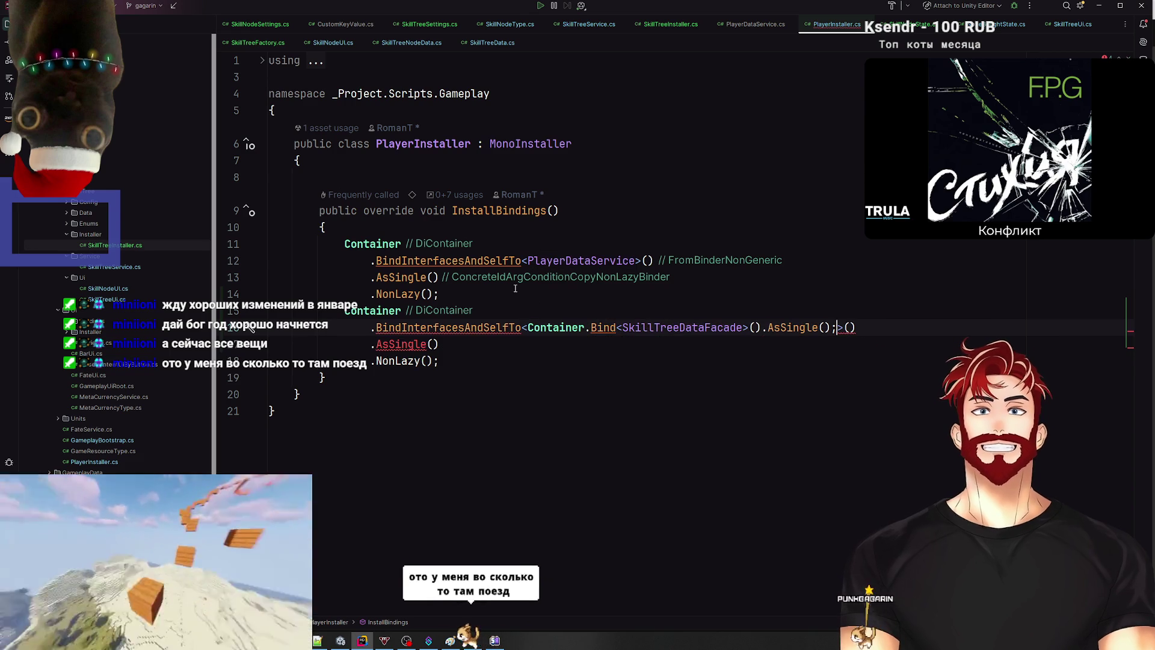
key("ctrl+z")
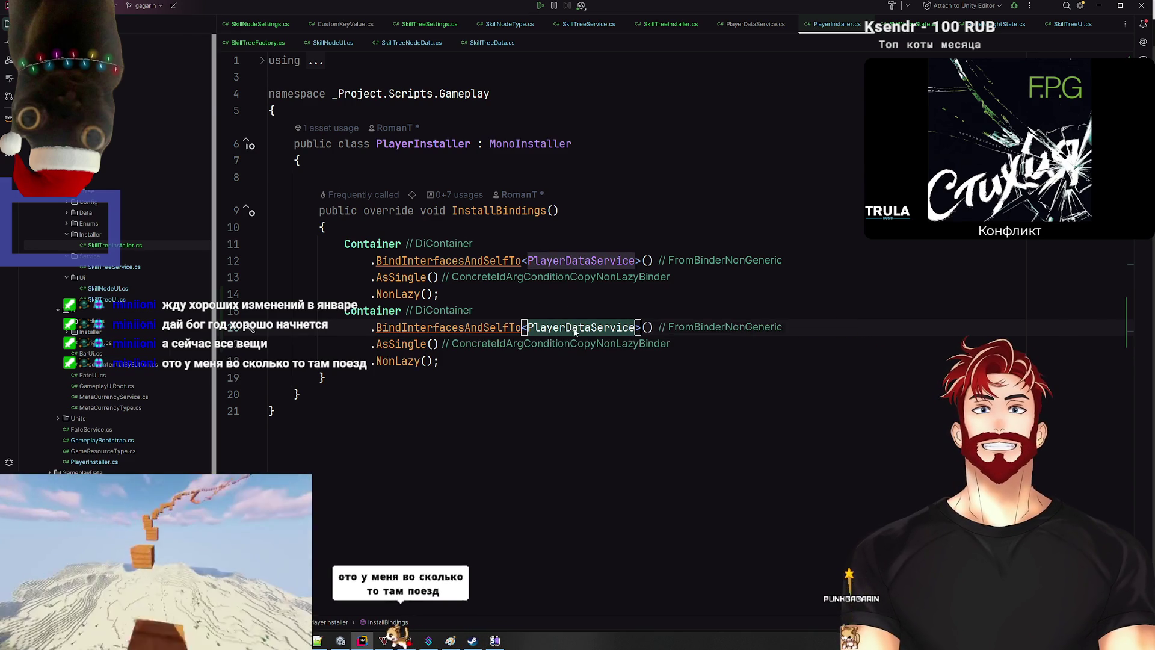
Step: Change the copied binding's bound type from PlayerDataService to SkillTreeDataFacade
left_click(434, 344)
left_click(482, 358)
key("Return")
key("Return")
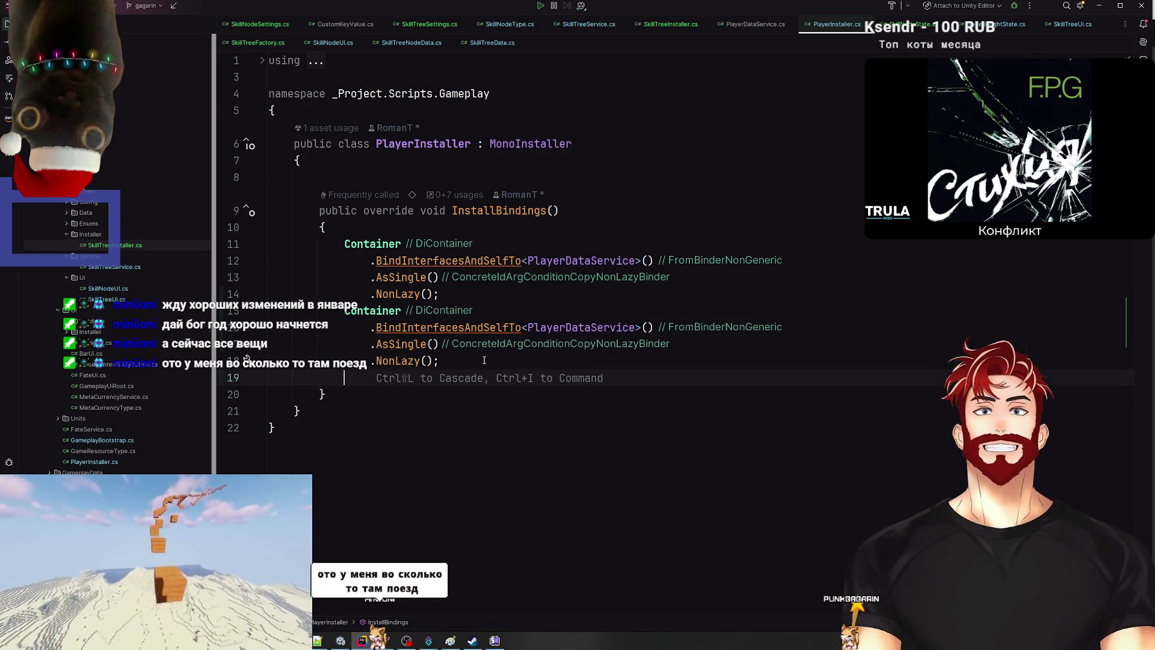
type("Container.Bind<SkillTreeDataFacade>().AsSingle();")
double_click(477, 394)
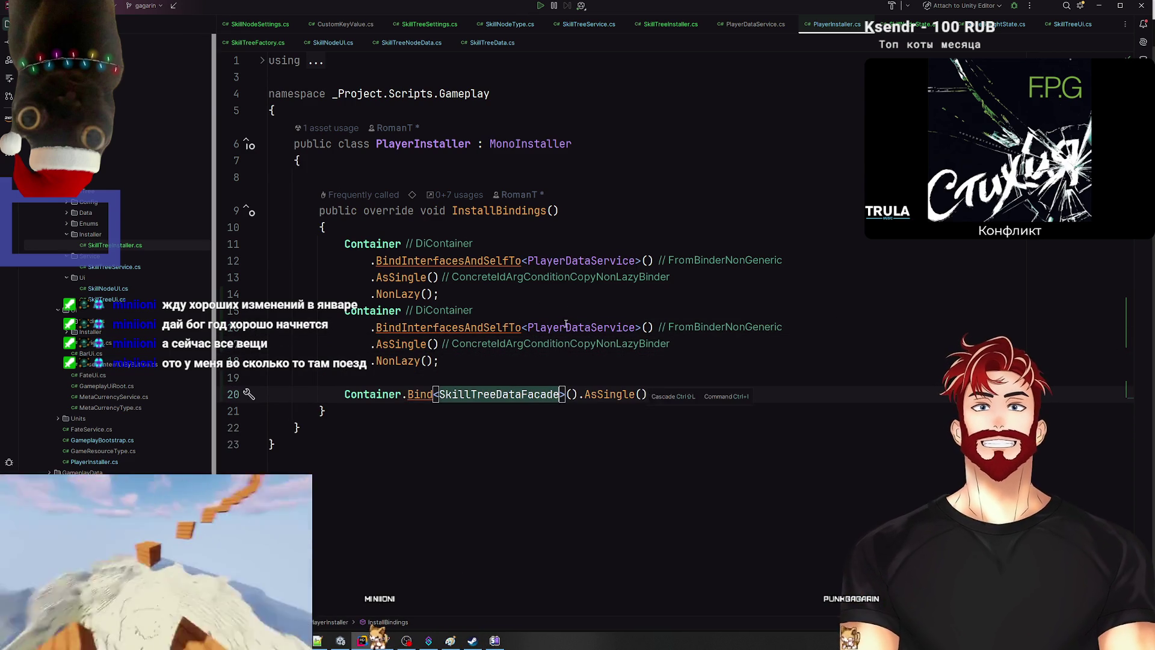
key("ctrl+c")
double_click(577, 327)
key("ctrl+v")
Step: Remove .NonLazy() from both bindings and delete the leftover SkillTreeDataFacade Bind line
double_click(398, 361)
key("BackSpace")
key("BackSpace")
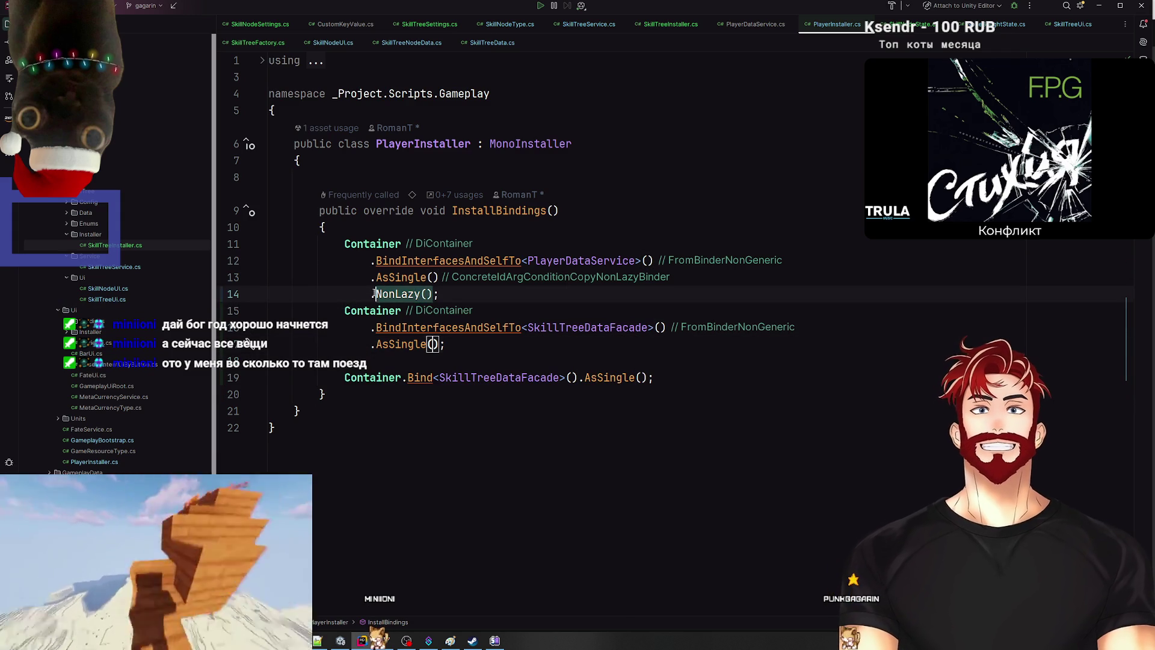
key("BackSpace")
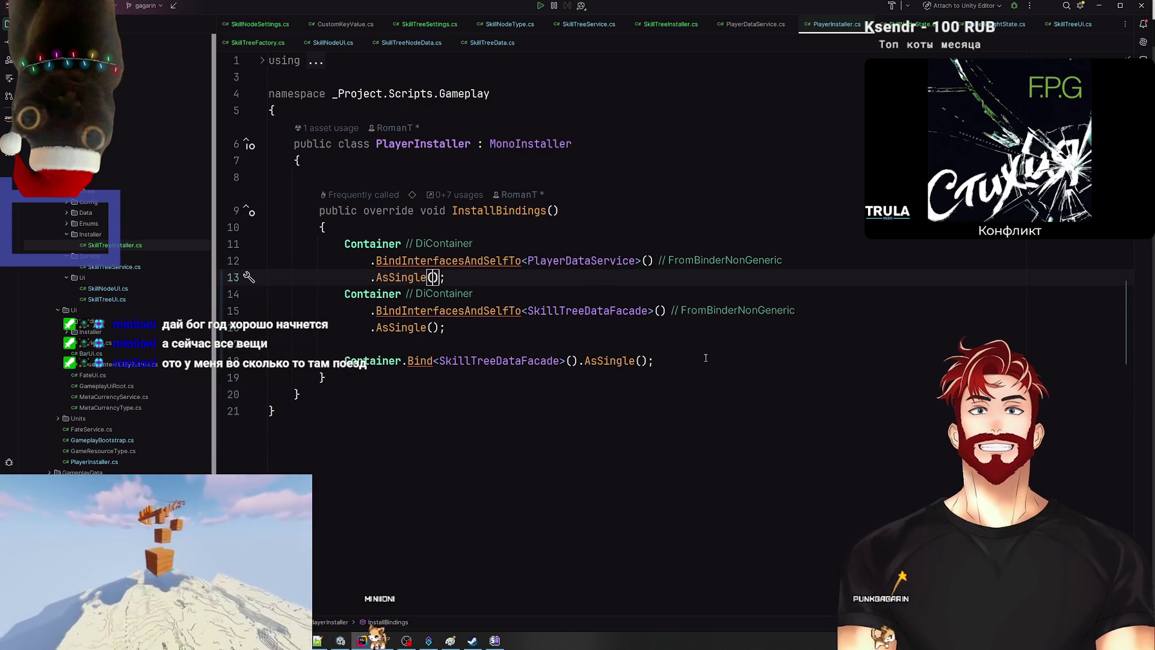
left_click(706, 357)
key("shift+Up")
key("shift+Up")
key("BackSpace")
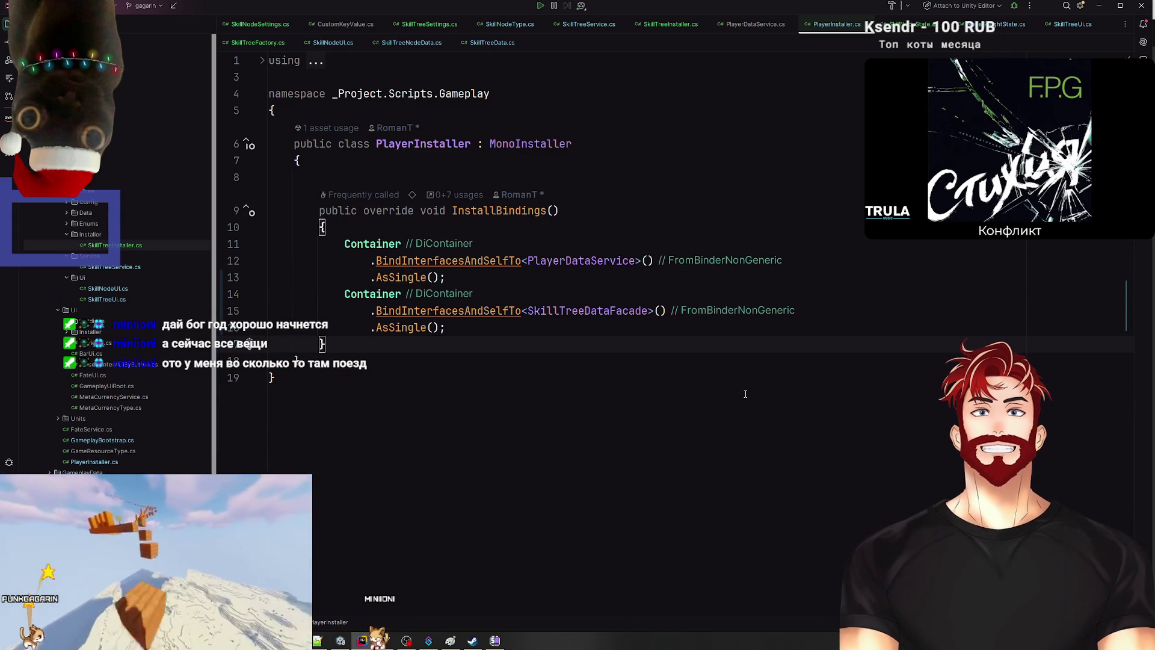
Step: Inspect the PlayerDataService and SkillTreeDataFacade class declarations
left_click(591, 260, "ctrl")
key("ctrl+alt+Left")
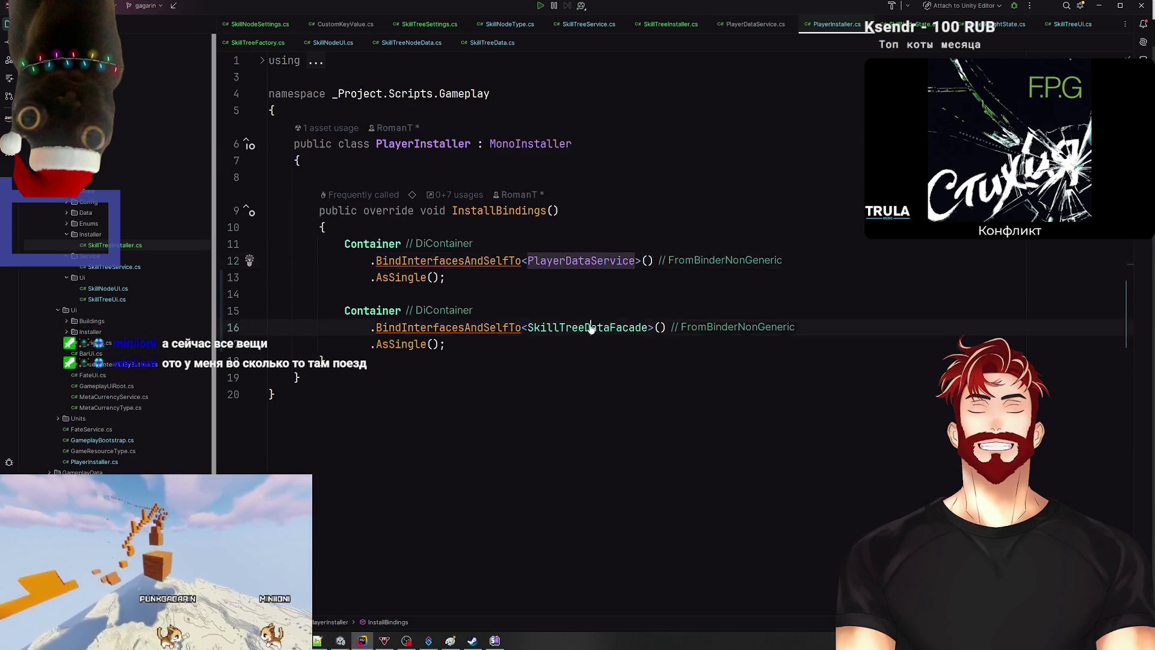
left_click(591, 328, "ctrl")
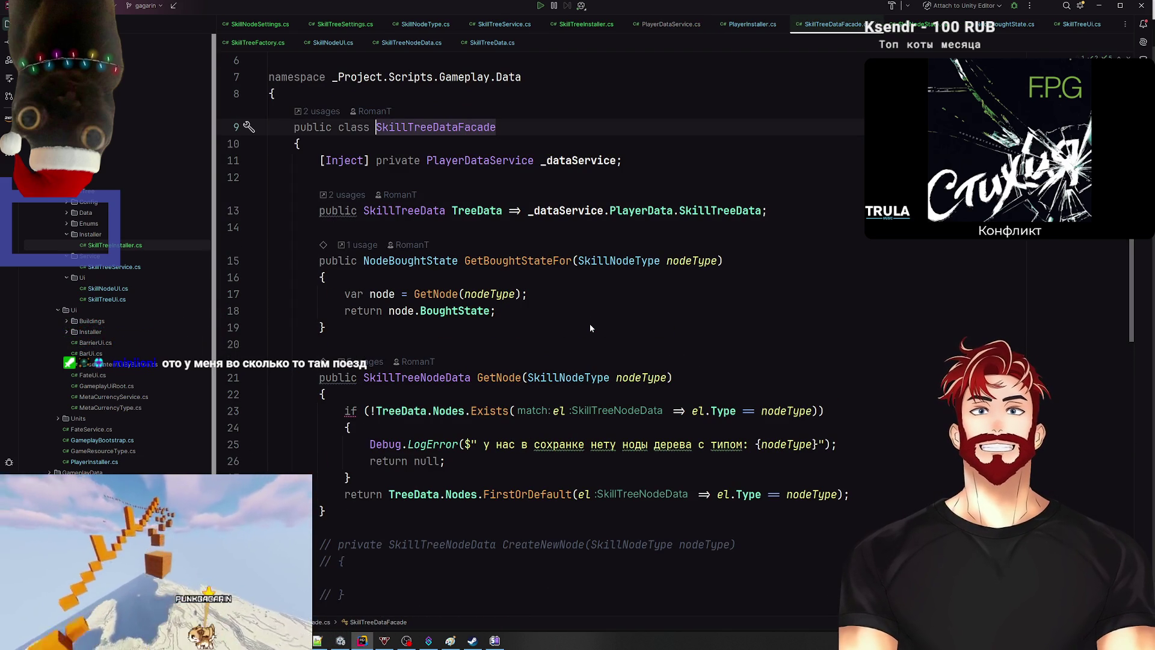
scroll(590, 327, "down", 5)
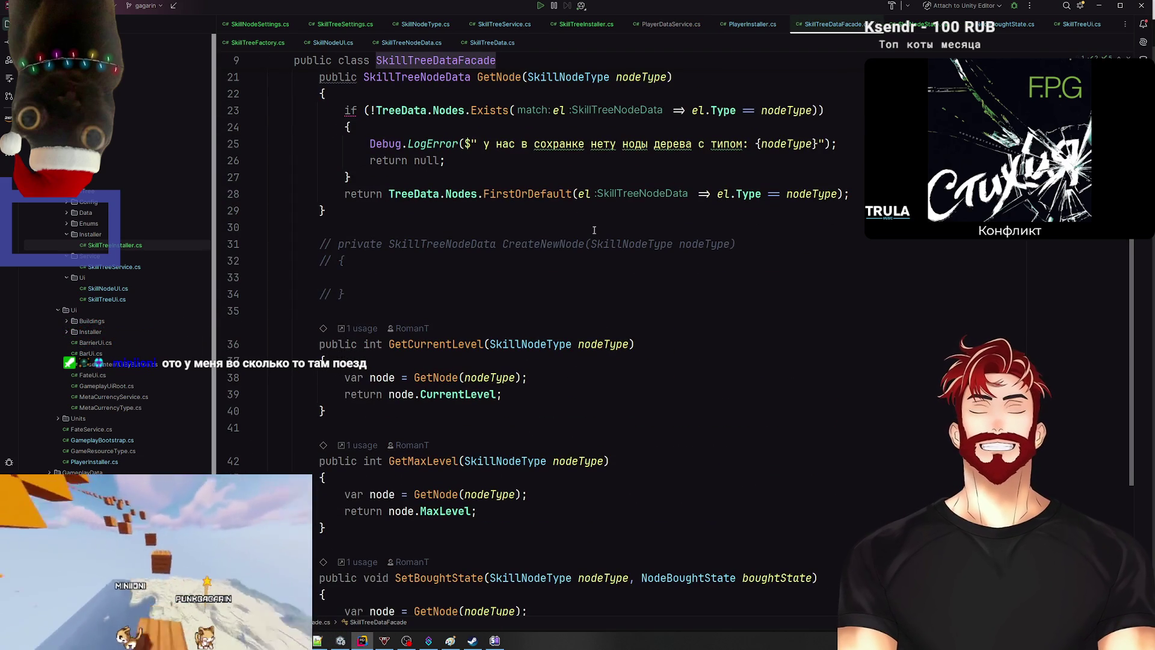
left_click_drag(361, 289, 270, 241)
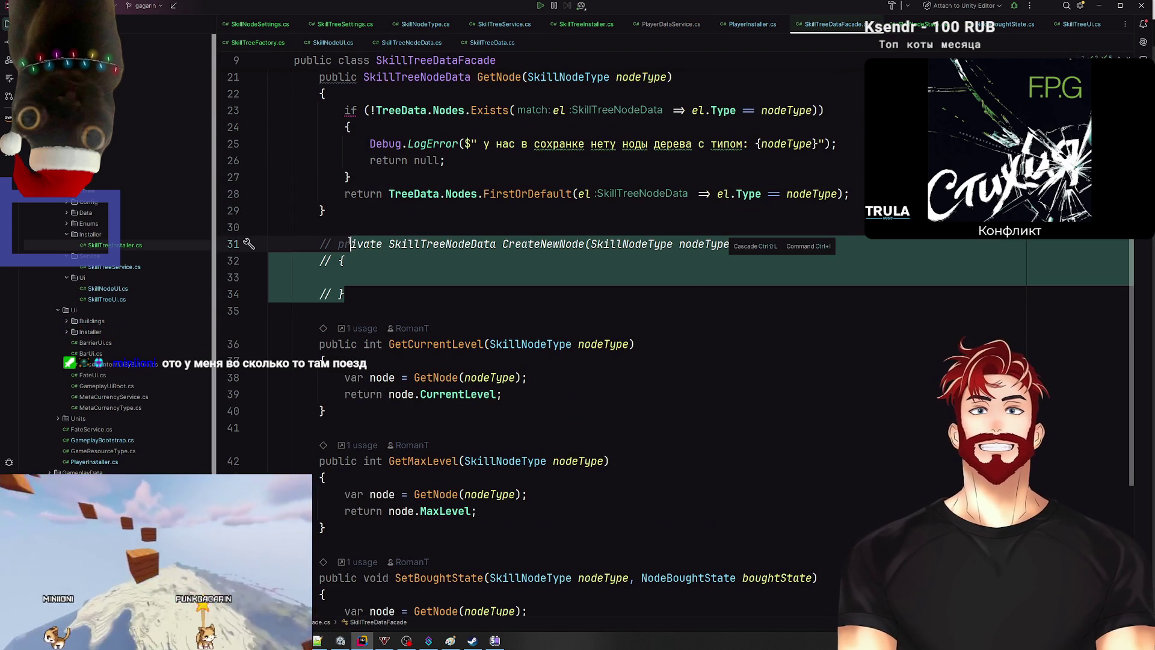
left_click(373, 293)
scroll(503, 370, "down", 5)
scroll(506, 373, "up", 9)
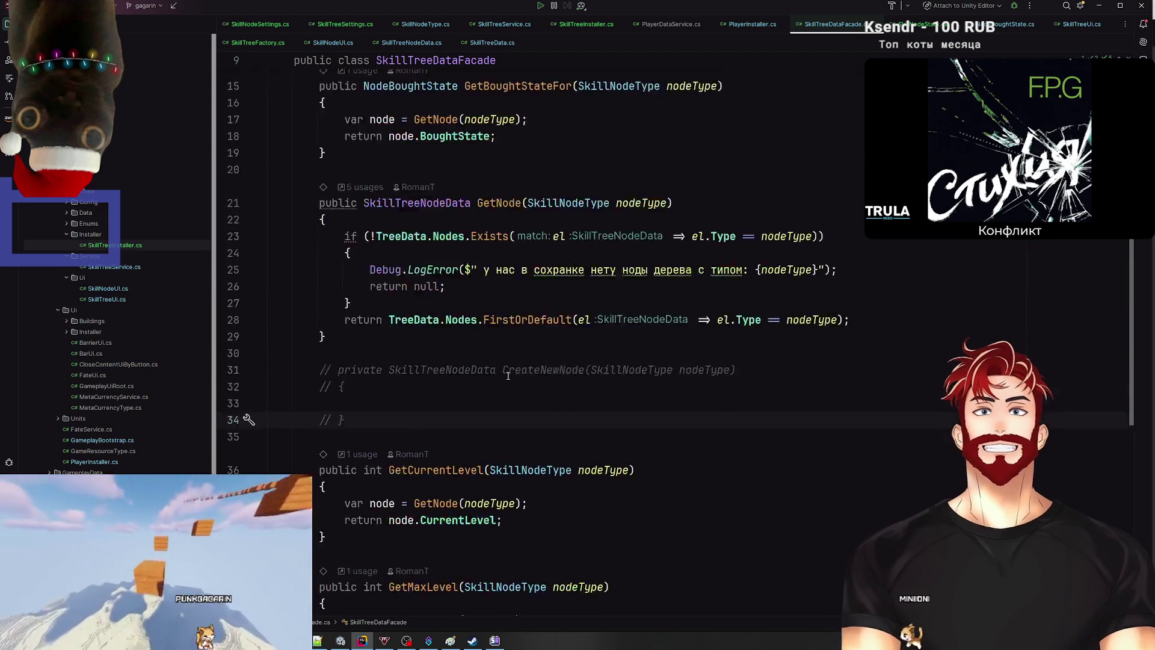
key("ctrl+Tab")
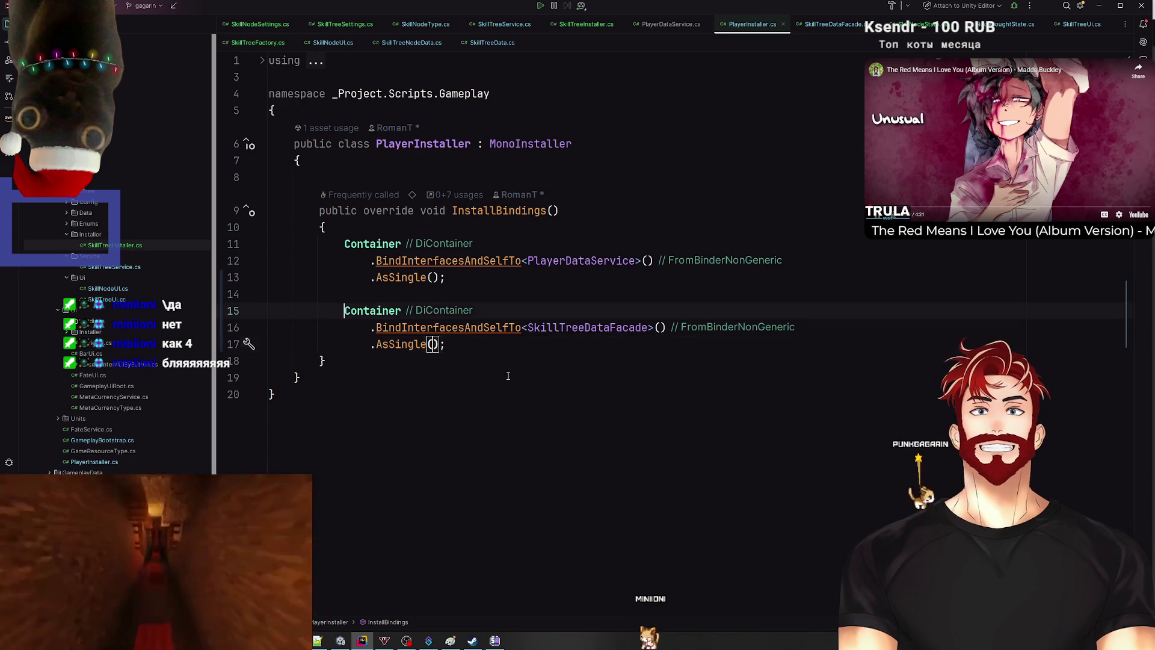
key("alt+Left")
key("alt+Left")
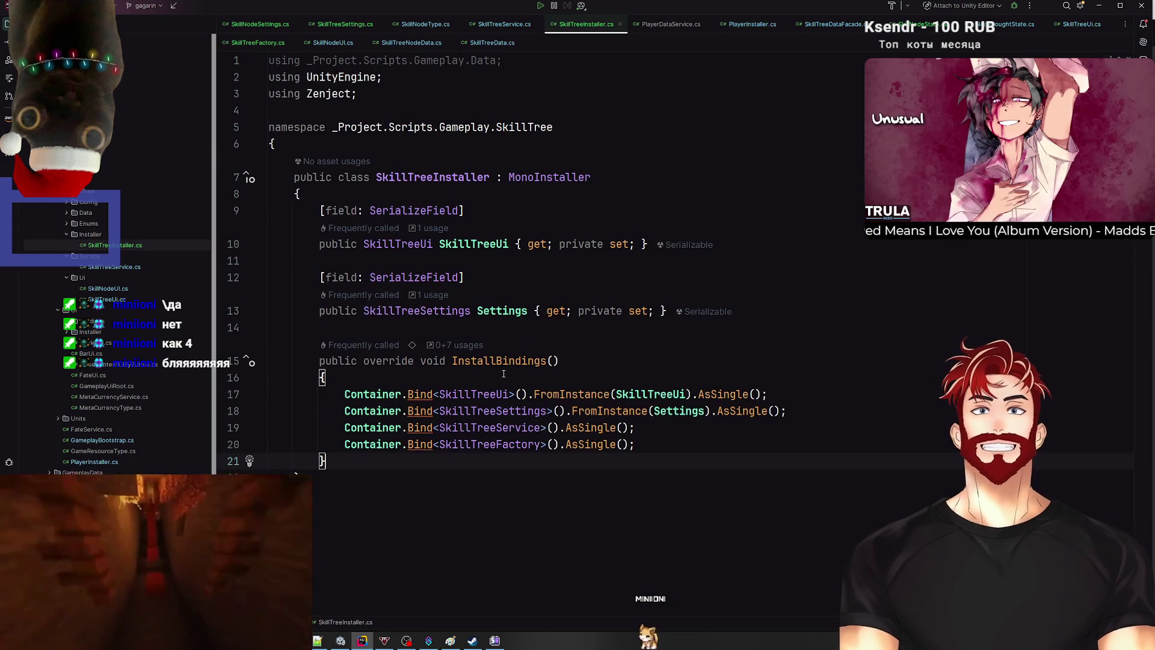
Step: Switch from Rider to the Unity Editor window with Alt+Tab
key("alt+Tab")
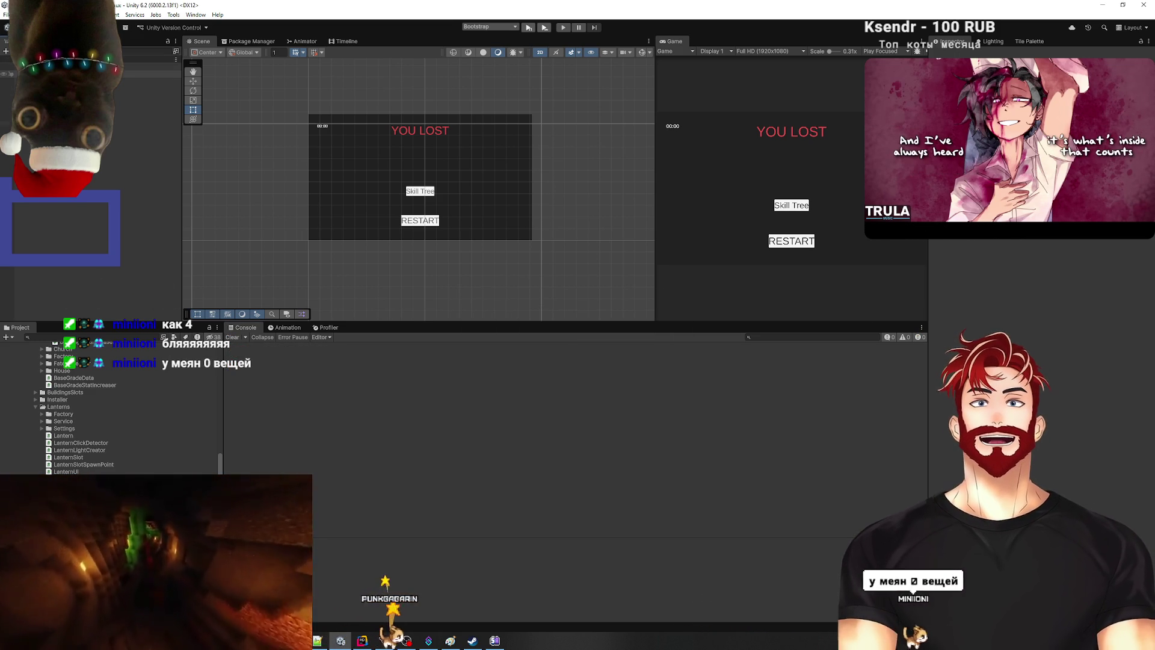
Step: Deactivate the Content panel that shows the YOU LOST screen
left_click(90, 96)
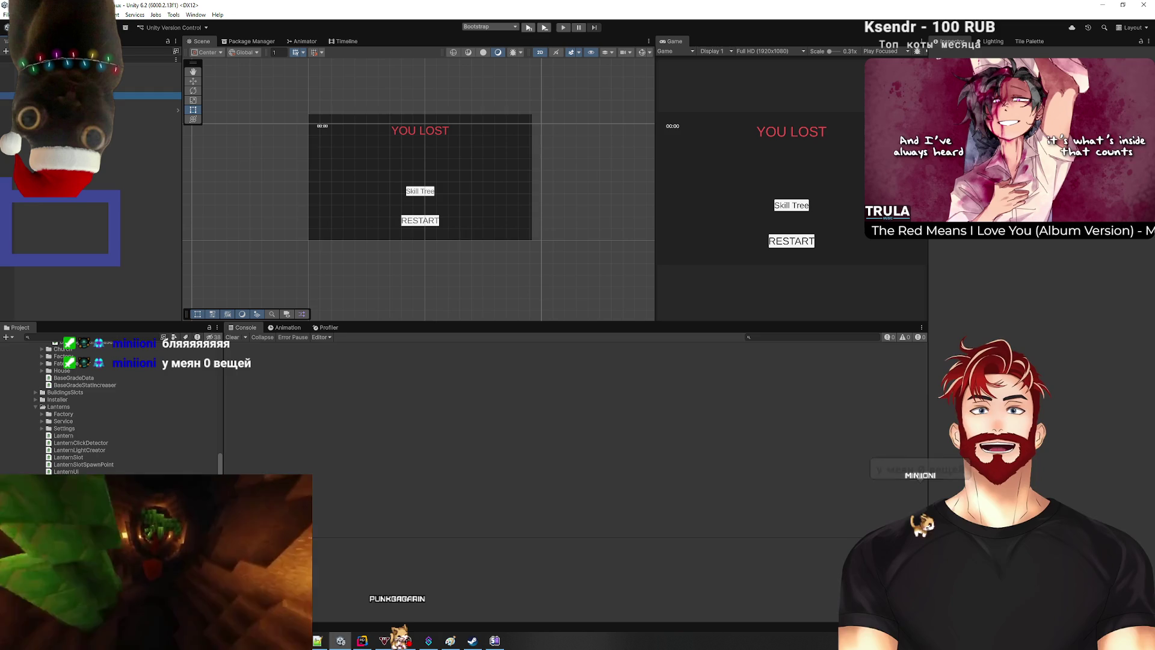
left_click(147, 103)
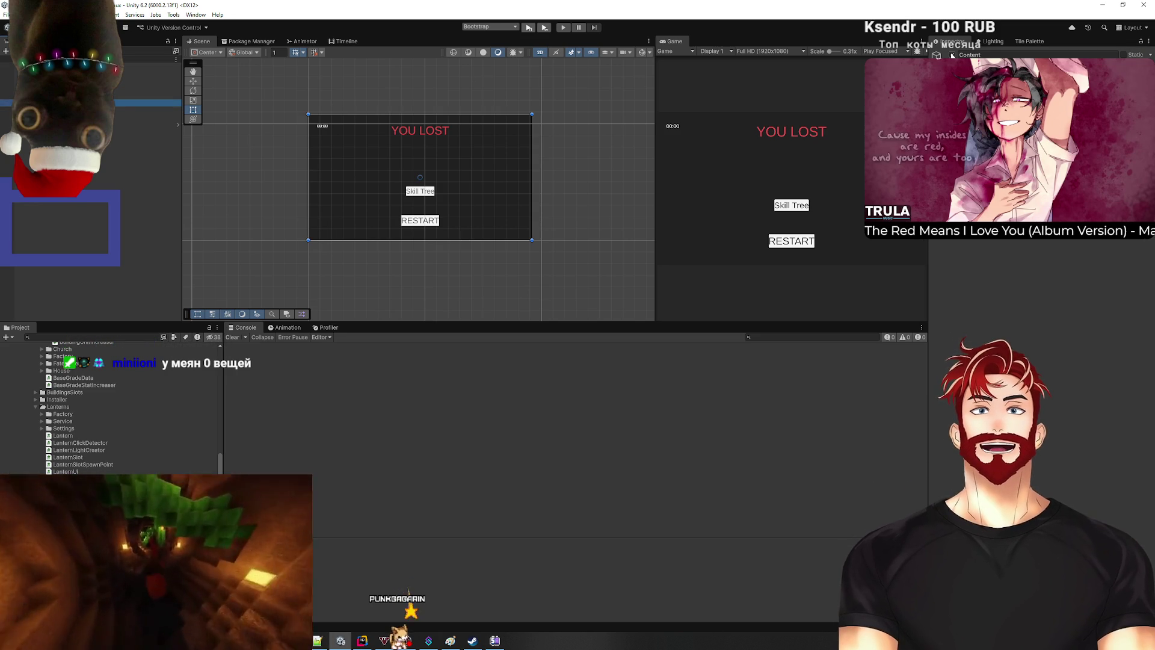
left_click(952, 55)
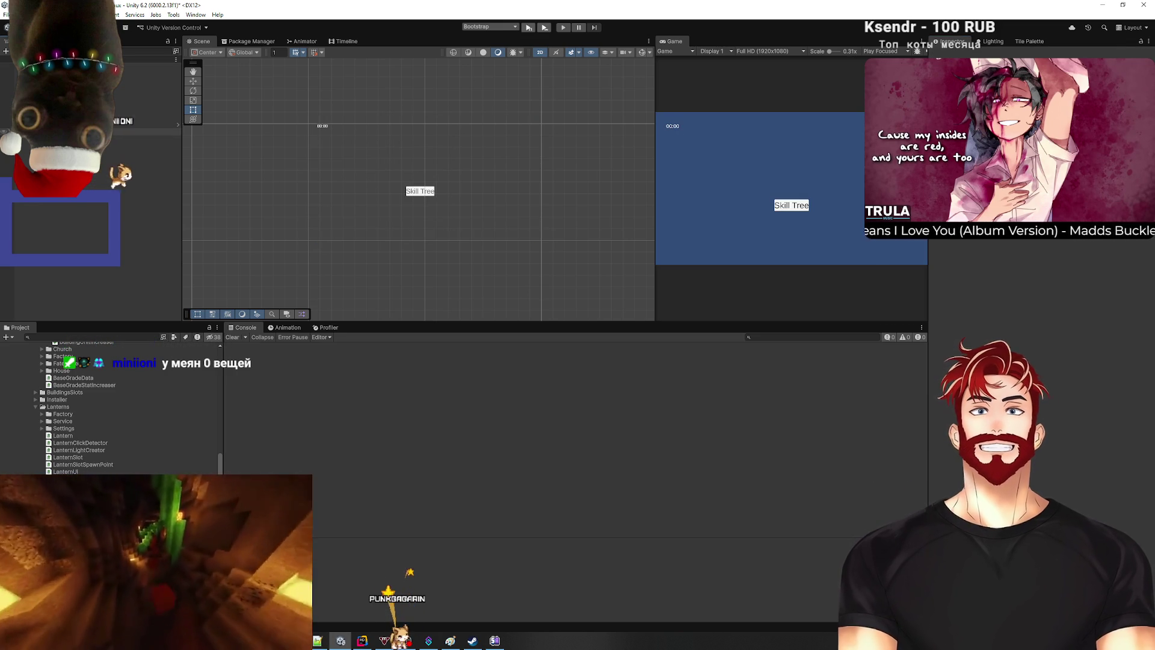
left_click(150, 131)
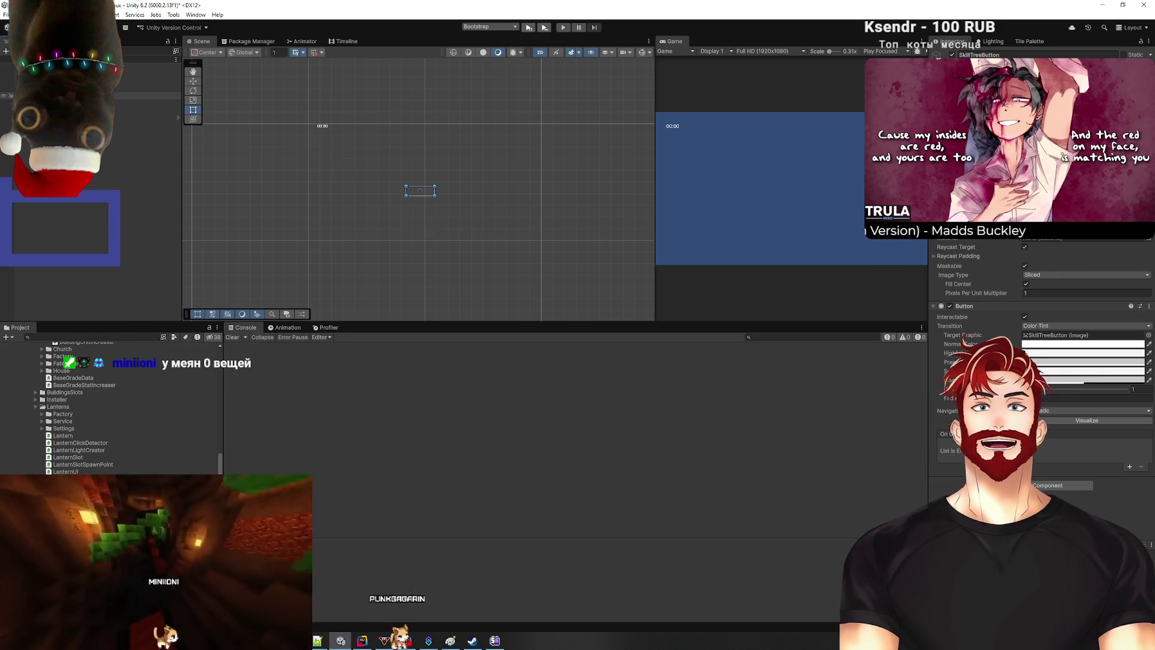
left_click(77, 208)
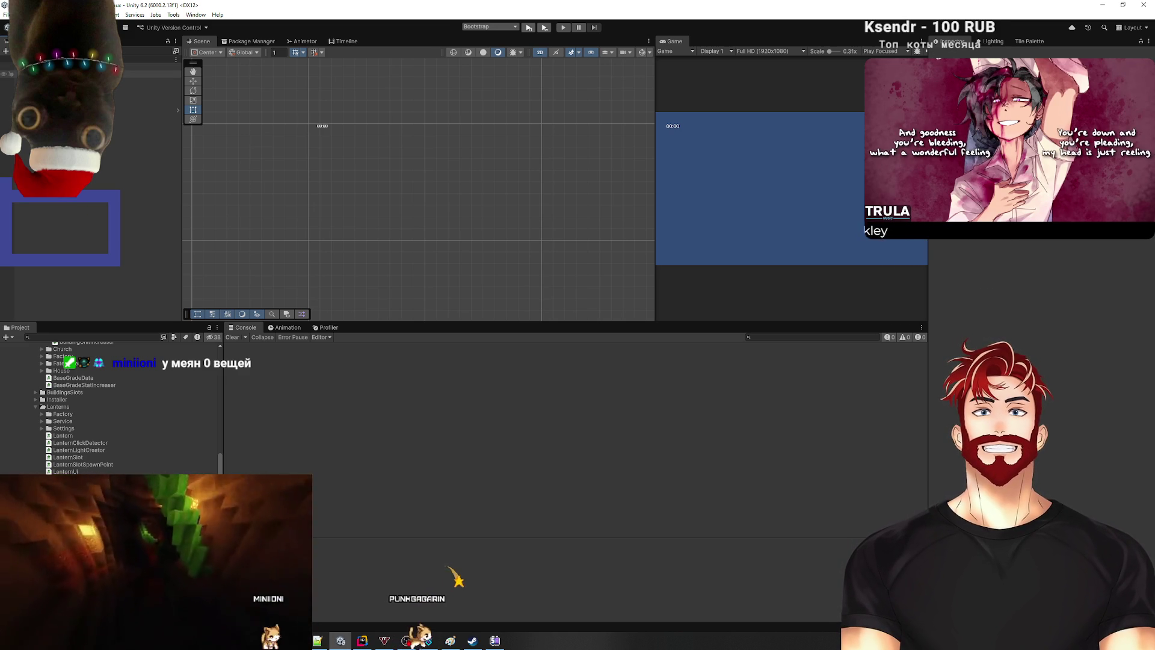
left_click(150, 73)
left_click(150, 88)
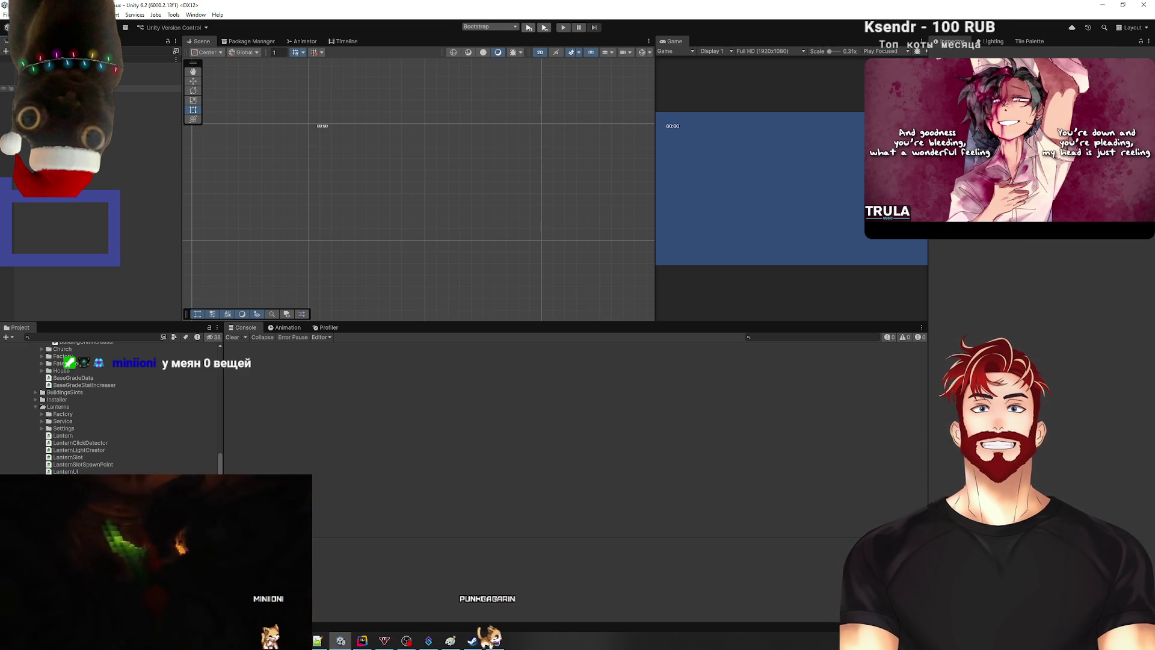
Step: Run Zenject's Validate All Active Scenes, then return to SkillTreeInstaller.cs in Rider
left_click(22, 14)
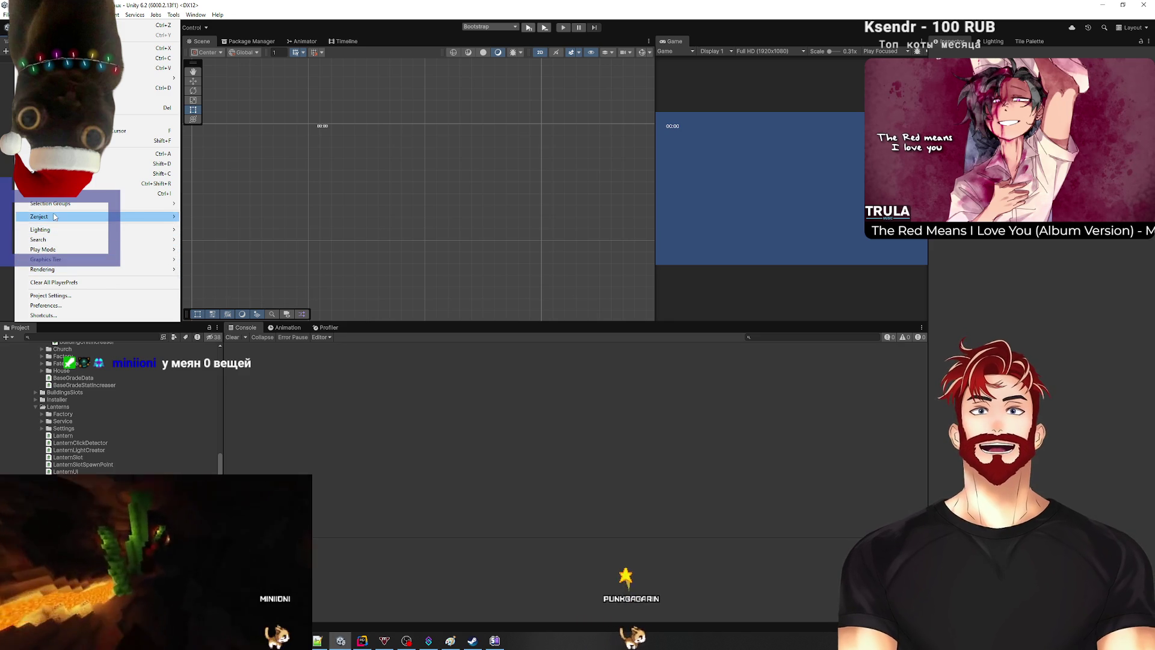
mouse_move(57, 216)
left_click(220, 236)
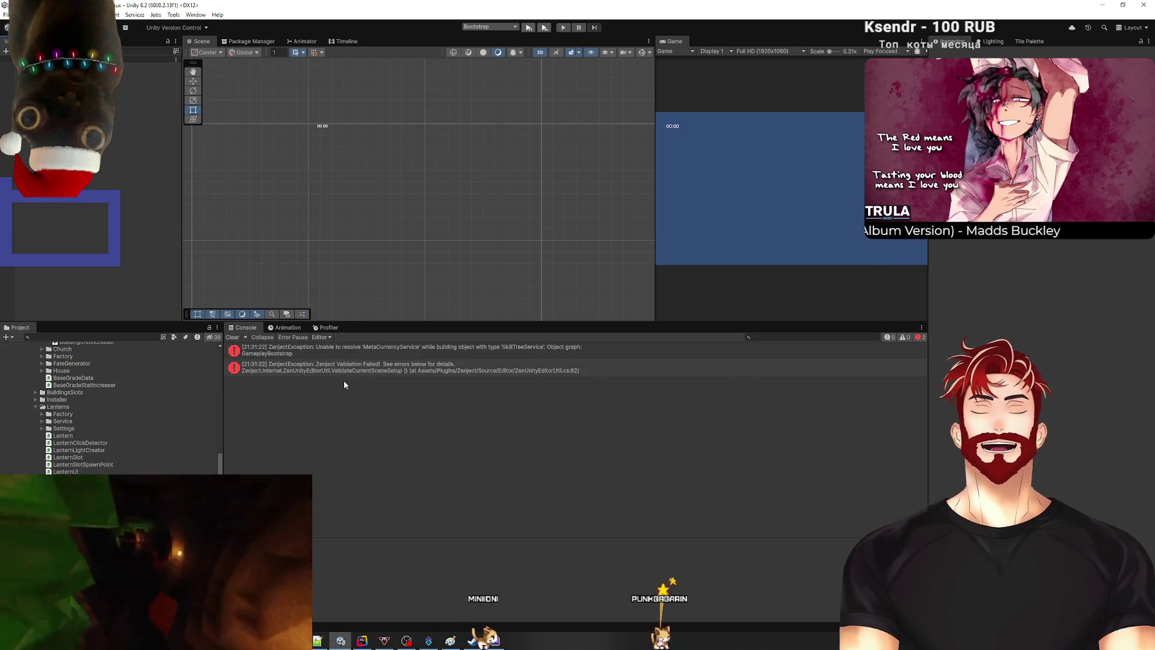
left_click(362, 640)
left_click(760, 427)
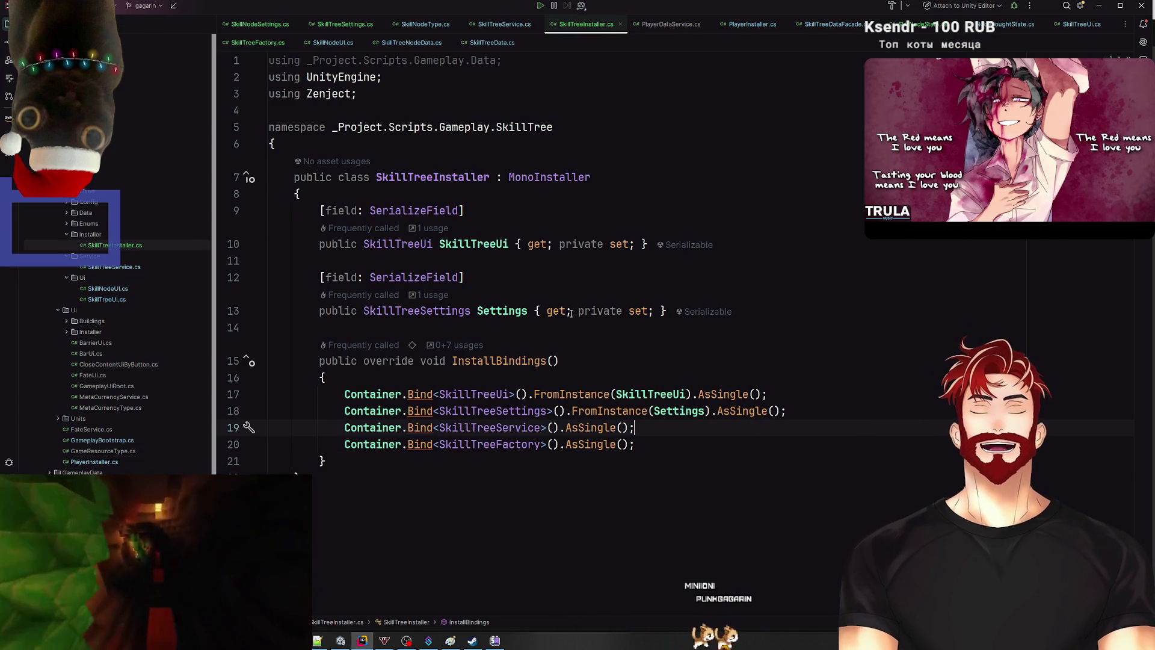
Step: Remove the unused using directive from SkillTreeInstaller.cs
left_click(491, 69)
key("alt+Return")
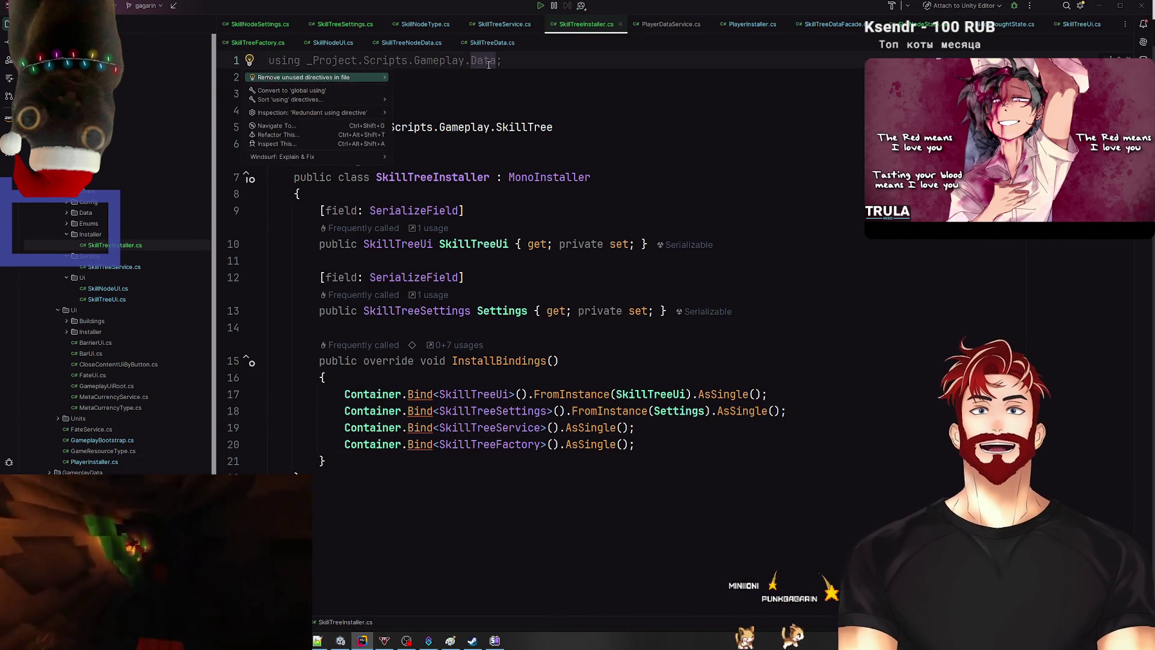
key("Return")
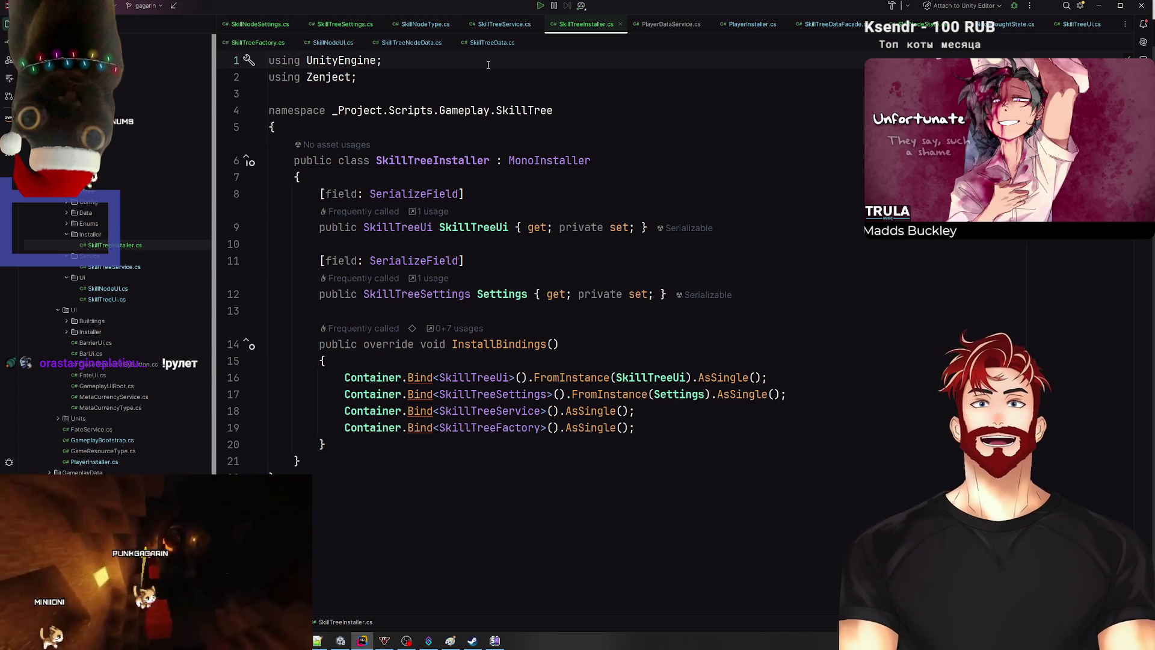
Step: Search the project for GameplayInstaller and open GameplayInstaller.cs
key("ctrl+e")
key("Escape")
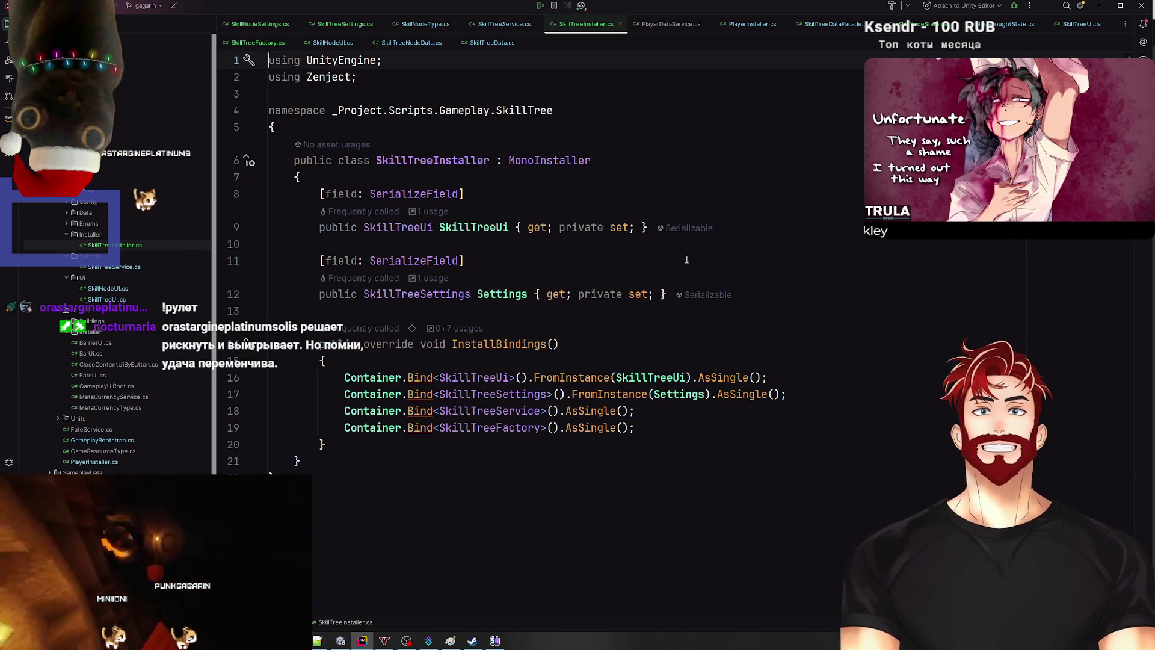
key("ctrl+e")
key("Escape")
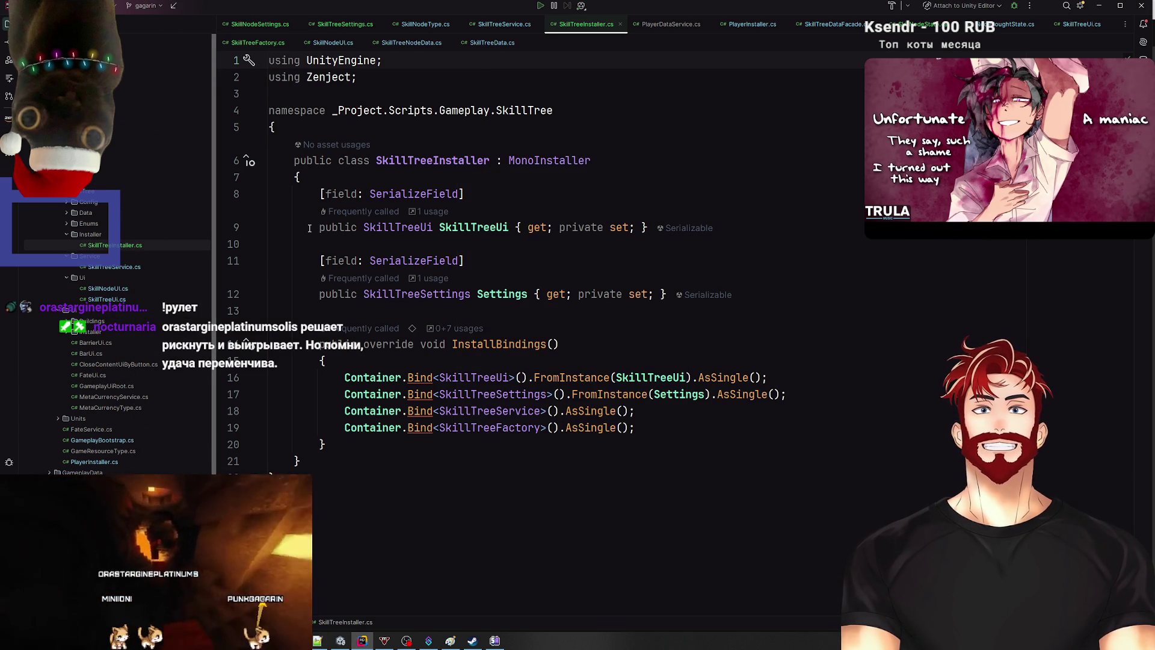
key("ctrl+e")
type("Gameplay")
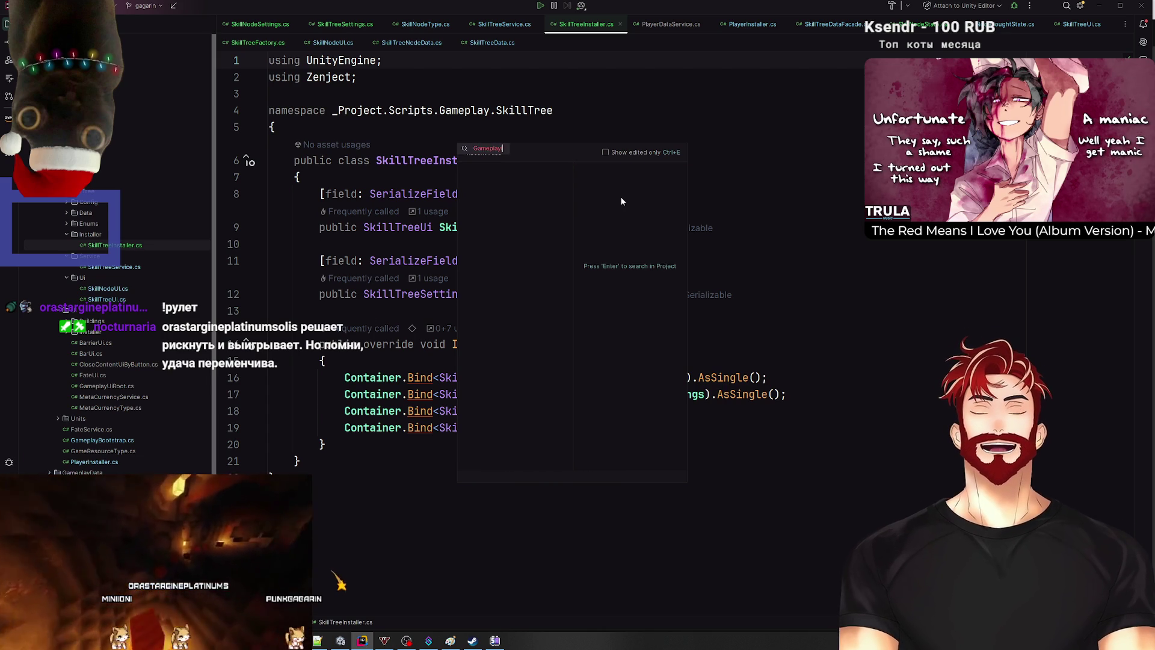
key("Escape")
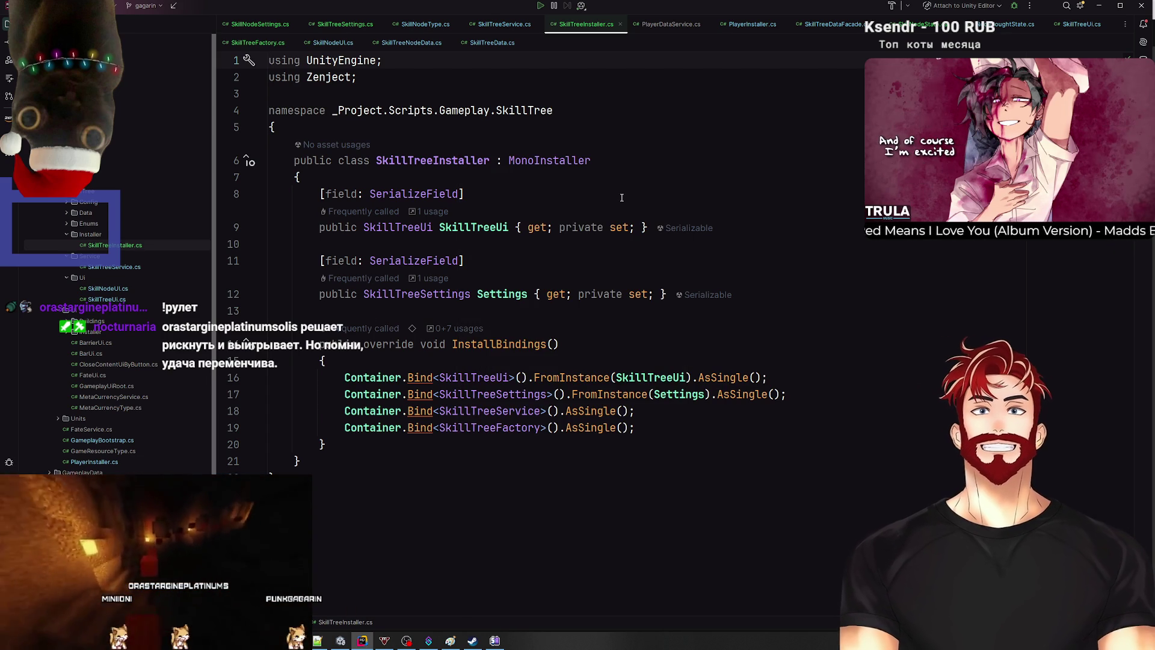
key("shift")
key("shift")
type("Game")
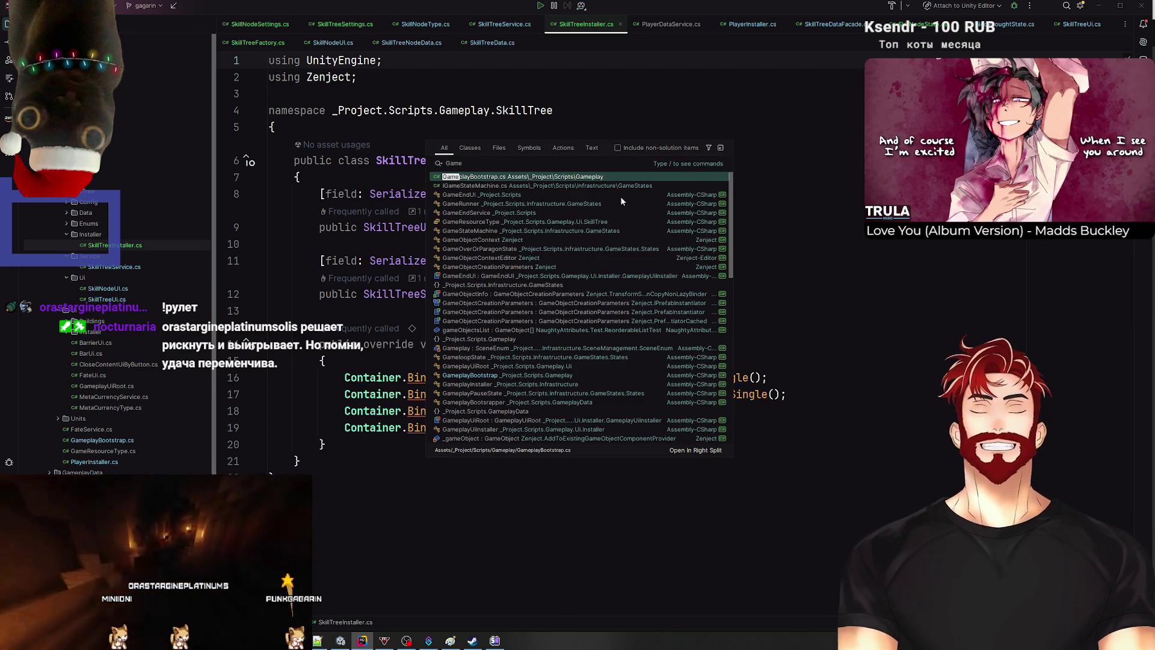
type("playInstaller")
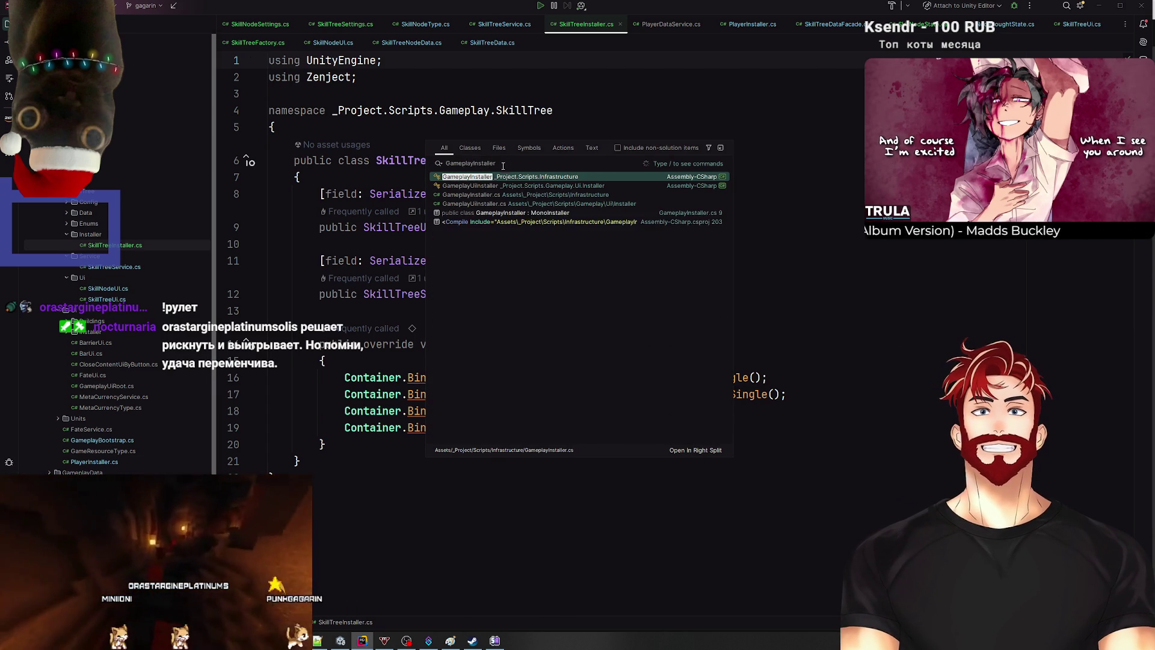
left_click(490, 176)
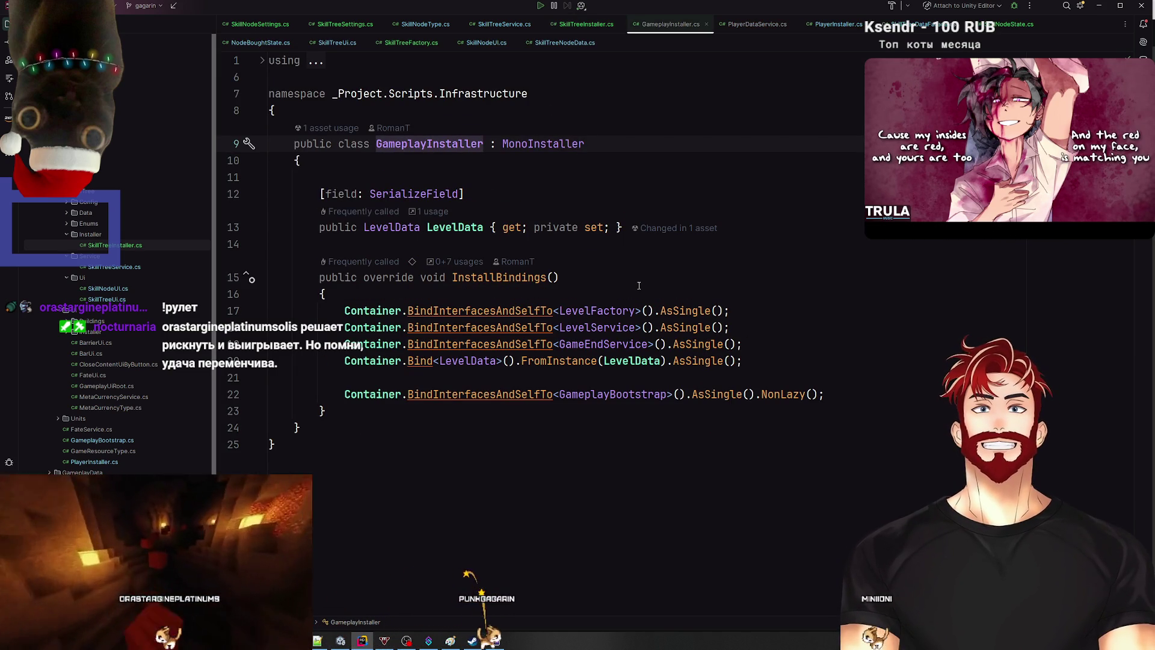
Step: Duplicate the GameEndService binding and change the copy to bind MetaCurrencyService
left_click(726, 352)
key("shift+Return")
left_click(608, 310)
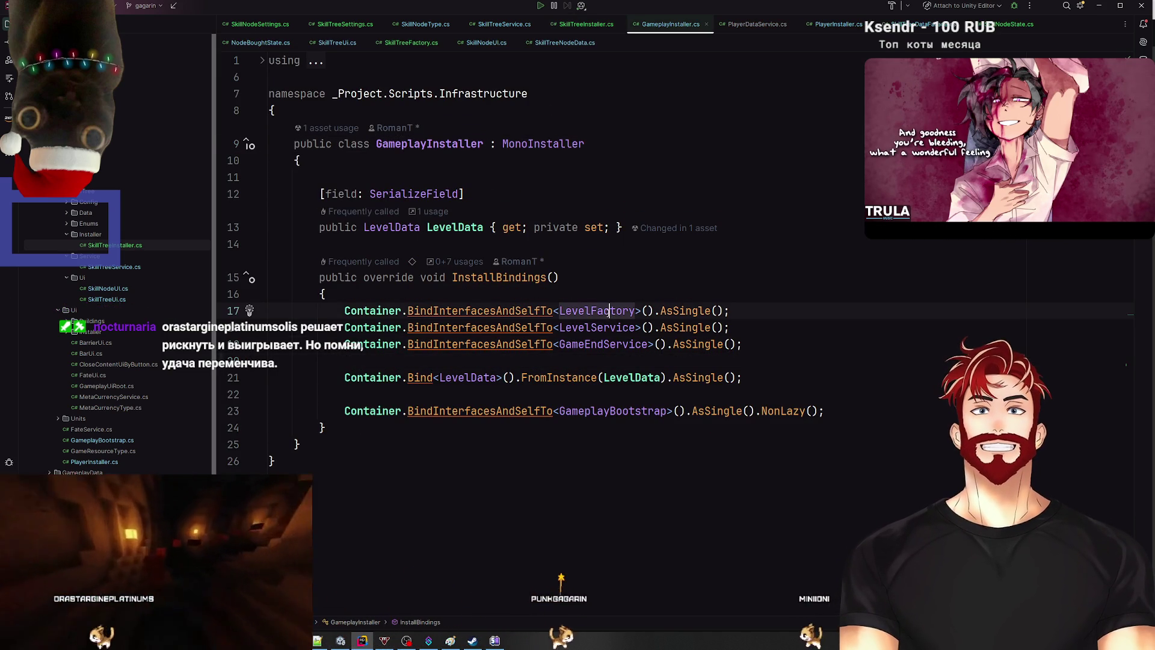
left_click(609, 327)
left_click(612, 345)
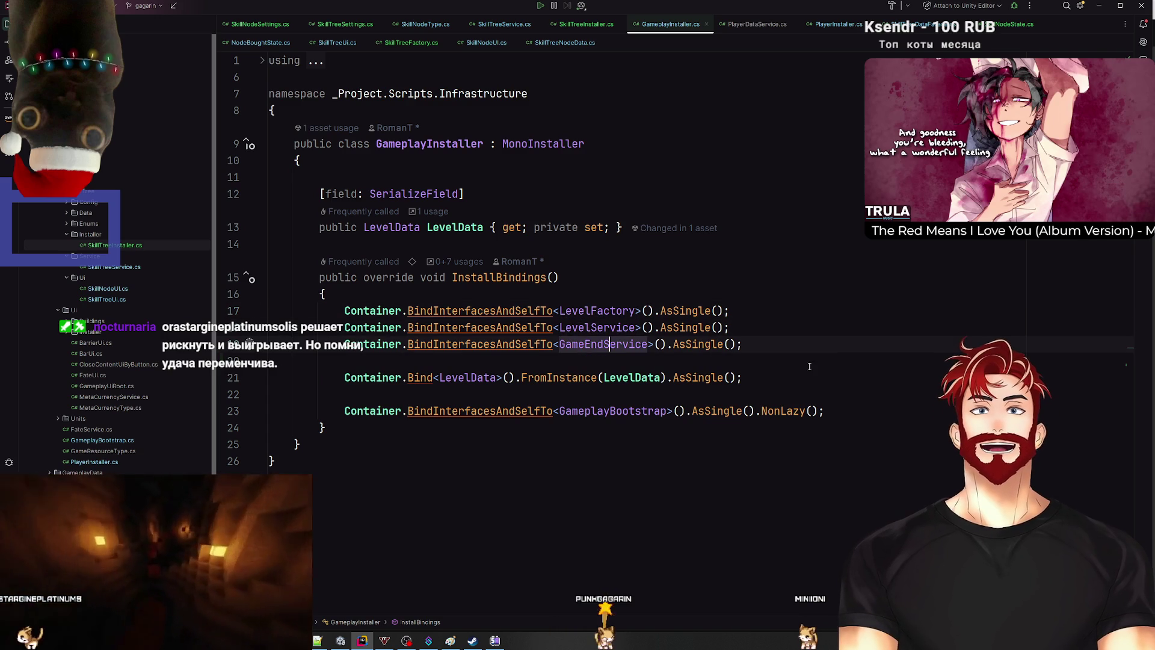
key("ctrl+d")
key("ctrl+w")
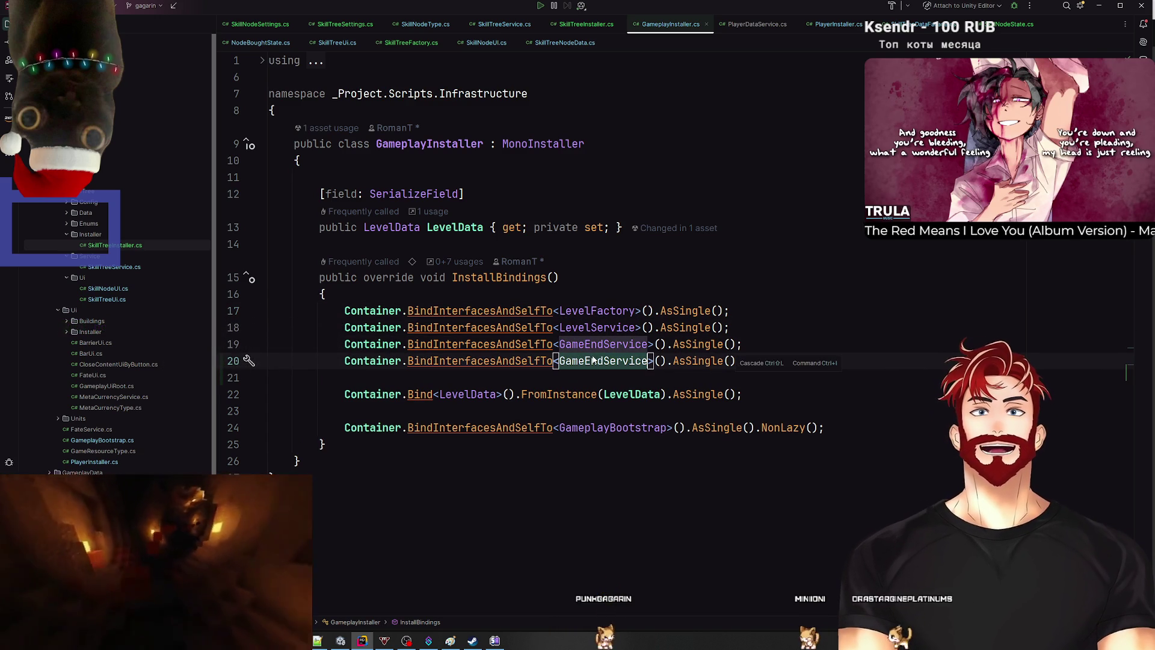
type("MetaCurSe")
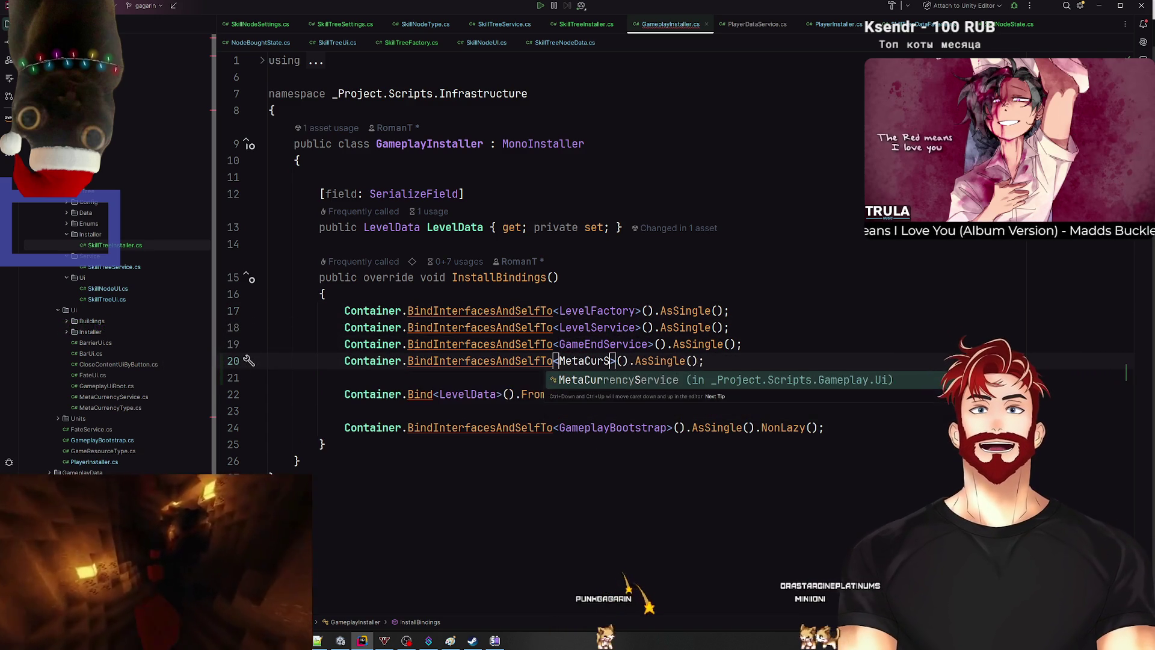
key("Return")
Step: Review the MetaCurrencyService class definition, then switch back to Unity
key("ctrl+b")
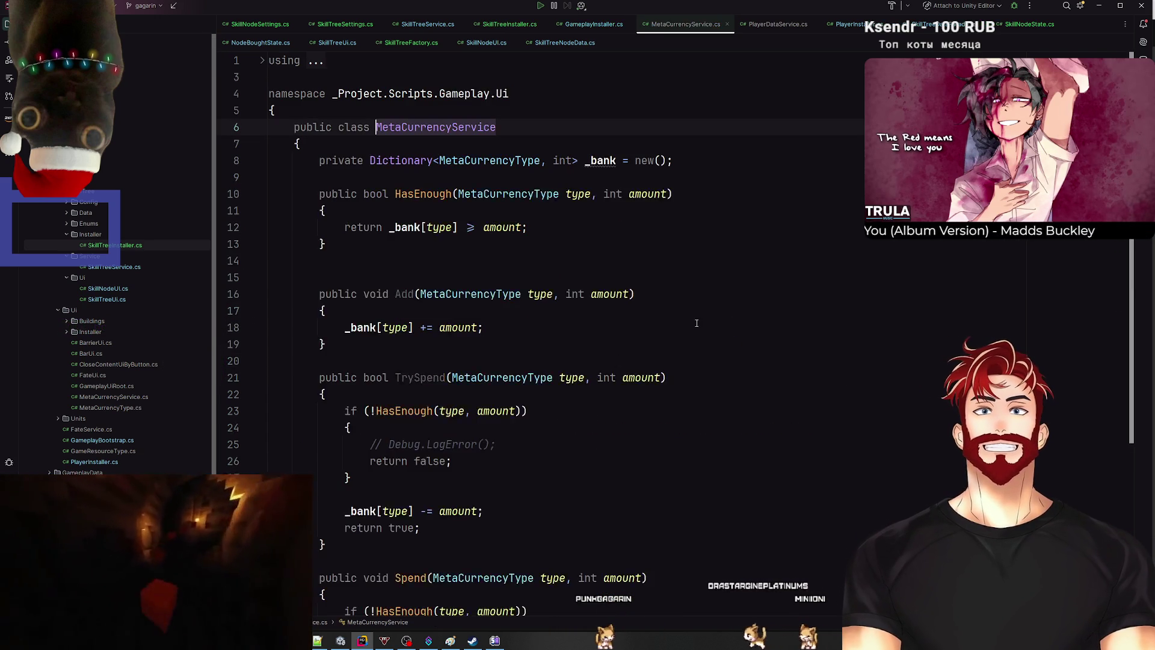
scroll(700, 322, "down", 6)
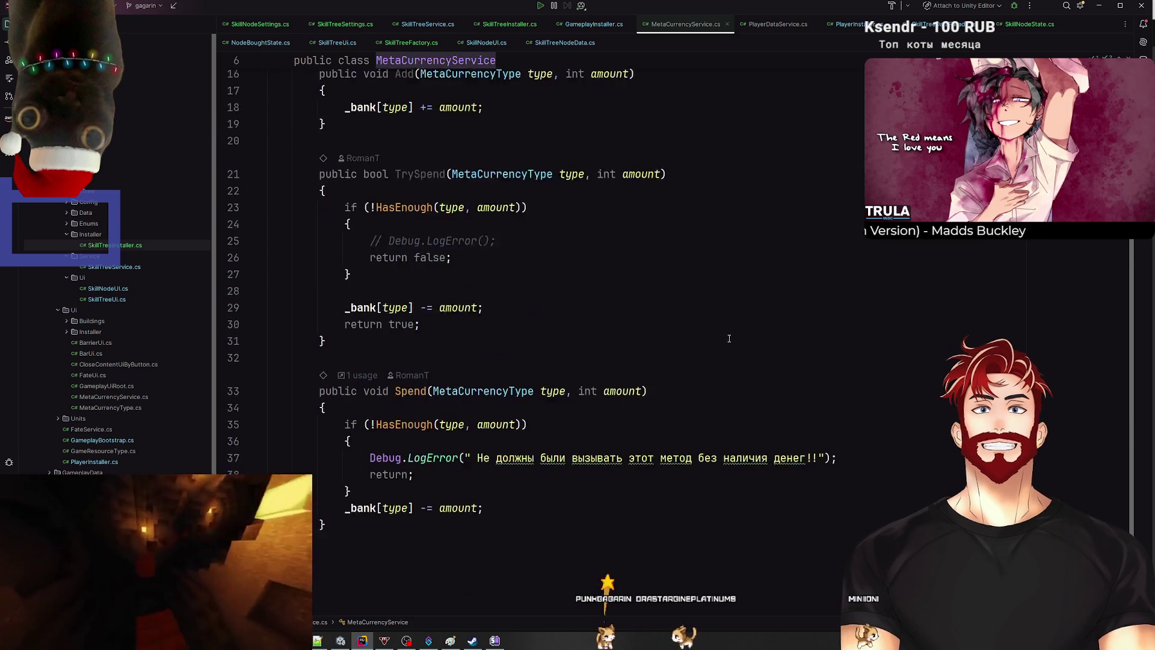
key("alt+Tab")
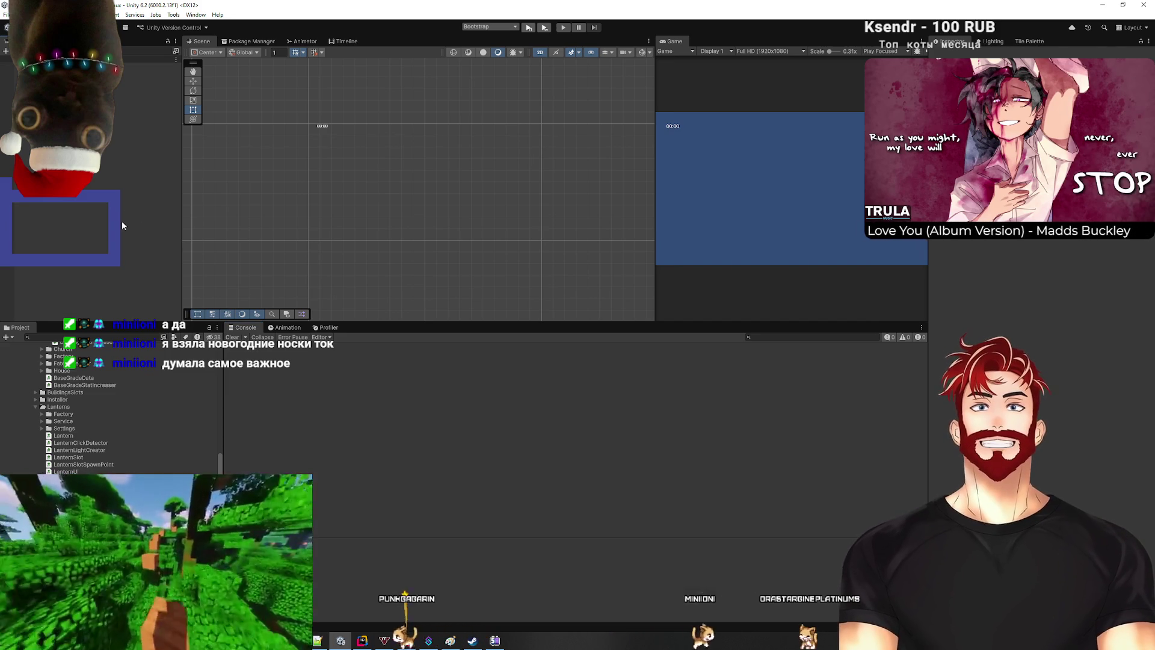
Step: Run Edit > Zenject > Validate All Active Scenes and clear the Console
left_click(18, 14)
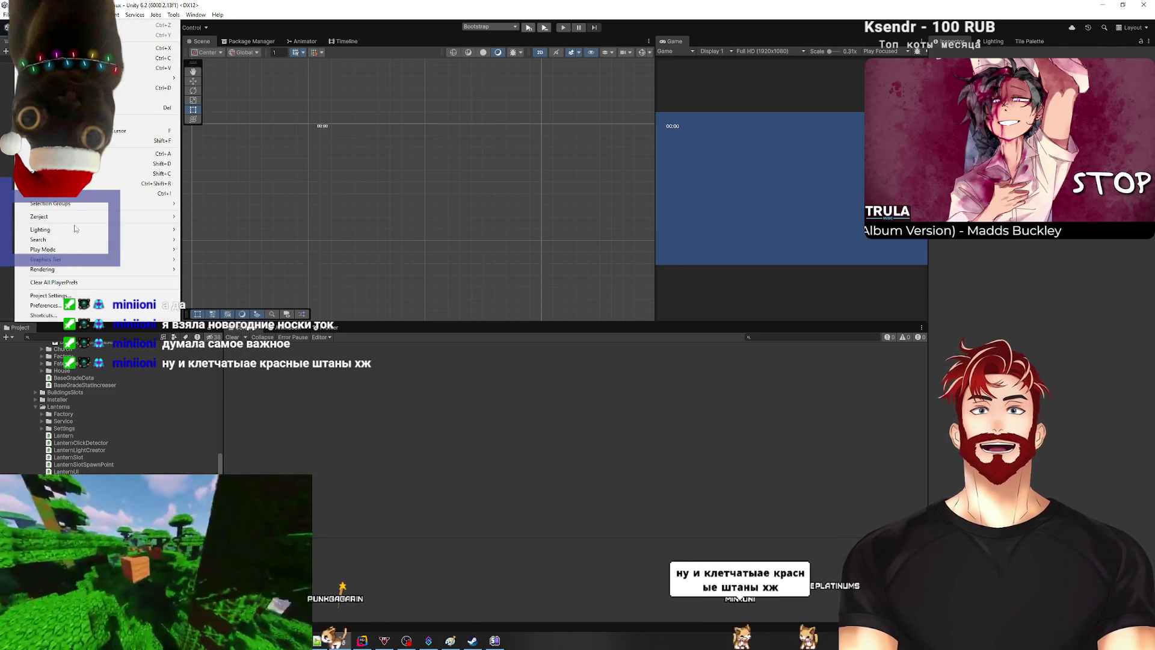
mouse_move(60, 239)
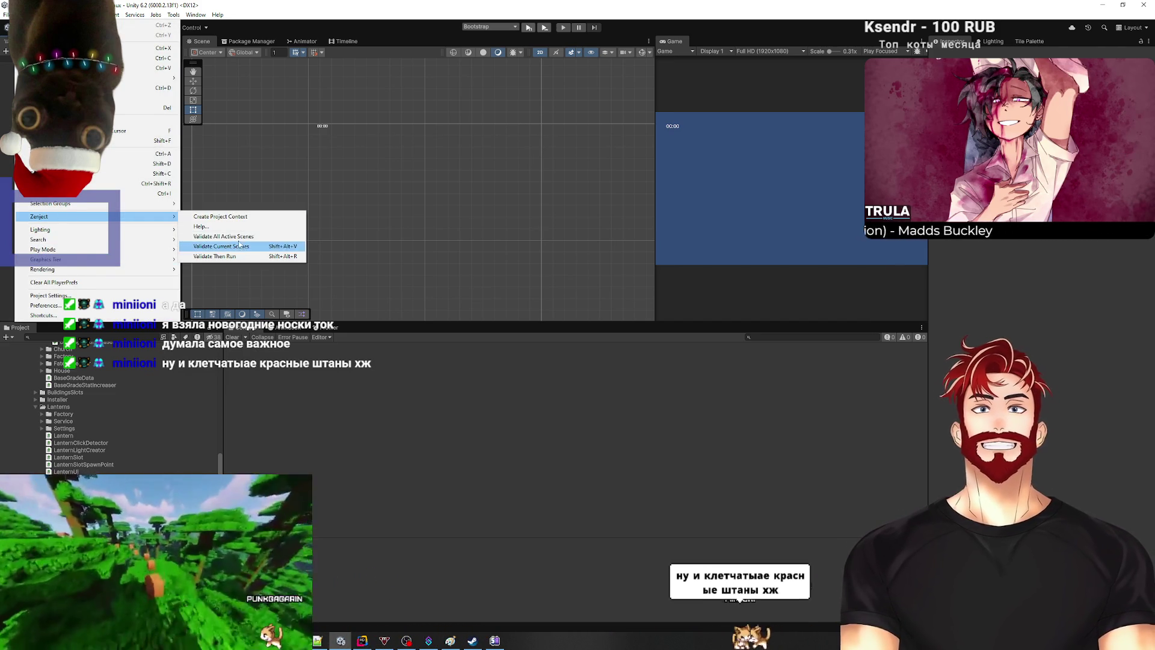
left_click(241, 235)
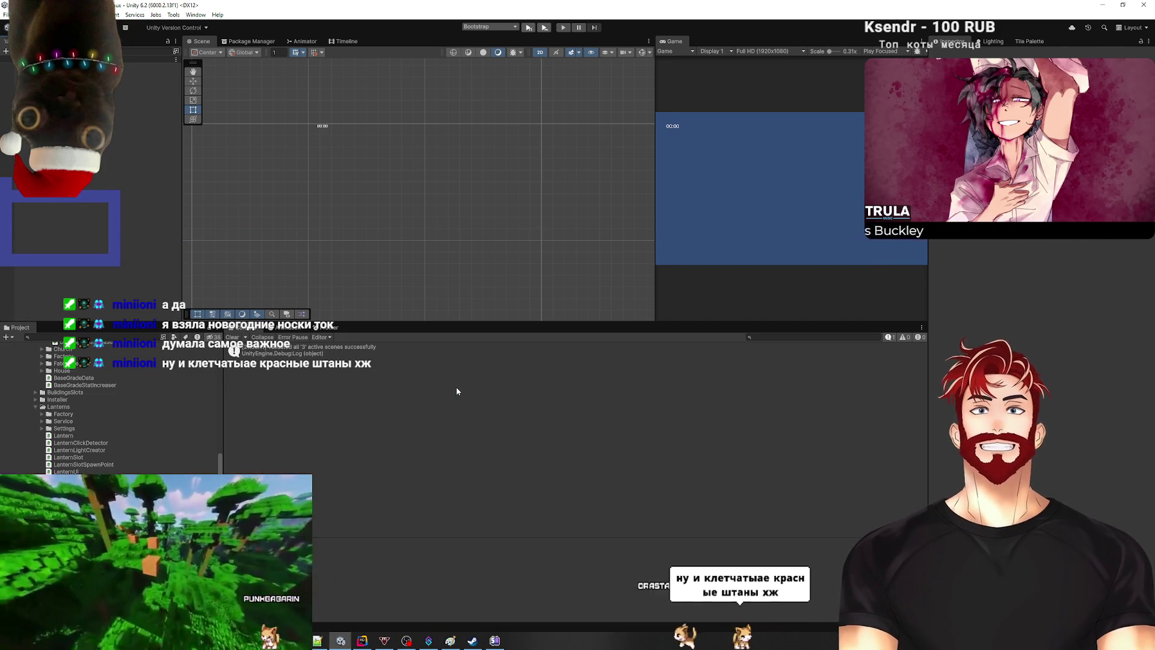
left_click(232, 336)
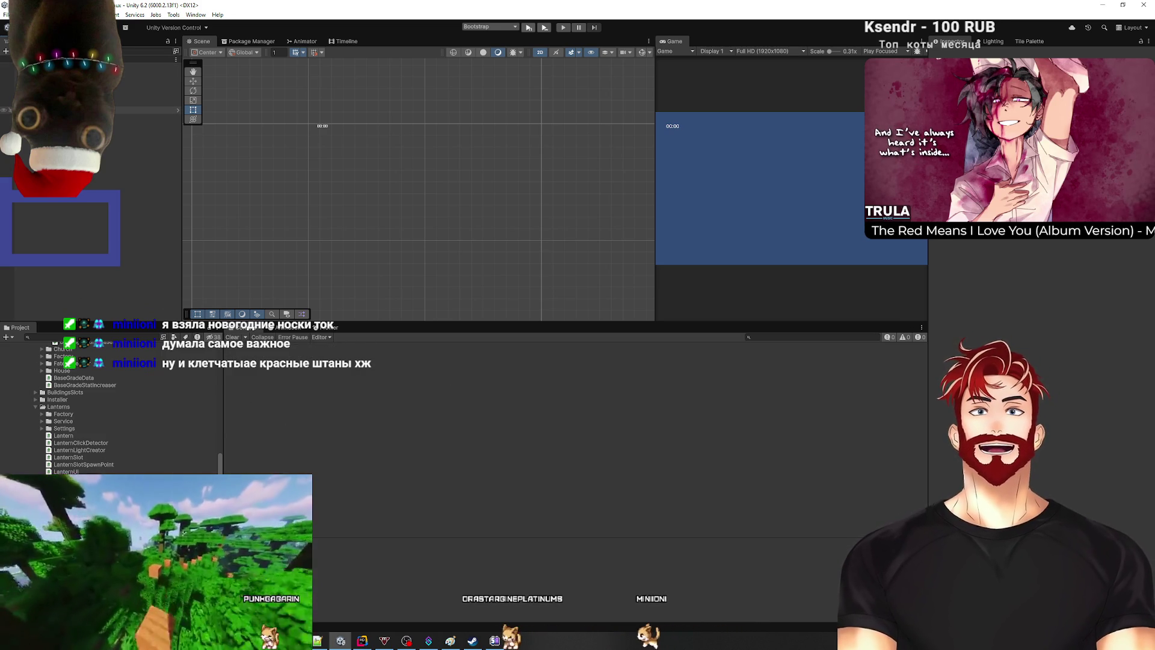
Step: From SkillTreeUI's Skill Node UIs list, open the SkillNode prefab and zoom in
left_click(60, 110)
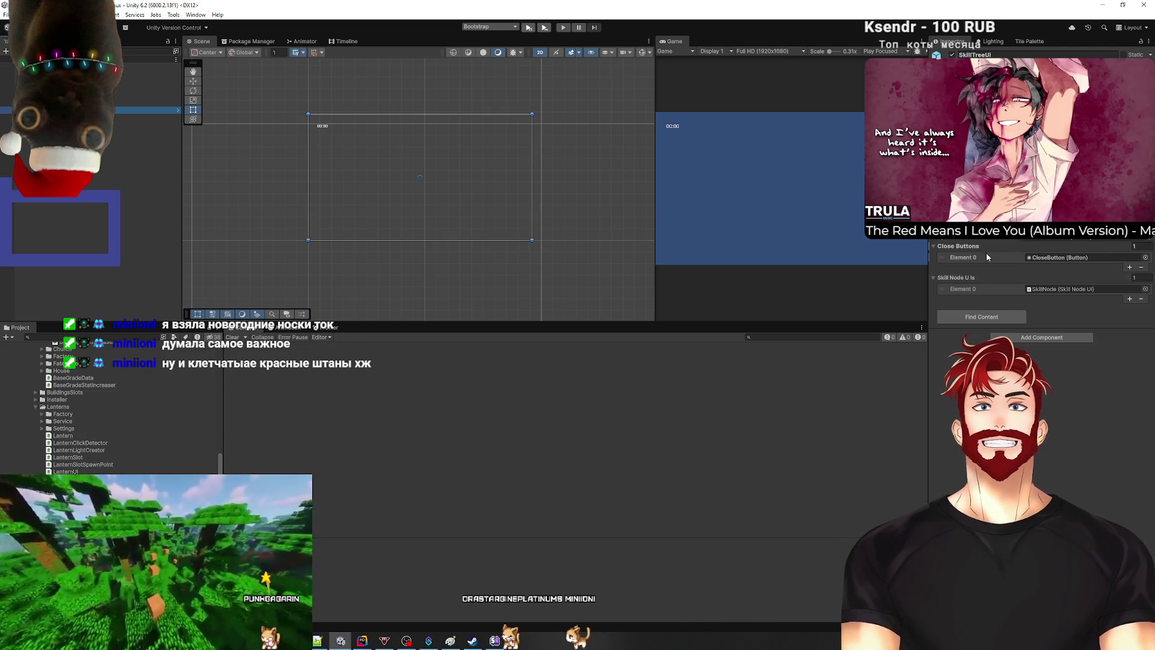
left_click(1057, 287)
left_click(415, 174)
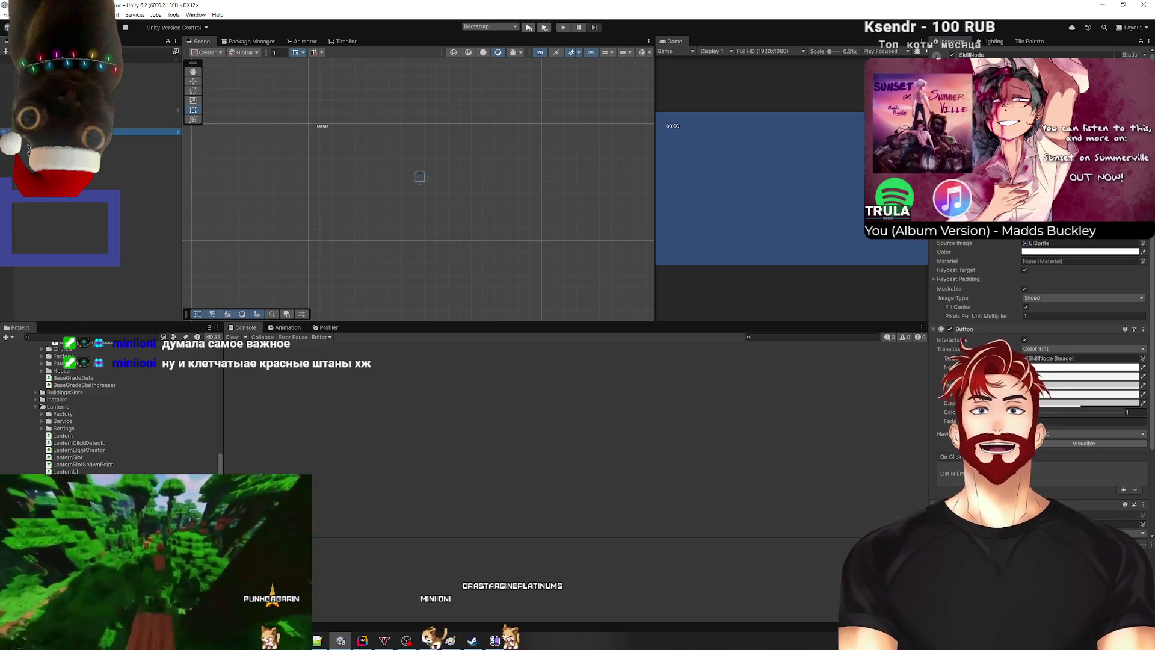
scroll(1066, 445, "down", 1)
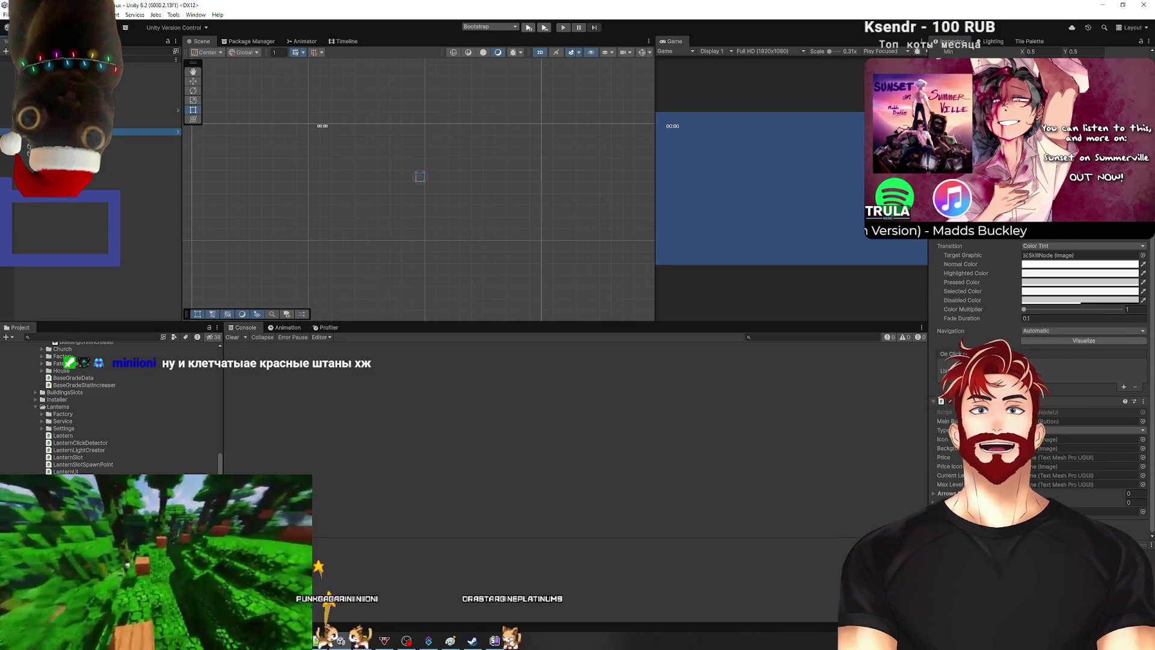
left_click(178, 131)
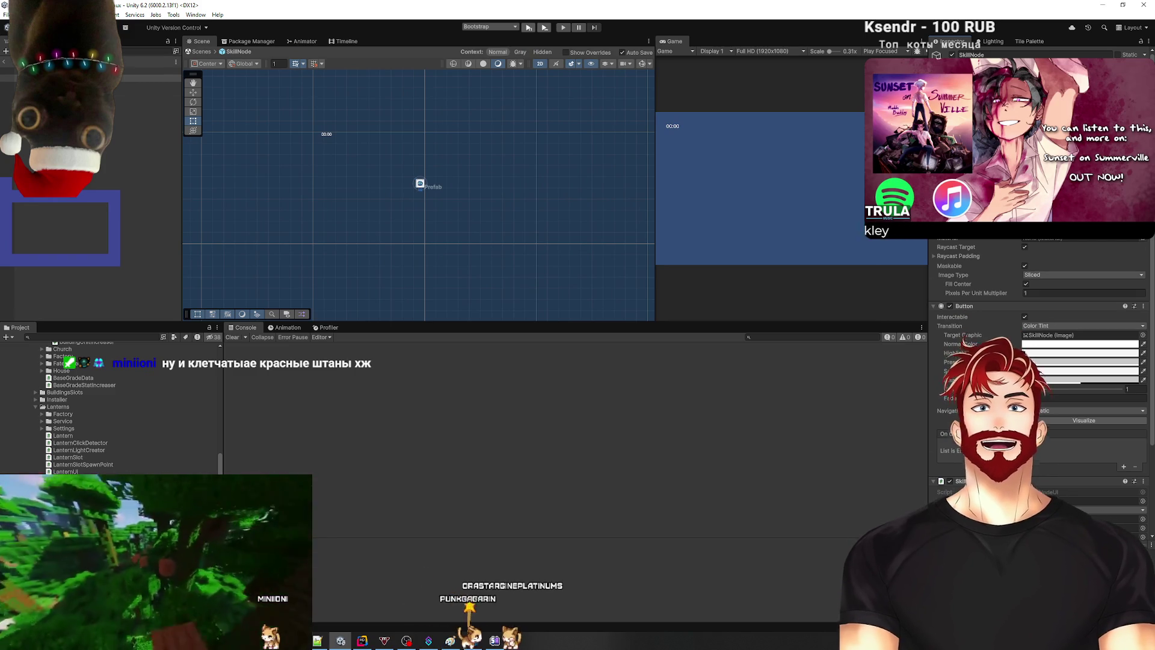
scroll(1041, 391, "down", 5)
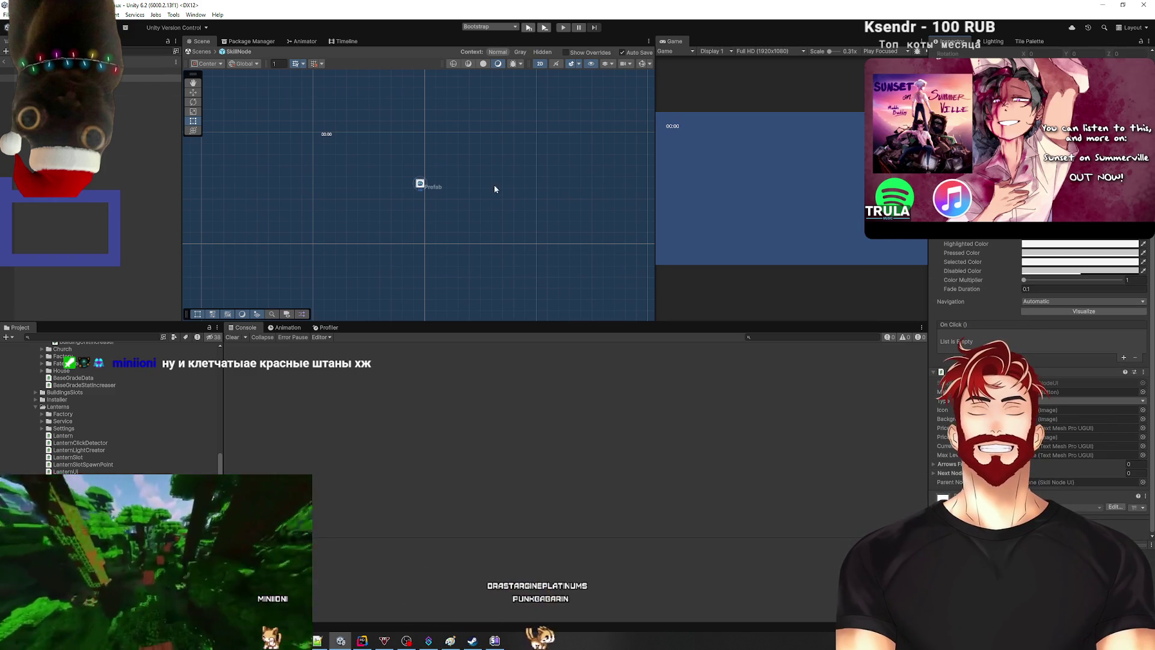
scroll(420, 223, "up", 4)
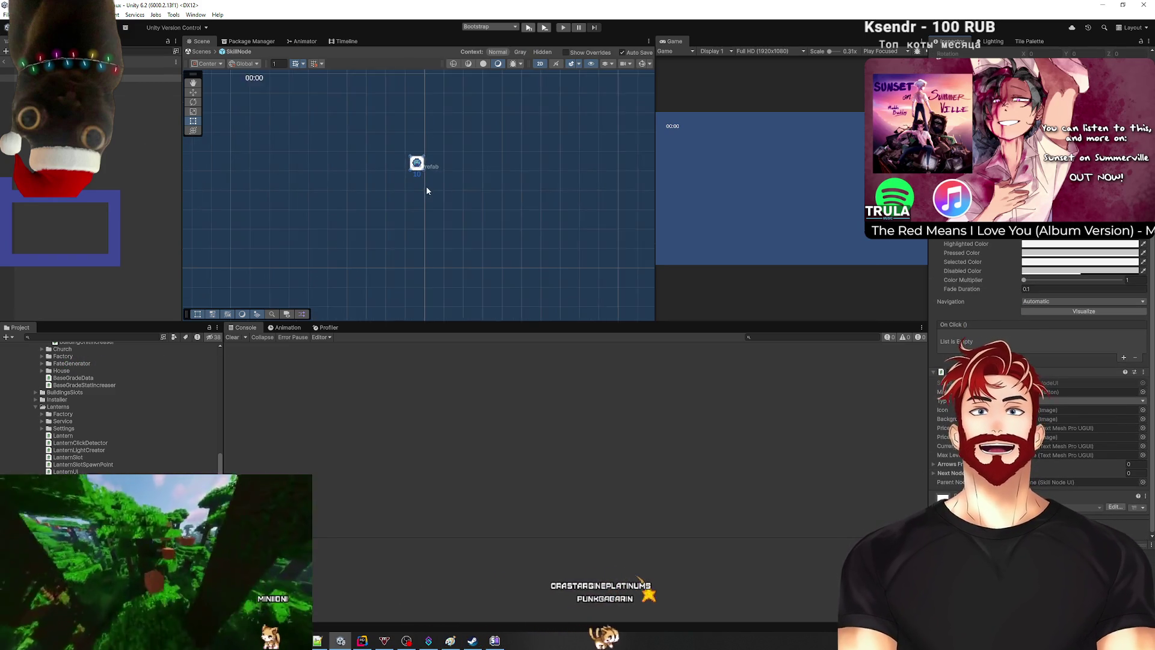
scroll(421, 186, "up", 3)
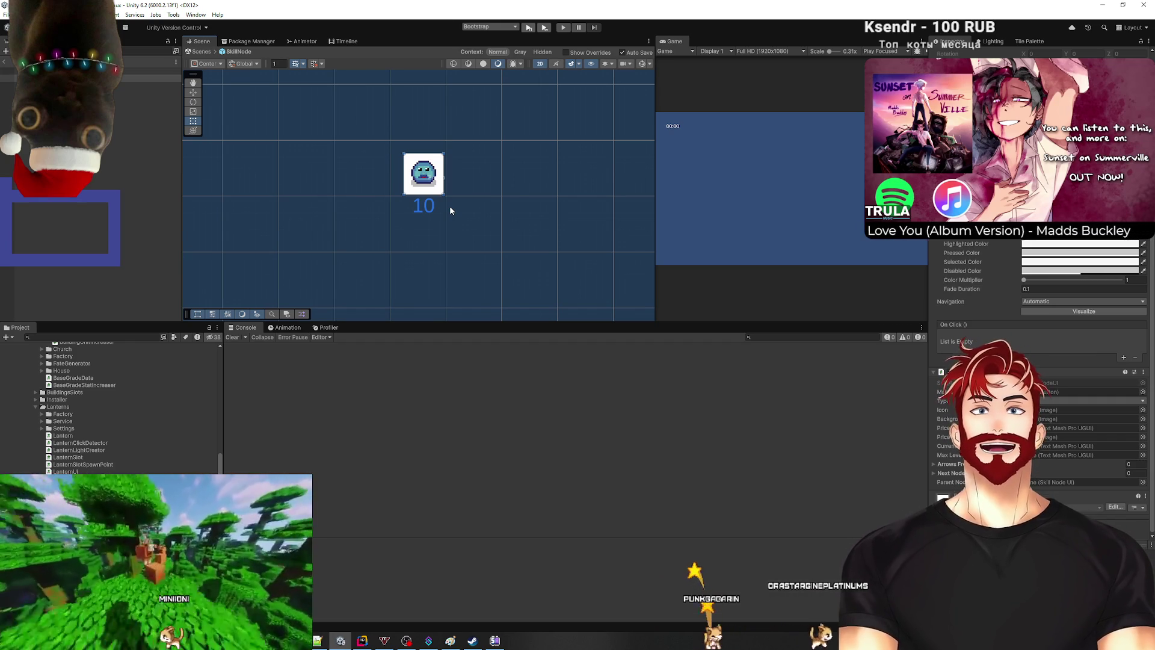
left_click(150, 78)
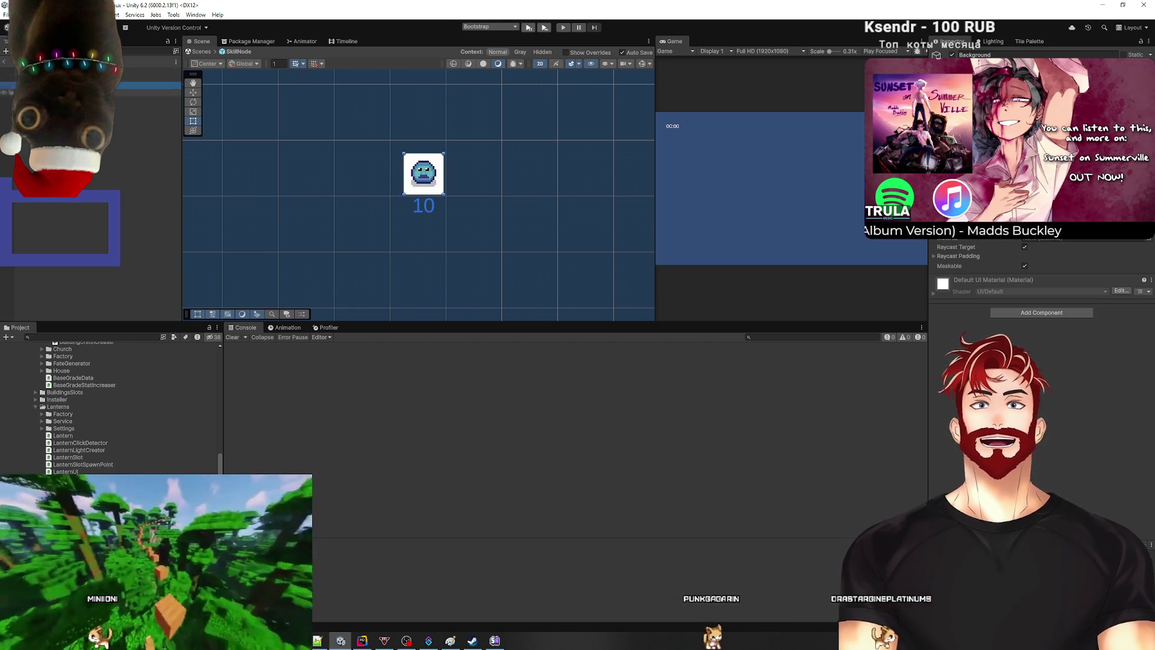
left_click(60, 71)
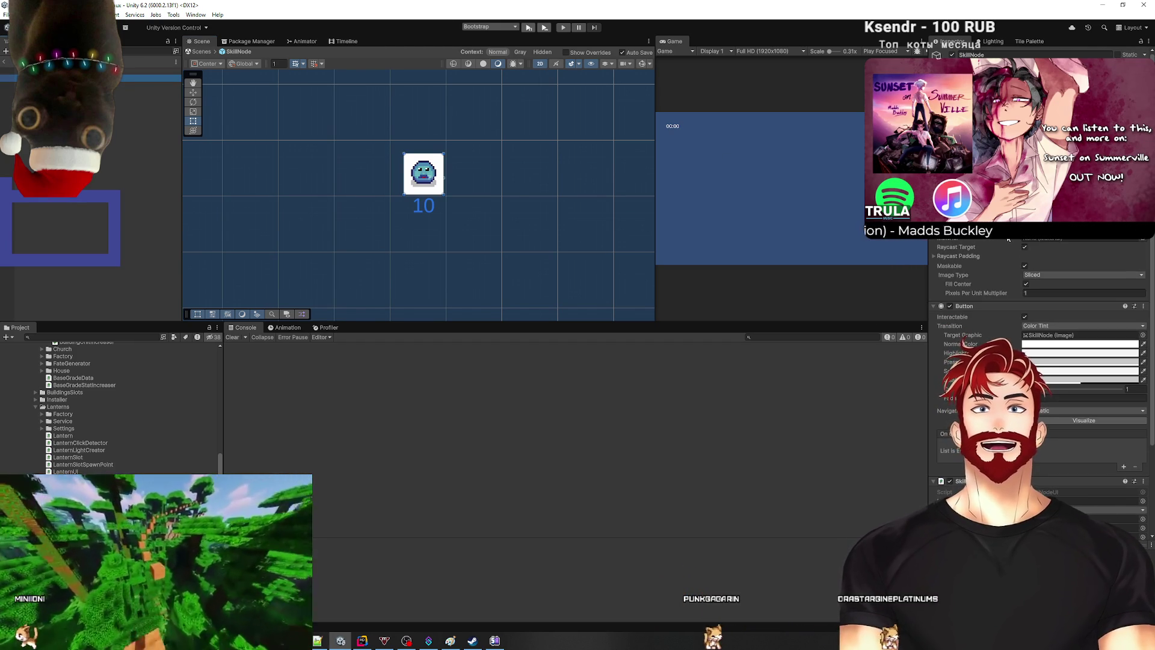
scroll(992, 276, "down", 2)
left_click_drag(971, 262, 1042, 452)
left_click(1047, 461)
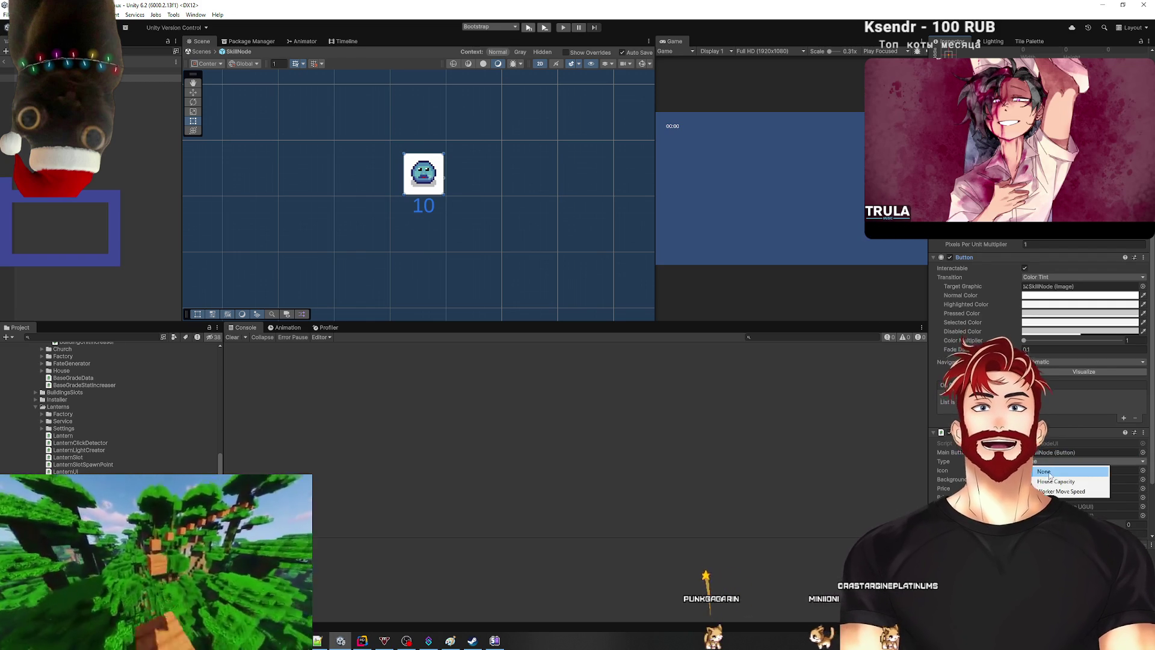
left_click(1054, 482)
scroll(1054, 482, "down", 1)
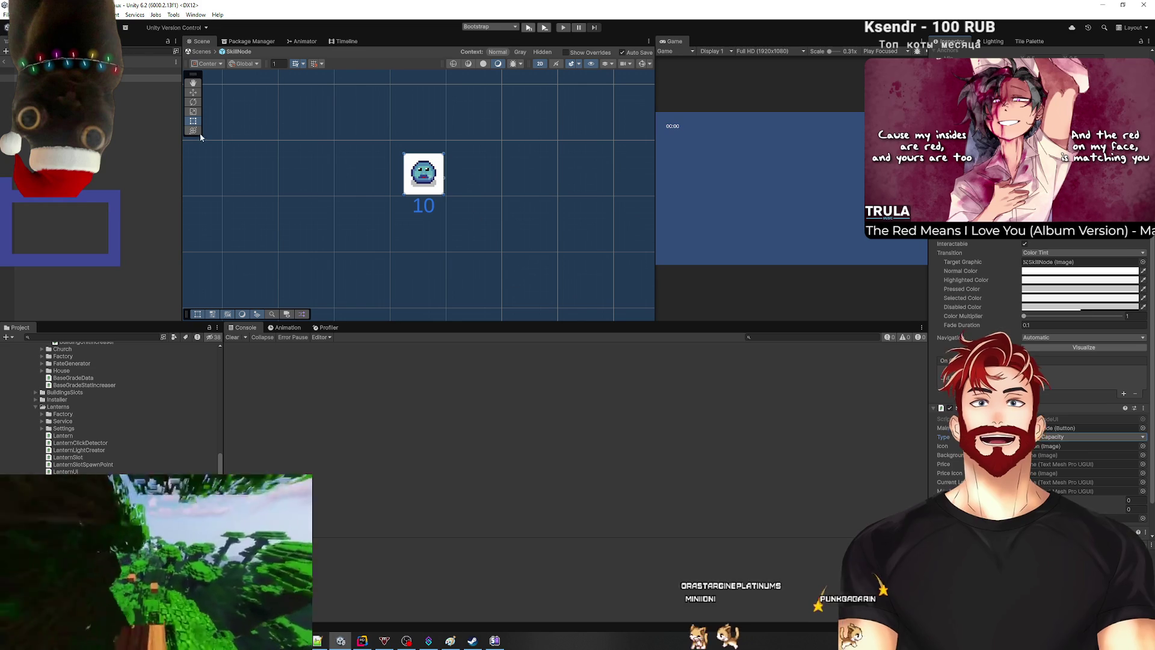
left_click(1048, 455)
left_click_drag(1048, 456, 1050, 456)
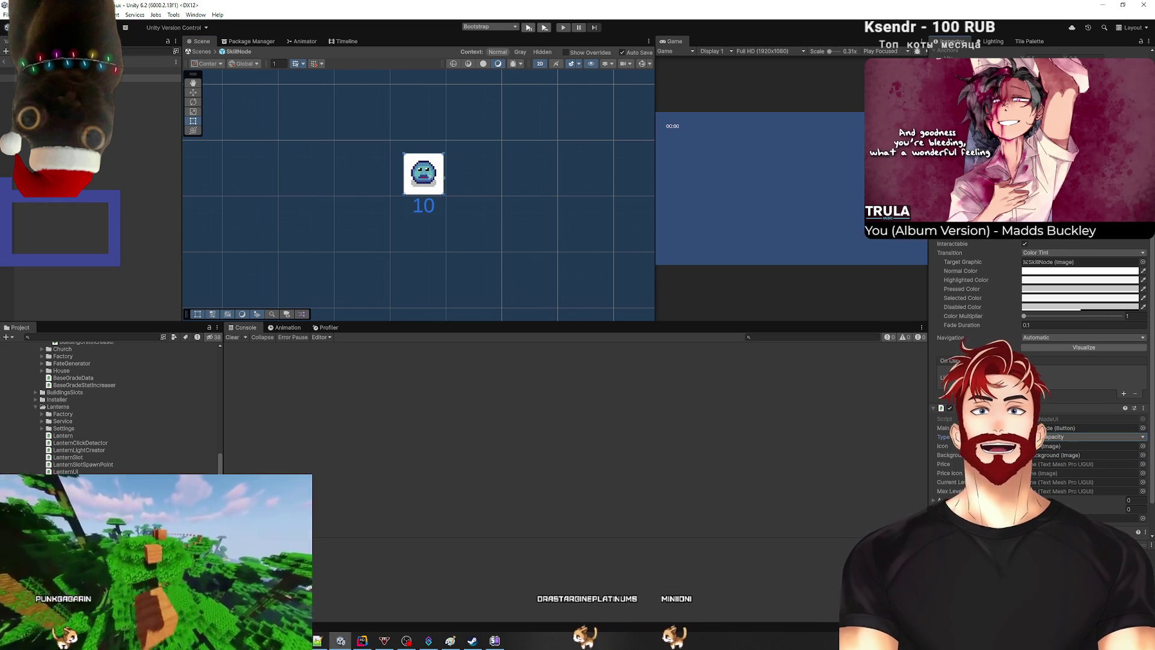
left_click(424, 206)
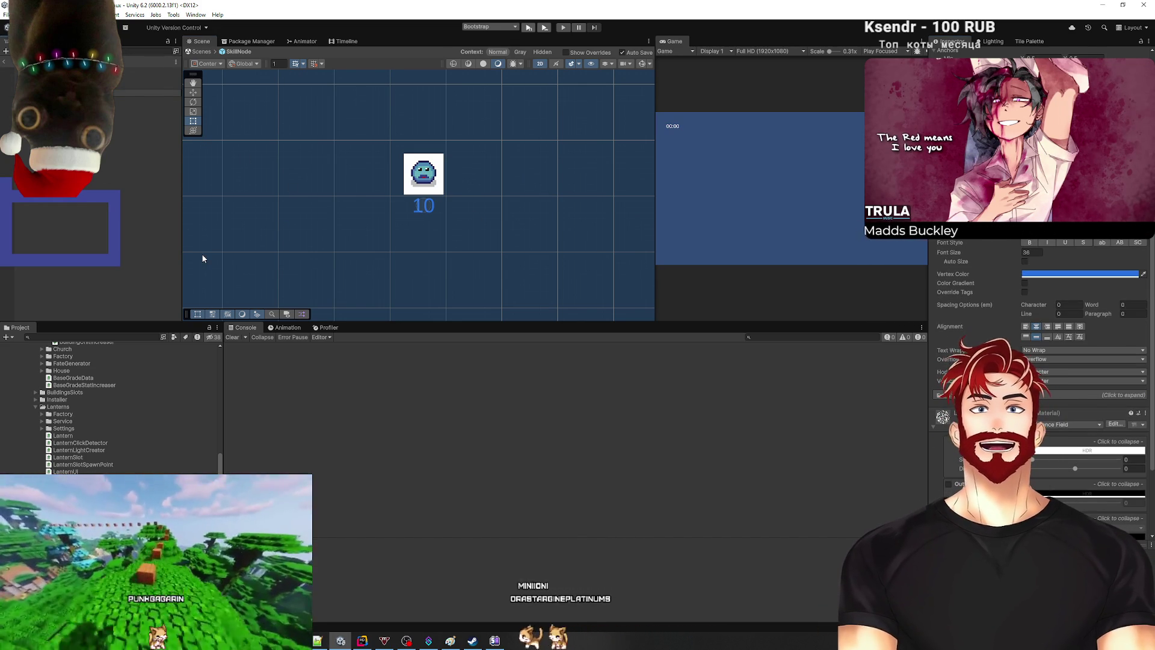
left_click(150, 93)
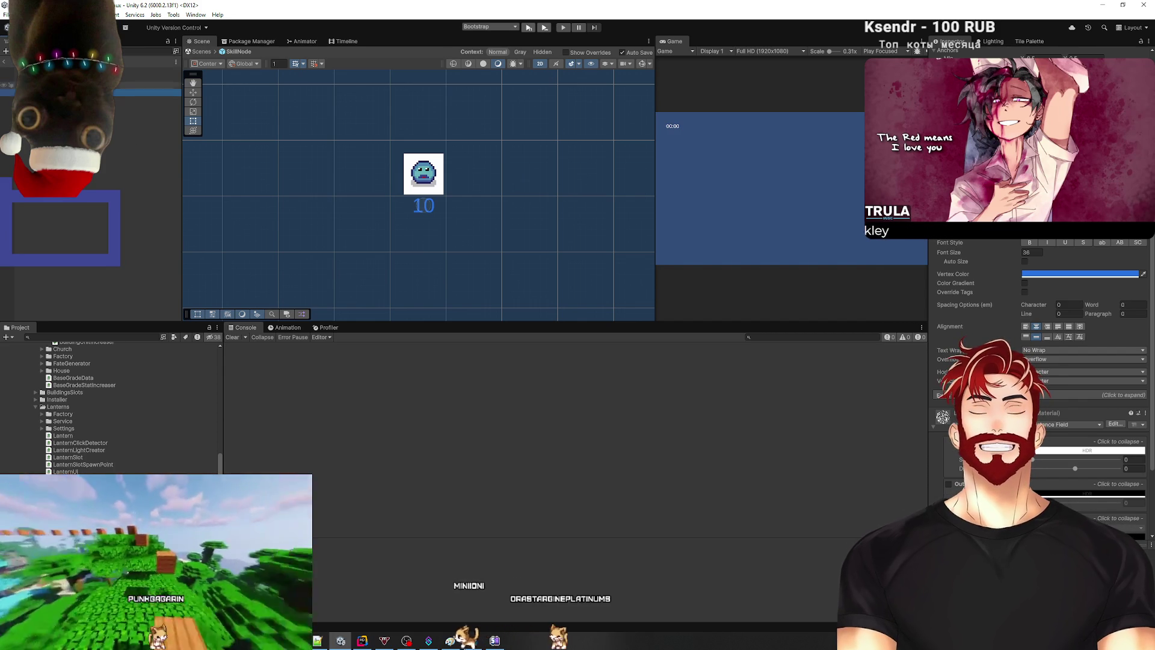
left_click(1038, 464)
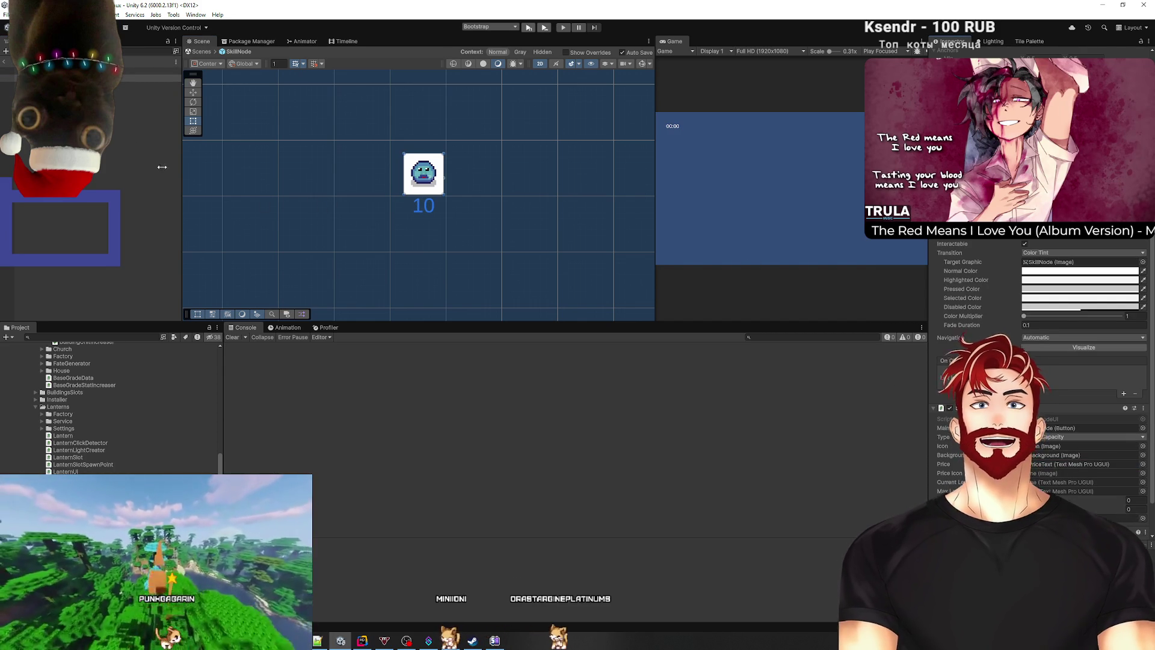
Step: Frame the 10 price text and nudge it slightly left with the Move tool
left_click(373, 203)
left_click(424, 206)
key("f")
scroll(536, 207, "down", 10)
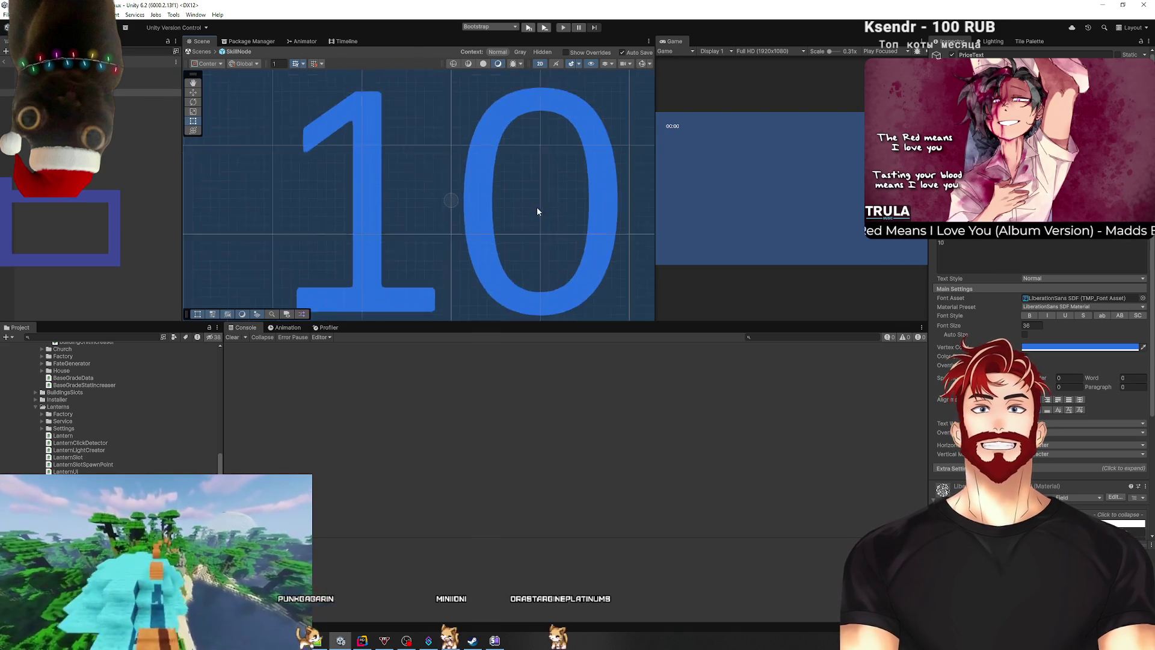
scroll(435, 226, "down", 5)
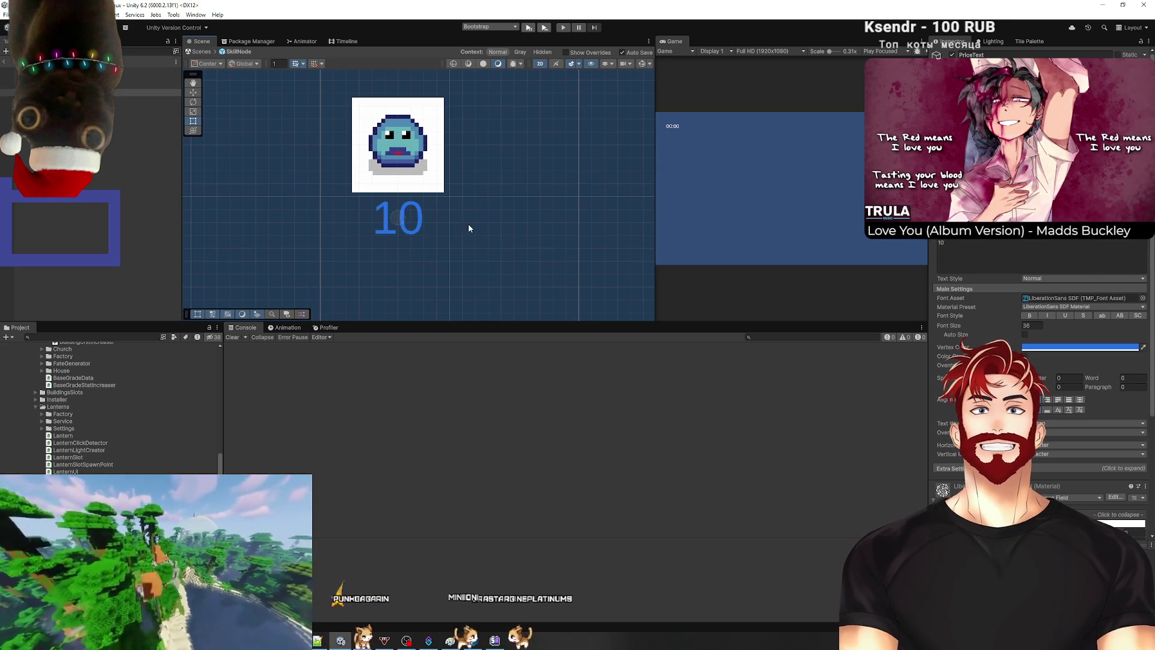
key("w")
left_click_drag(417, 217, 410, 218)
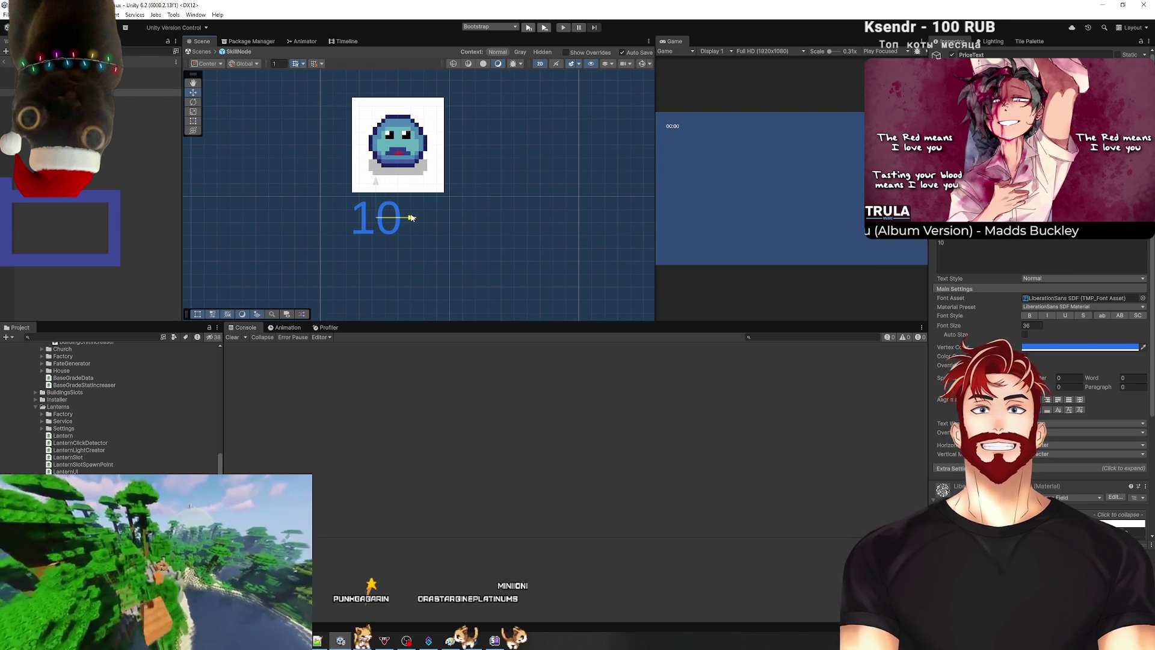
Step: Reposition the price text beneath the icon, then select the slime icon image
left_click(100, 191)
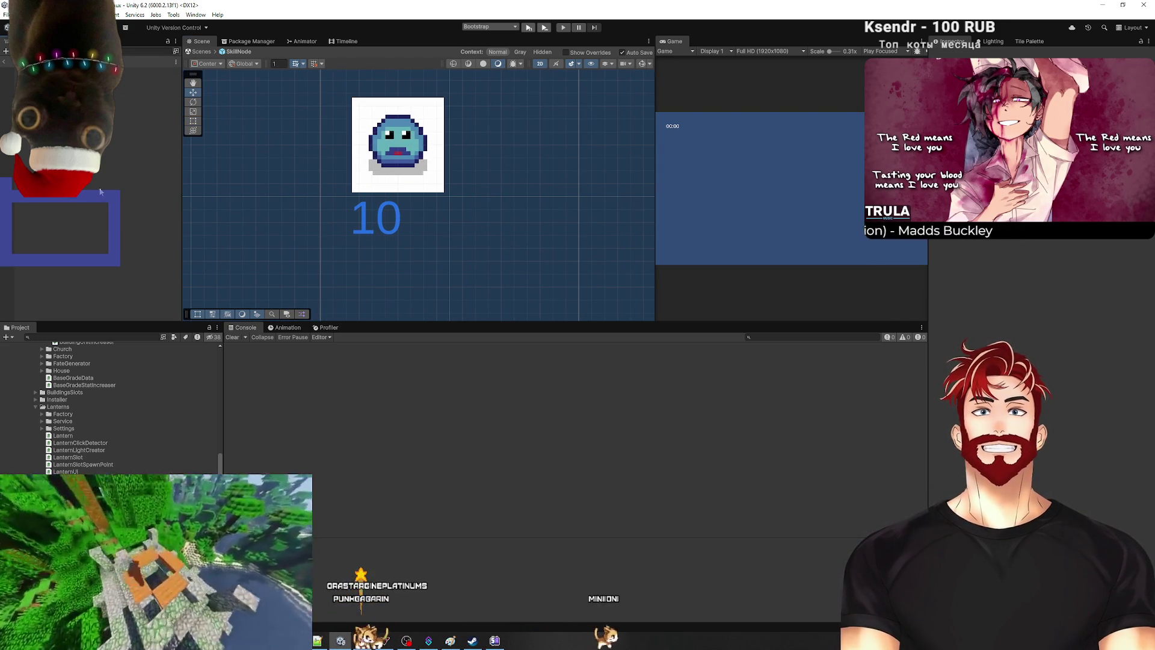
left_click(150, 92)
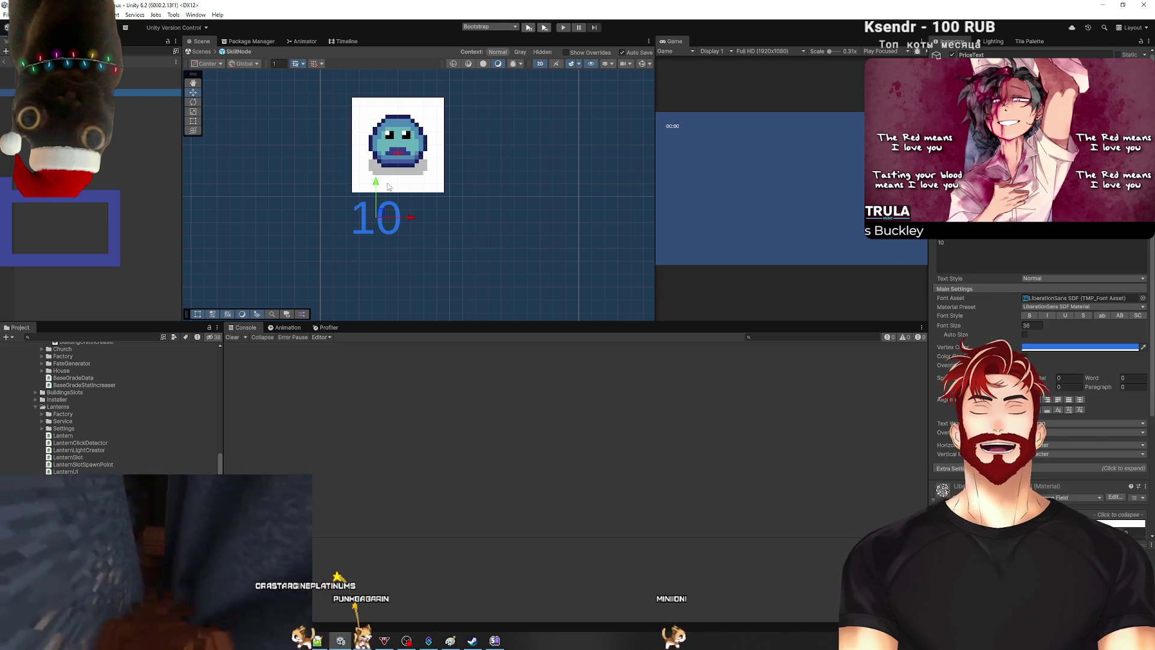
left_click_drag(369, 184, 369, 148)
key("t")
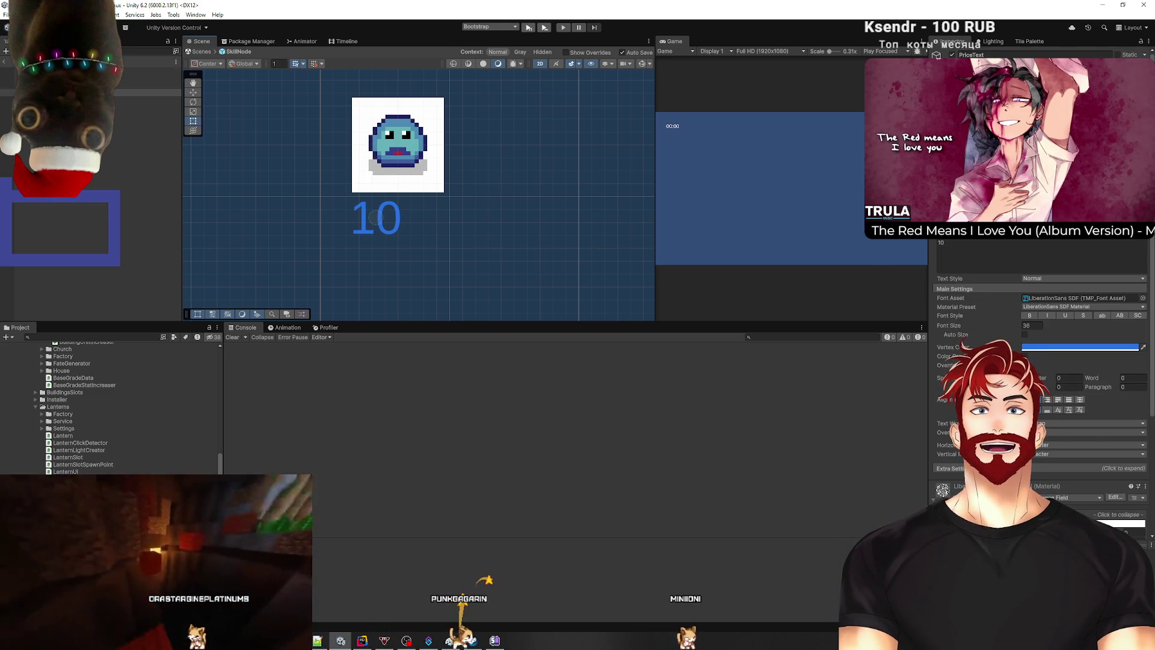
key("shift+d")
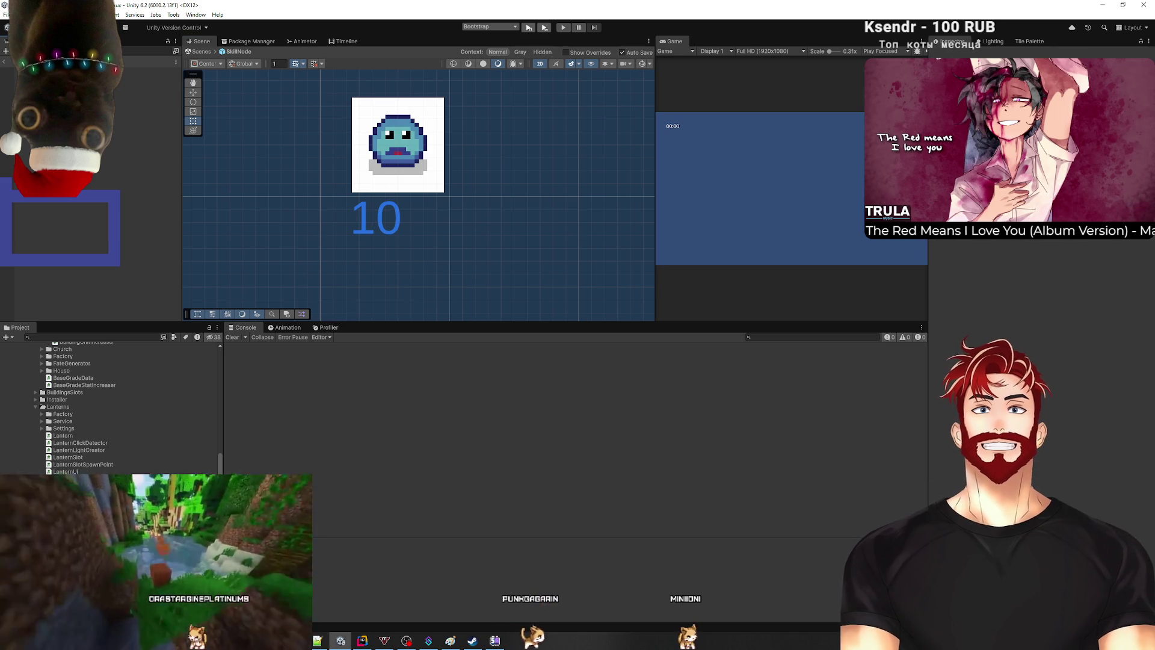
left_click(428, 161)
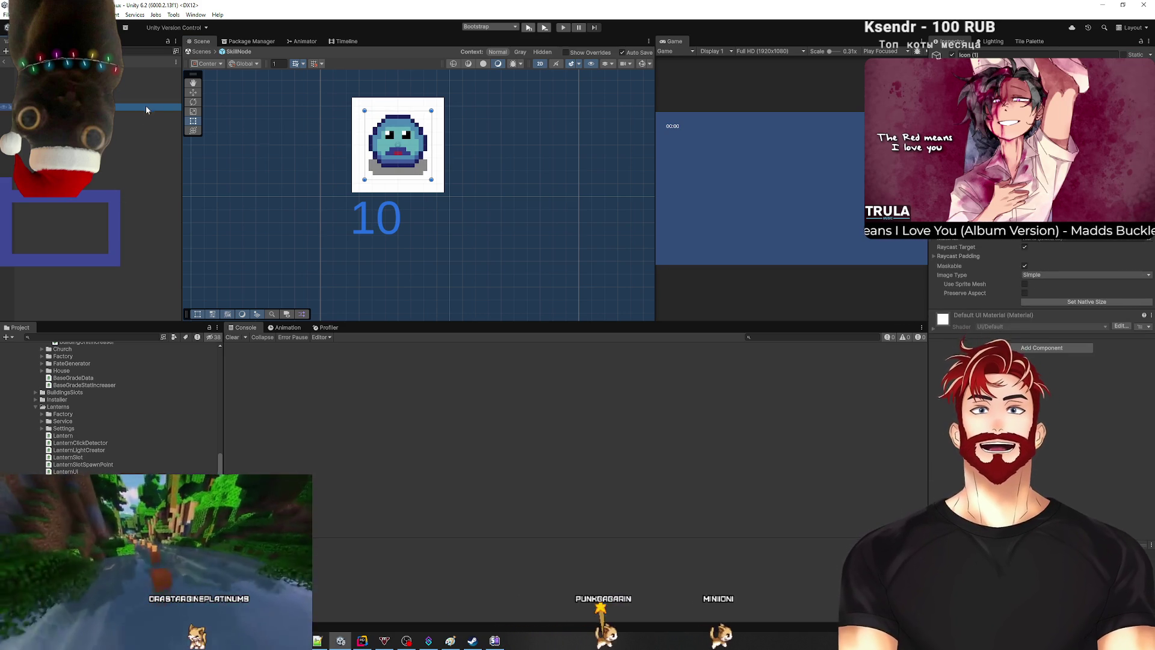
Step: Duplicate the slime icon, place it beside the 10 price, and shrink it to fit
key("ctrl+d")
key("w")
mouse_move(397, 144)
left_mouse_down()
mouse_move(438, 207)
mouse_move(432, 217)
left_mouse_up()
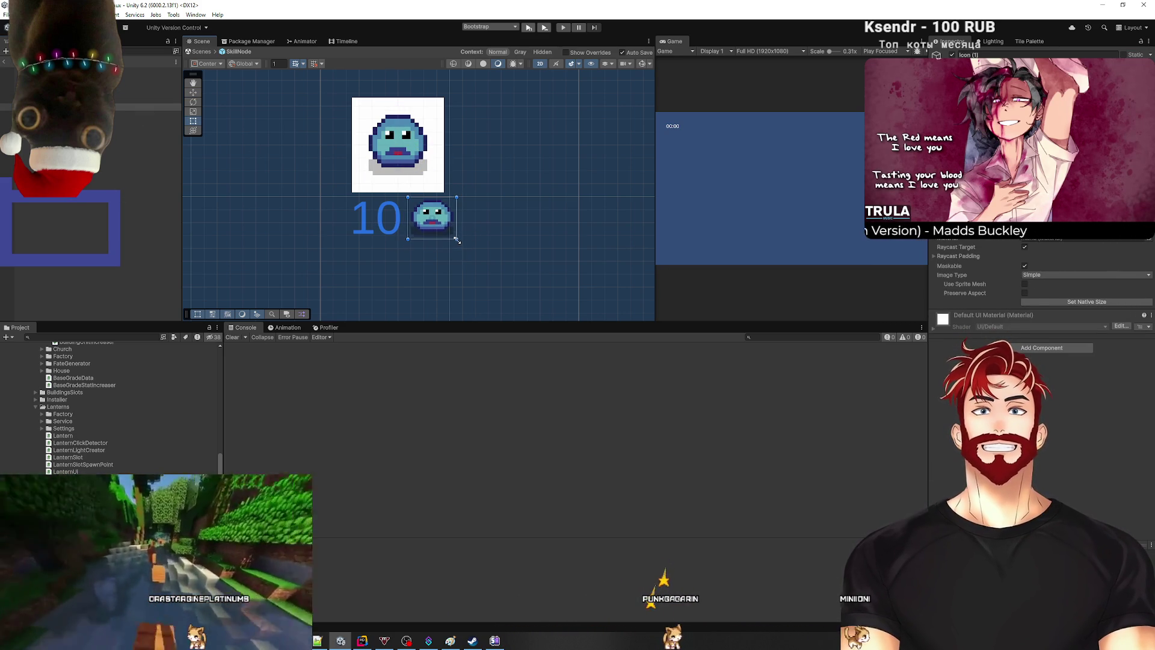
left_click(1078, 302)
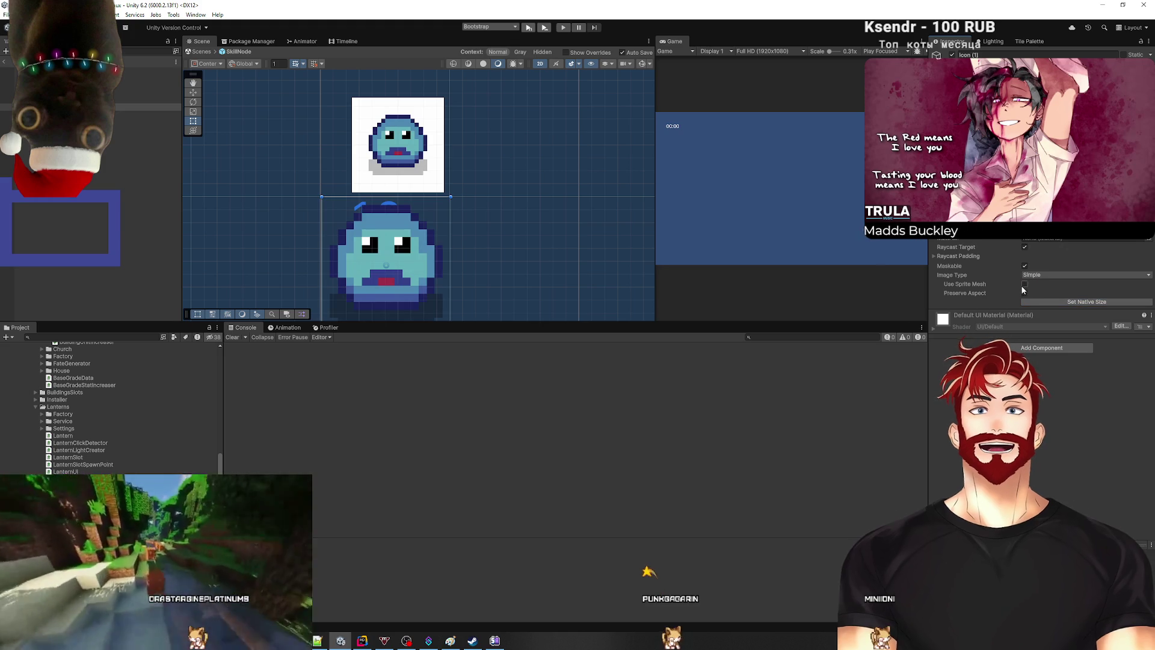
scroll(360, 198, "down", 1)
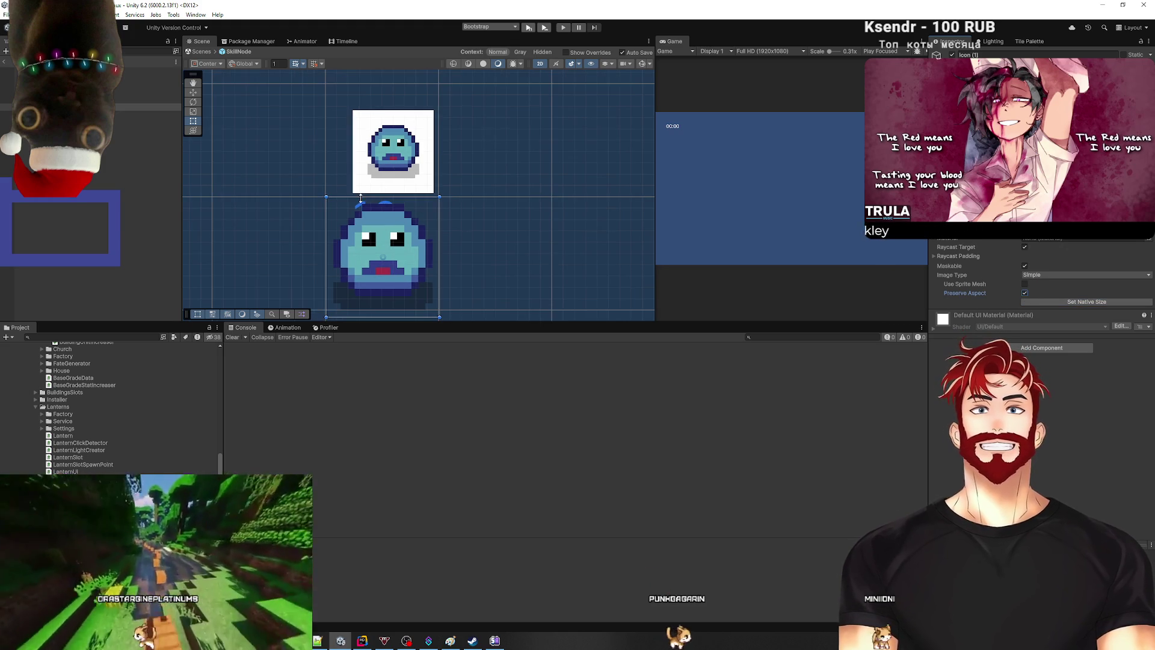
mouse_move(329, 196)
left_mouse_down()
mouse_move(410, 255)
mouse_move(425, 201)
left_mouse_up()
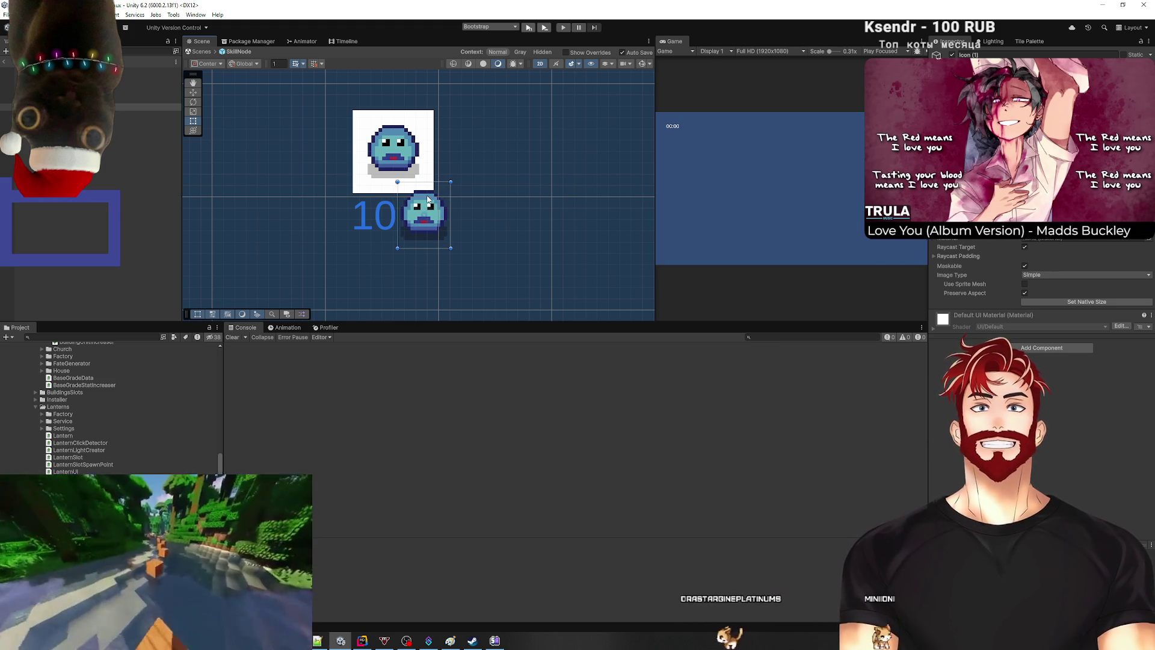
left_click_drag(451, 248, 442, 242)
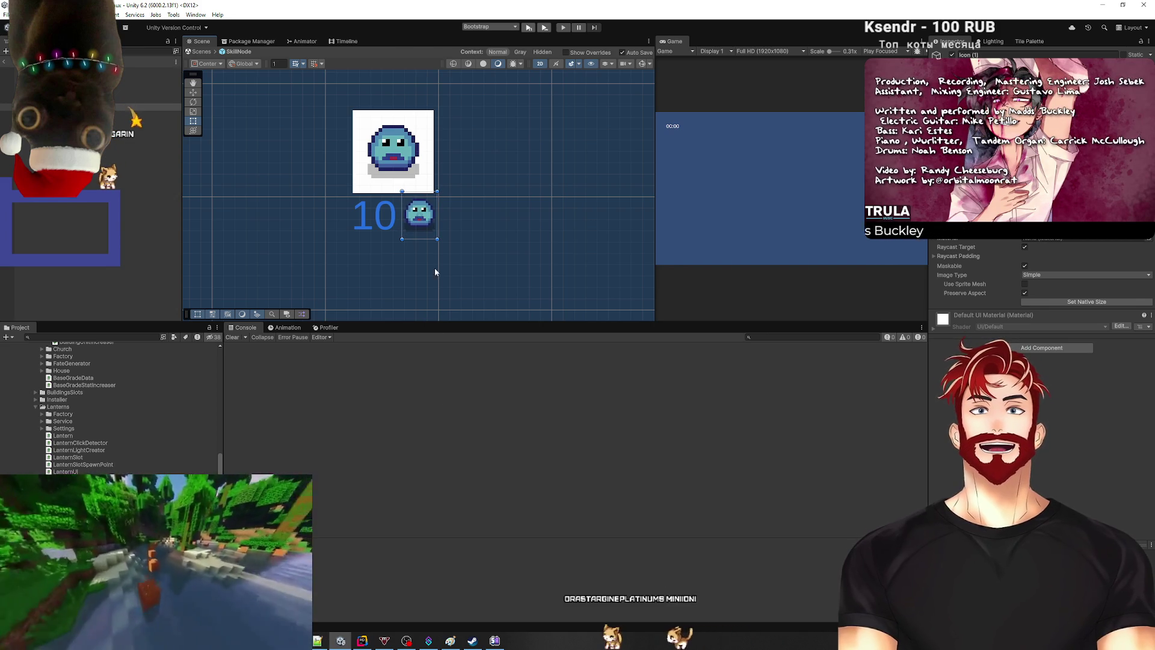
left_click(138, 197)
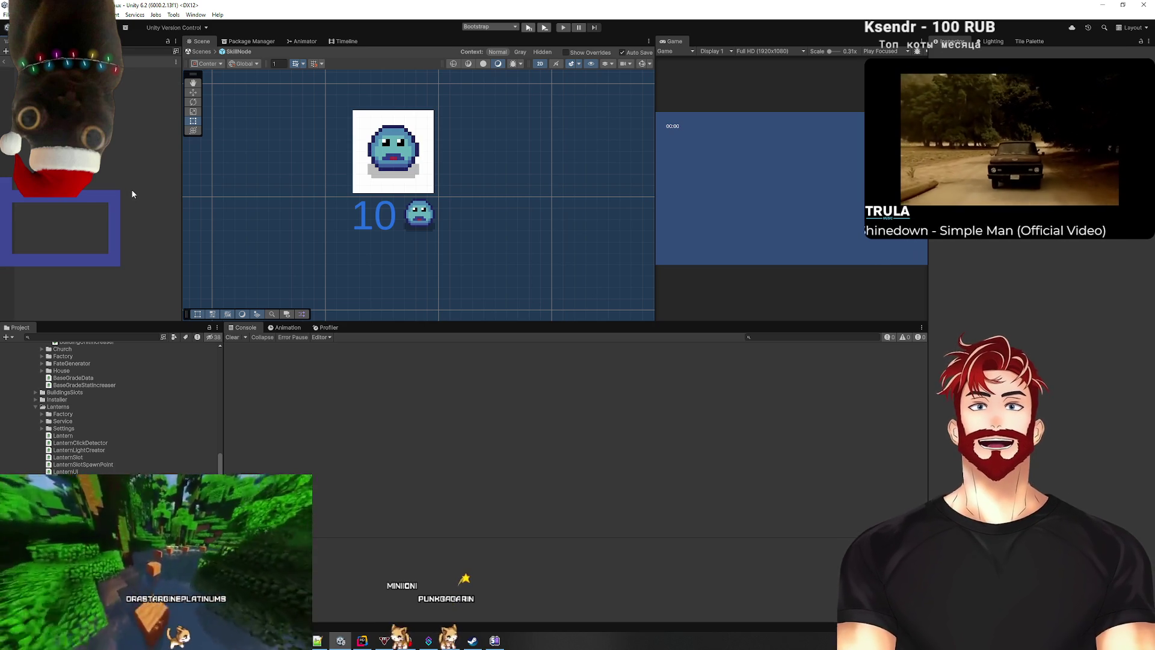
Step: Rename the Icon (1) copy beside the 10 price to PriceCurrencyIcon
left_click(123, 106)
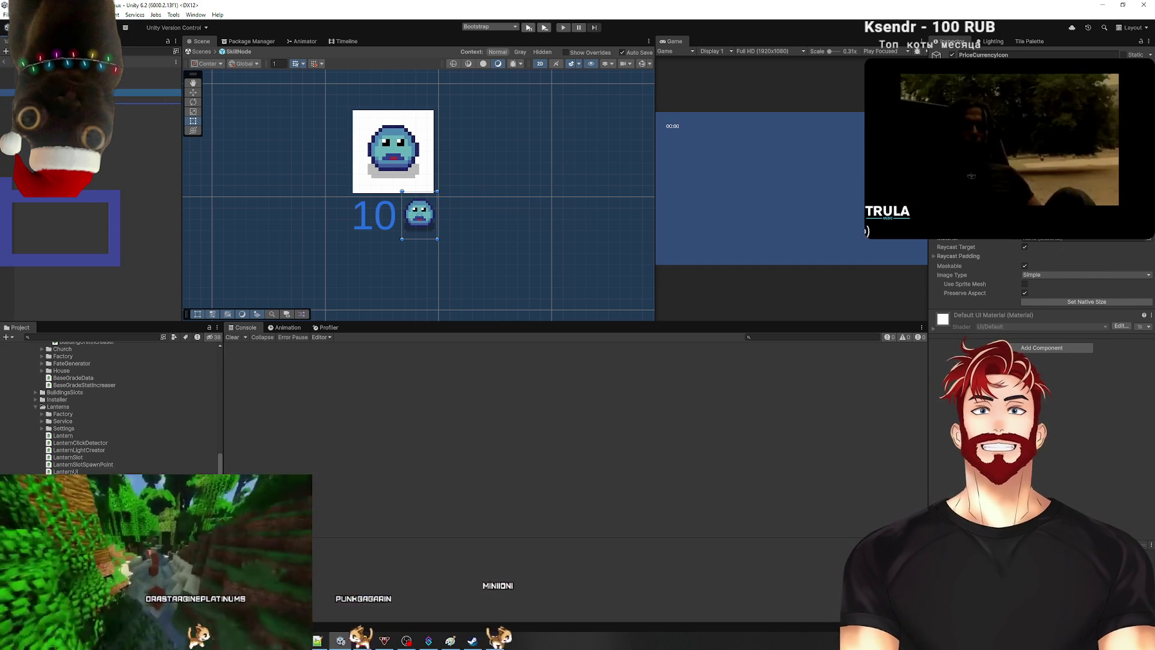
Step: Assign PriceCurrencyIcon (Image) to the Price Icon field of SkillNode's Skill Node UI component
left_click(124, 181)
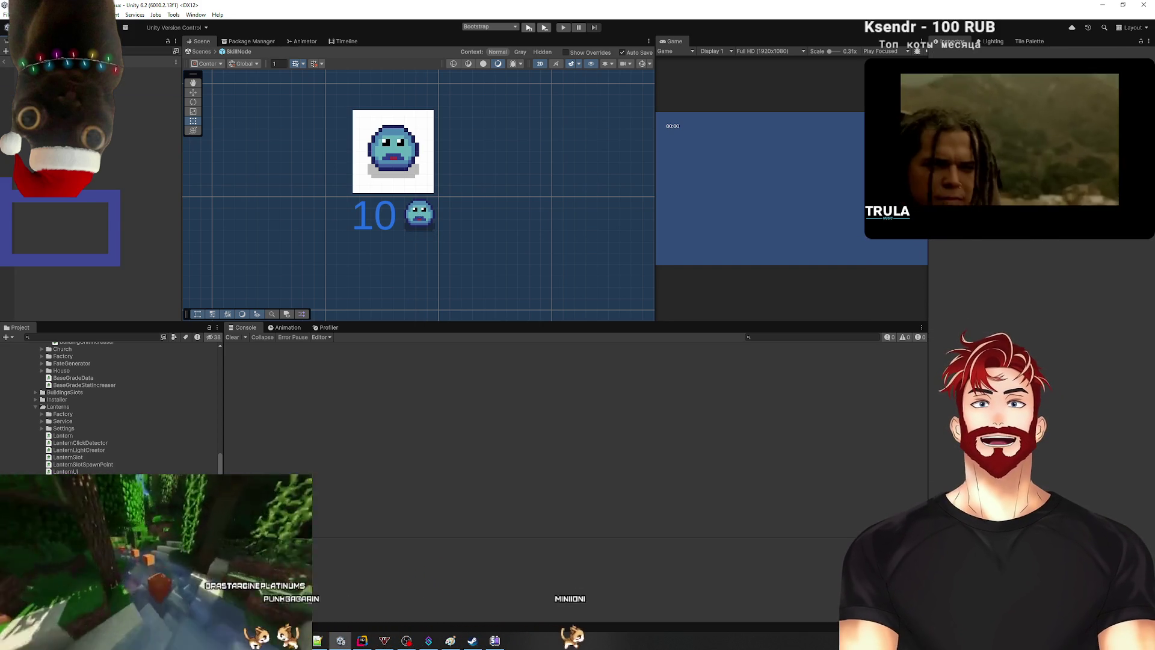
left_click(145, 77)
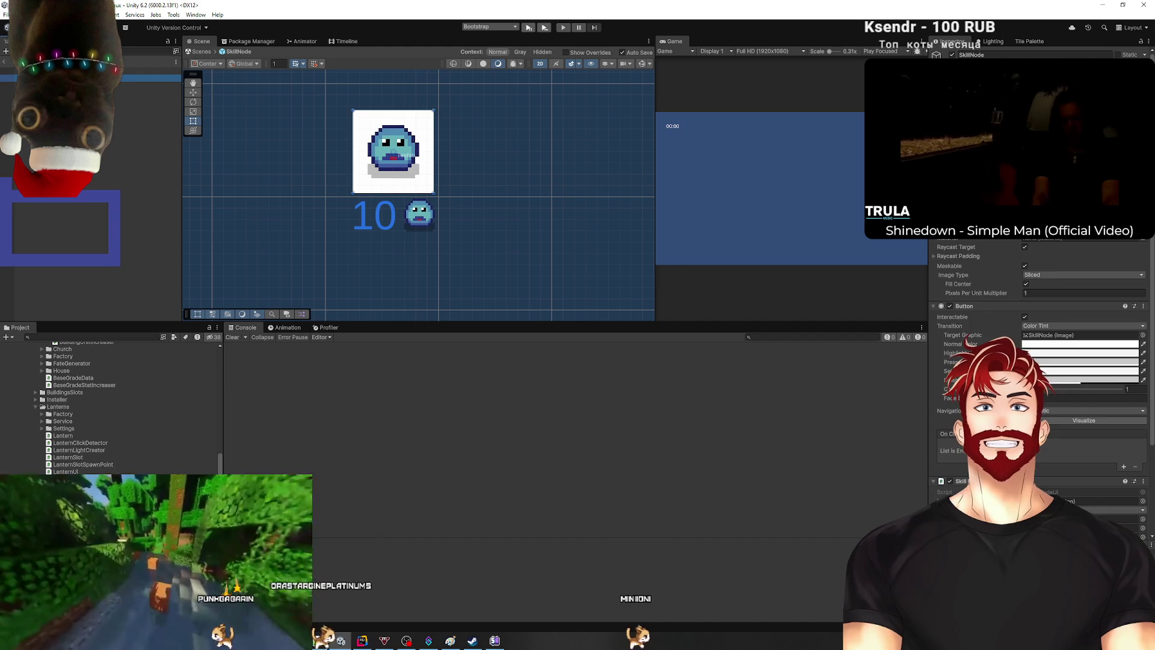
scroll(952, 398, "down", 3)
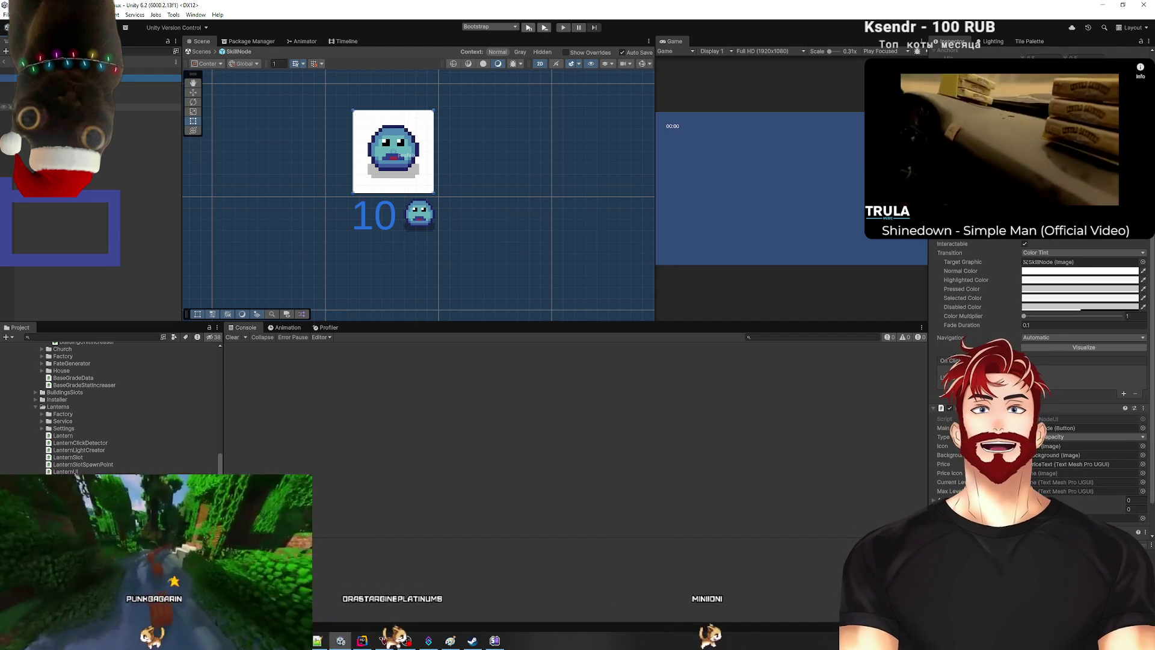
left_click(1034, 473)
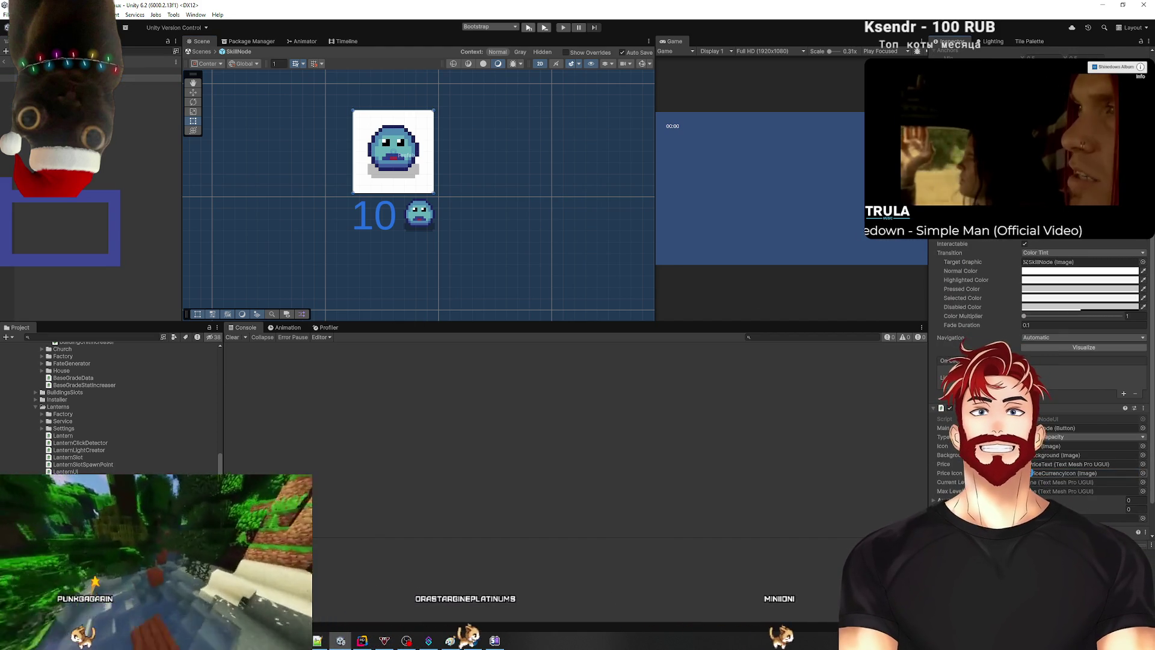
scroll(1034, 476, "down", 2)
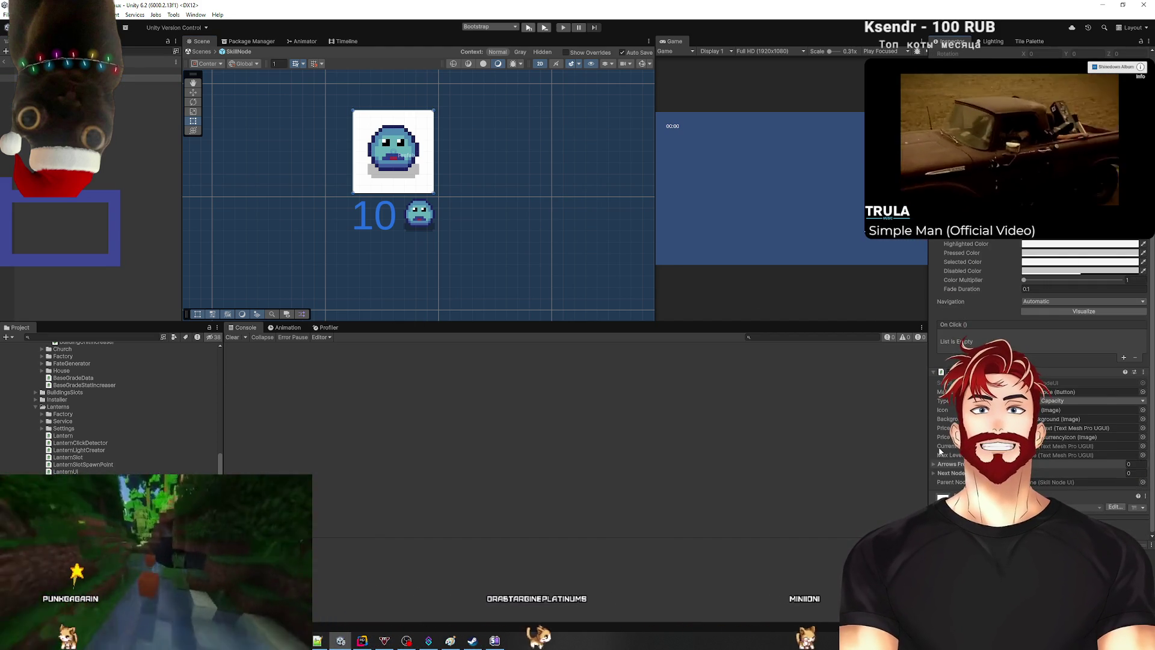
scroll(493, 211, "down", 2)
mouse_move(492, 208)
left_mouse_down()
mouse_move(501, 283)
mouse_move(505, 252)
left_mouse_up()
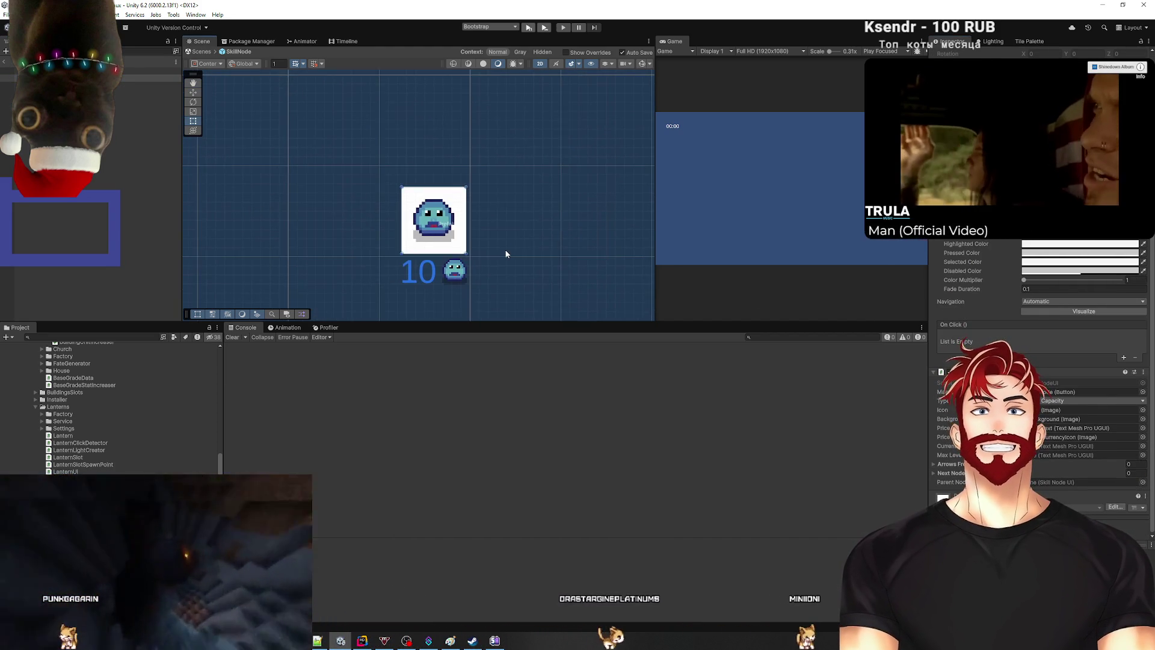
scroll(505, 254, "down", 1)
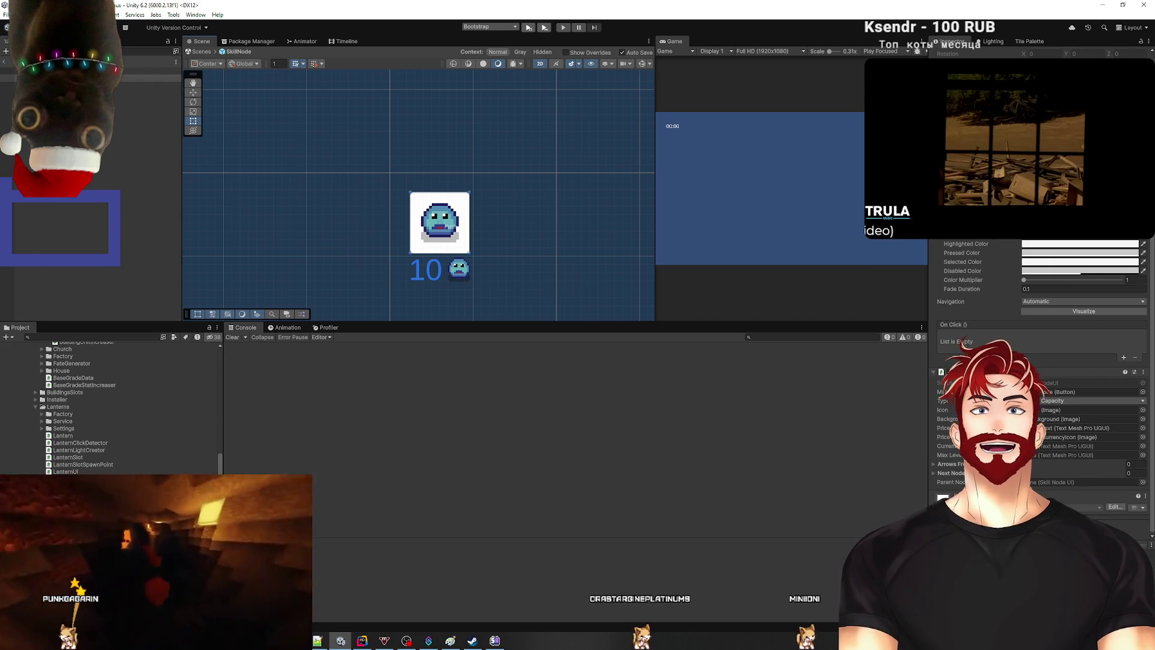
left_click(90, 107)
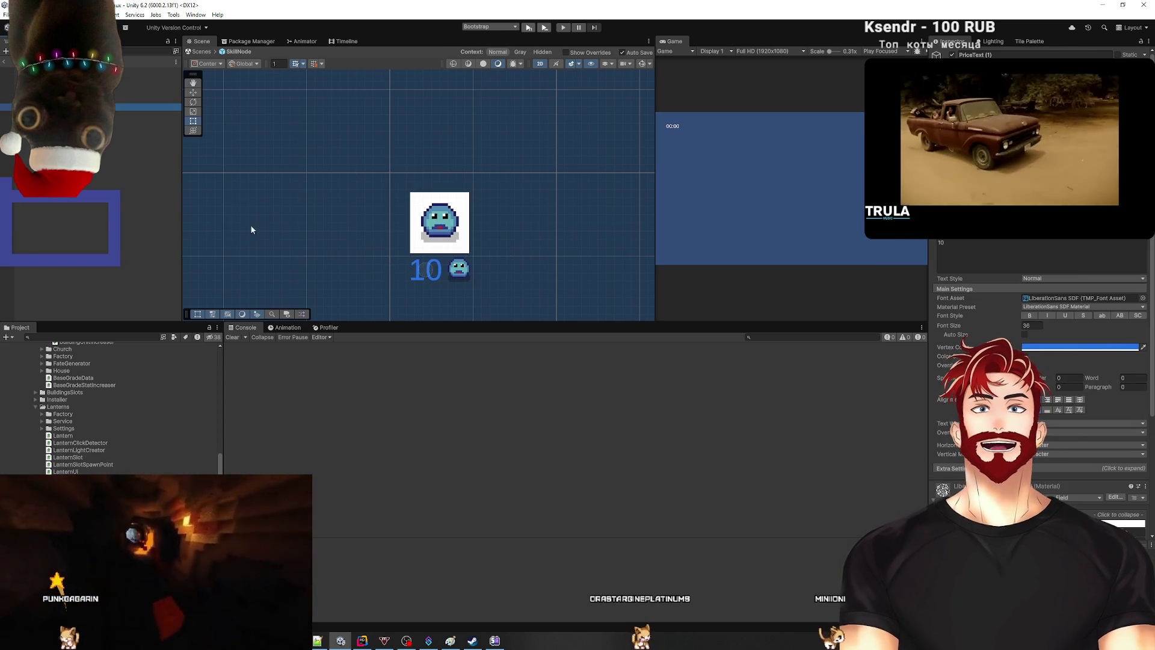
Step: Edit the duplicated price text's content and move it up onto the slime icon
left_click(963, 247)
type("100")
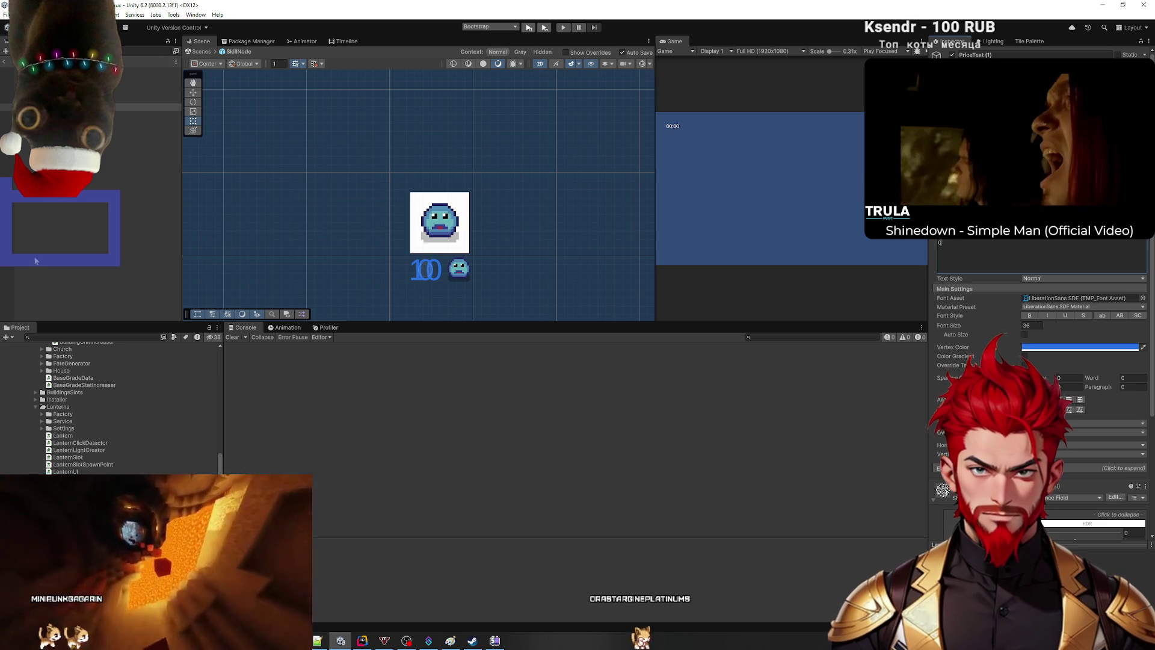
left_click(444, 255)
key("w")
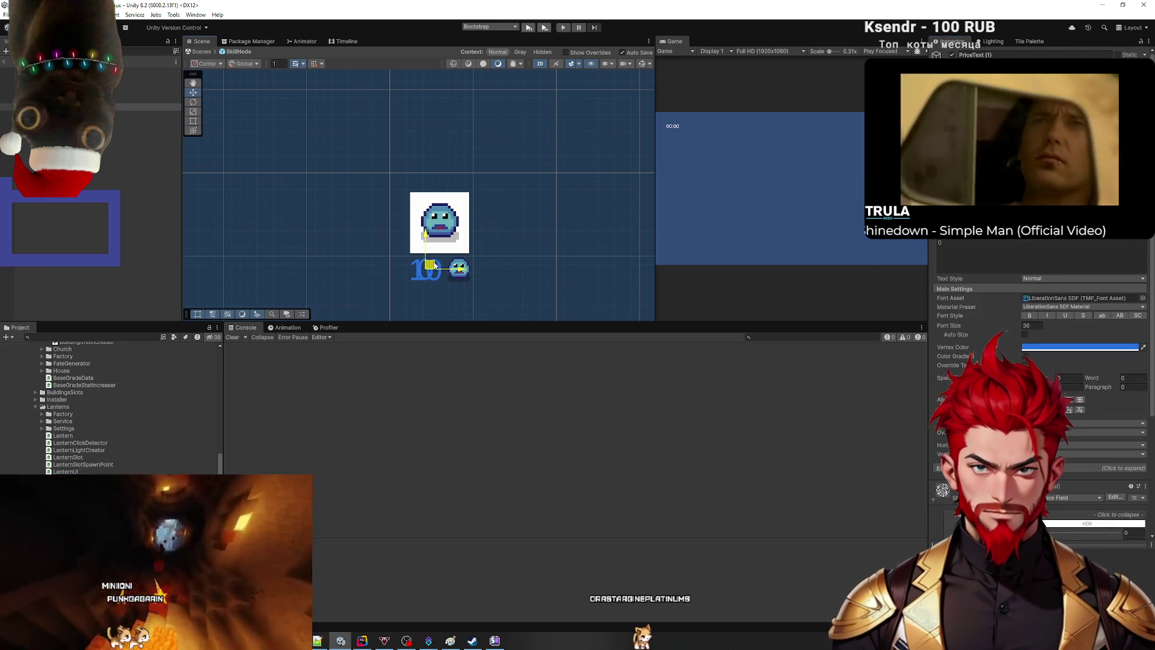
left_click_drag(444, 255, 440, 229)
scroll(419, 239, "up", 3)
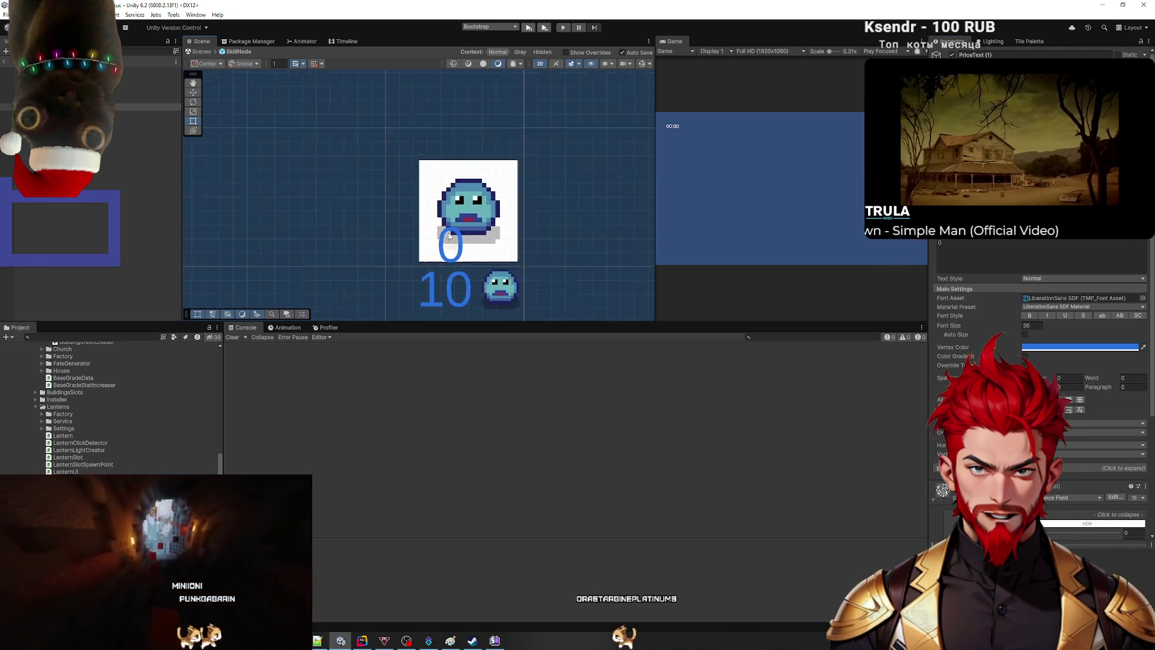
Step: Select the CurrentLevelText '0' label to show its TextMeshPro settings in the Inspector
left_click(143, 117)
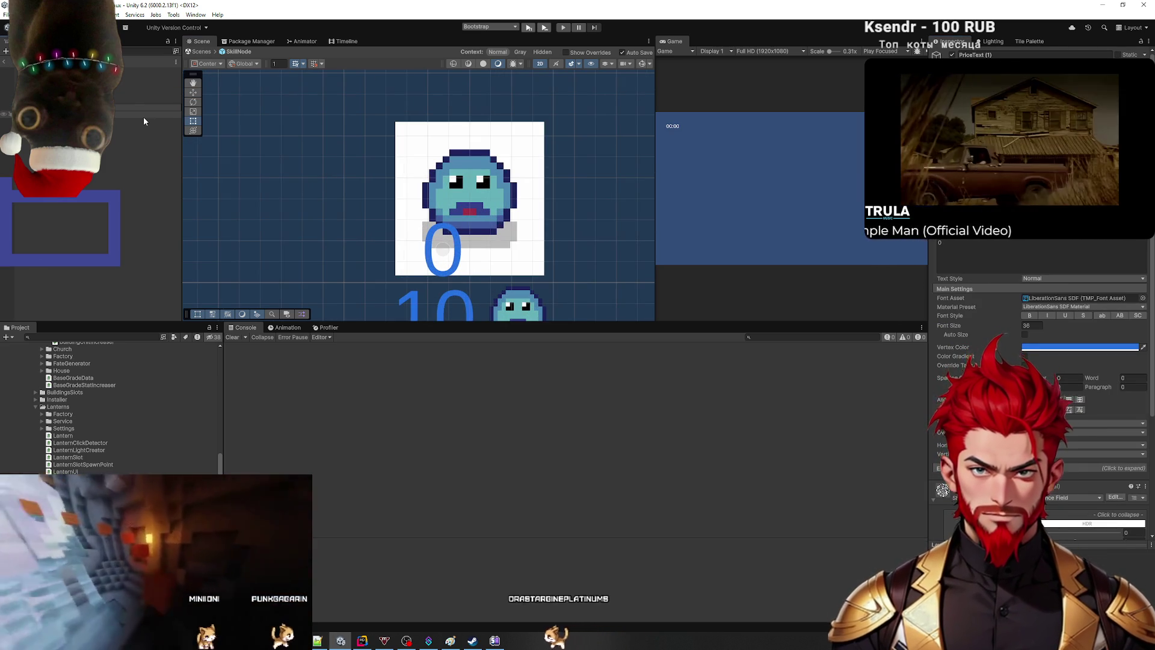
left_click(143, 108)
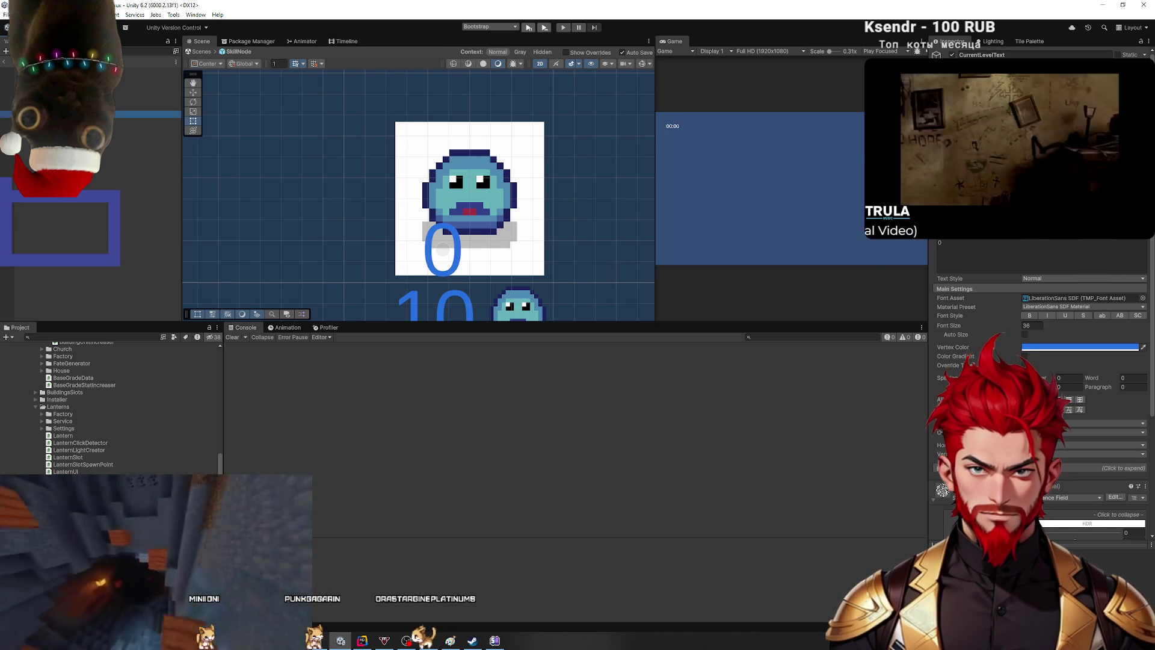
left_click(435, 229)
left_click(435, 229)
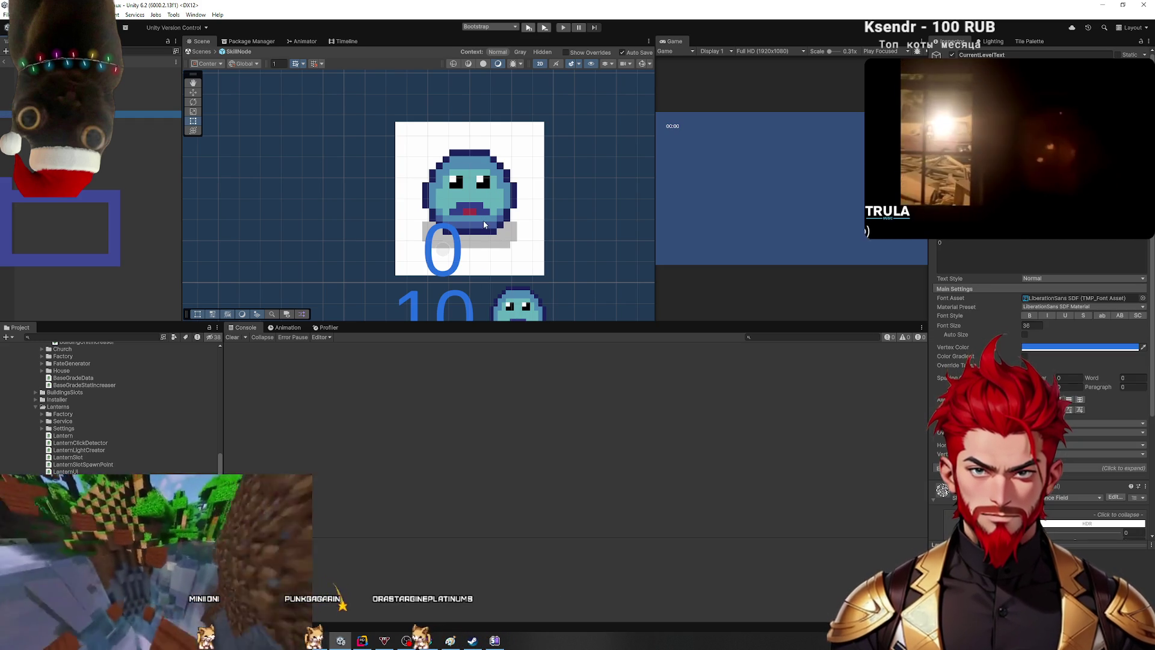
left_click(238, 173)
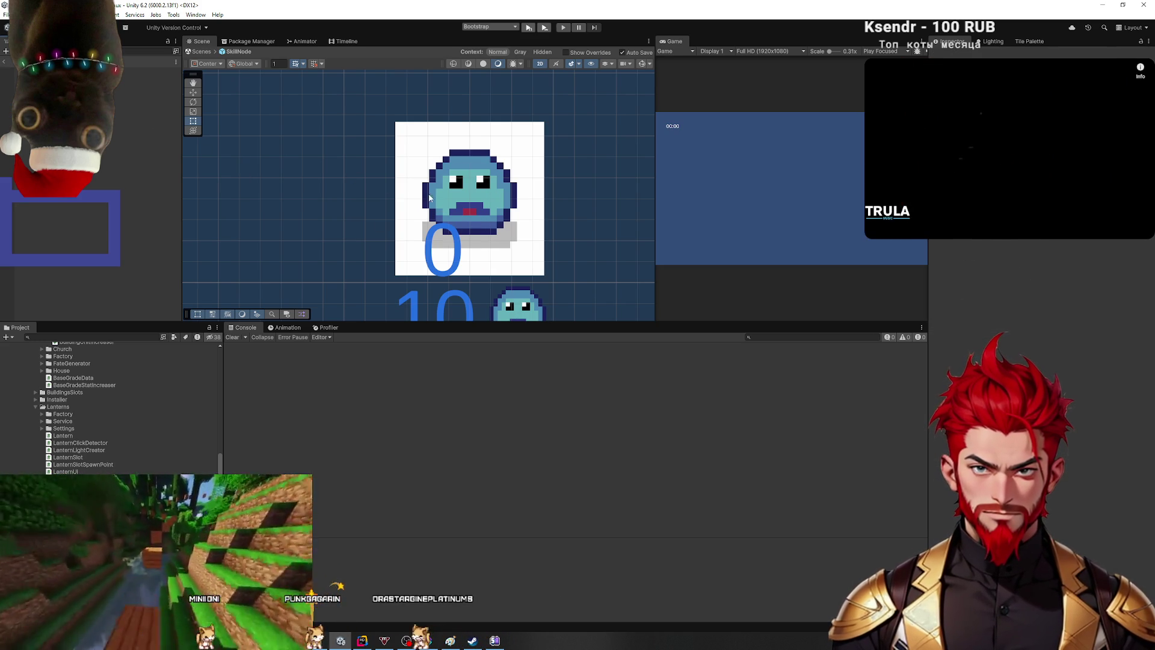
left_click(459, 205)
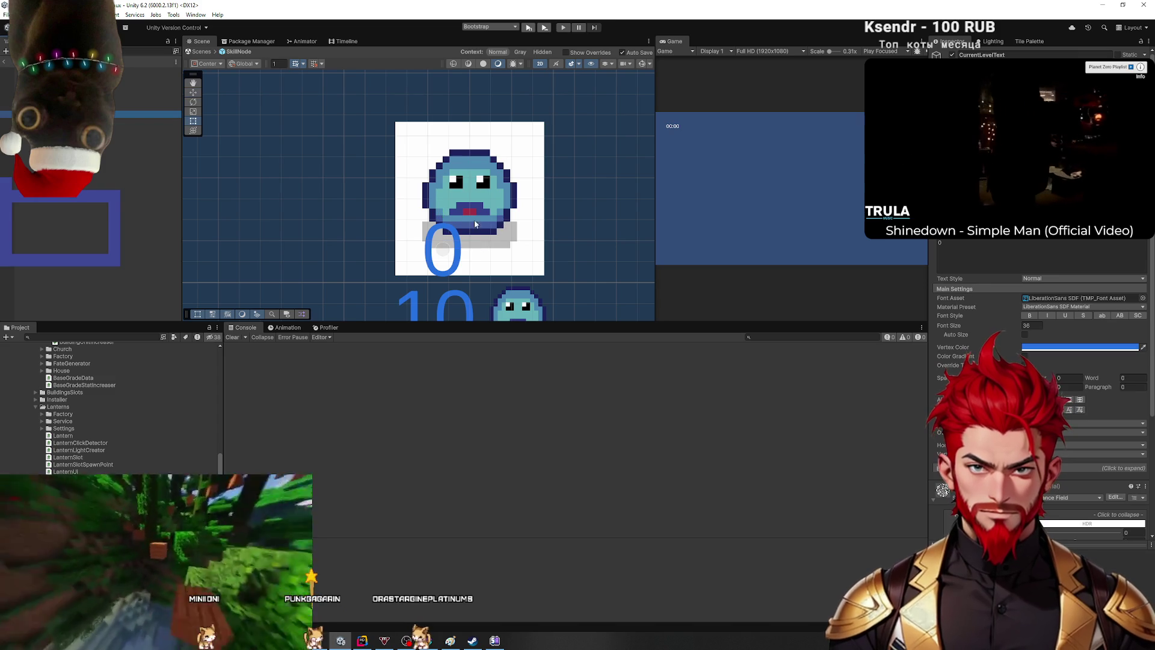
scroll(474, 223, "down", 5)
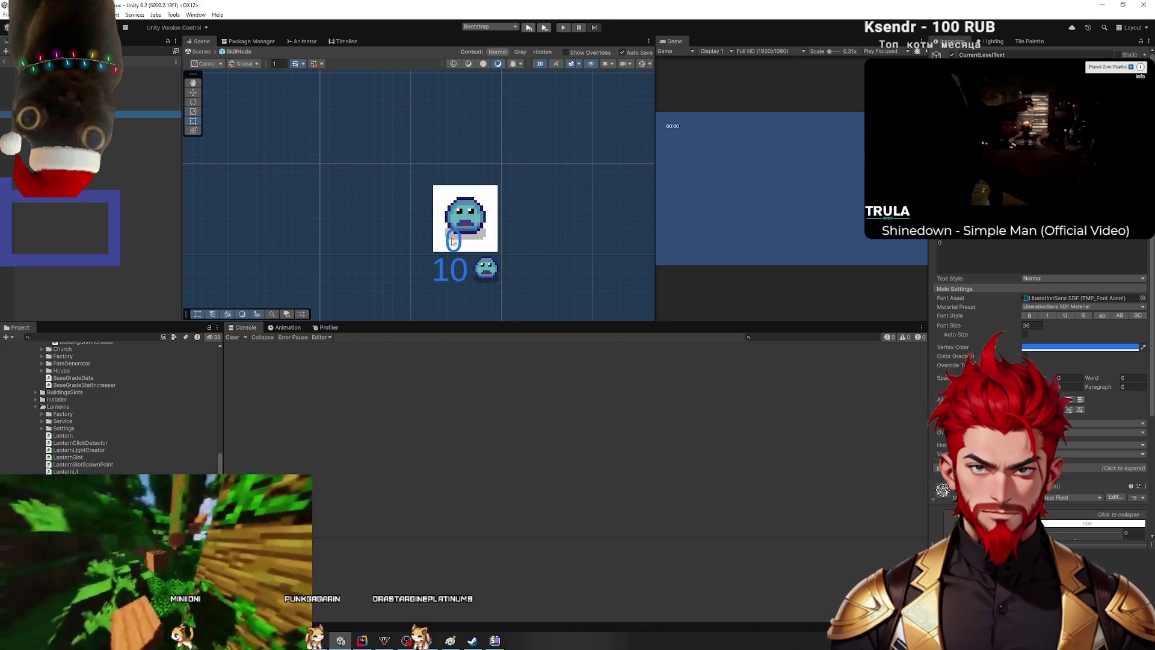
scroll(453, 241, "up", 4)
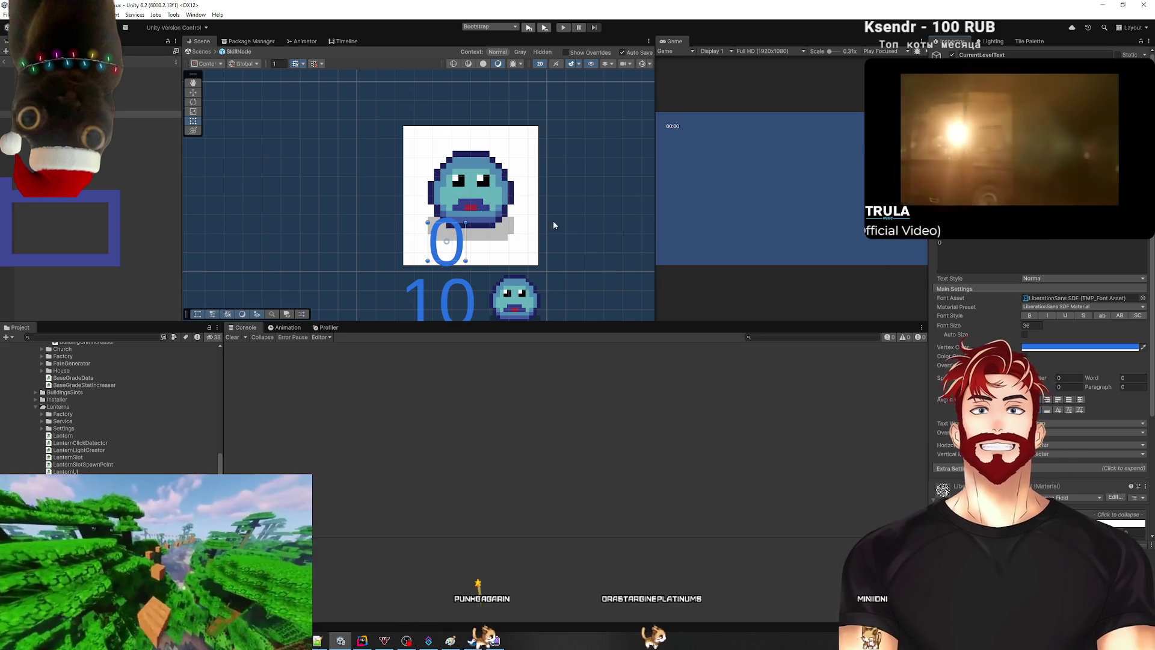
Step: Enable Auto Size on the 0 label, then centre and enlarge its box under the icon
left_click(1025, 335)
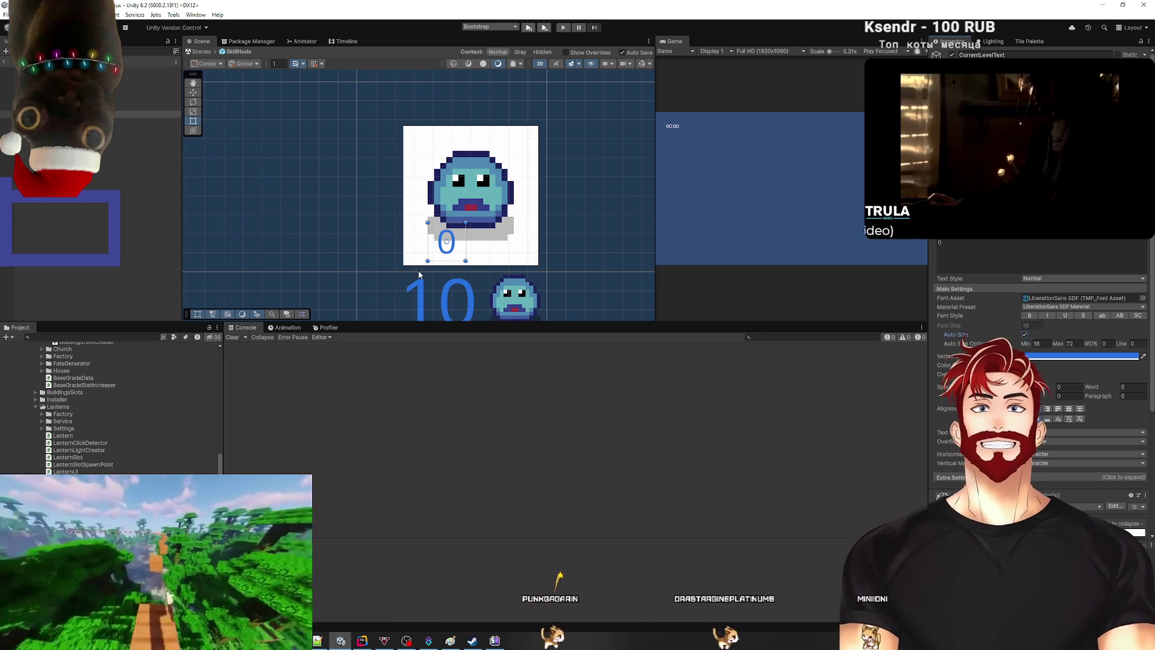
scroll(417, 270, "up", 1)
left_click_drag(457, 240, 433, 246)
scroll(432, 246, "up", 1)
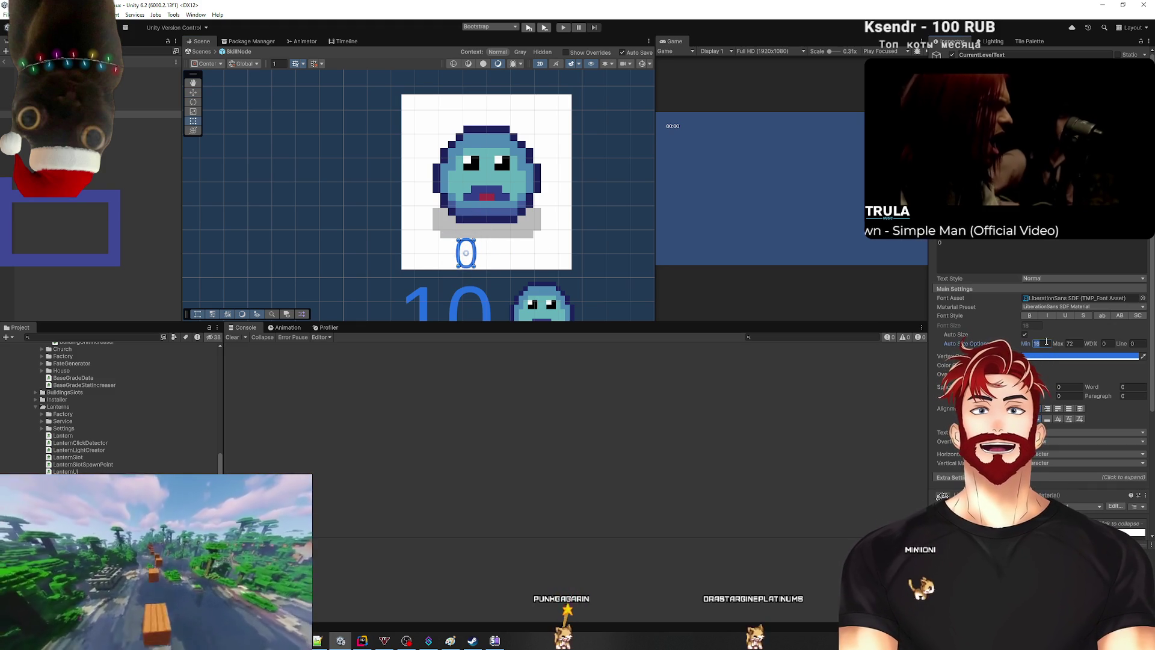
scroll(489, 248, "up", 2)
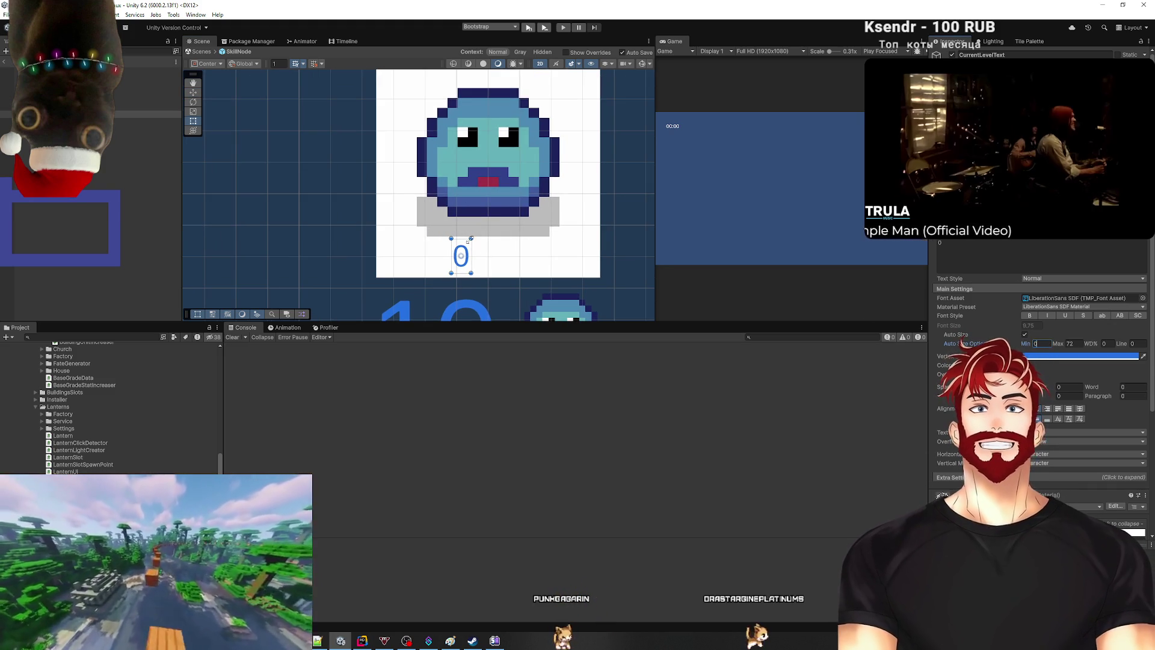
left_click_drag(471, 239, 483, 233)
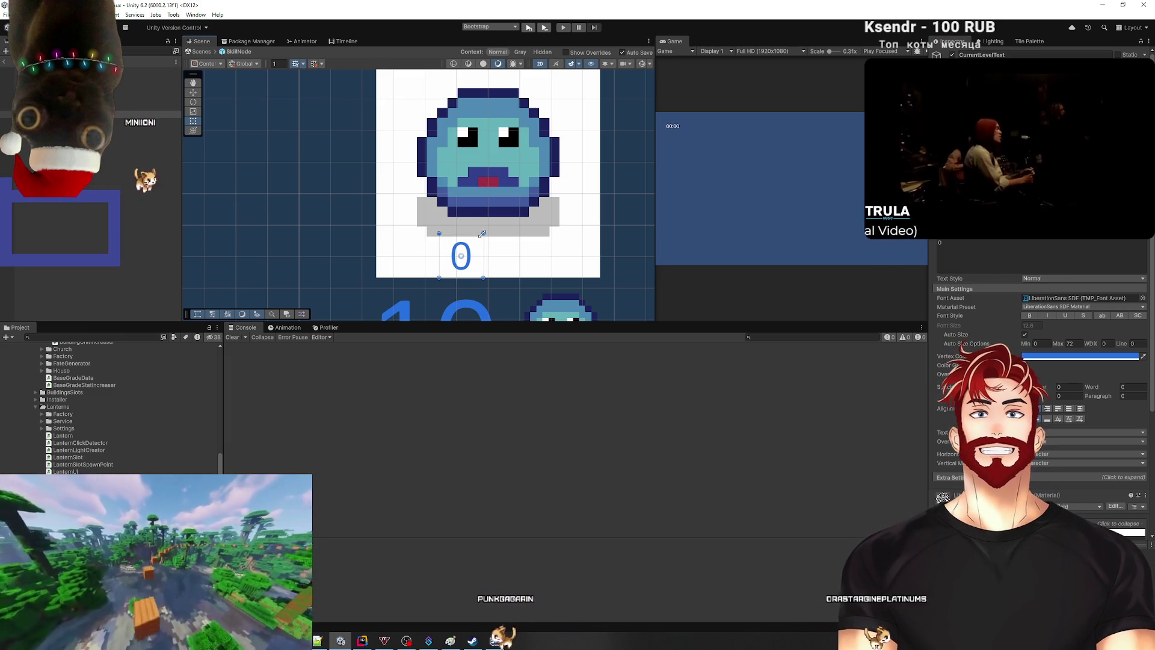
Step: Change the 0 label's vertex colour from blue to black
left_click(1060, 356)
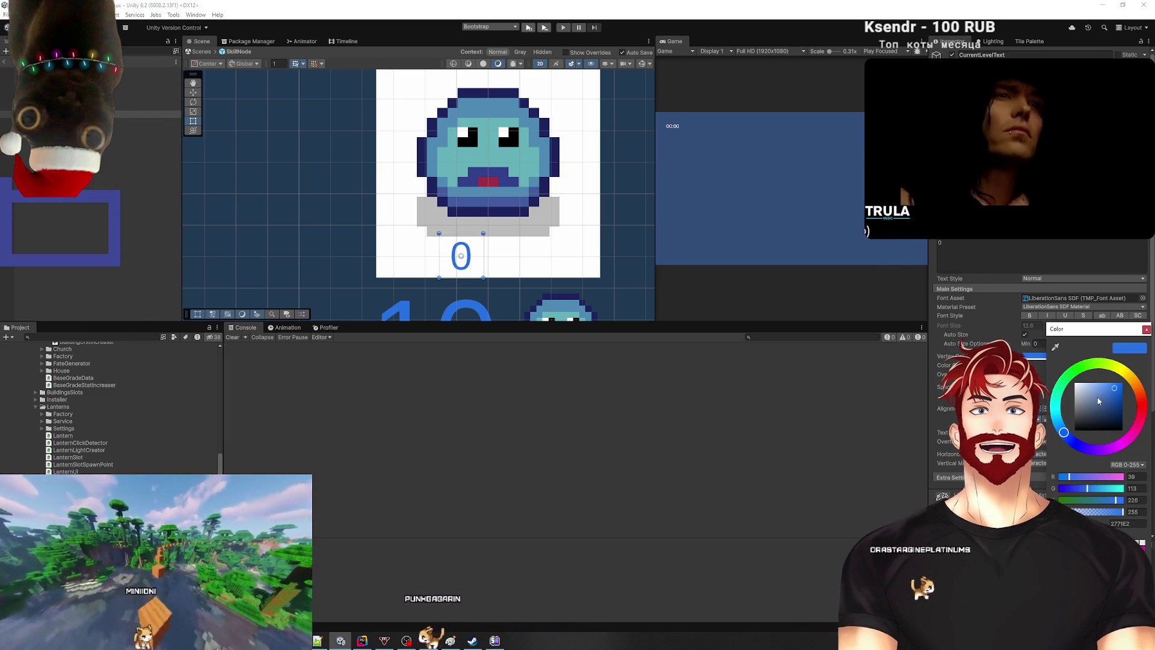
key("Escape")
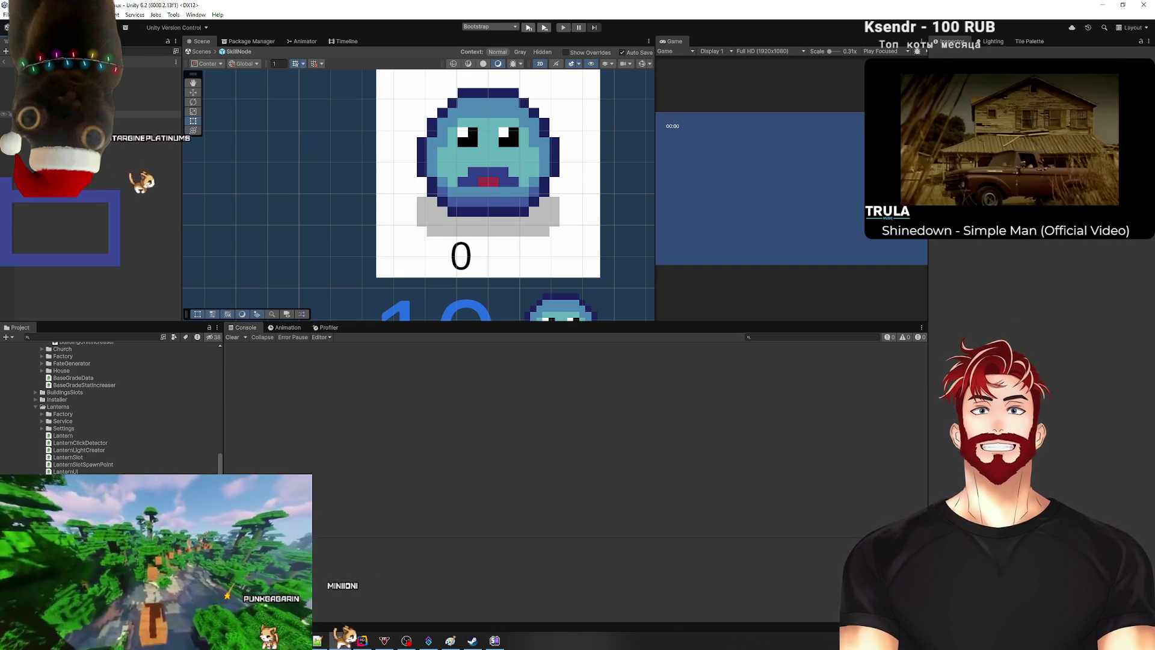
left_click(461, 256)
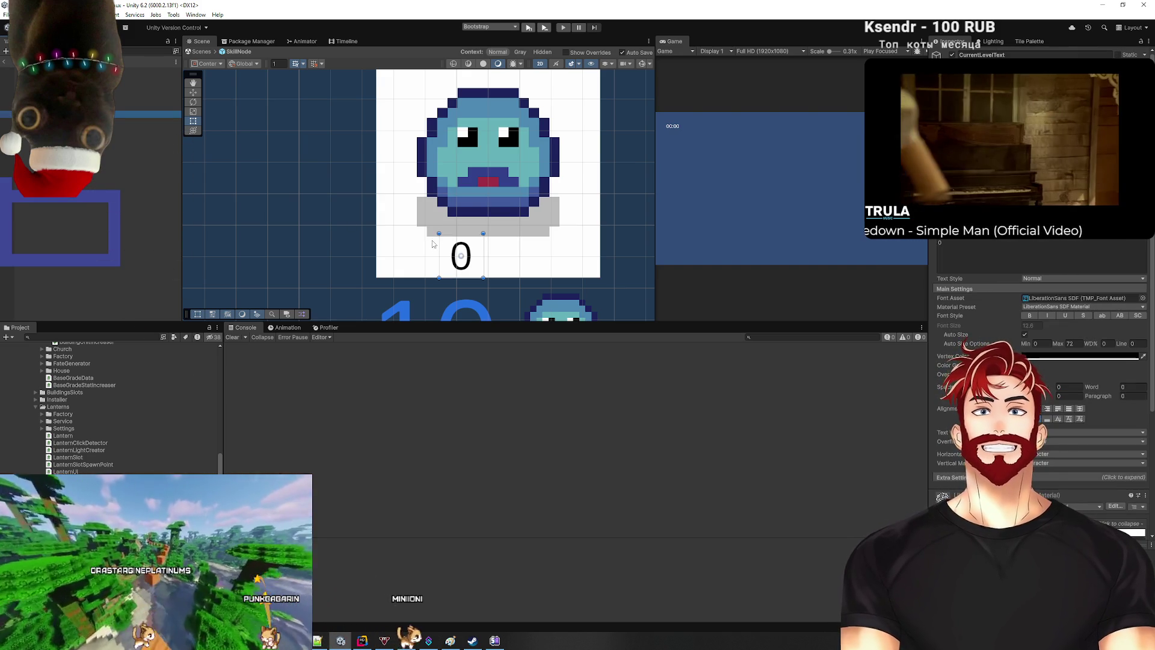
Step: Duplicate the 0 label and slide the copy right to form the '/' divider
key("ctrl+d")
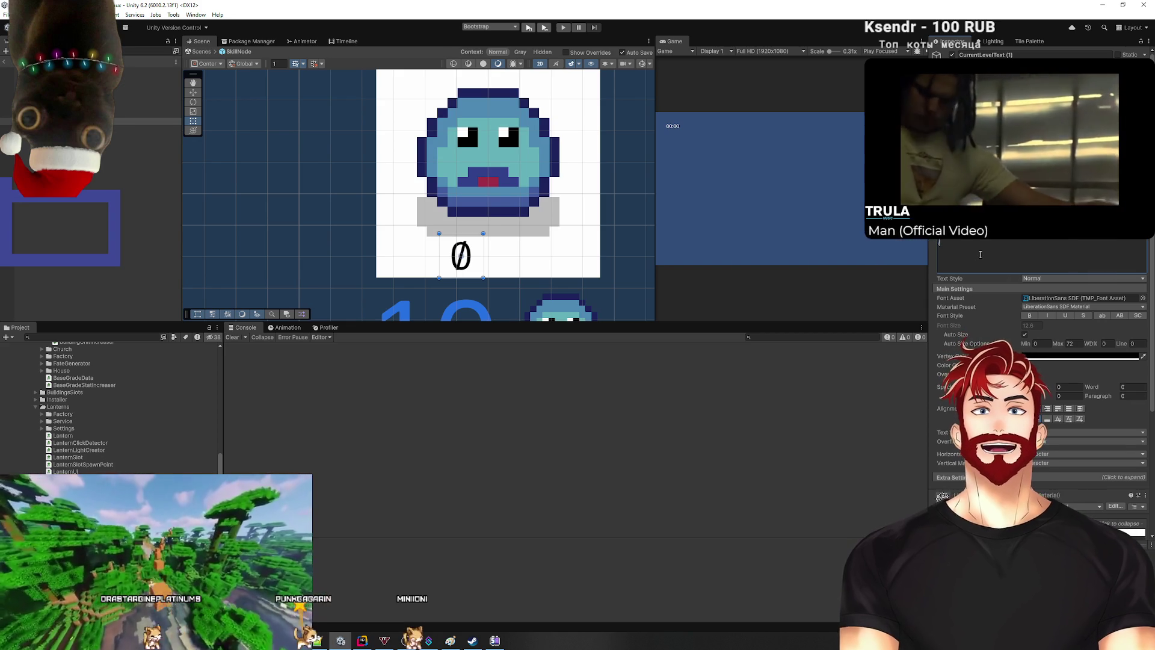
key("w")
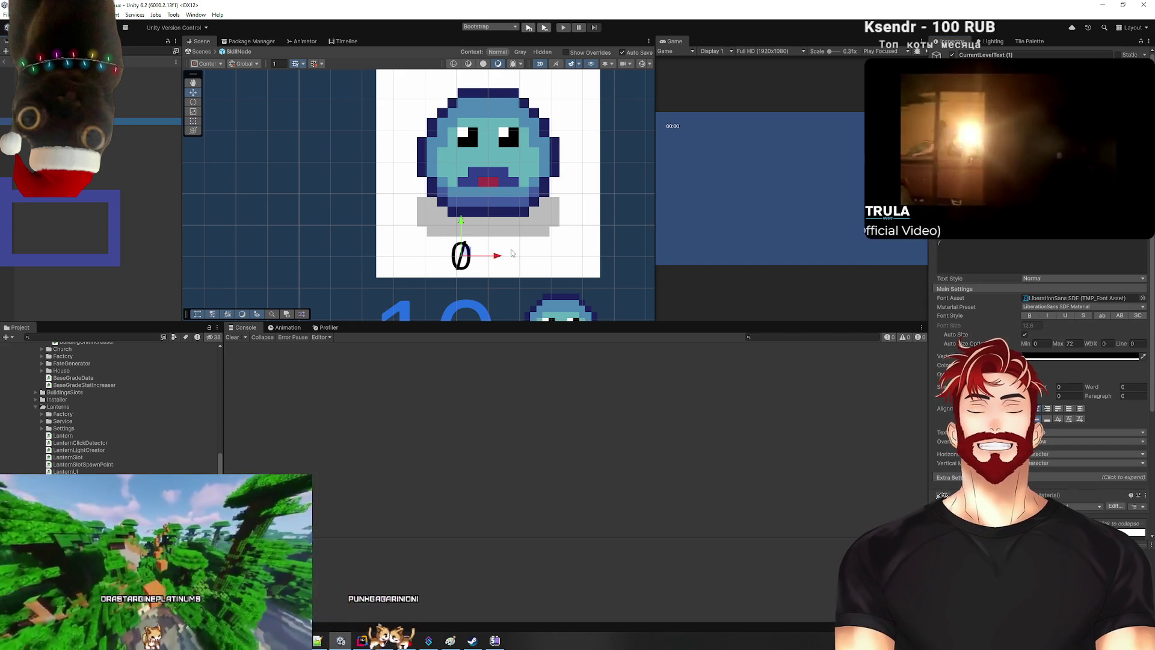
left_click_drag(498, 259, 525, 259)
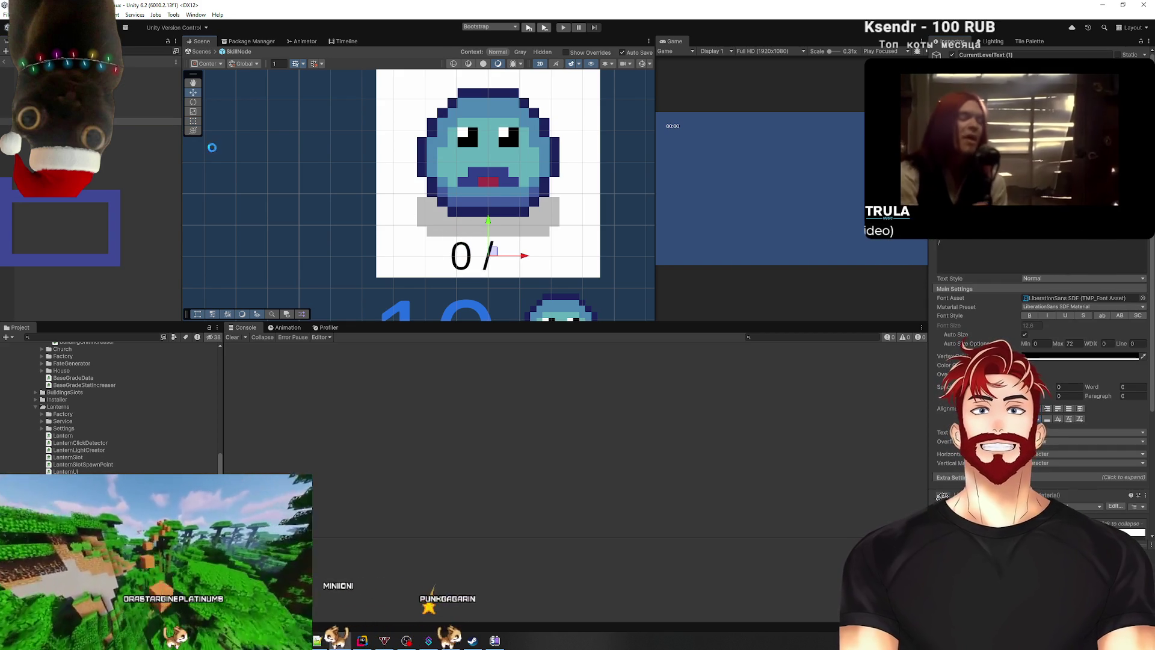
left_click(151, 114)
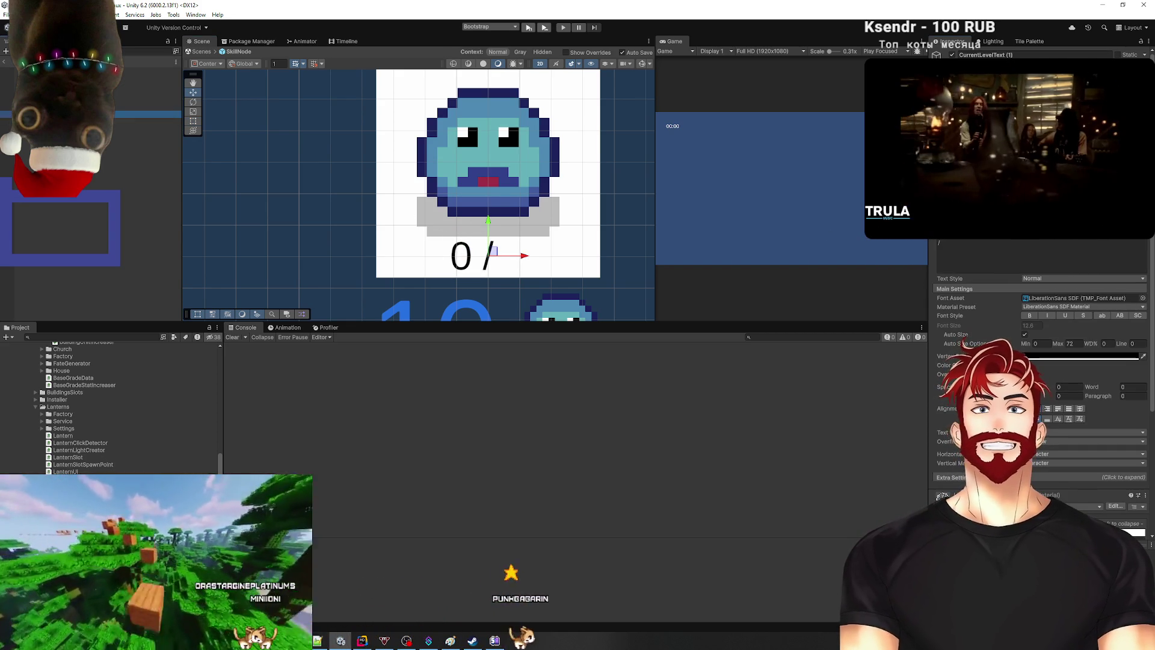
Step: Duplicate the label again, place it right of the slash, and set its text to 1
key("ctrl+d")
left_click_drag(497, 259, 557, 259)
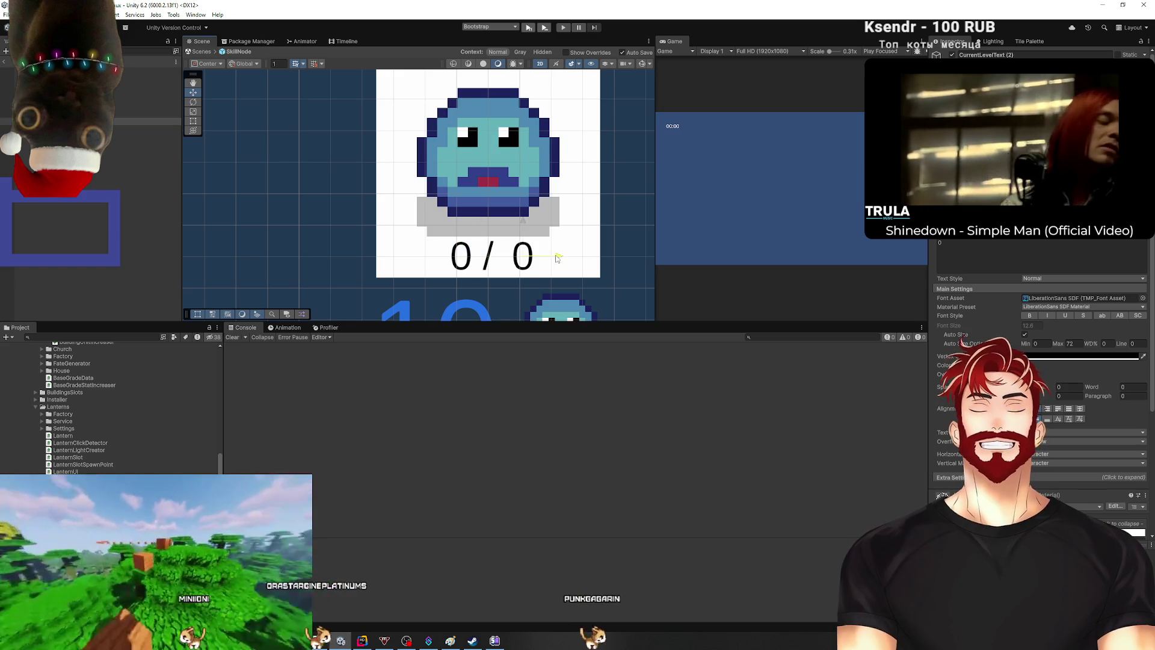
double_click(964, 244)
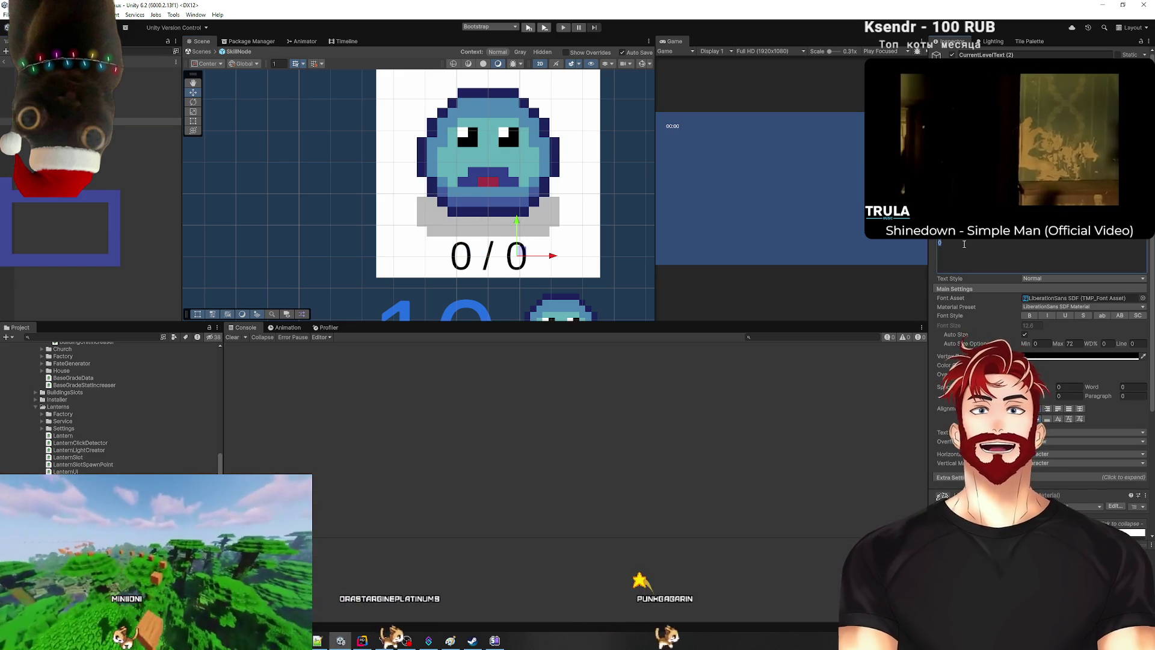
type("1")
left_click(86, 196)
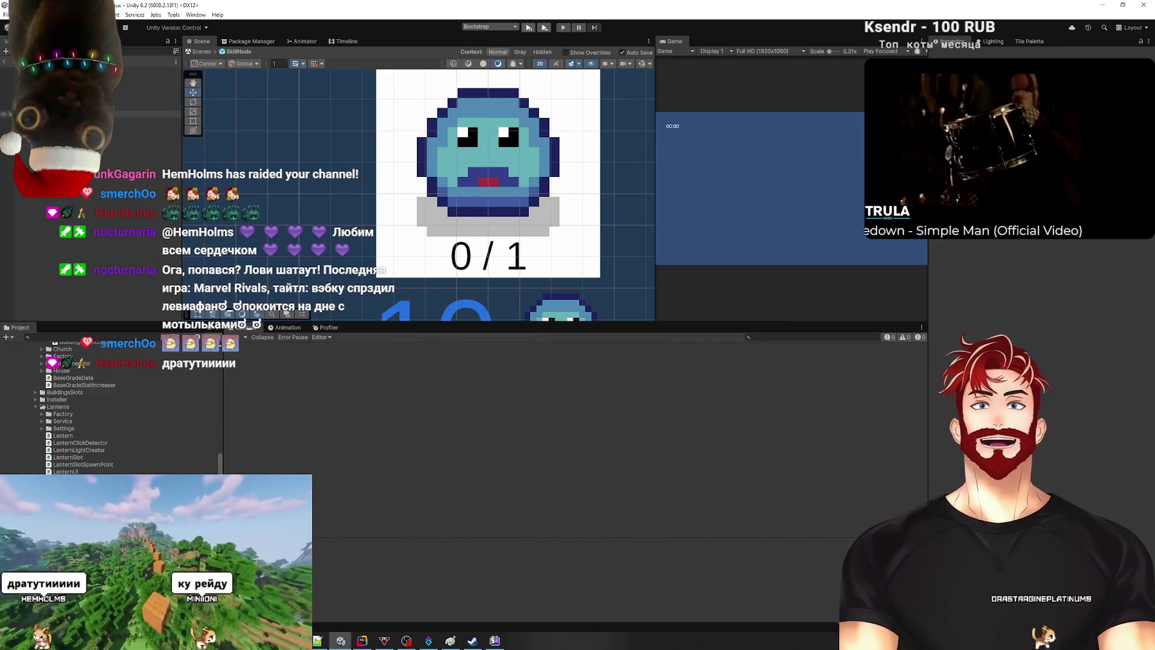
Step: Rename the slash copy to DividerText and the '1' copy to MaxLevelText
left_click(120, 121)
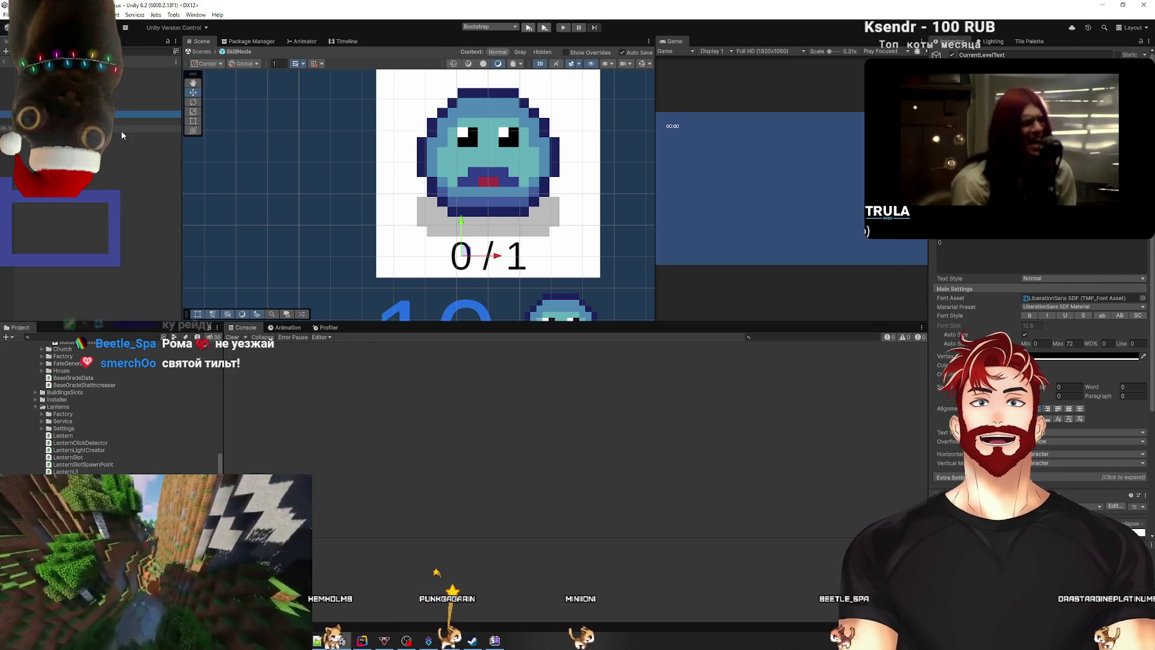
left_click(125, 132)
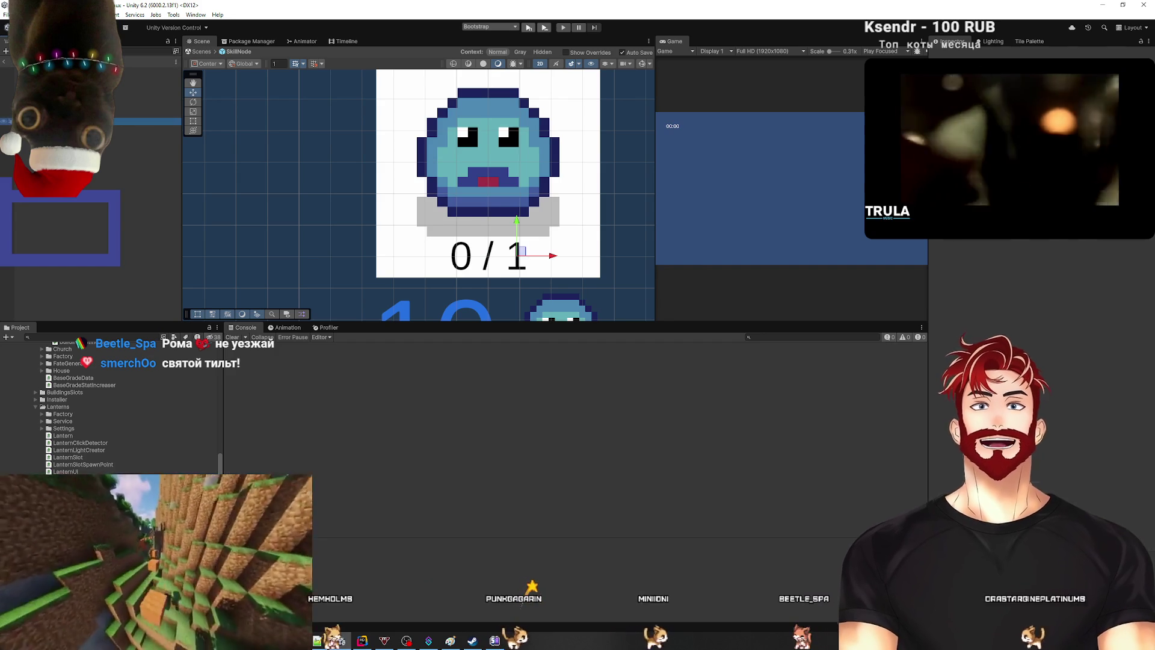
left_click(151, 127)
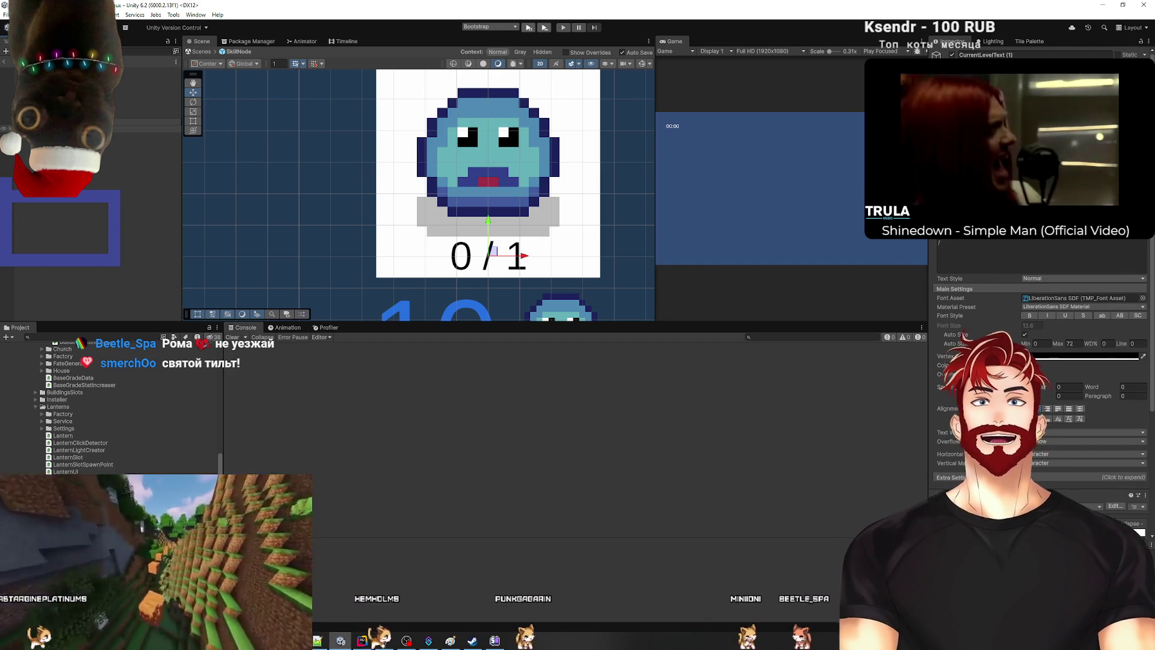
left_click(123, 128)
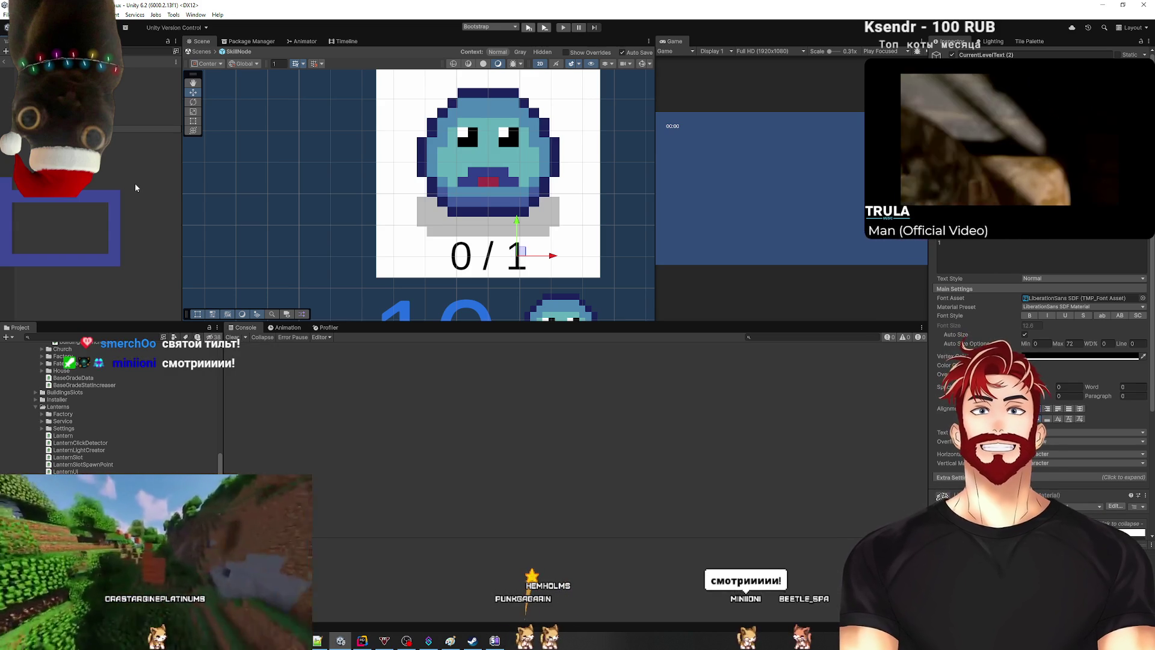
left_click(135, 184)
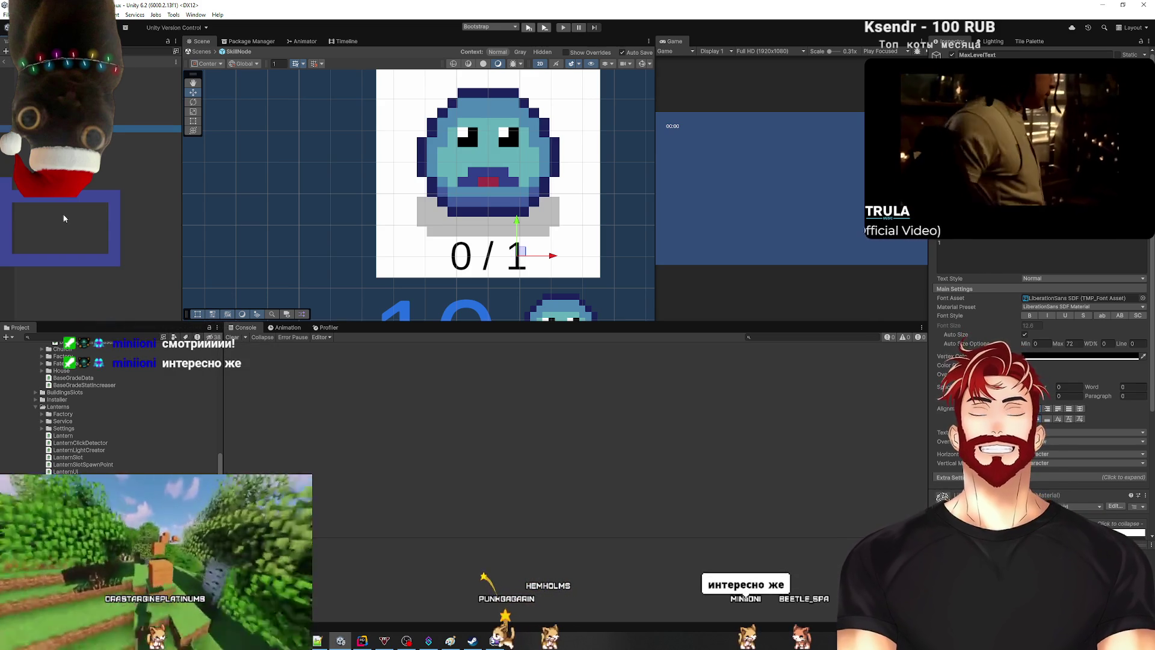
left_click(88, 185)
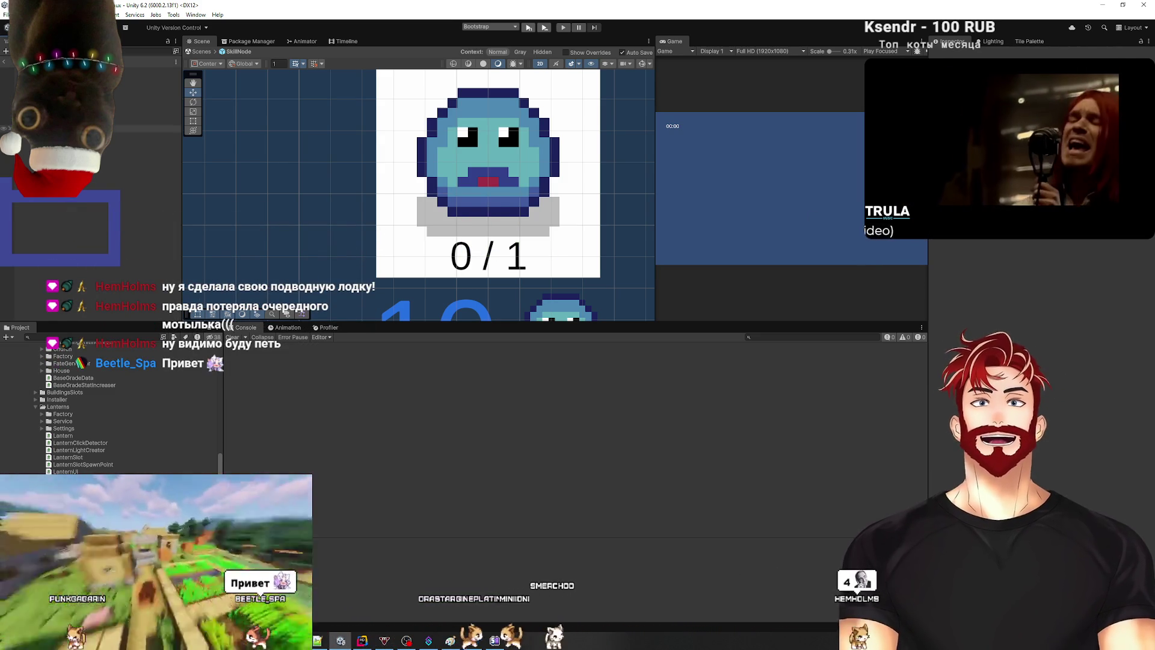
left_click(61, 78)
Step: Assign CurrentLevelText to the Current Level Text field of SkillNode's Skill Node UI component
left_click(150, 77)
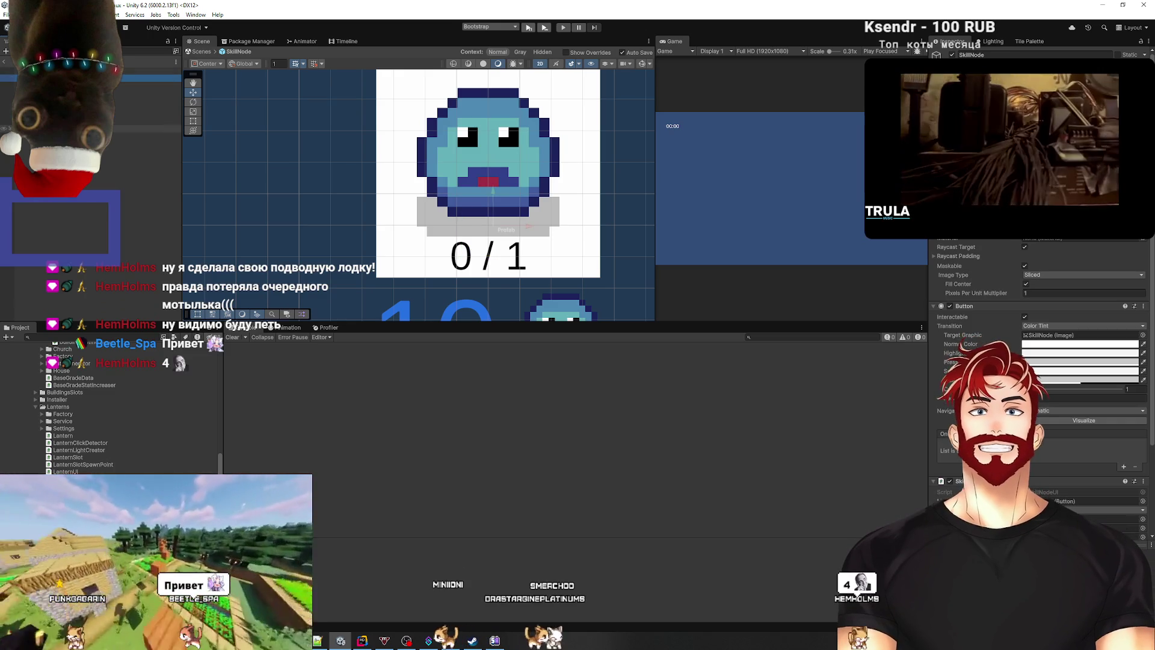
scroll(1041, 361, "down", 3)
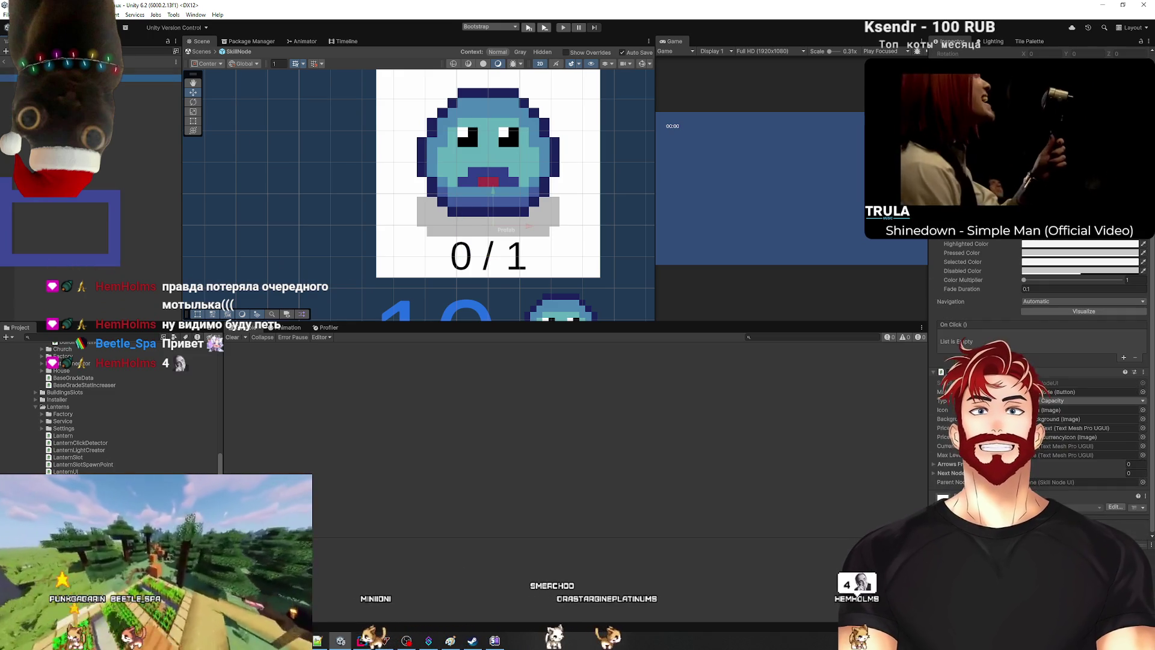
left_click(913, 383)
left_click_drag(1039, 453, 1036, 452)
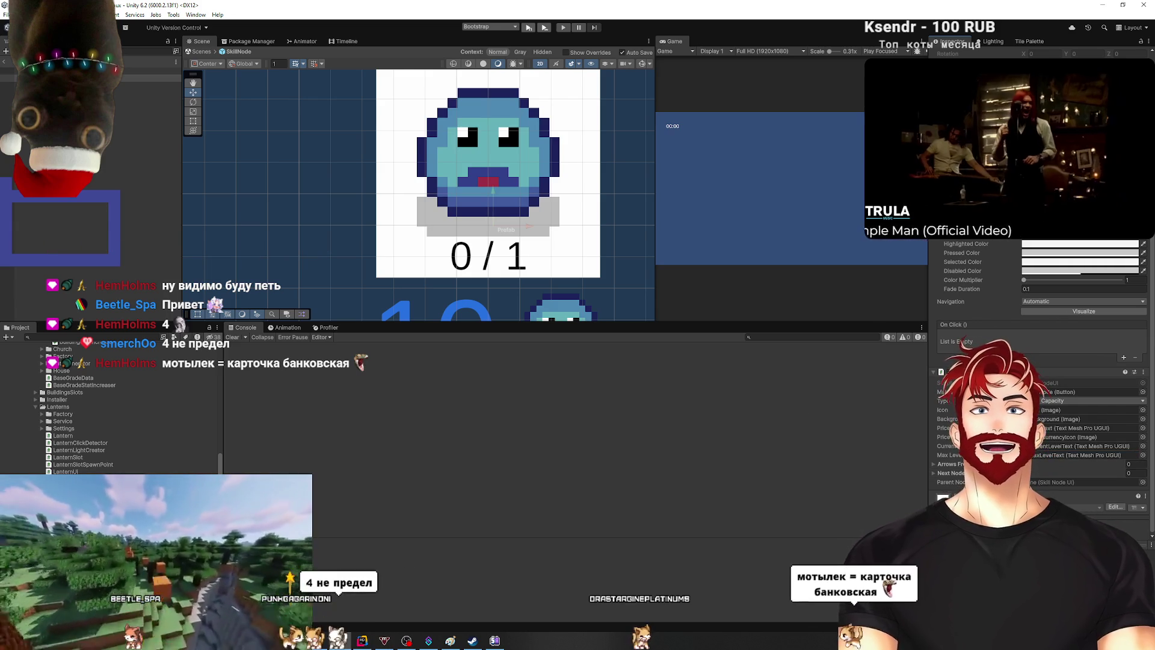
scroll(421, 271, "down", 5)
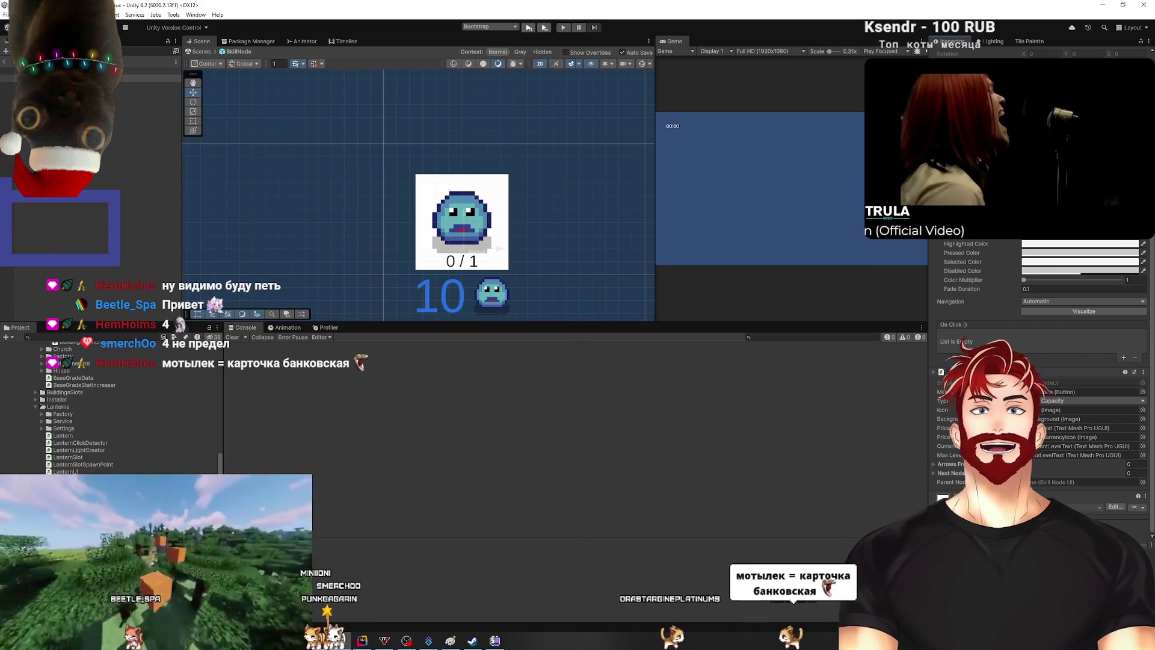
scroll(960, 475, "down", 1)
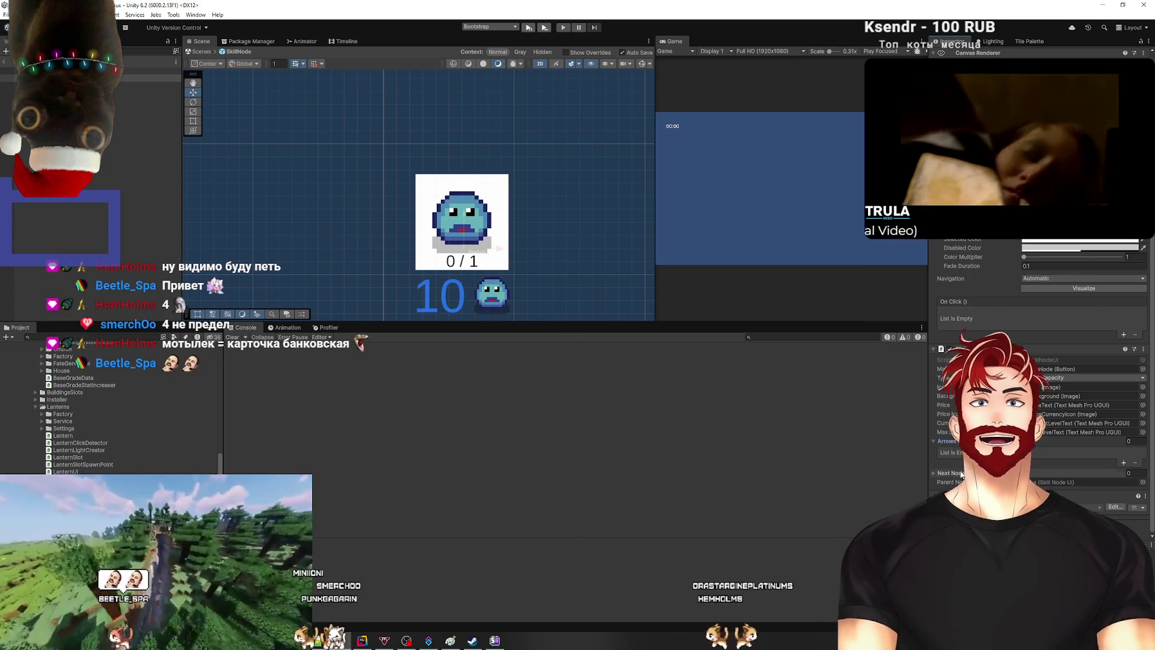
scroll(961, 475, "down", 1)
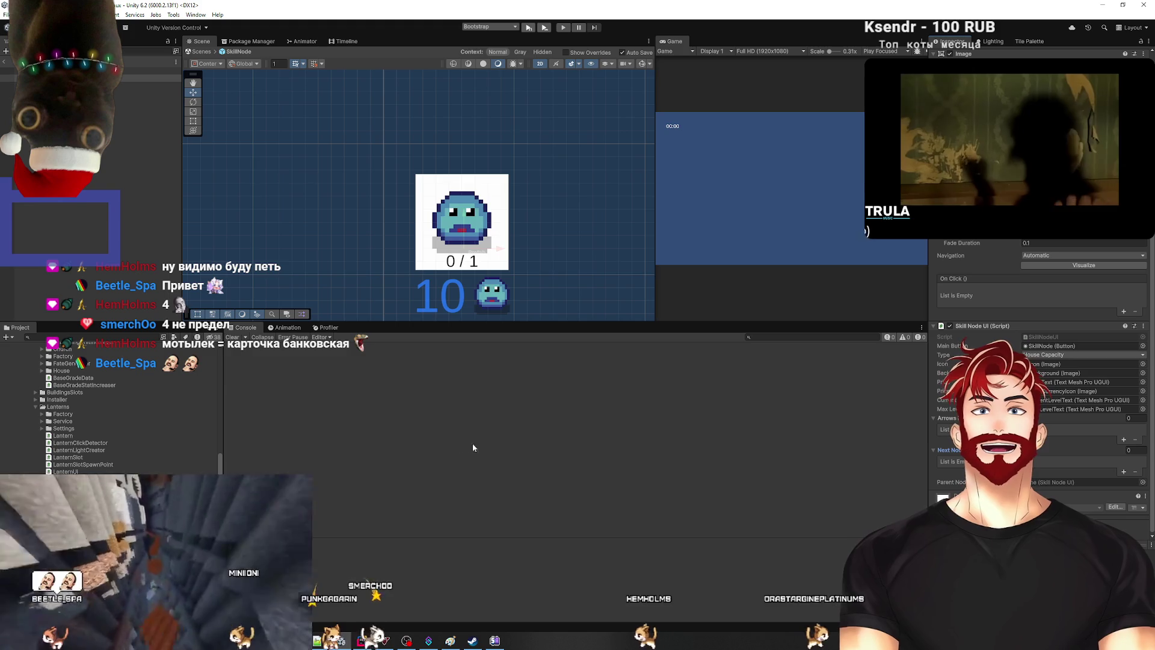
scroll(517, 205, "down", 3)
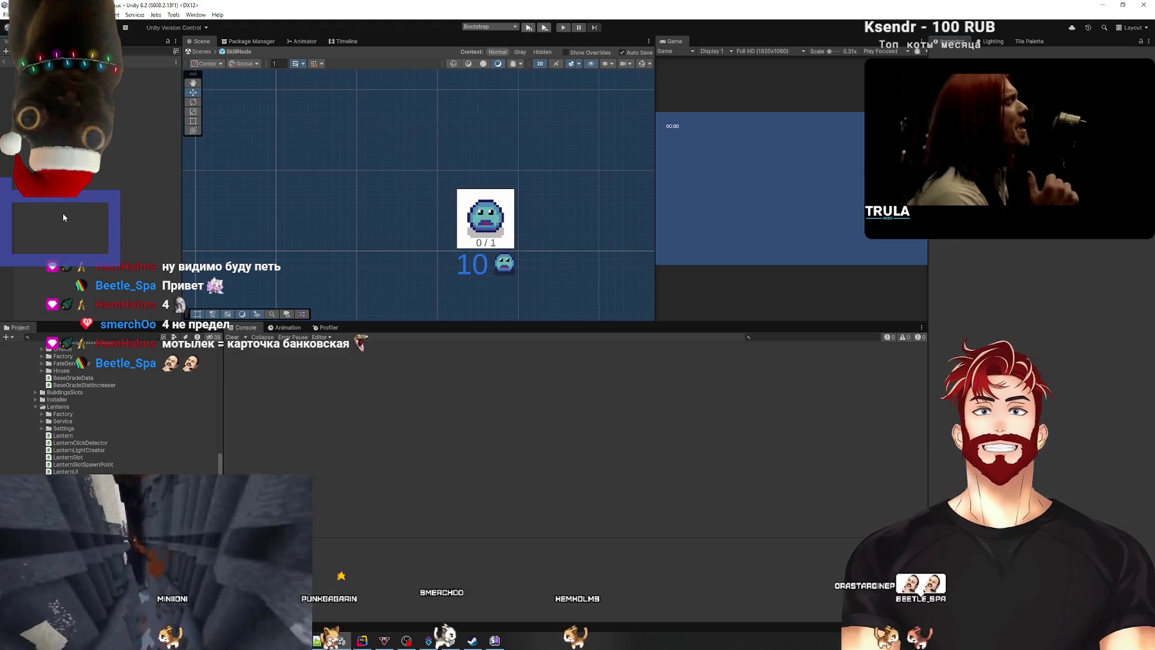
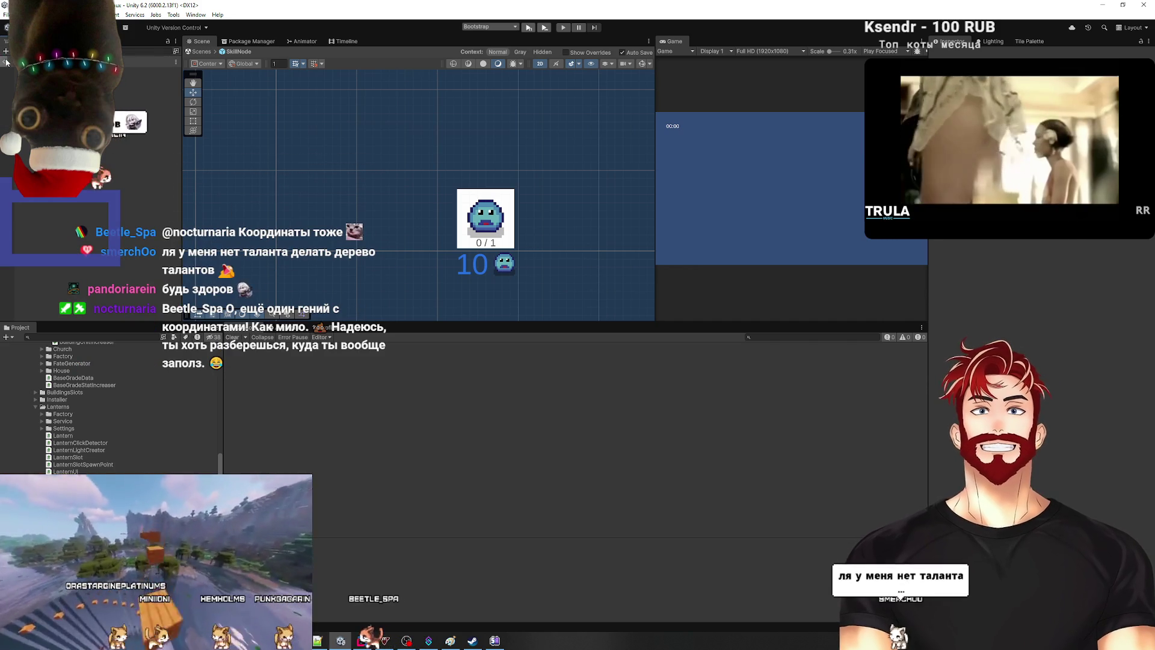
Step: Return to the main scene and make the skill tree Content visible, undoing an accidental duplicate
left_click(7, 61)
left_click(90, 117)
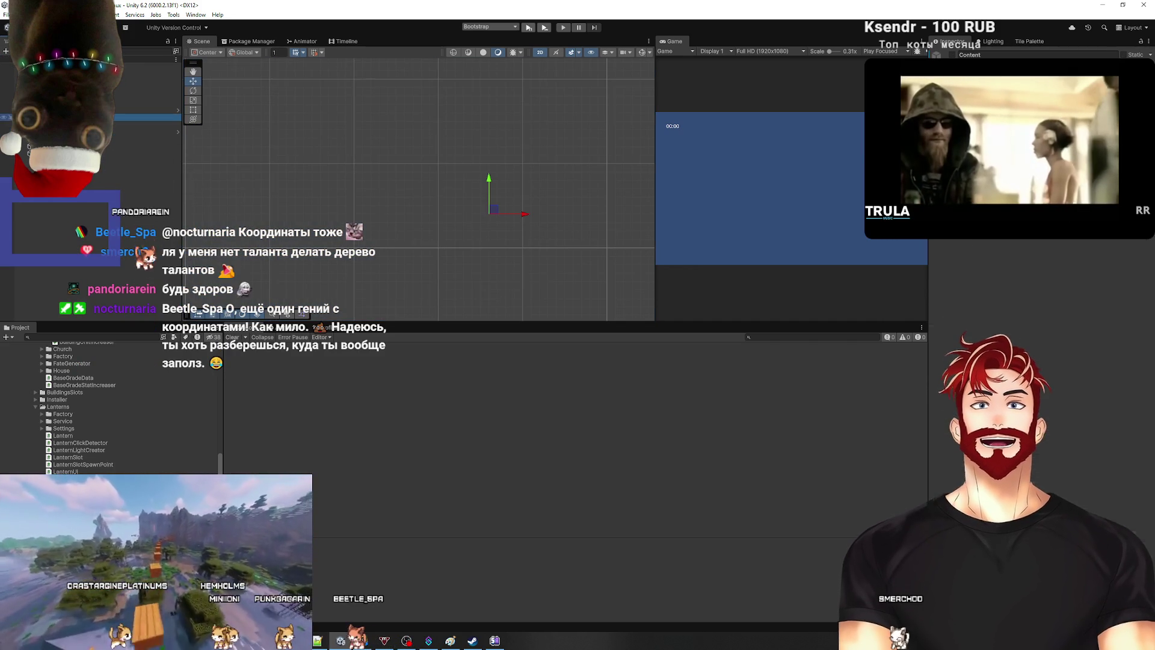
left_click(951, 55)
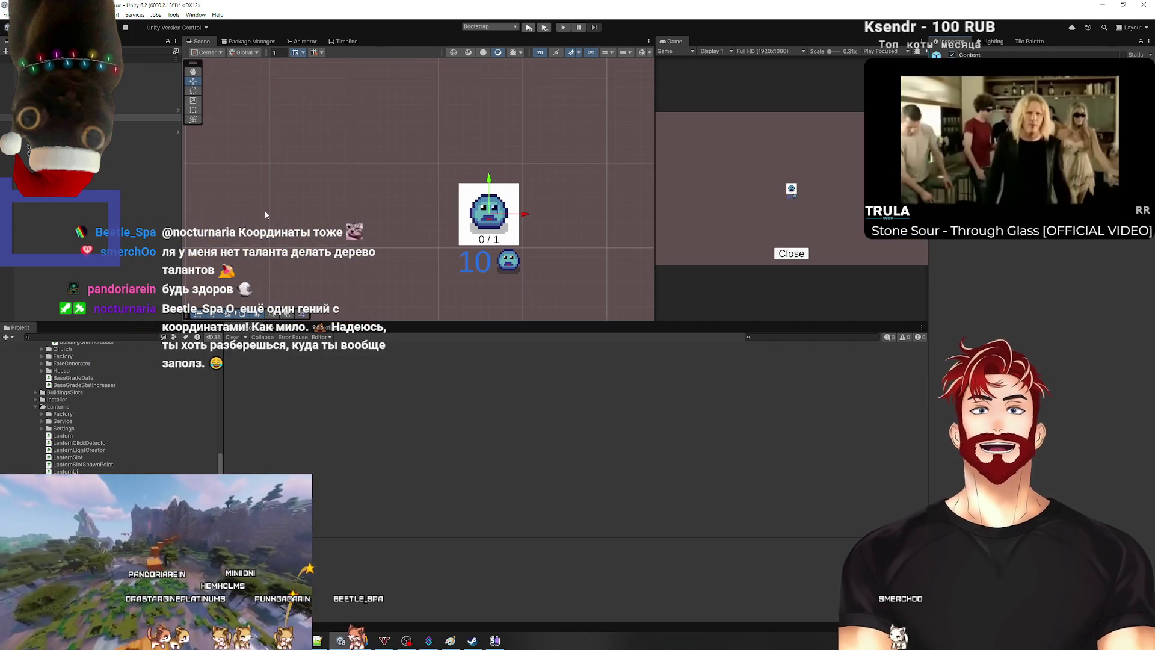
scroll(265, 215, "down", 5)
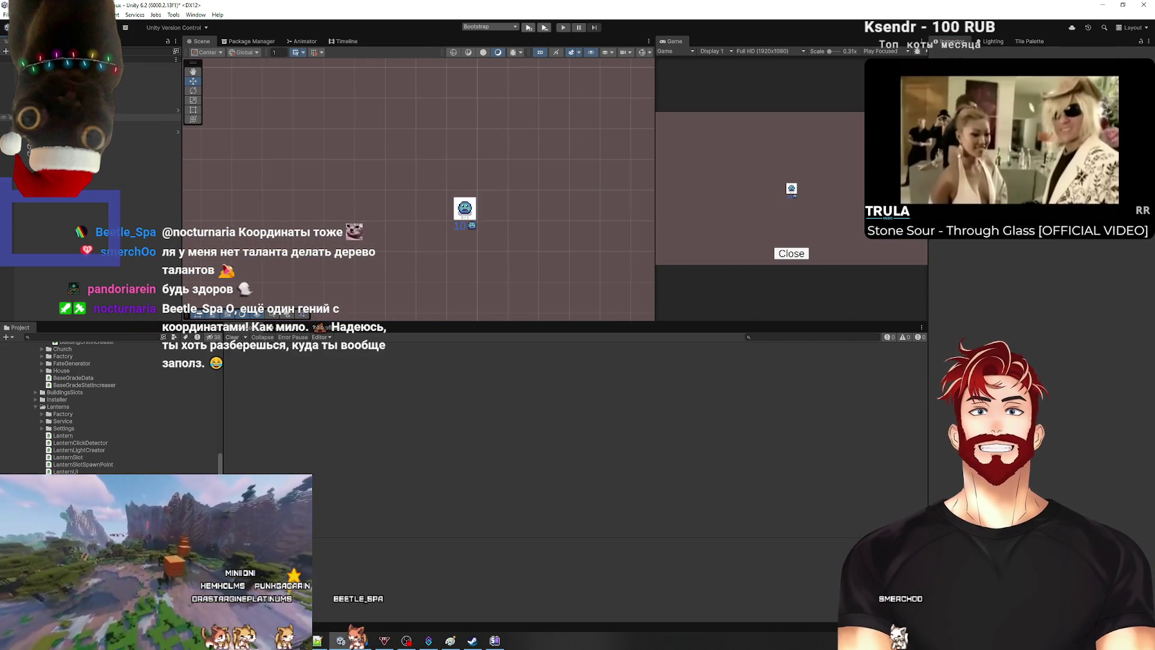
left_click(90, 110)
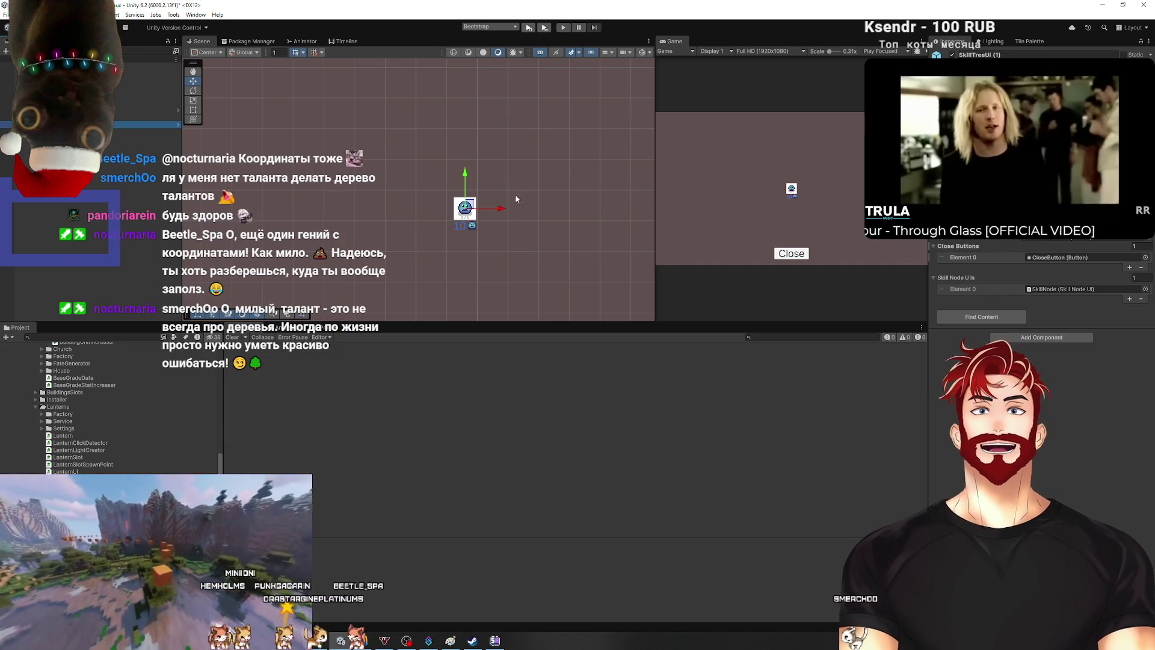
left_click_drag(469, 210, 442, 166)
key("ctrl+z")
key("ctrl+z")
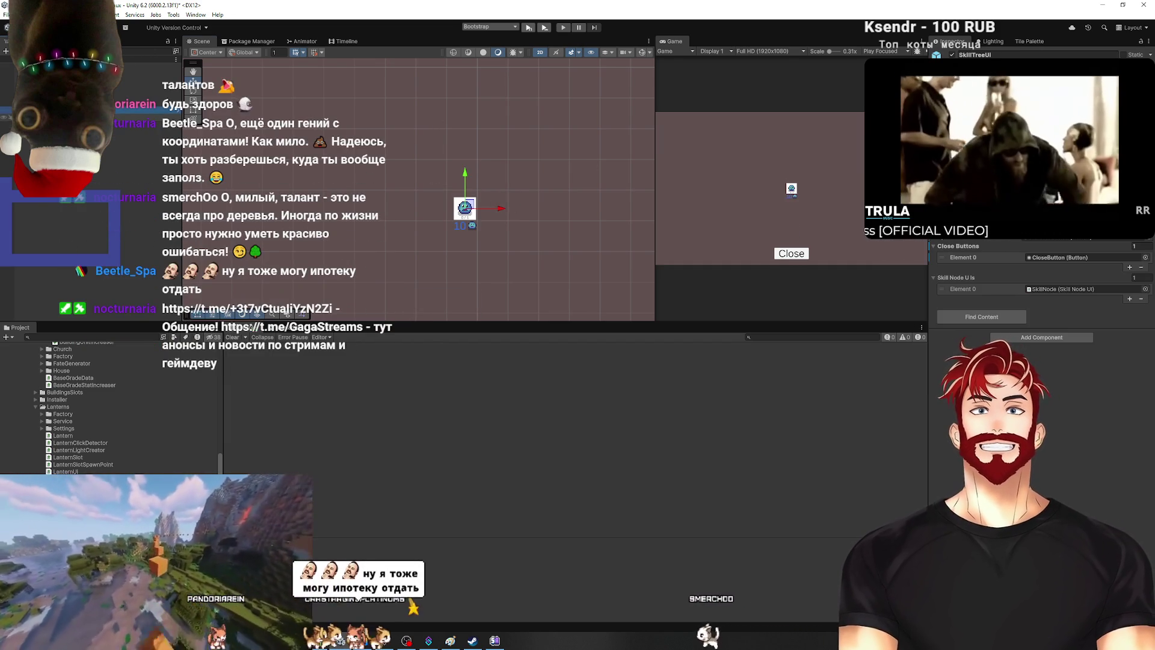
Step: Duplicate the SkillNode twice, placing the copies up-left and up-right above the original
left_click(464, 209)
key("ctrl+d")
left_click_drag(465, 208, 442, 155)
key("ctrl+d")
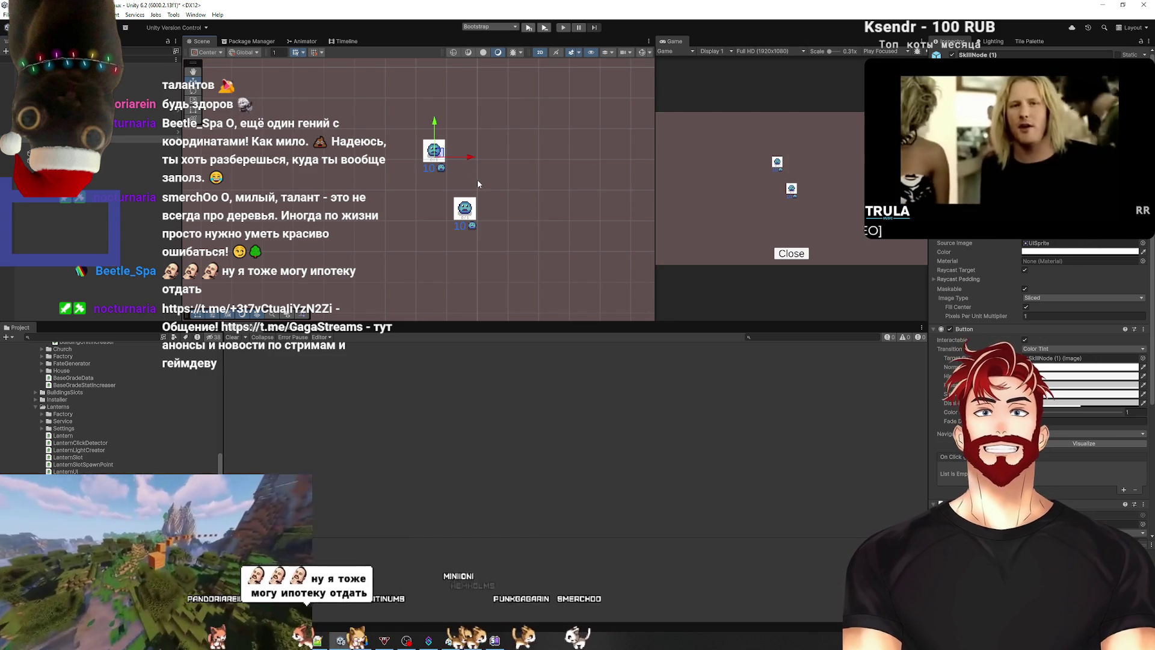
left_click_drag(470, 157, 523, 154)
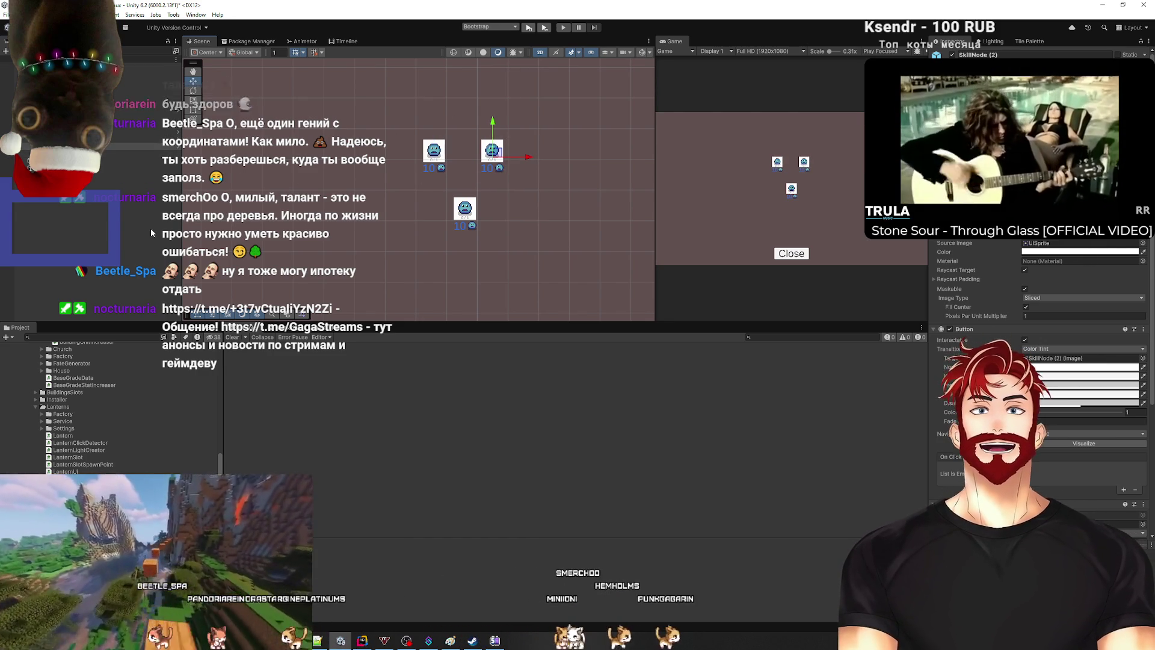
left_click(112, 229)
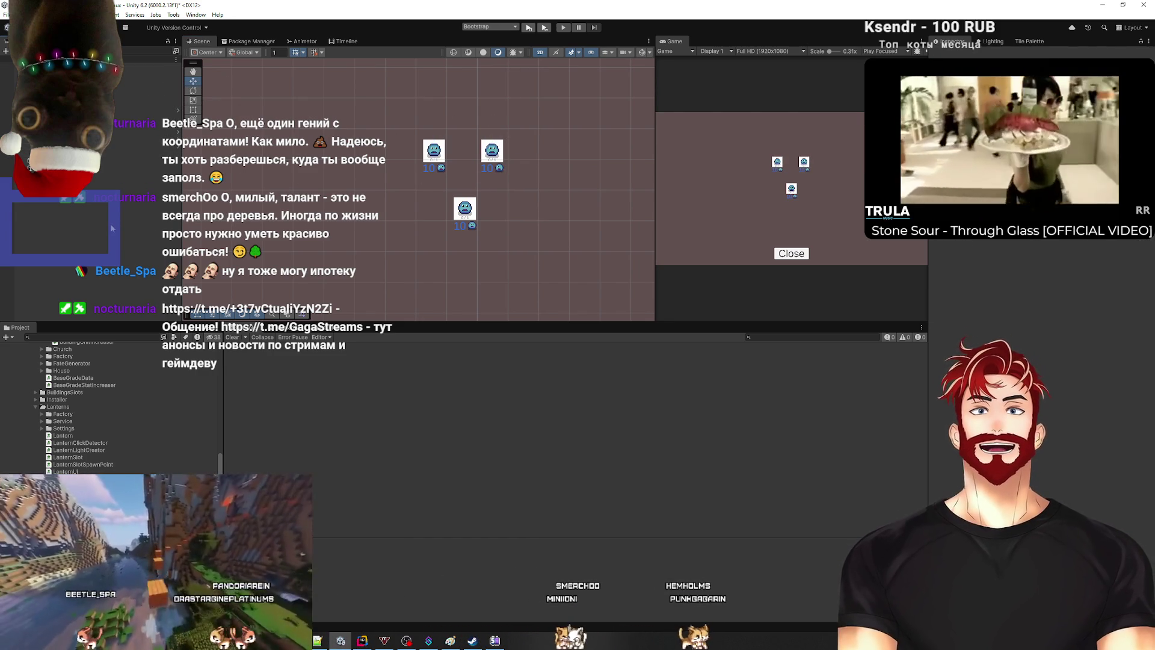
scroll(460, 186, "up", 3)
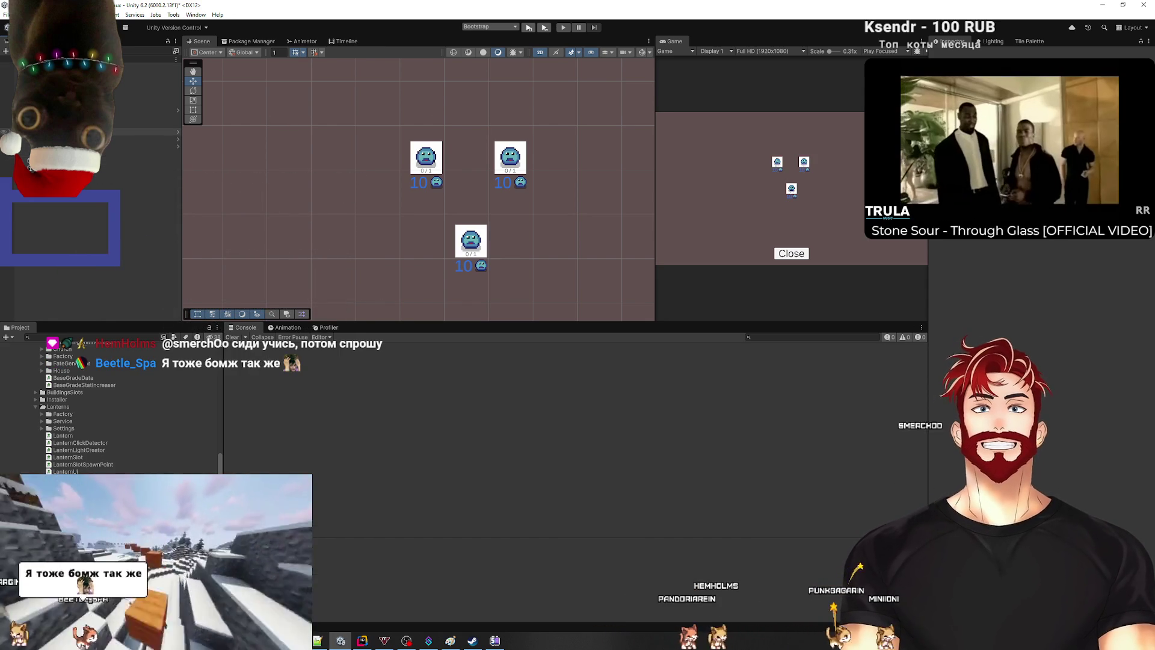
Step: Add SkillNode (1) and SkillNode (2) to the bottom node's Next Nodes list
left_click(90, 131)
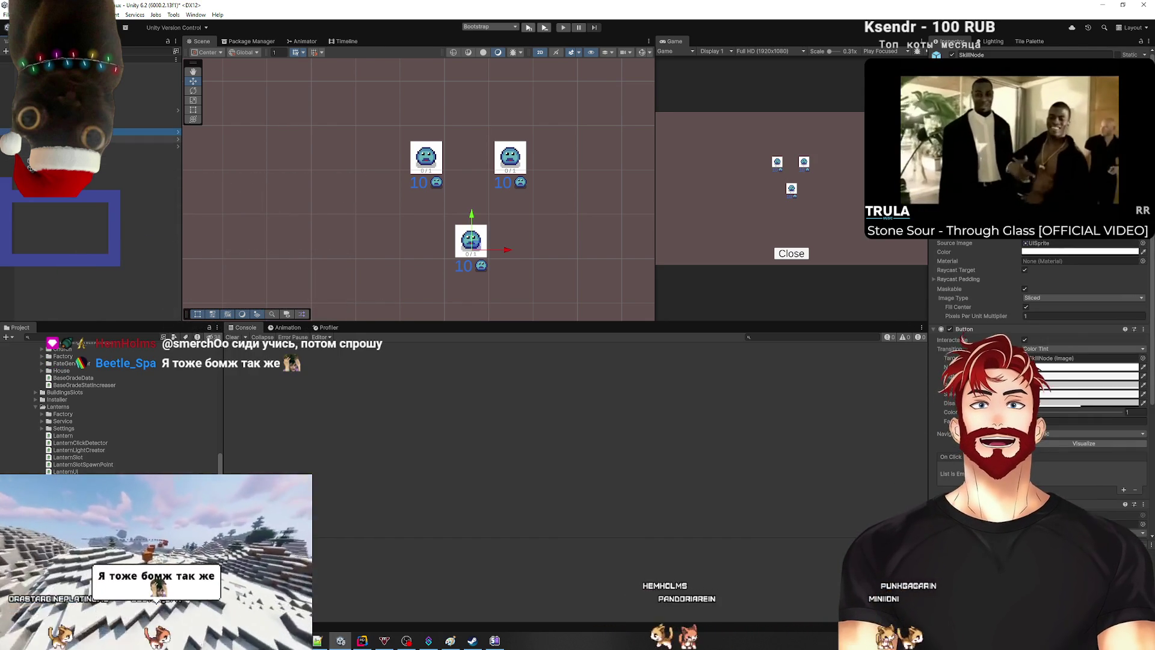
scroll(1038, 468, "down", 5)
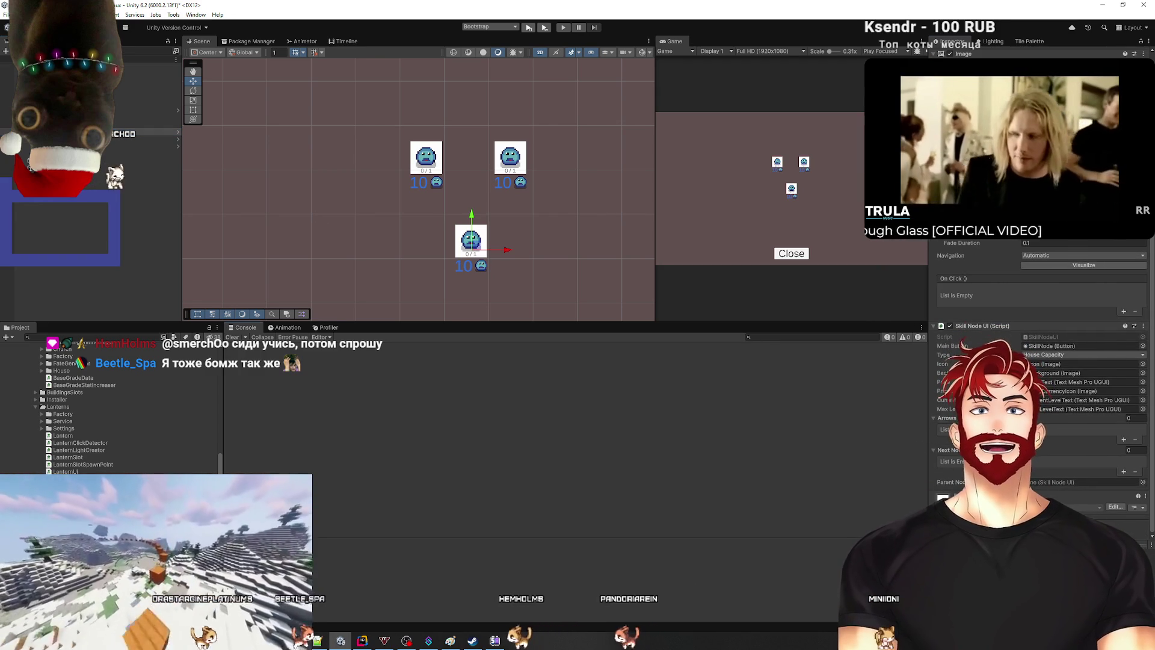
left_click_drag(90, 141, 962, 451)
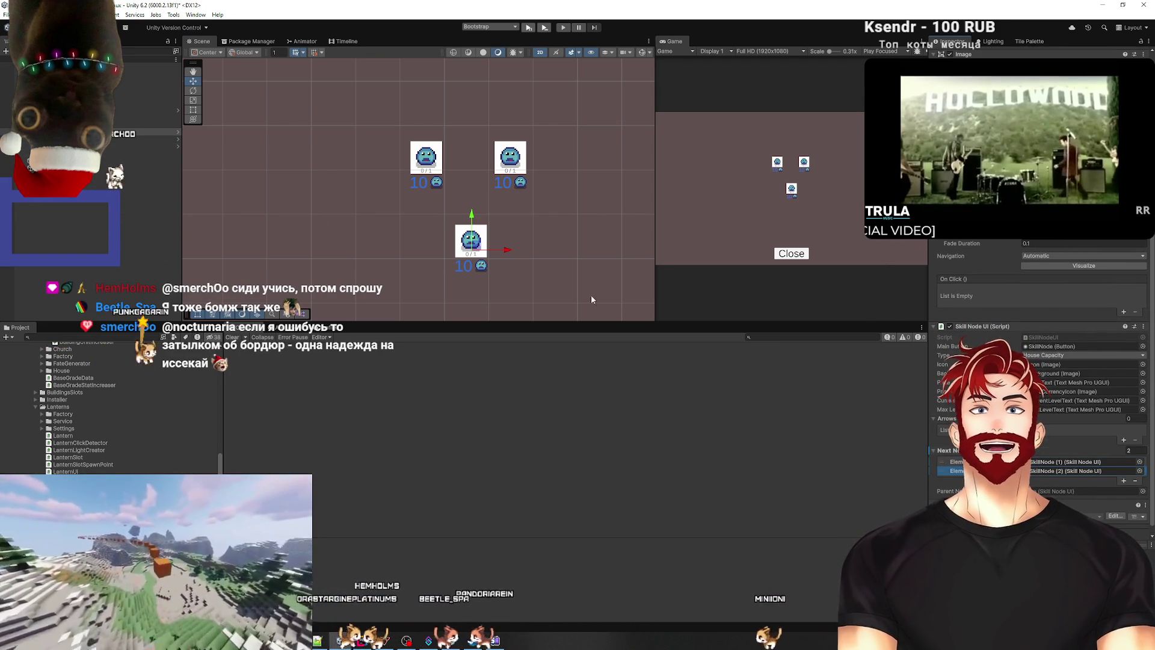
left_click_drag(90, 139, 963, 471)
Step: Check the upper nodes by toggling their visibility off and back on, then deselect
left_click(90, 144)
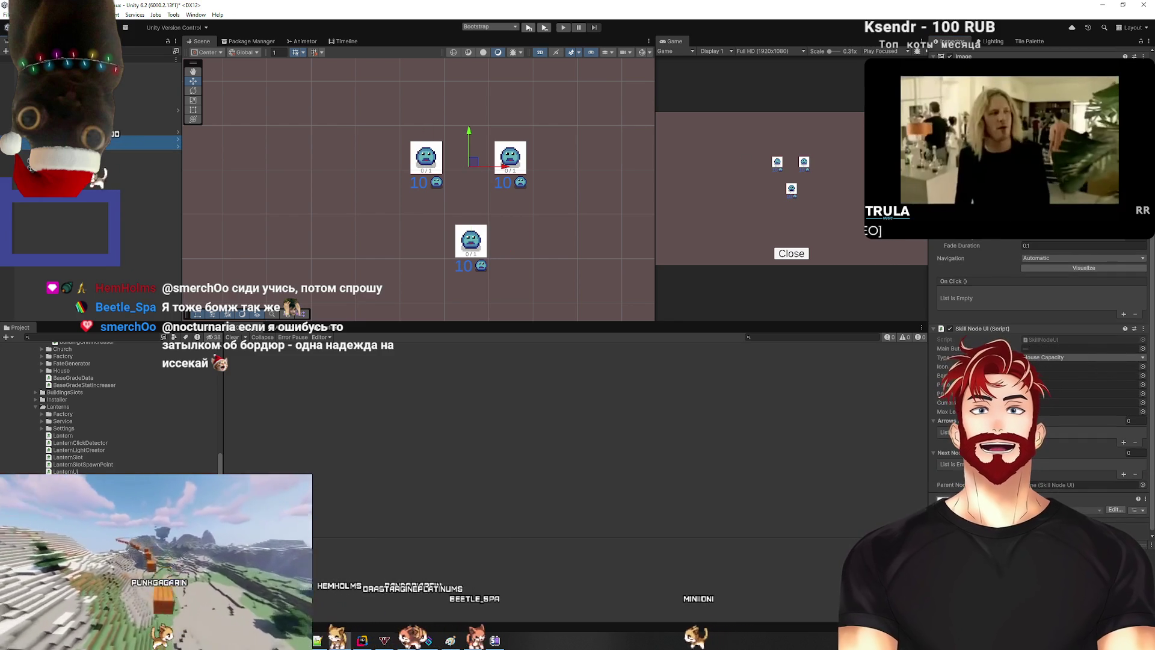
scroll(1041, 391, "up", 5)
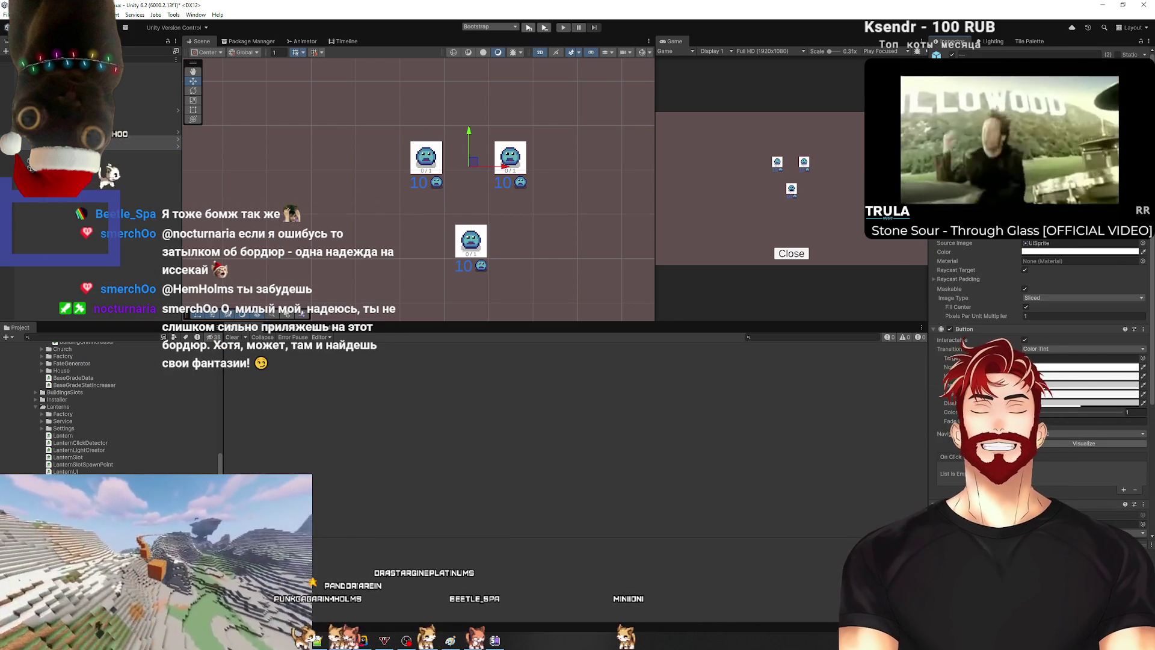
key("alt+shift+a")
key("alt+shift+a")
key("alt+shift+a")
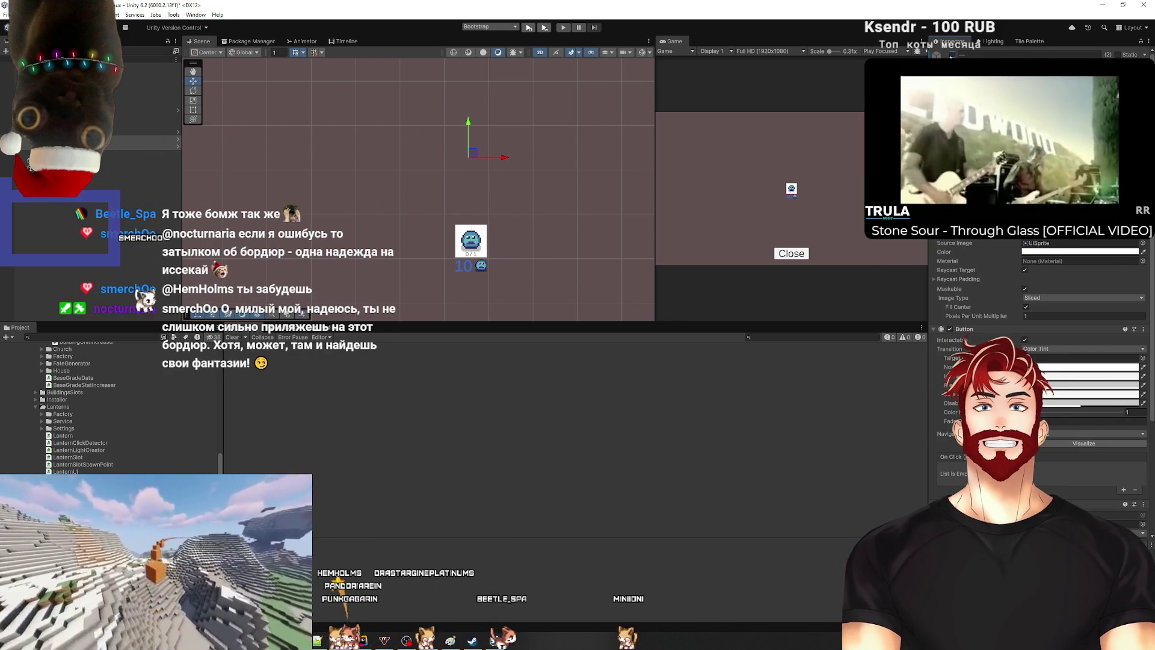
key("alt+shift+a")
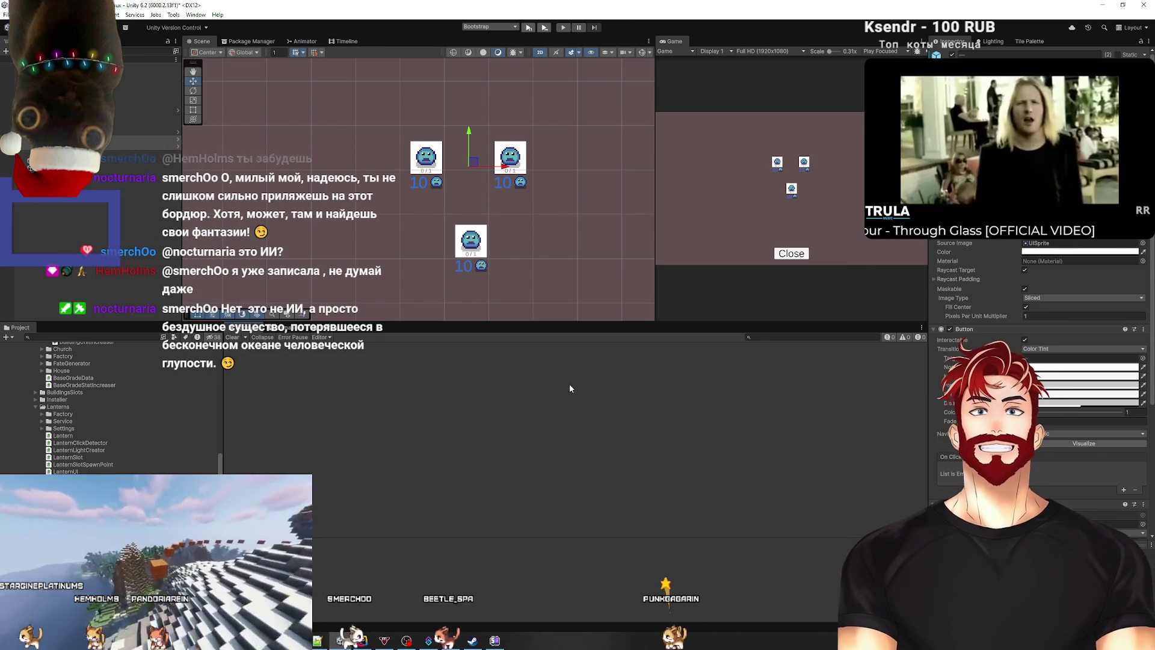
left_click(110, 228)
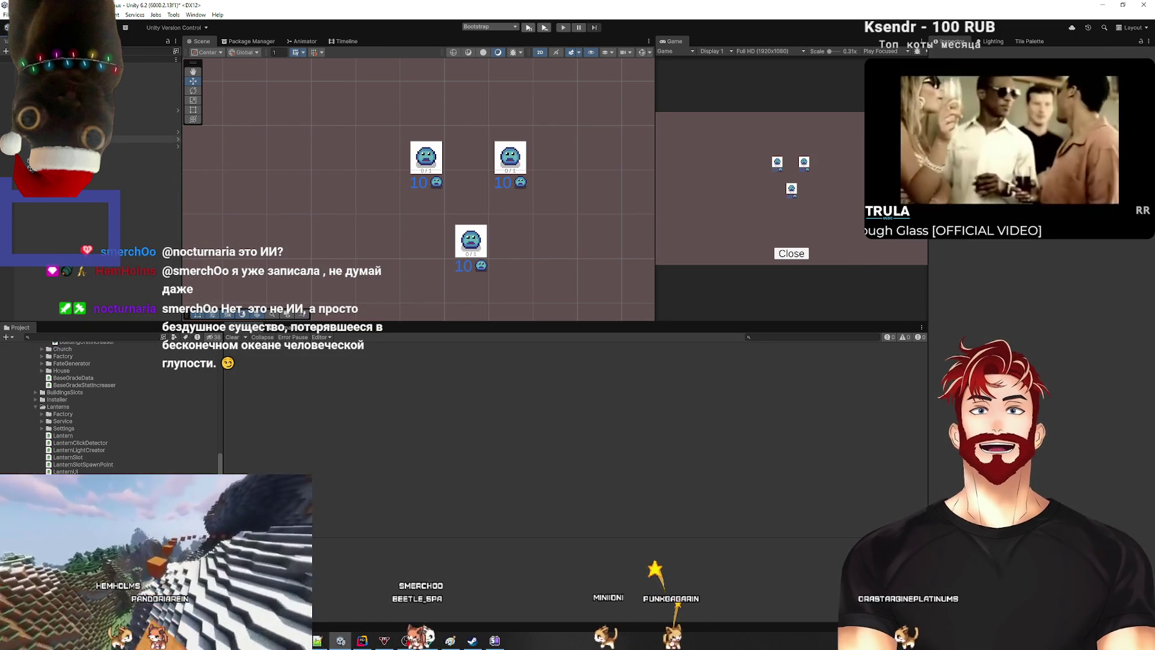
Step: Create a new UI Image under Content and move it between the skill nodes
right_click(55, 110)
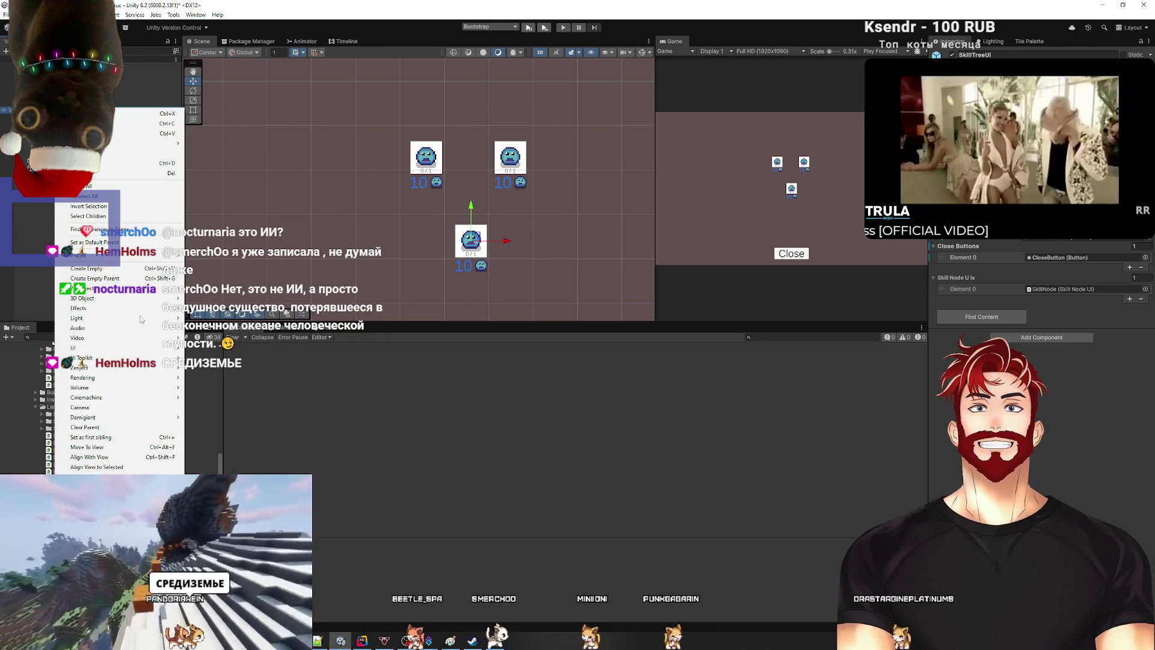
left_click(68, 119)
right_click(68, 119)
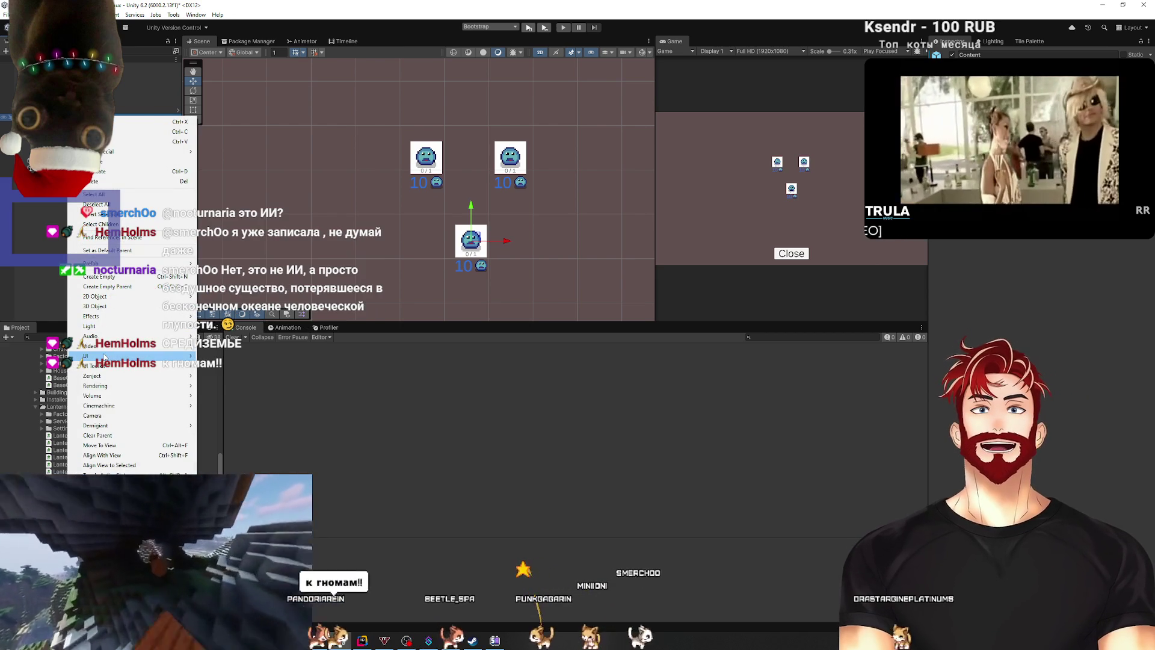
mouse_move(105, 357)
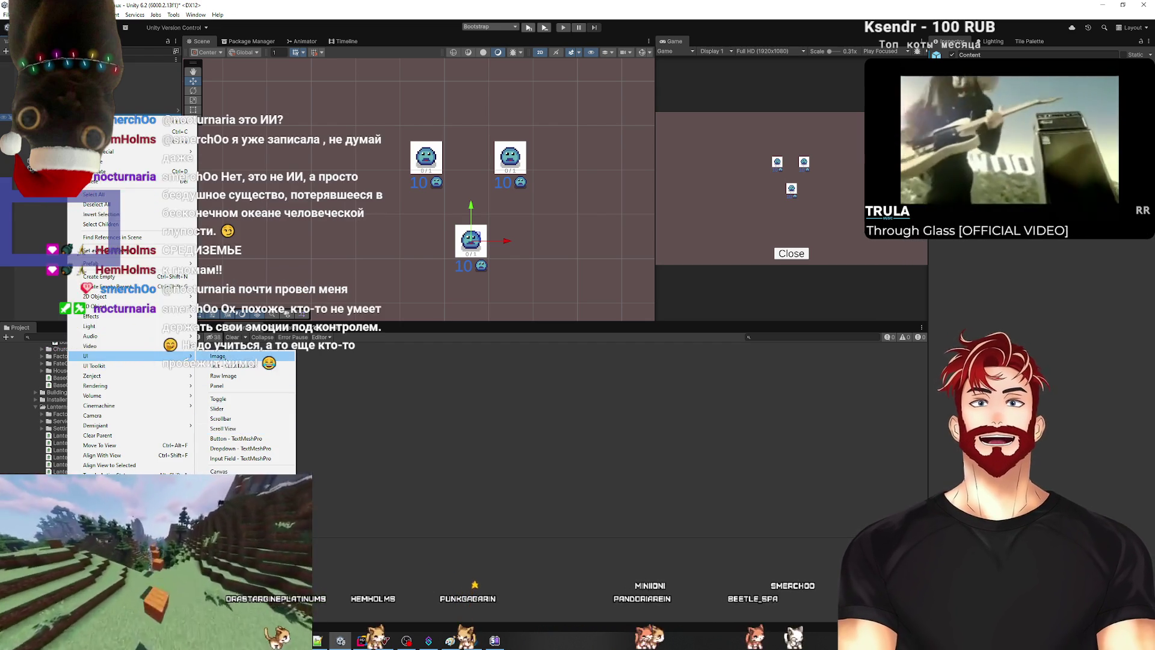
left_click(218, 356)
left_click_drag(481, 241, 454, 203)
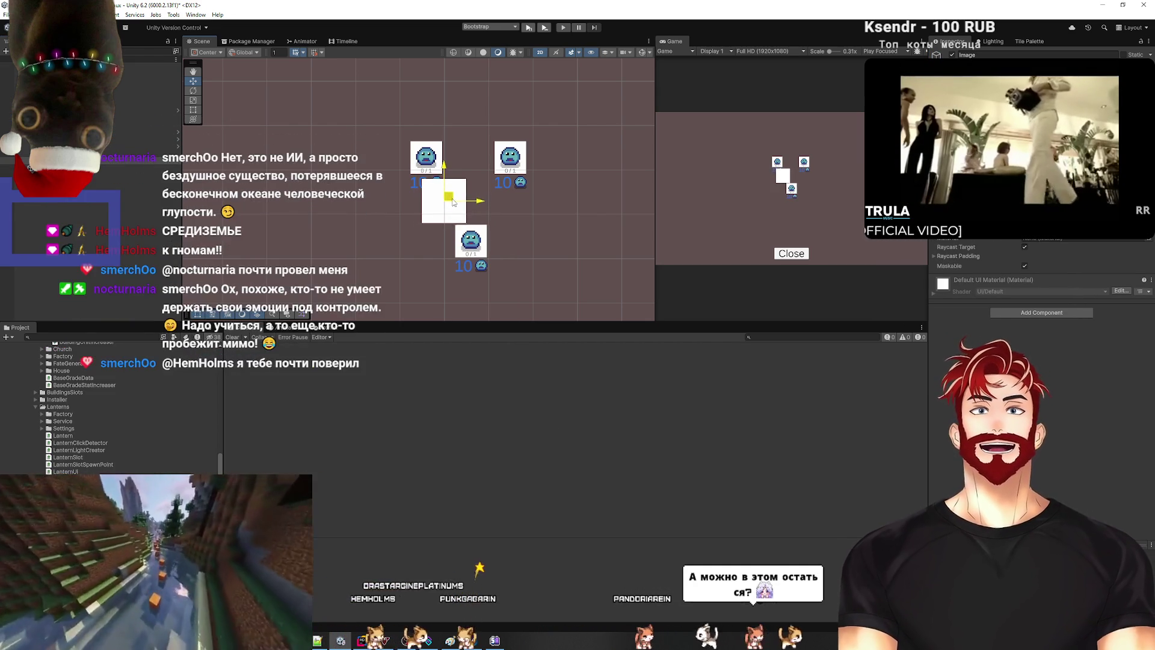
Step: Give the image a grey background sprite from the Source Image picker
left_click(1146, 219)
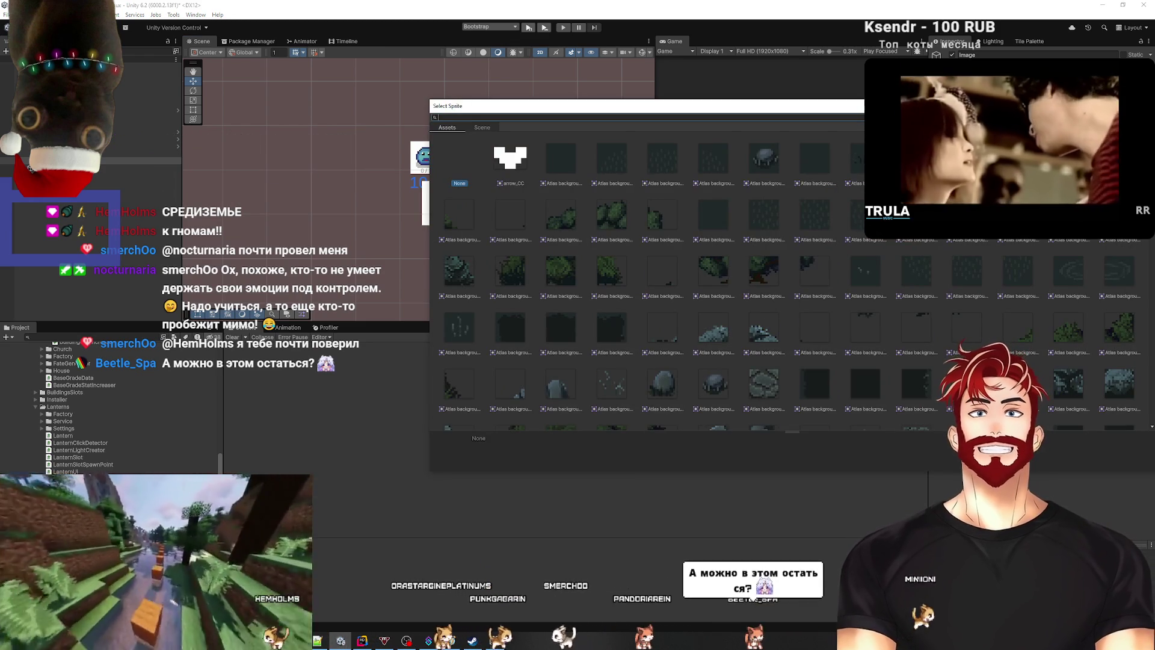
scroll(941, 290, "down", 10)
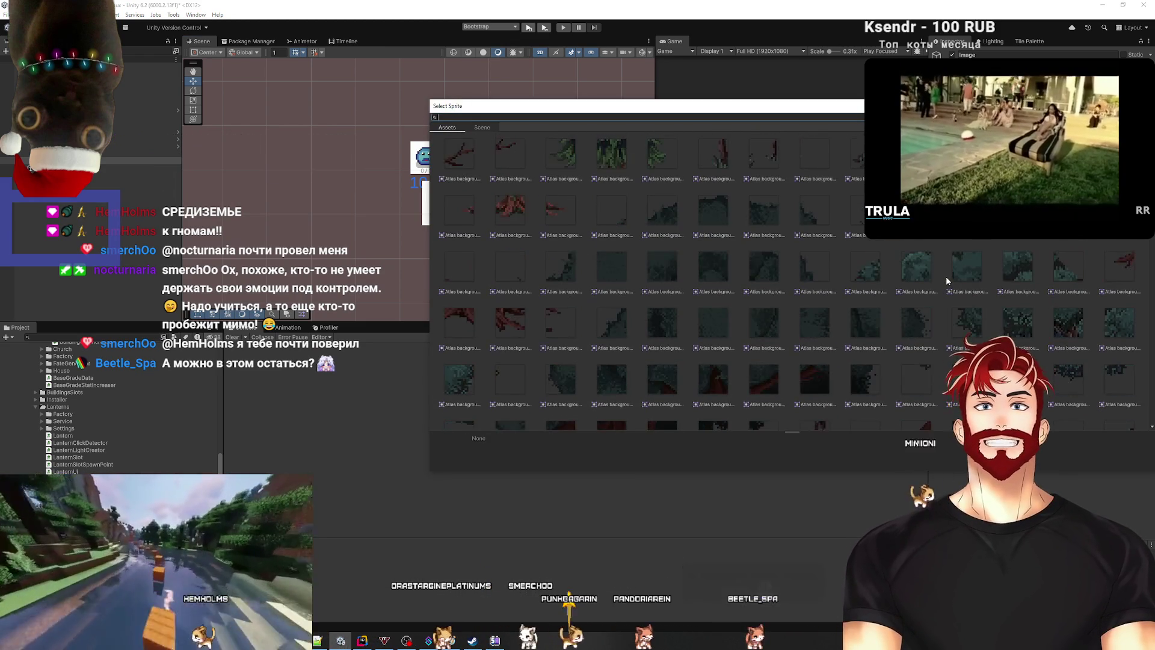
scroll(944, 277, "down", 5)
scroll(927, 275, "up", 4)
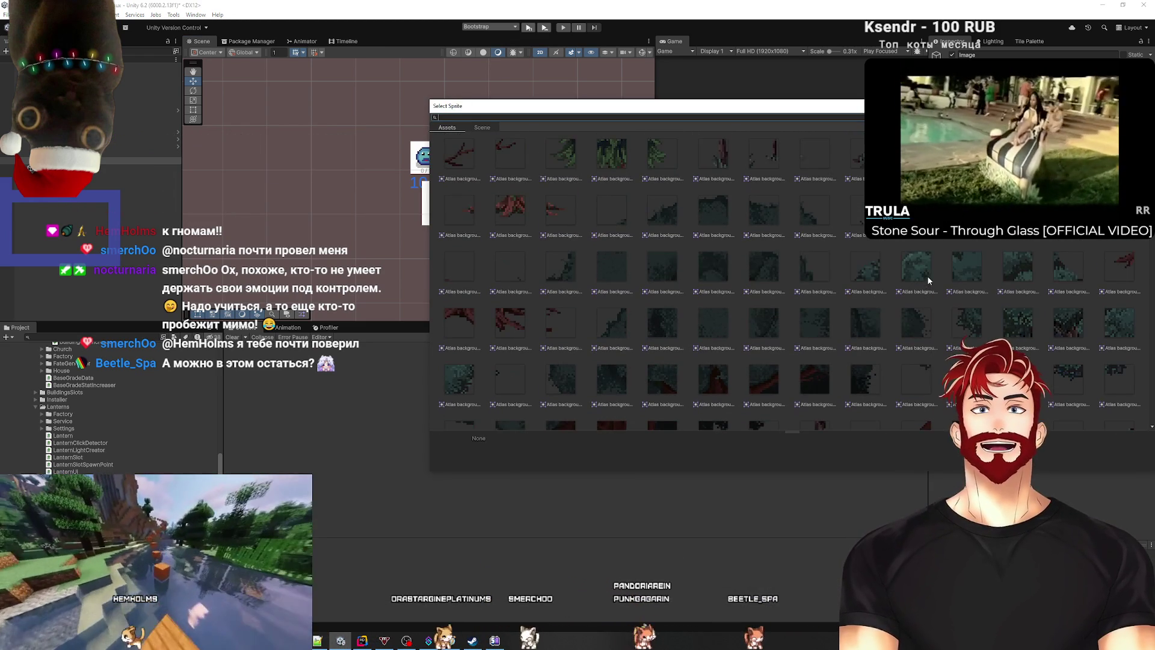
scroll(713, 288, "down", 1)
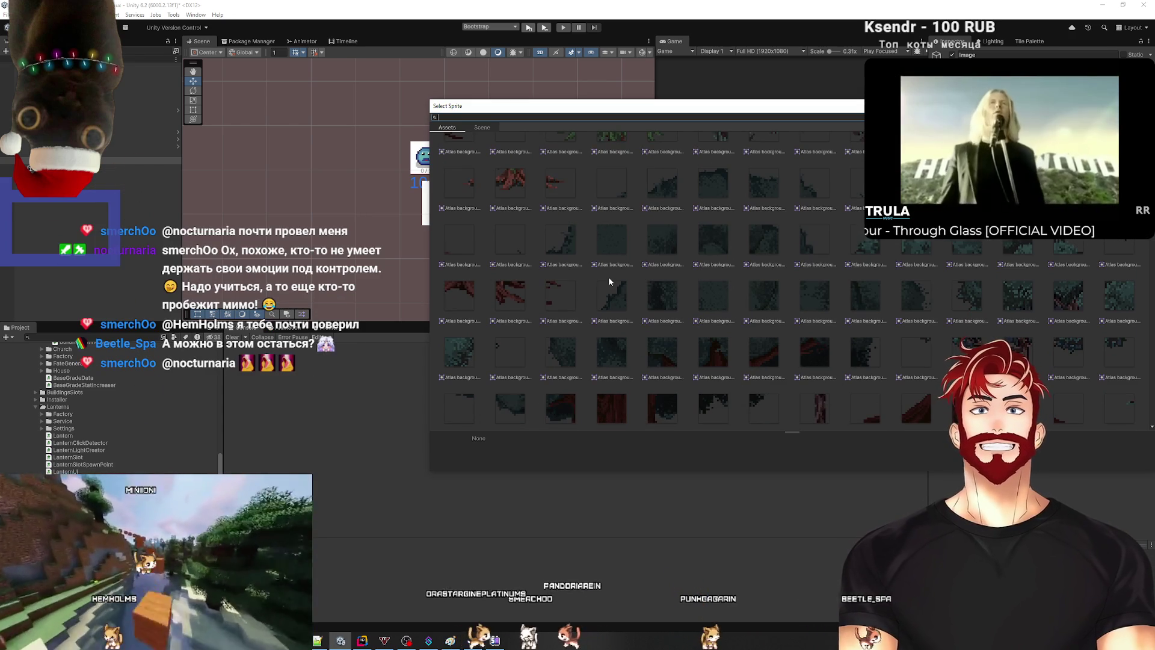
scroll(608, 276, "down", 4)
scroll(611, 290, "down", 5)
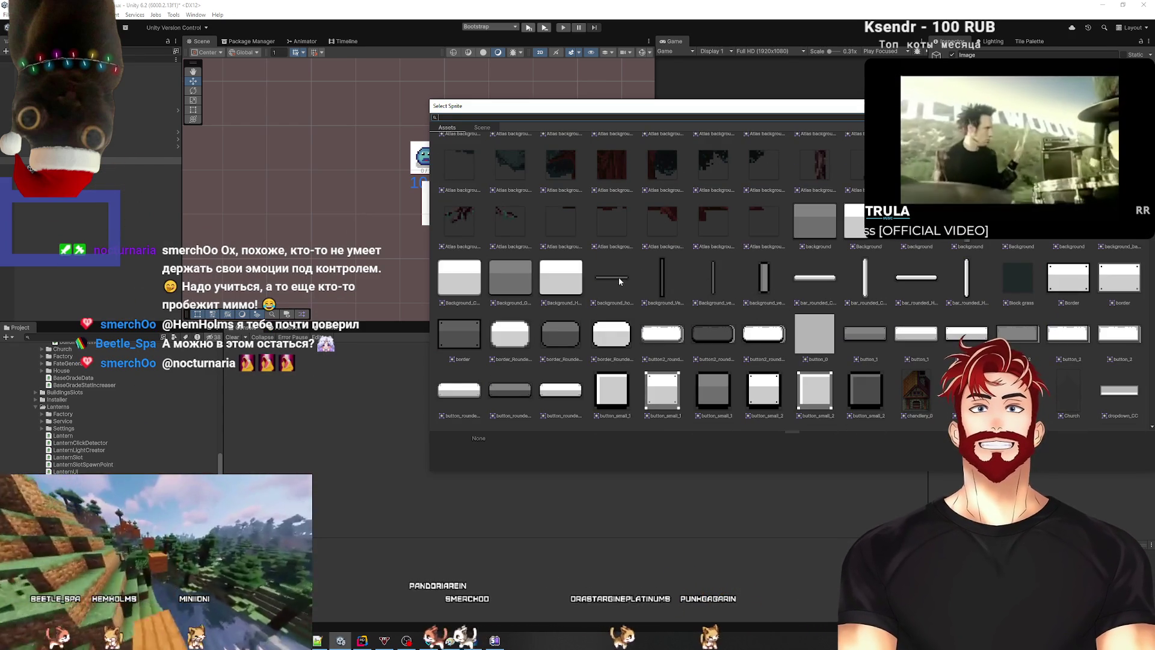
double_click(657, 278)
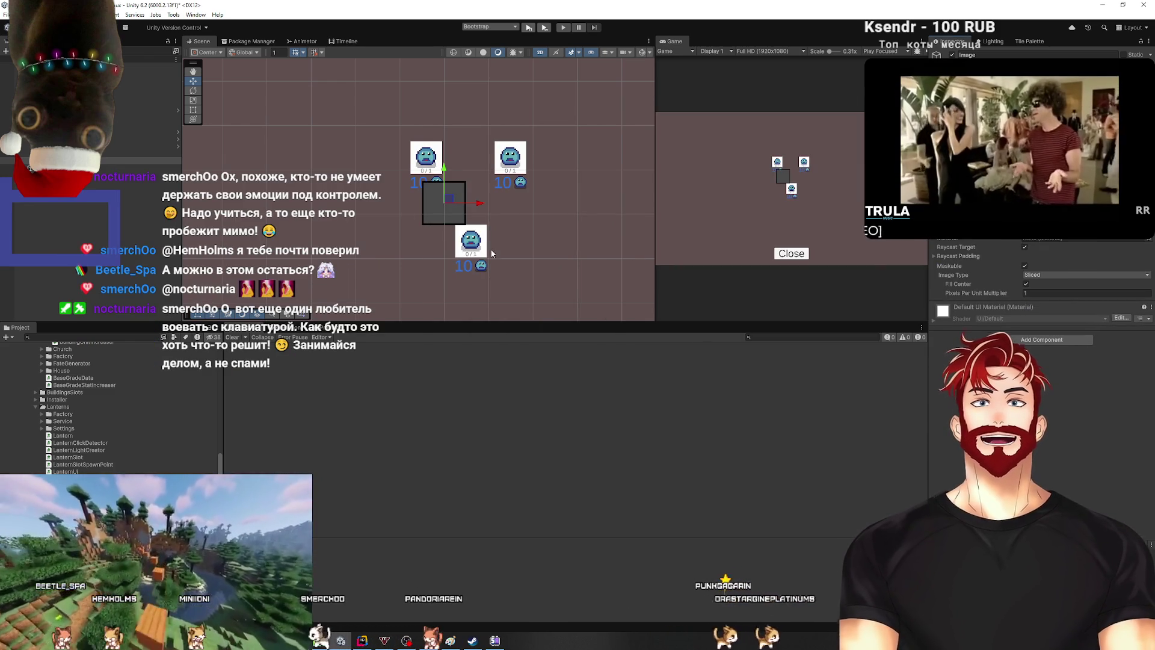
Step: Shape the image into a thin diagonal bar toward the upper-left node and raise it in the hierarchy
scroll(428, 233, "up", 2)
key("t")
left_click_drag(418, 198, 447, 198)
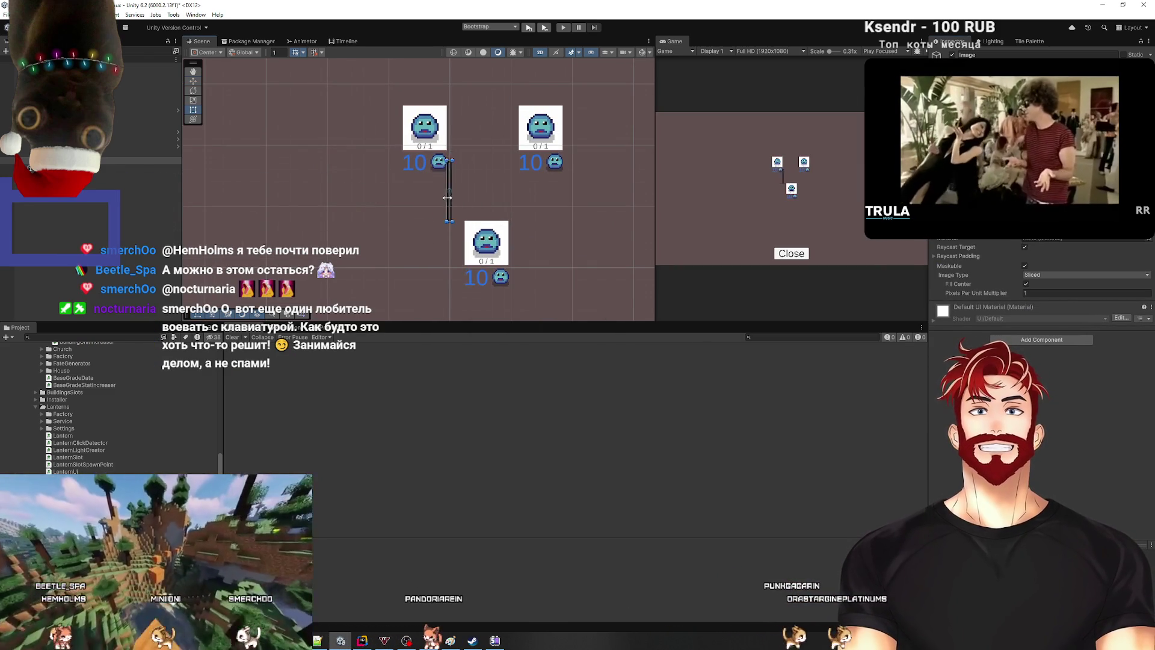
key("e")
mouse_move(478, 170)
left_mouse_down()
mouse_move(432, 157)
mouse_move(458, 191)
left_mouse_up()
key("w")
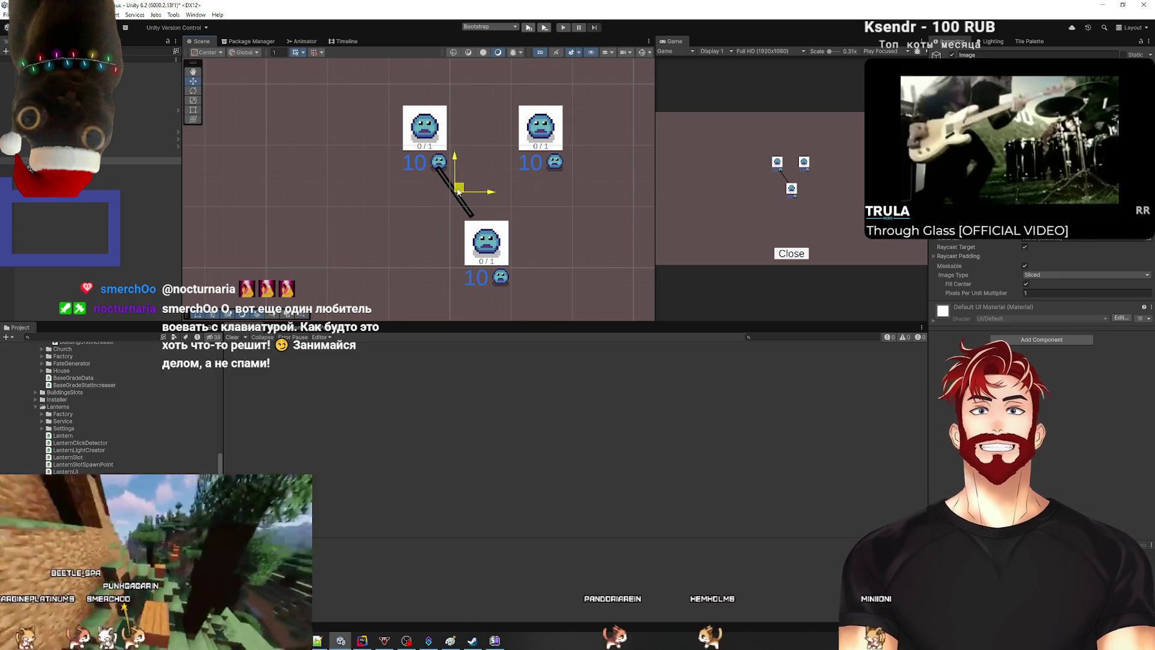
left_click(30, 163)
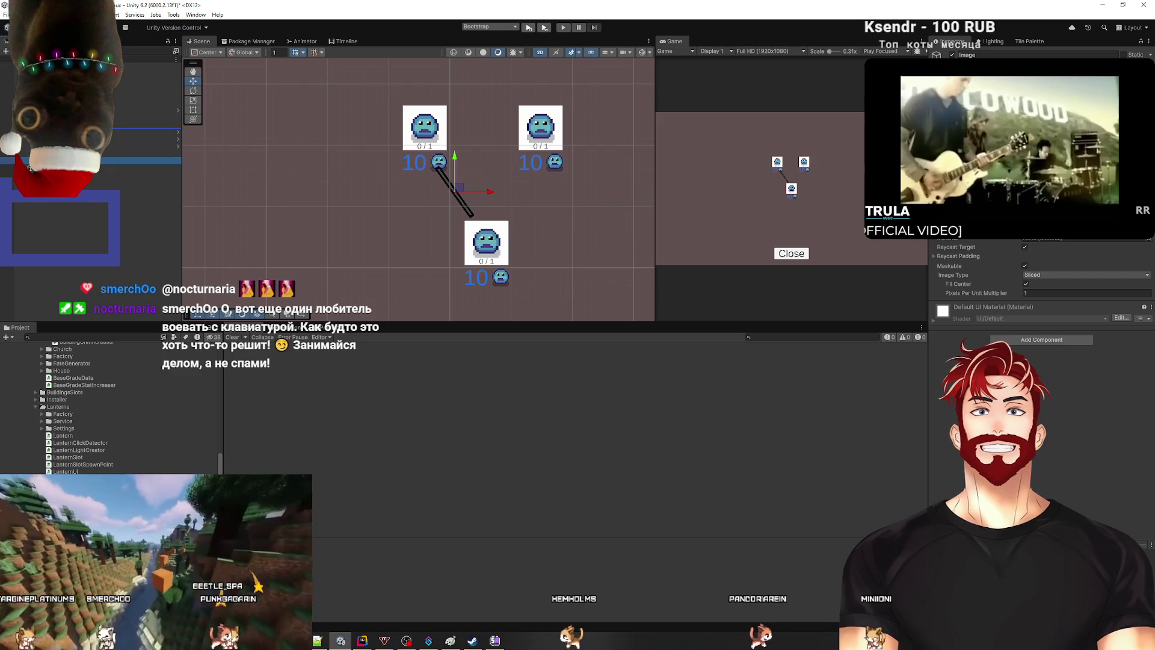
left_click_drag(29, 167, 36, 129)
left_click(83, 212)
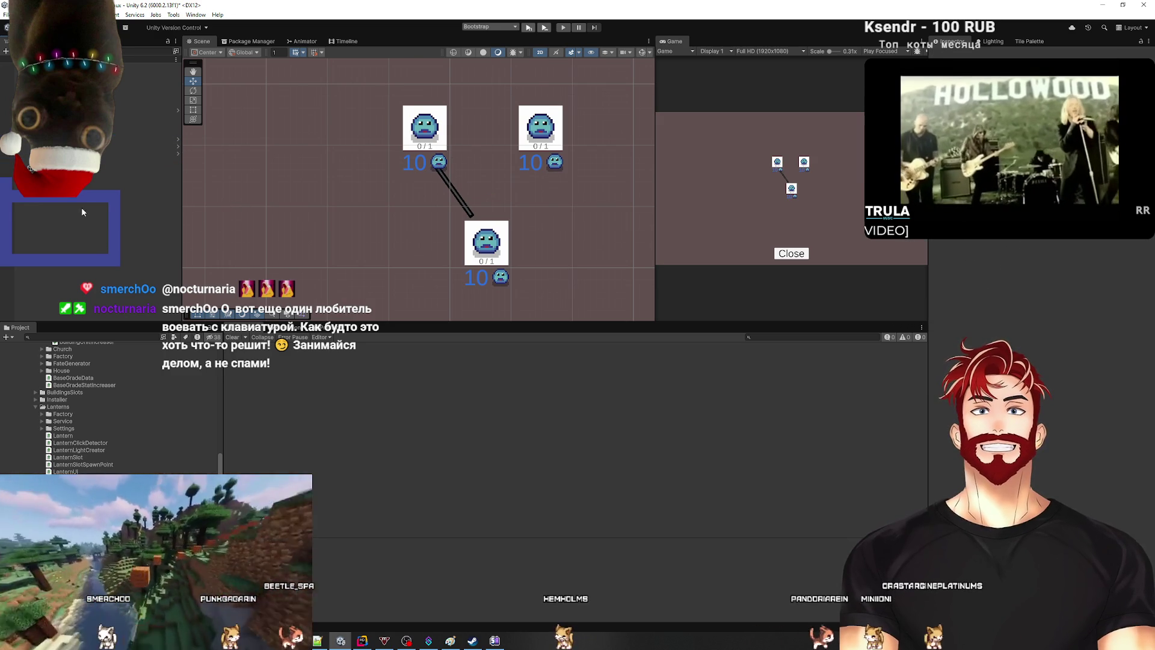
Step: Duplicate Arrow1, then rotate and slide the copy to join the top-right node to the bottom node
left_click(154, 180)
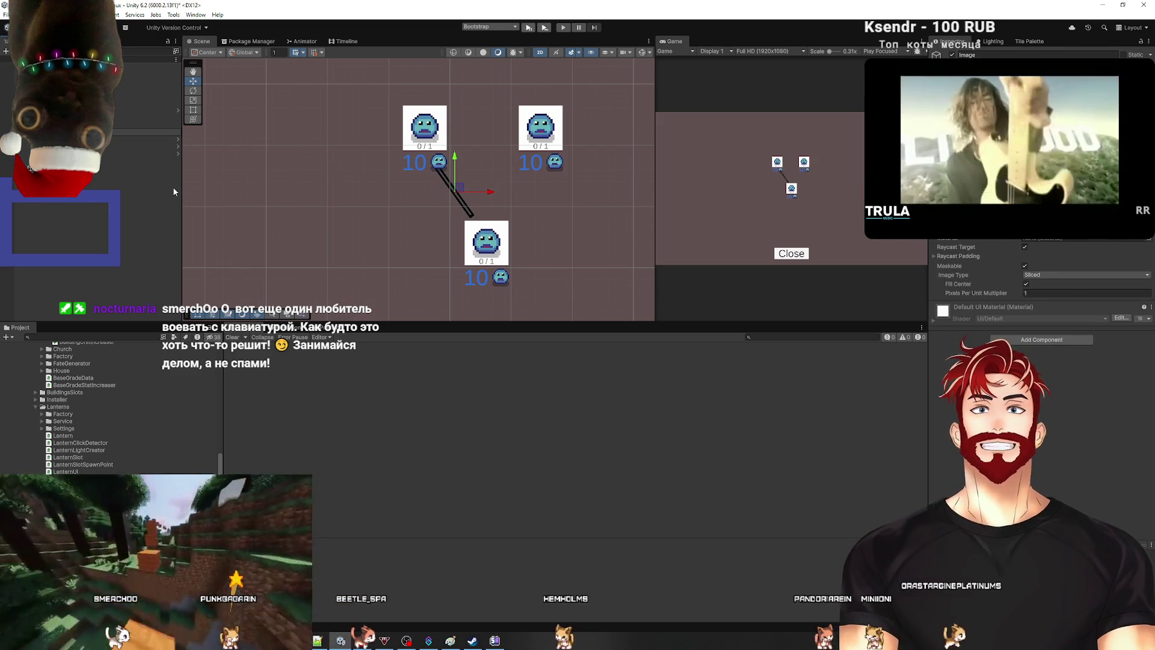
key("Up")
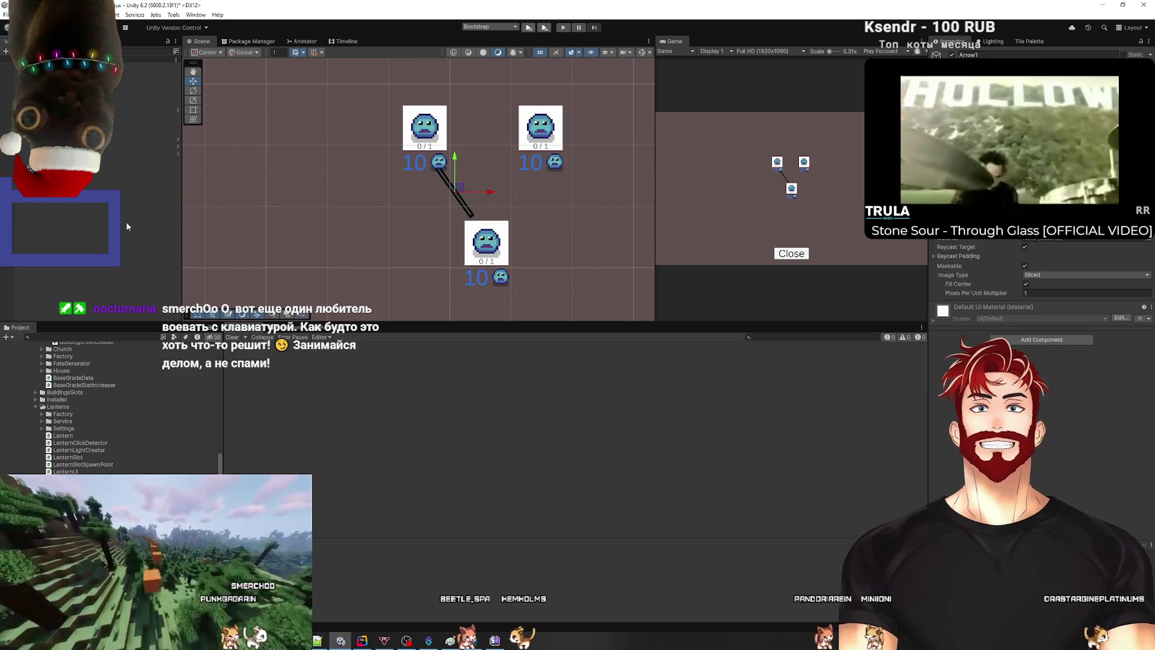
key("ctrl+d")
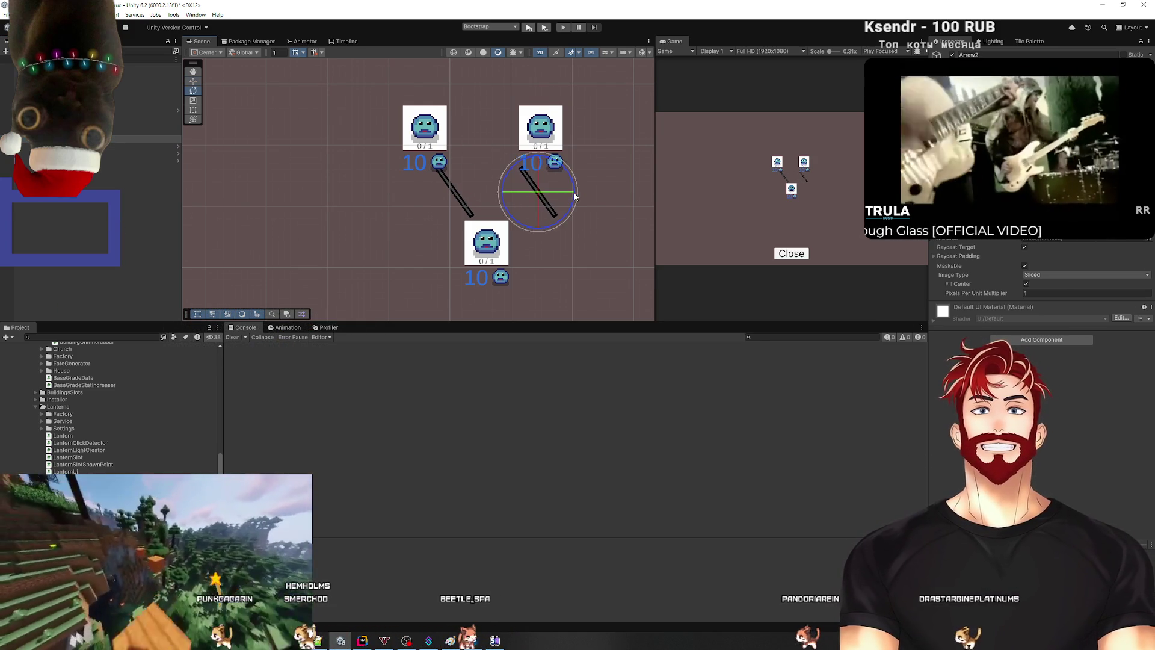
mouse_move(564, 171)
left_mouse_down()
mouse_move(570, 224)
mouse_move(526, 239)
mouse_move(662, 212)
mouse_move(650, 206)
left_mouse_up()
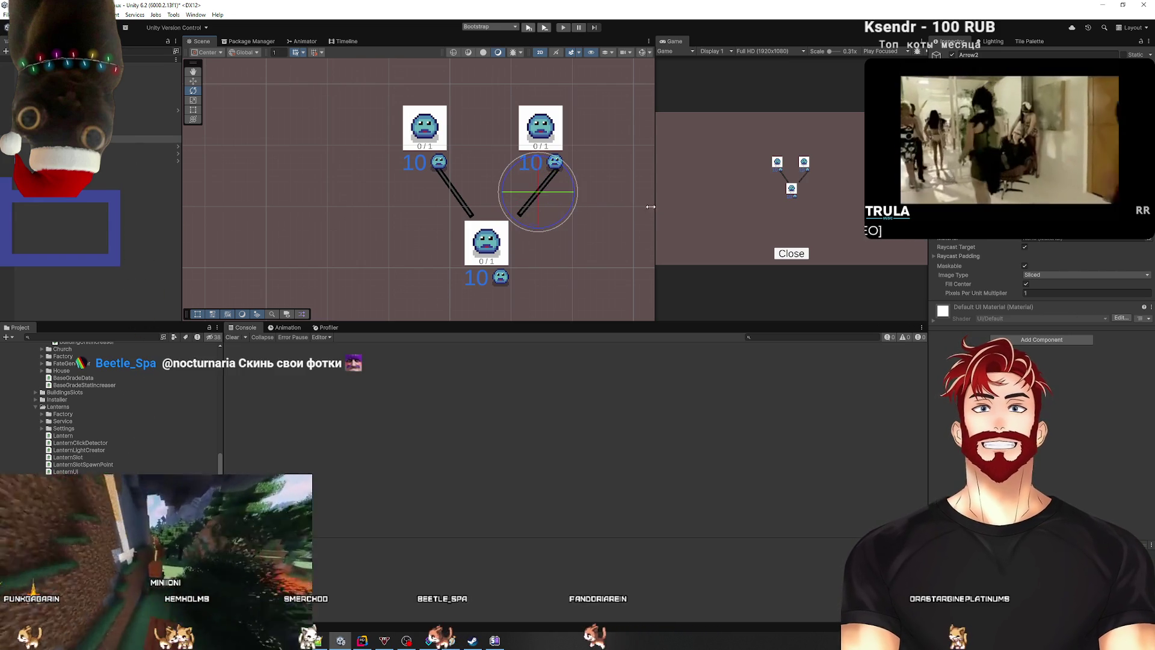
key("w")
left_click_drag(560, 194, 556, 194)
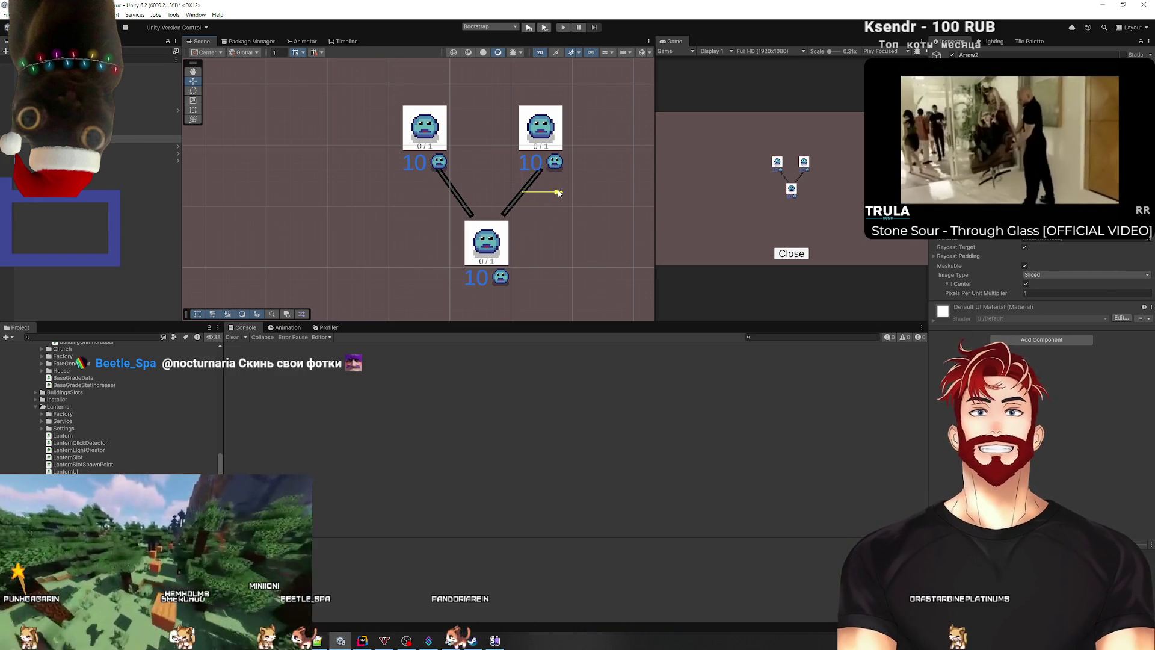
left_click(107, 233)
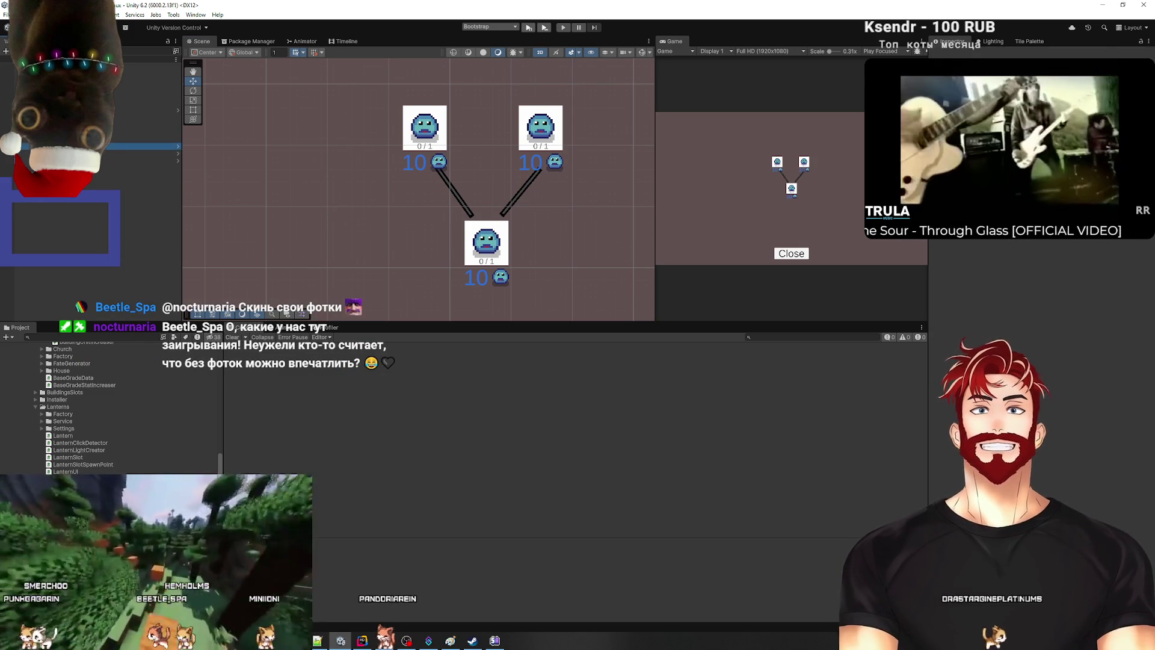
left_click(486, 244)
scroll(1035, 301, "down", 5)
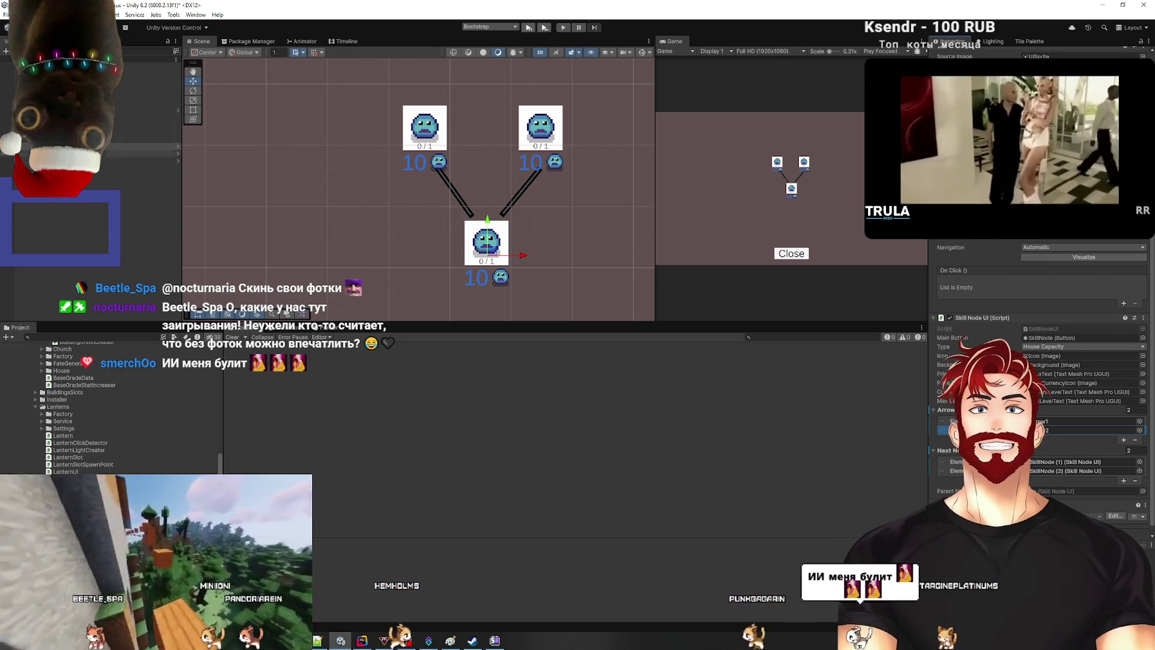
Step: Create an empty Arrows object in the skill tree hierarchy and select it
left_click(147, 113)
right_click(57, 116)
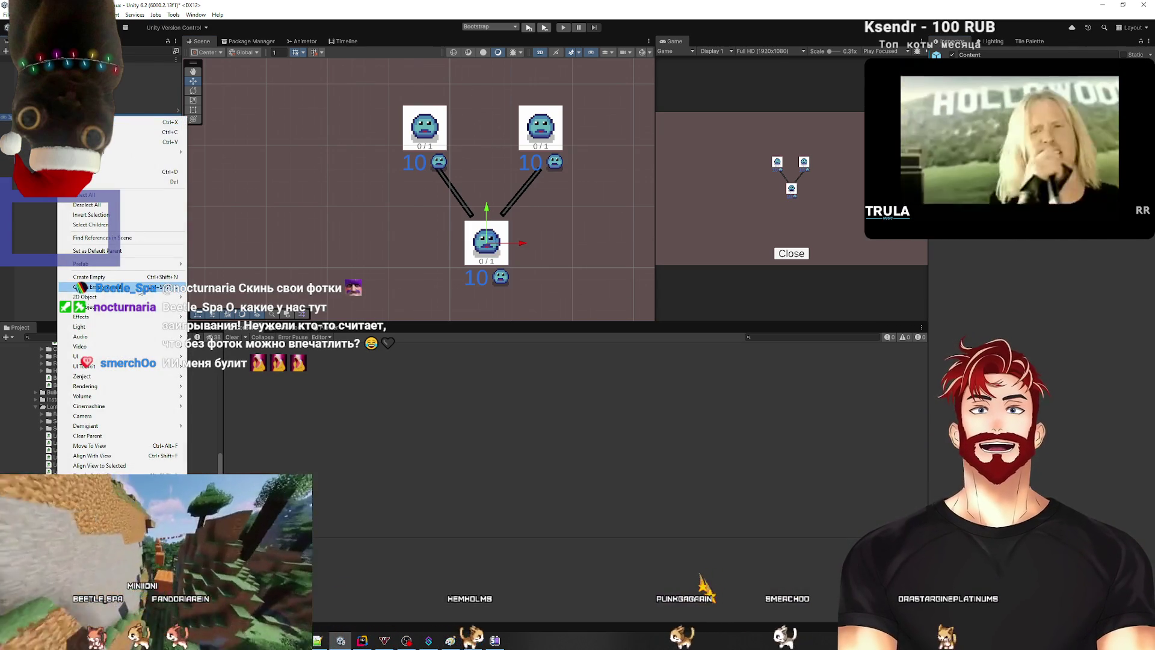
left_click(96, 278)
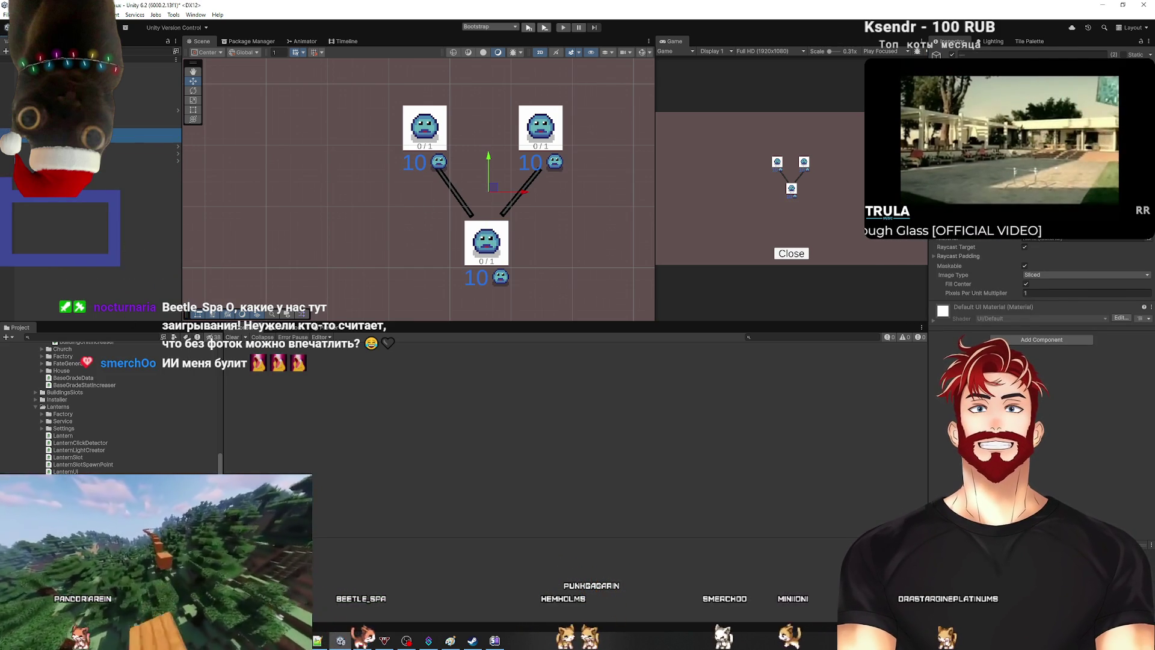
left_click(92, 174)
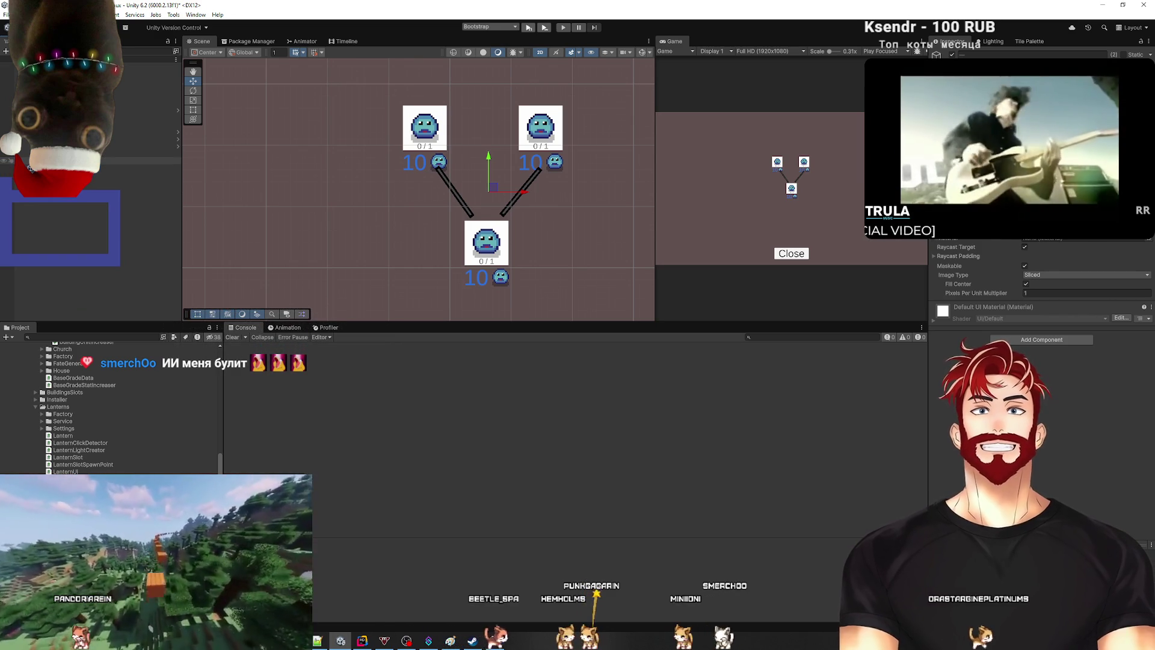
left_click(116, 132)
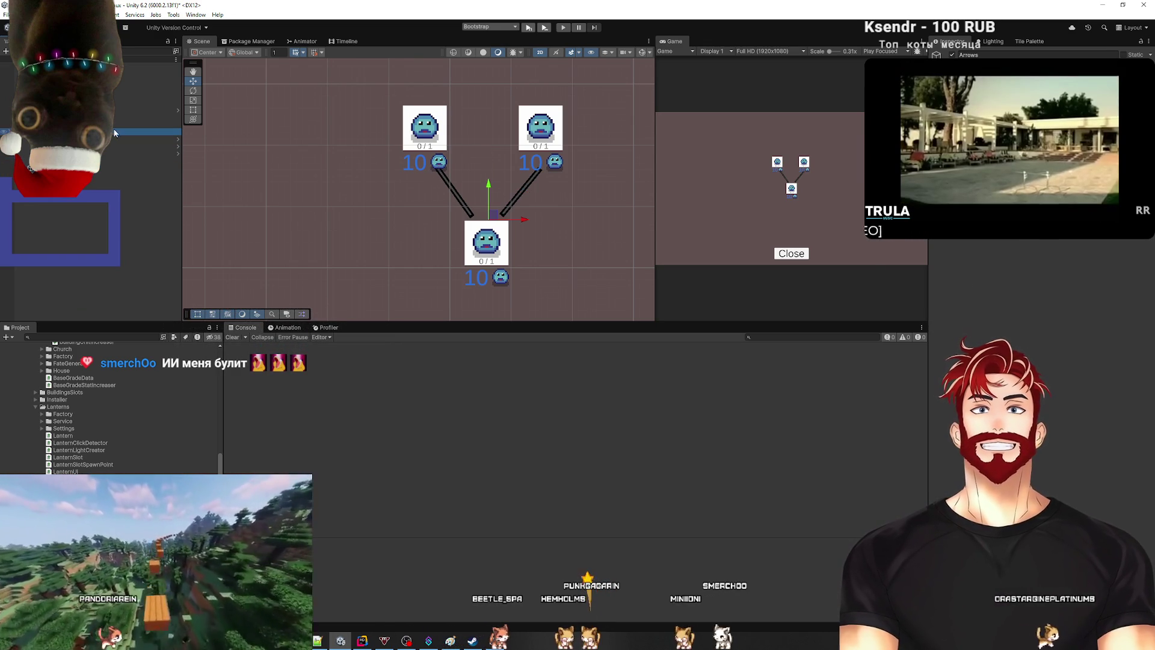
Step: Create an empty 'Nodes' object under Content and try moving a SkillNode into it, dismissing the prefab warning
right_click(60, 117)
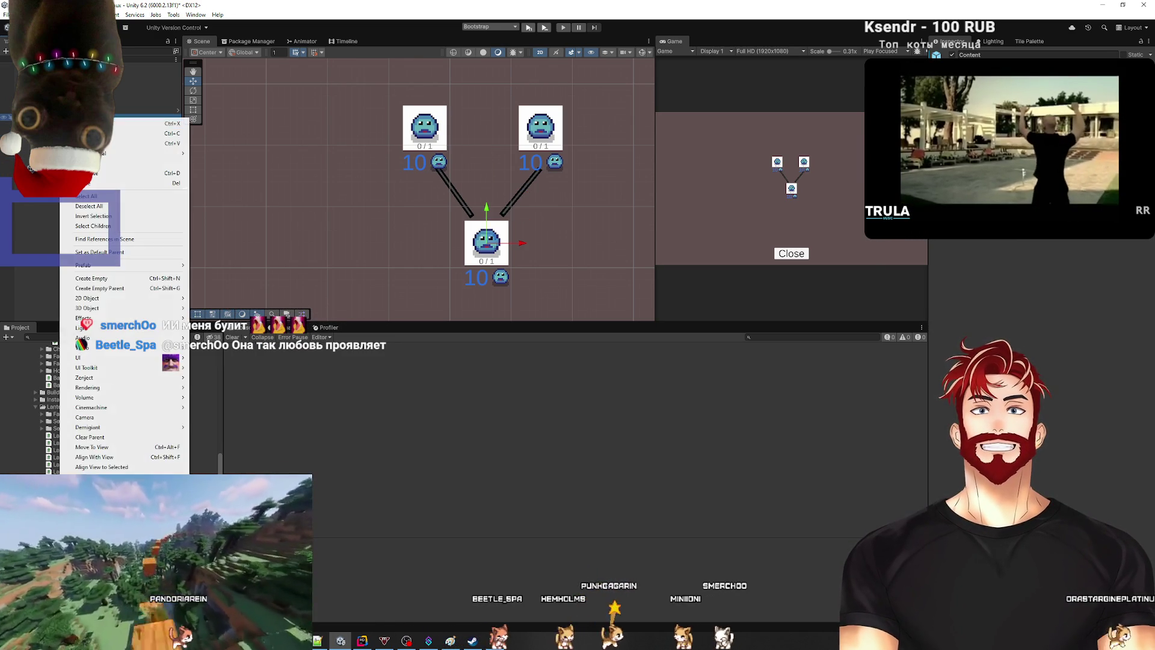
left_click(92, 278)
type("Nodes")
key("Return")
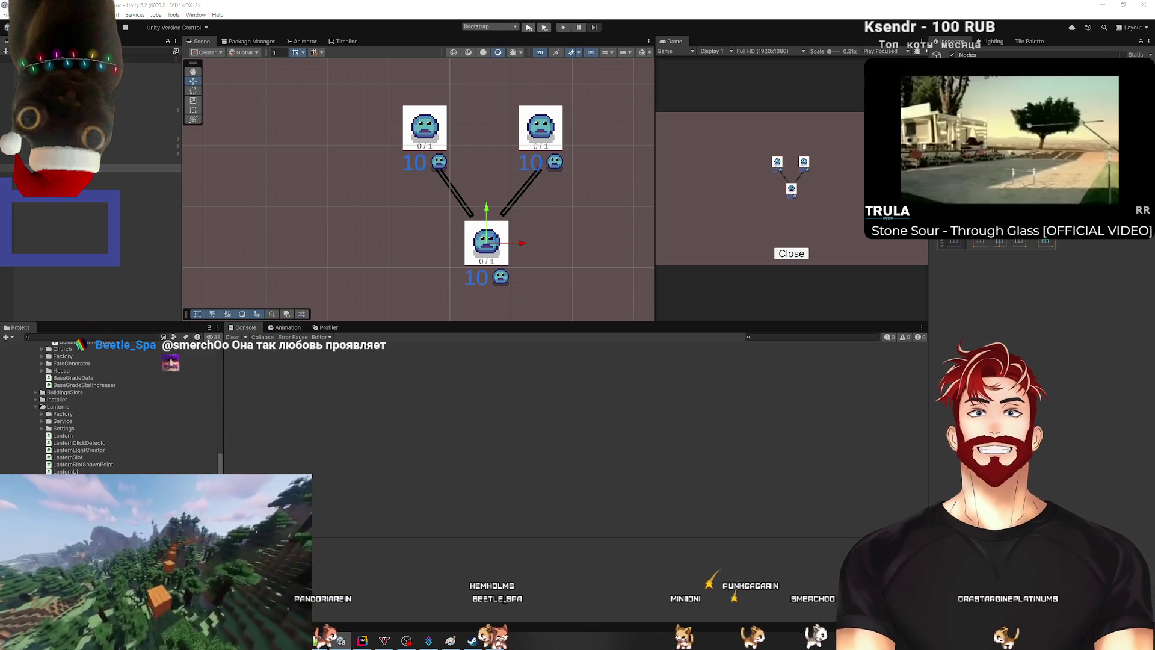
left_click(142, 150)
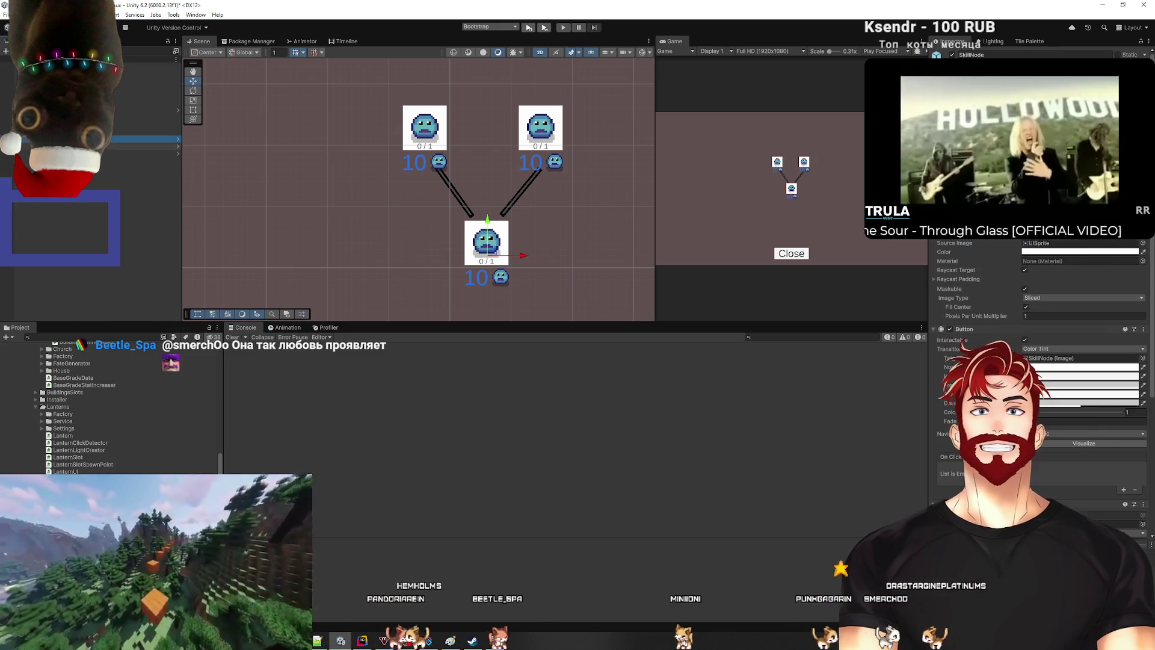
left_click_drag(141, 150, 141, 167)
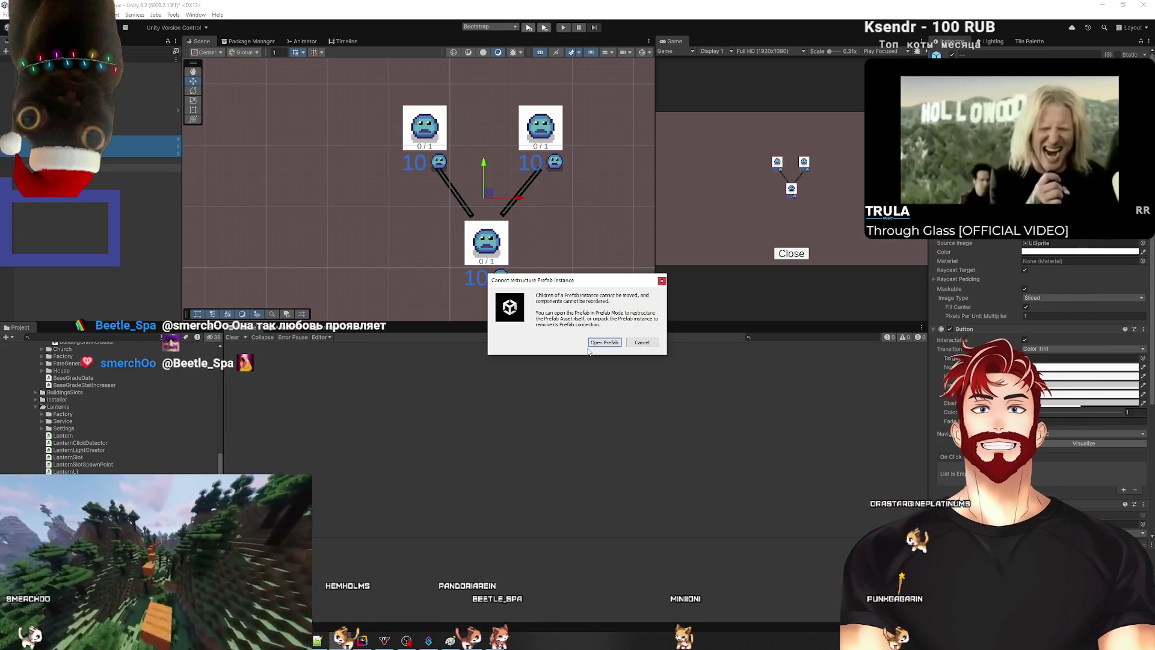
left_click(616, 343)
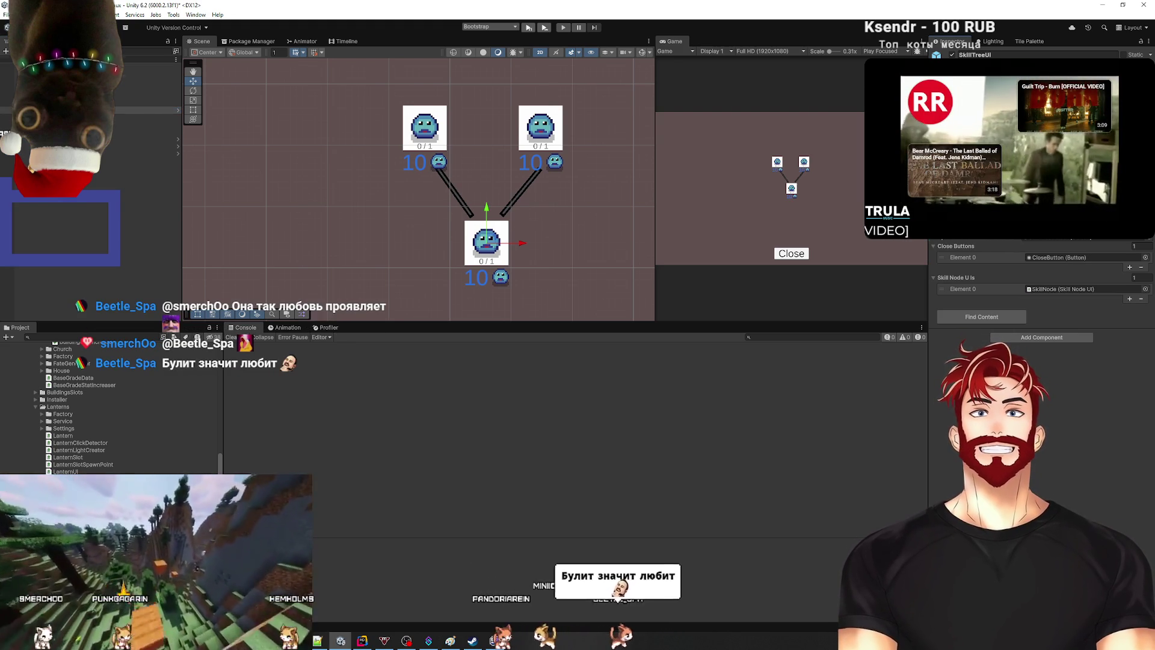
Step: In the SkillTreeUi prefab, delete the two upper SkillNodes and both arrows, then exit Prefab Mode
left_click(178, 110)
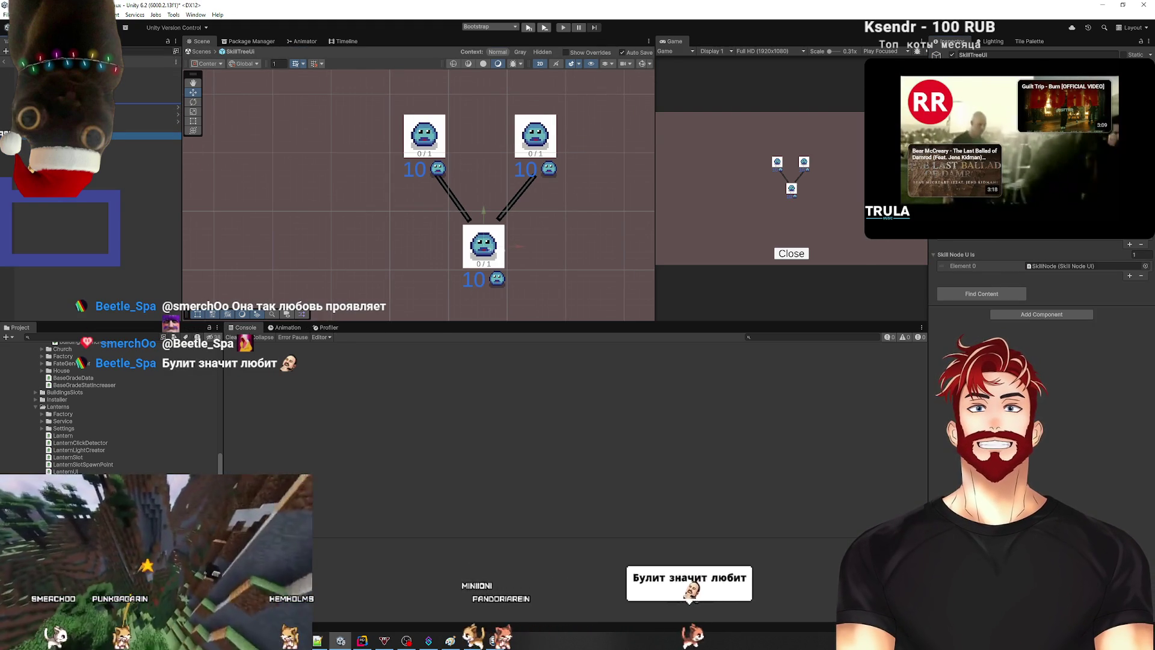
left_click(151, 107)
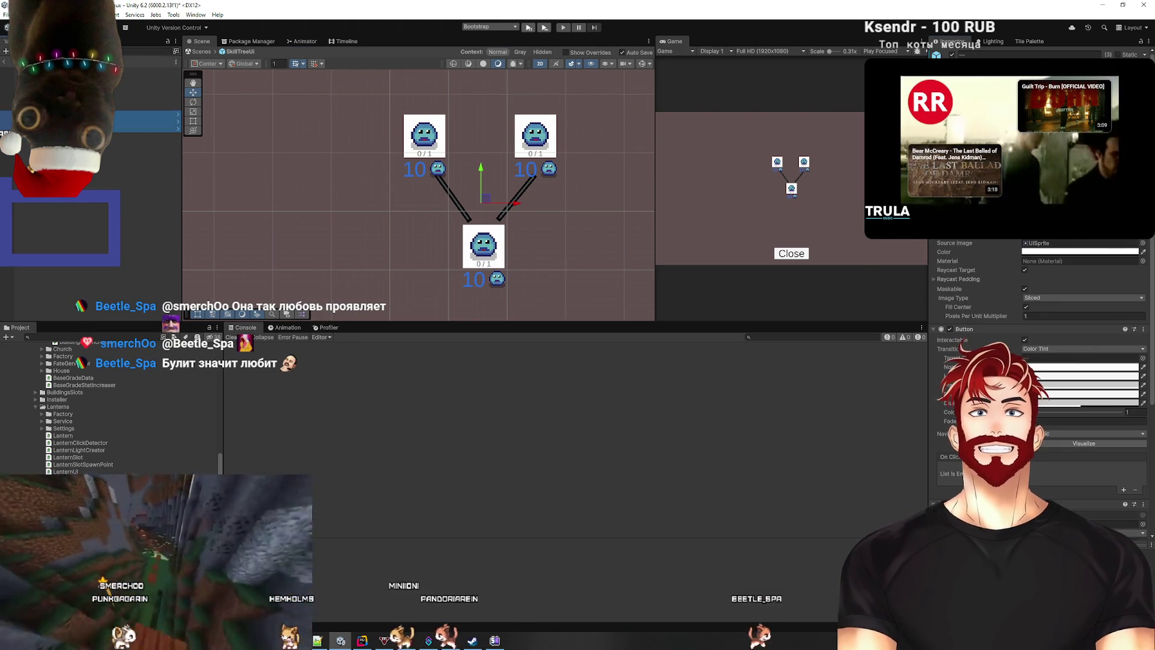
left_click(151, 123)
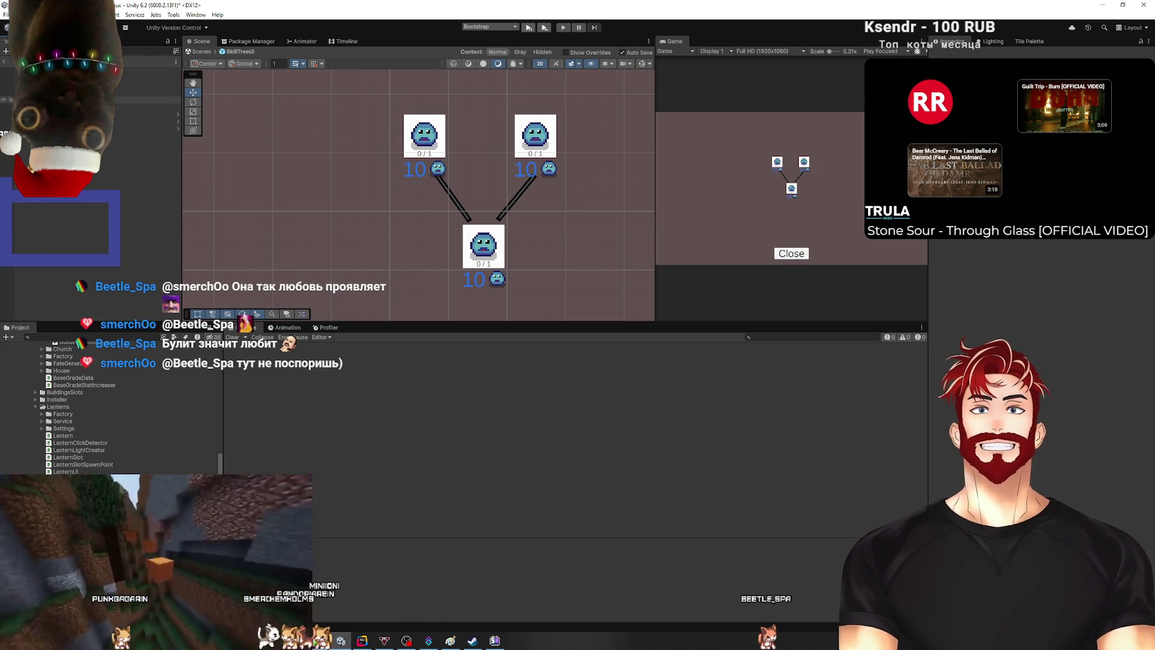
left_click(151, 110)
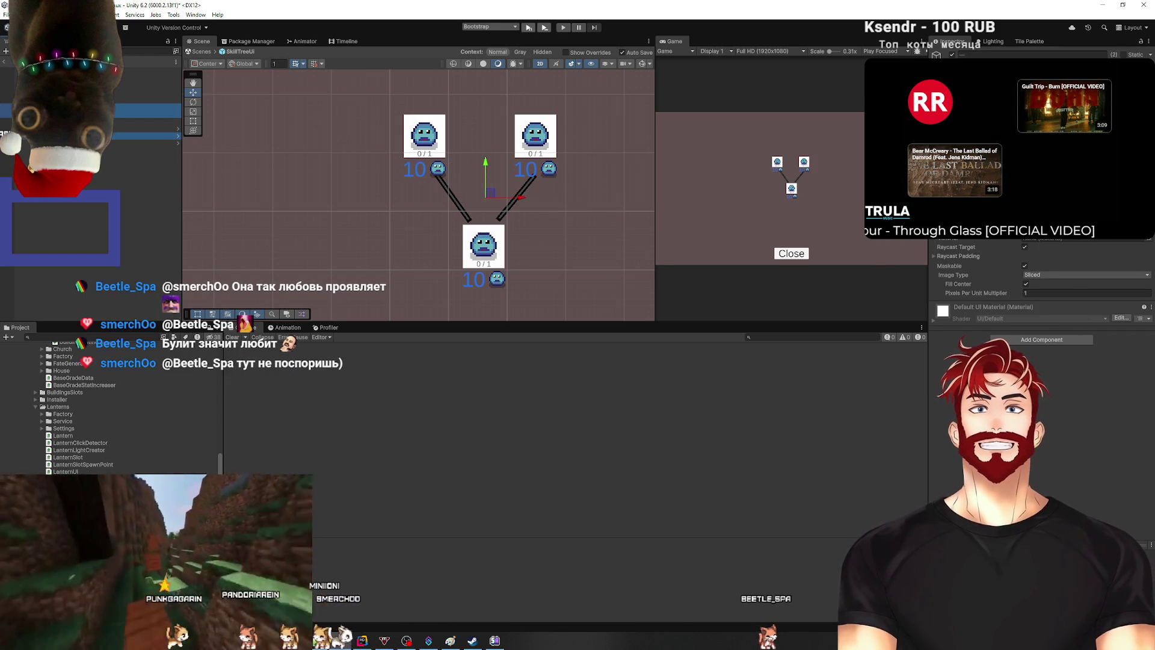
left_click(150, 139, "shift")
key("Delete")
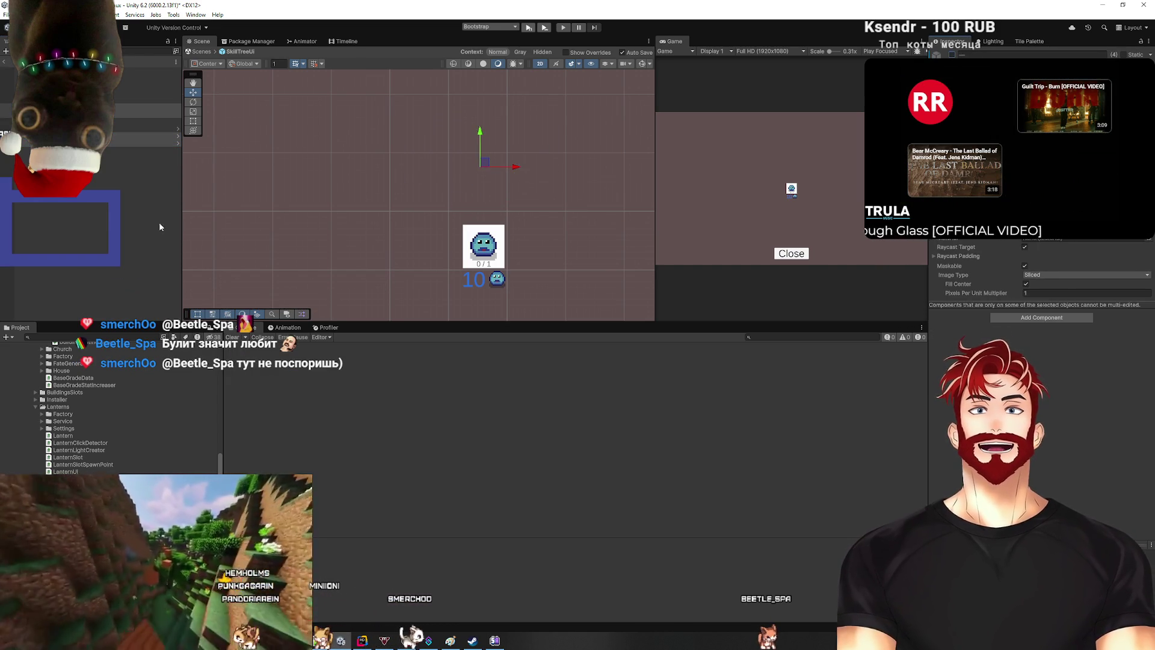
left_click(3, 67)
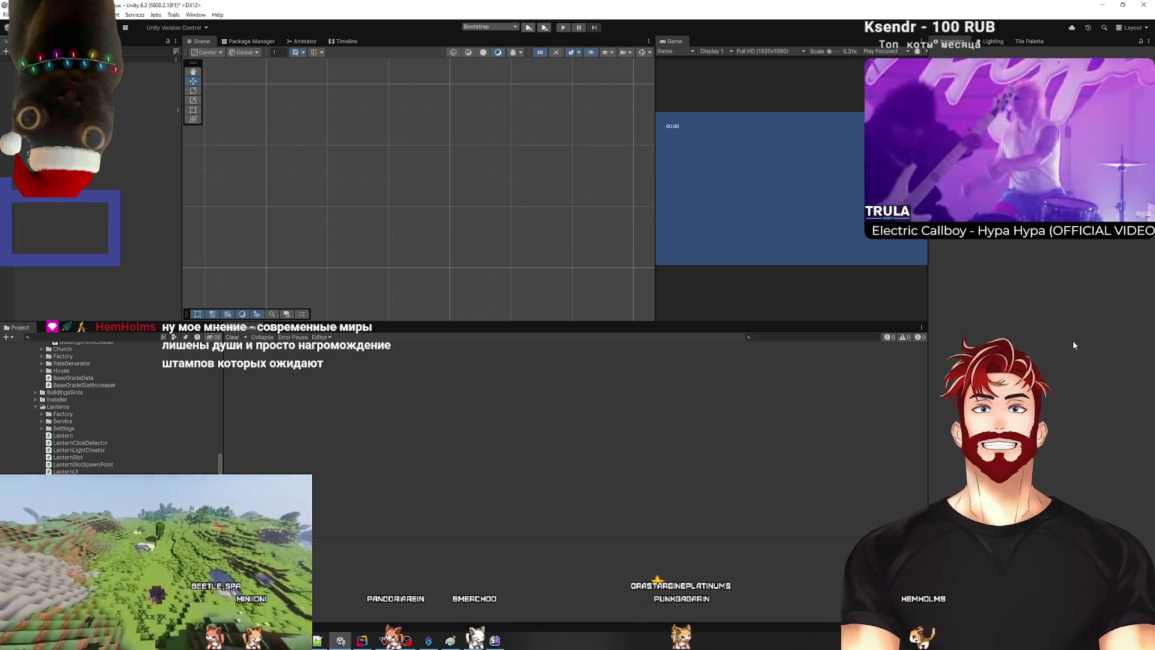
Step: Switch from Unity to the browser's project task board
mouse_move(391, 640)
left_click(383, 610)
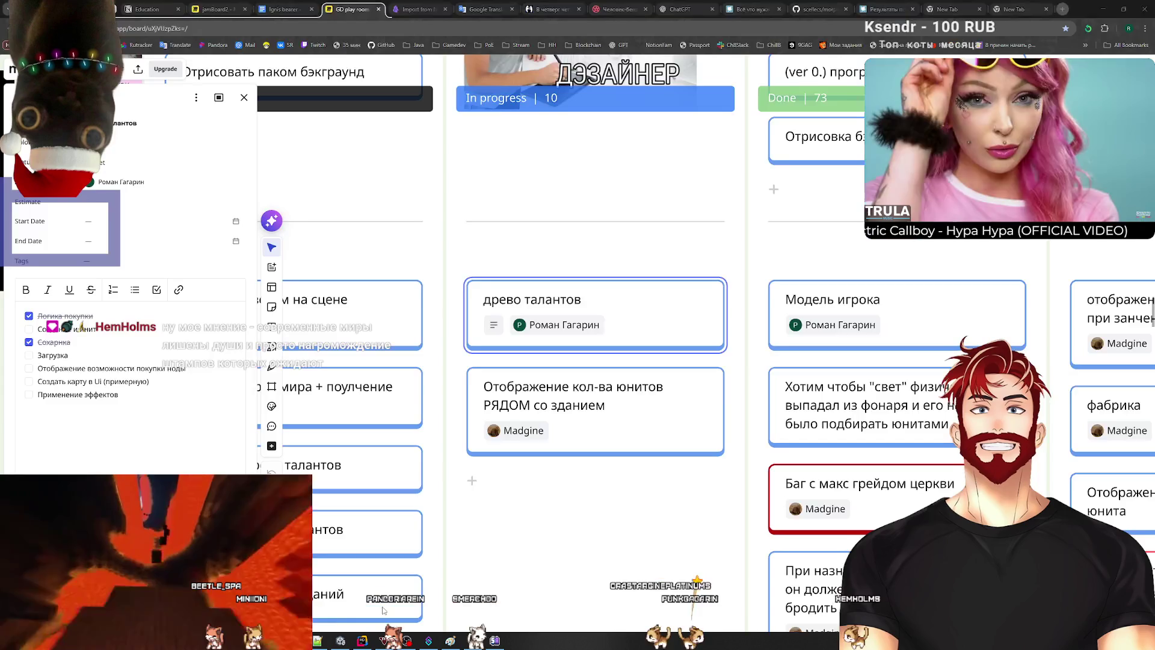
Step: Load the Author.Today library page in the empty new tab
left_click(1013, 9)
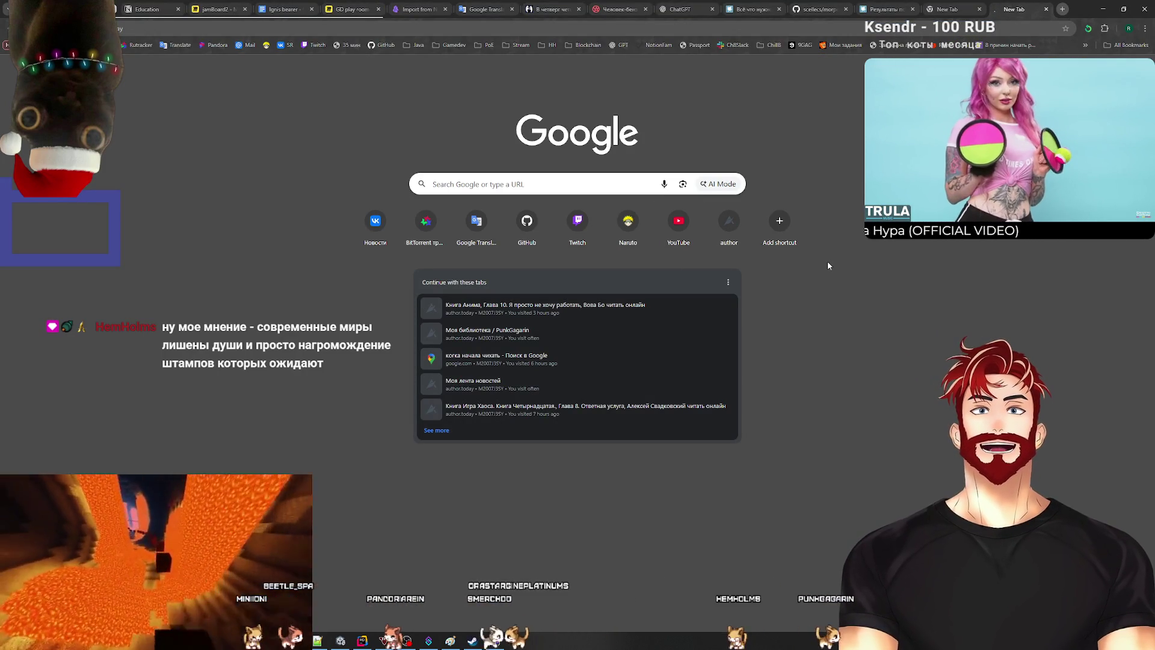
key("Return")
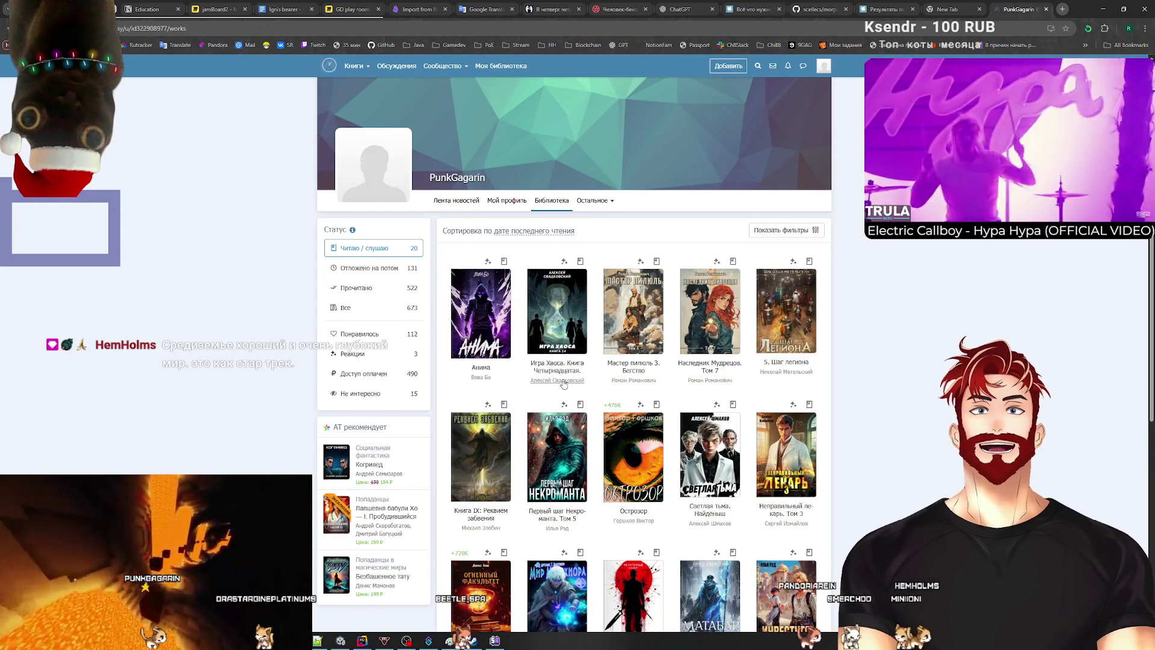
Step: Browse the author's series to the Игра Хаоса page, then close that tab and return to Unity
left_click(563, 381)
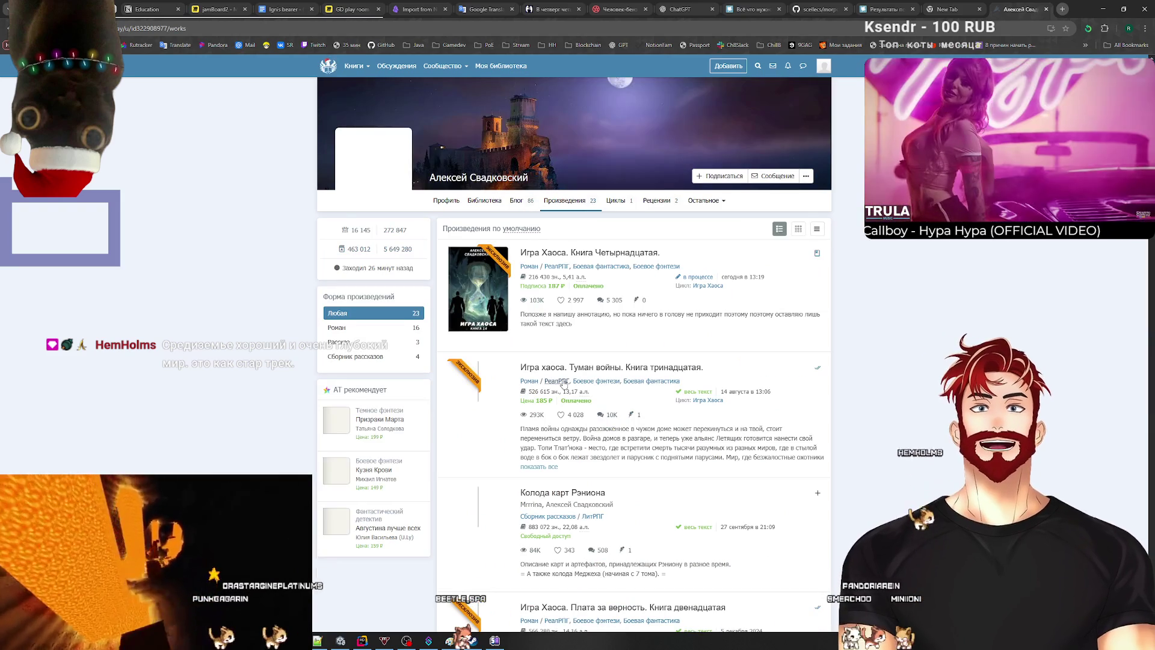
scroll(593, 357, "down", 20)
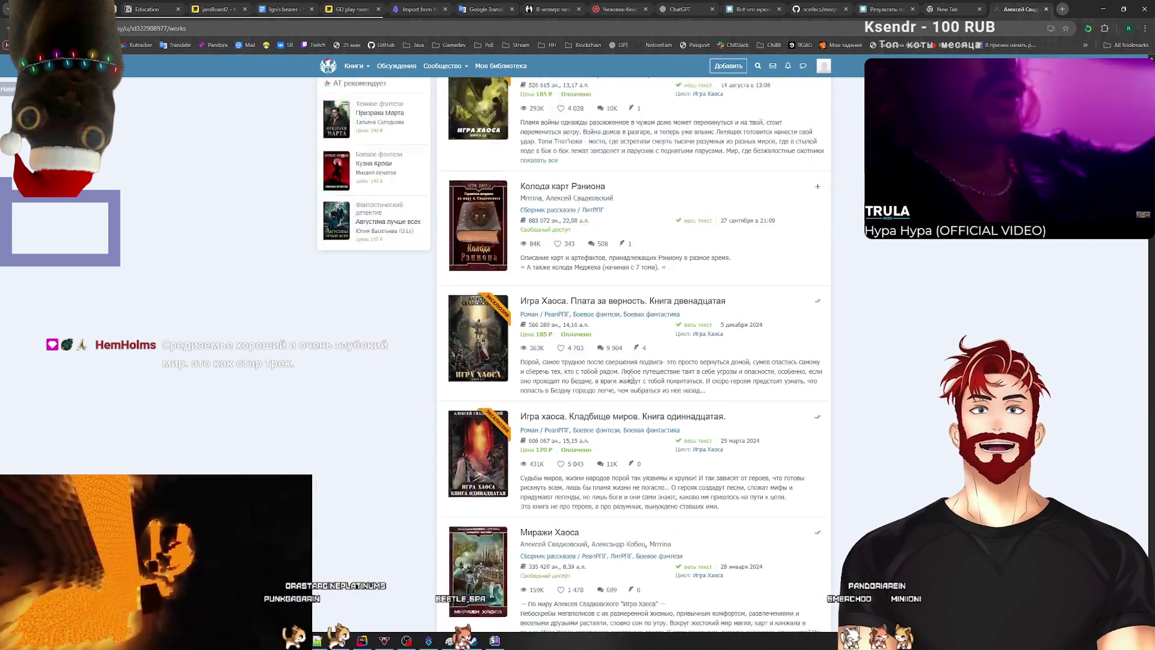
scroll(639, 381, "down", 5)
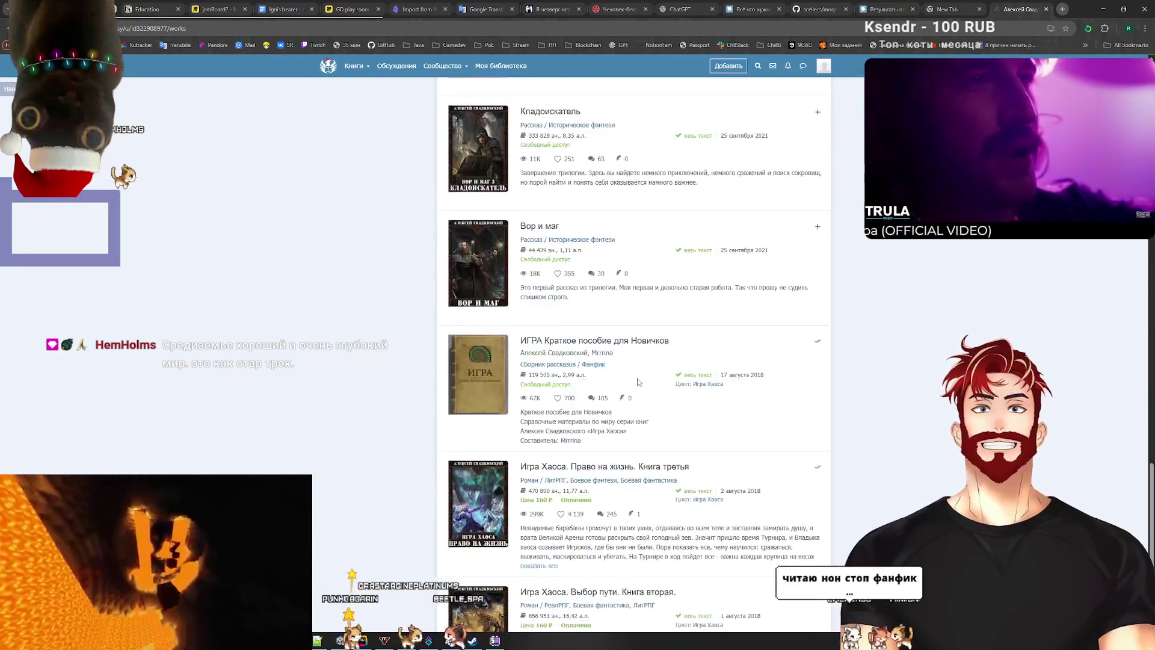
scroll(639, 382, "up", 20)
scroll(639, 381, "up", 12)
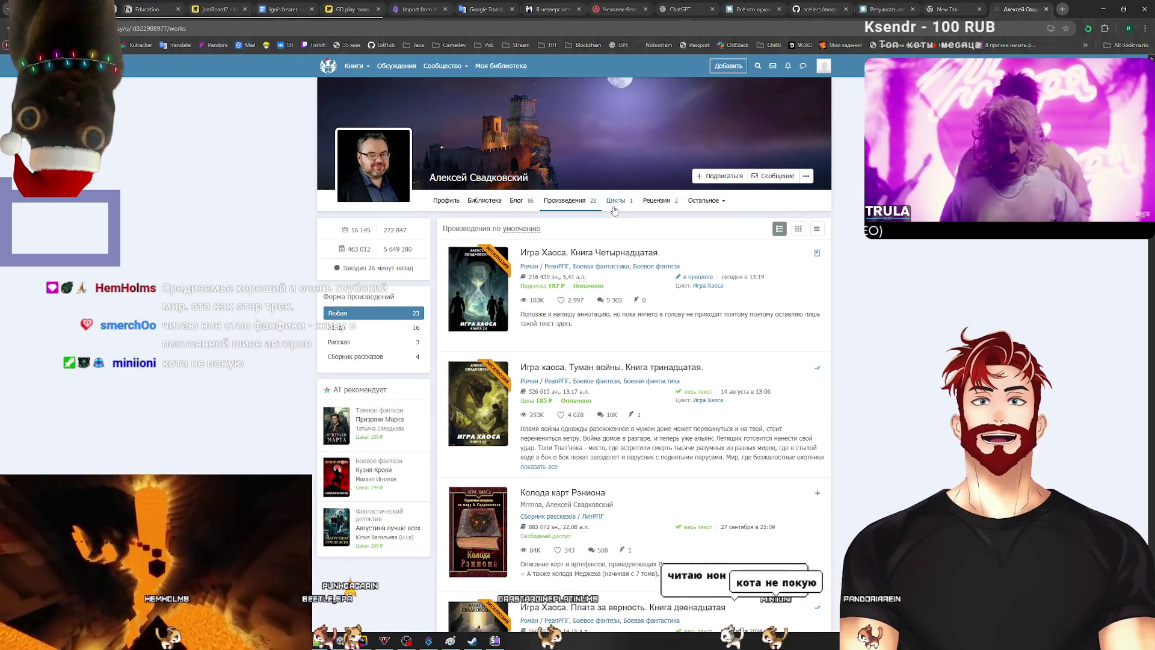
left_click(614, 201)
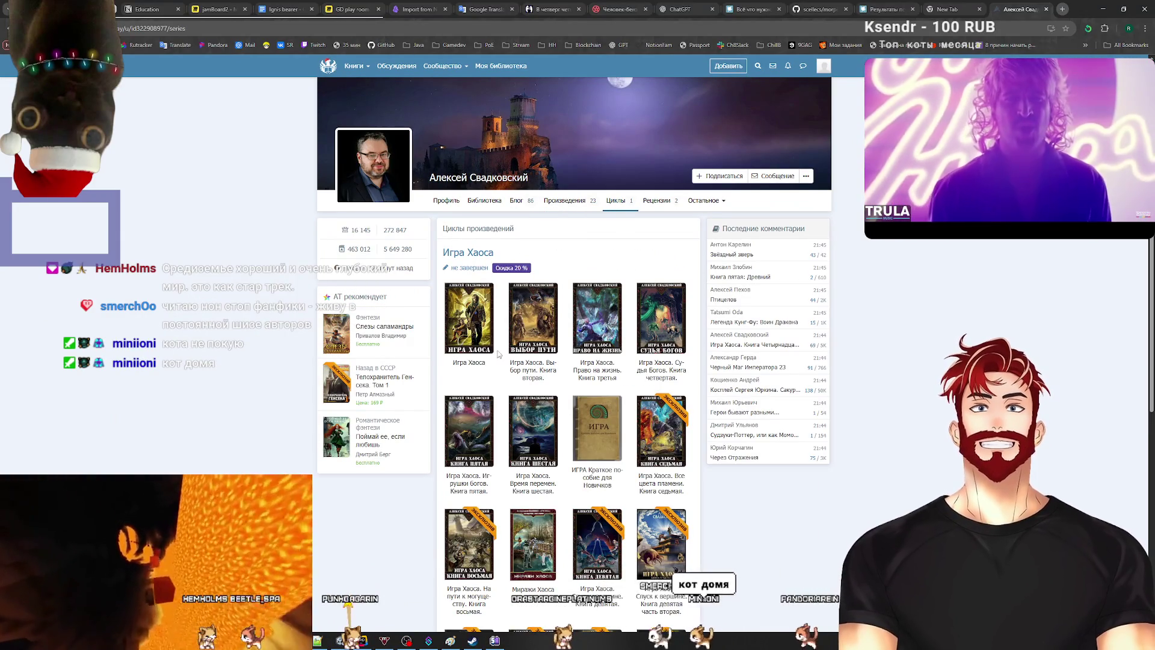
left_click(480, 348)
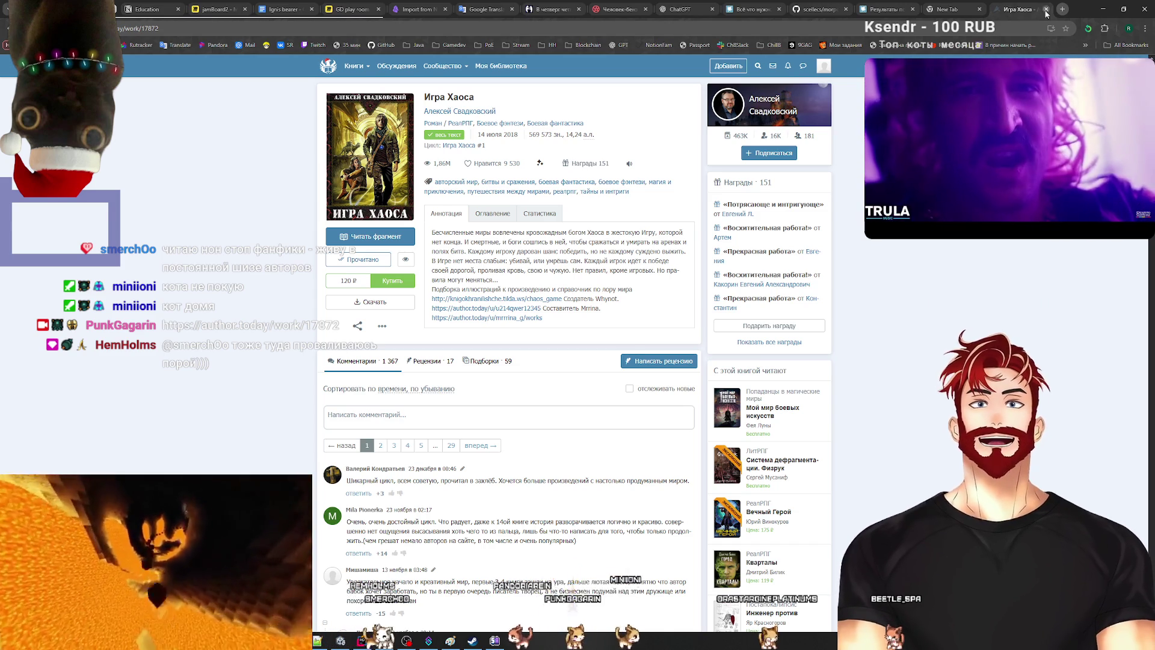
left_click(1044, 10)
key("alt+Tab")
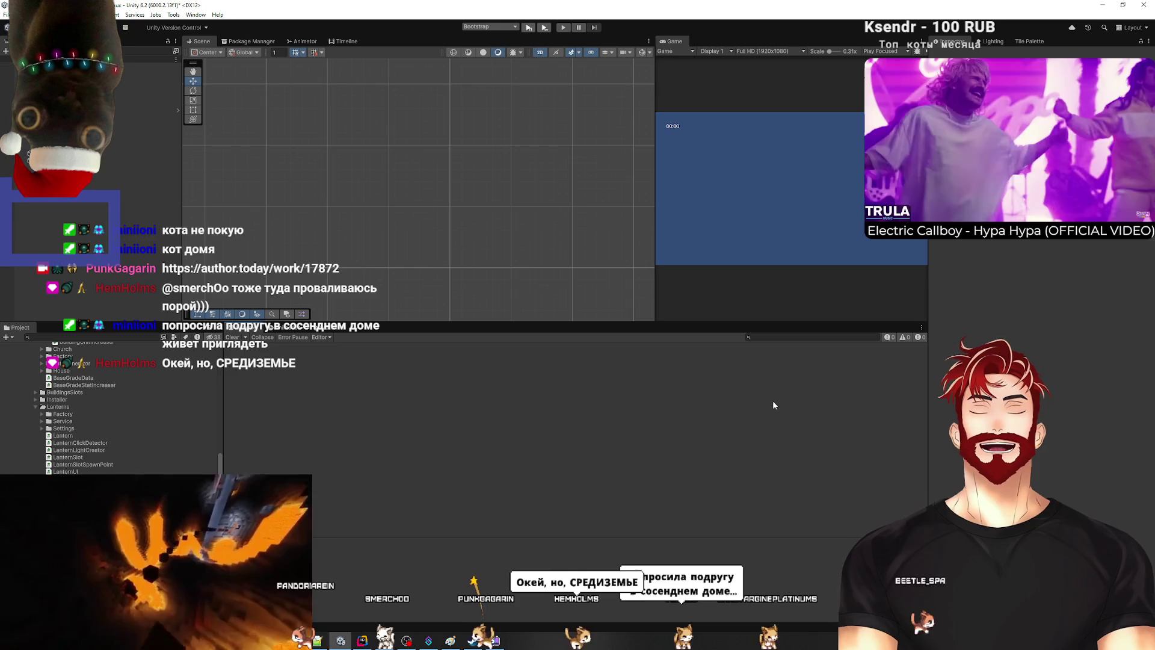
Step: Drag the panel dividers to enlarge the Scene and Game views, then enter Play mode
left_click_drag(616, 328, 601, 440)
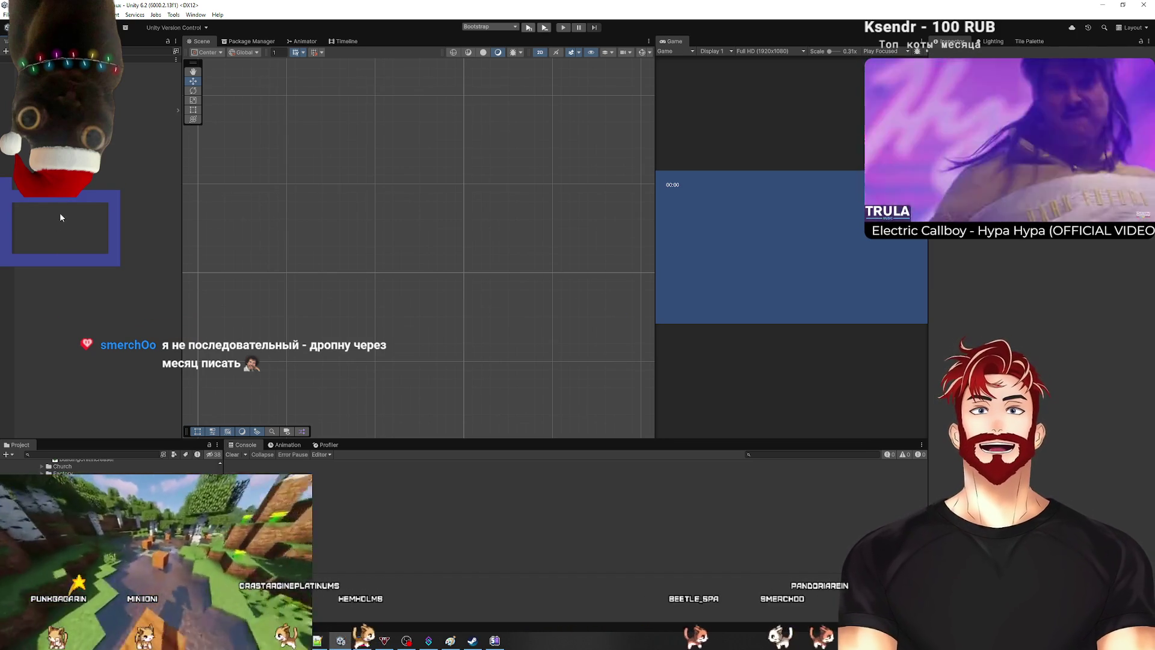
left_click_drag(658, 161, 313, 162)
key("ctrl+p")
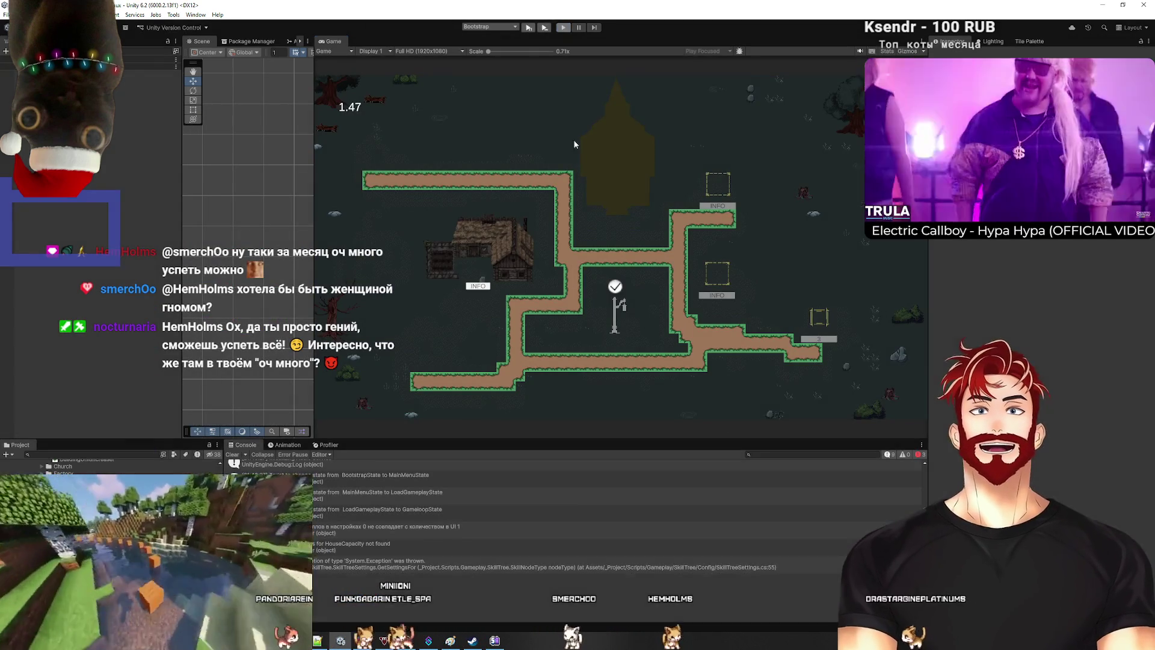
Step: Exit Play mode and show the 'HouseCapacity not found' error's stack trace in the Console
key("ctrl+p")
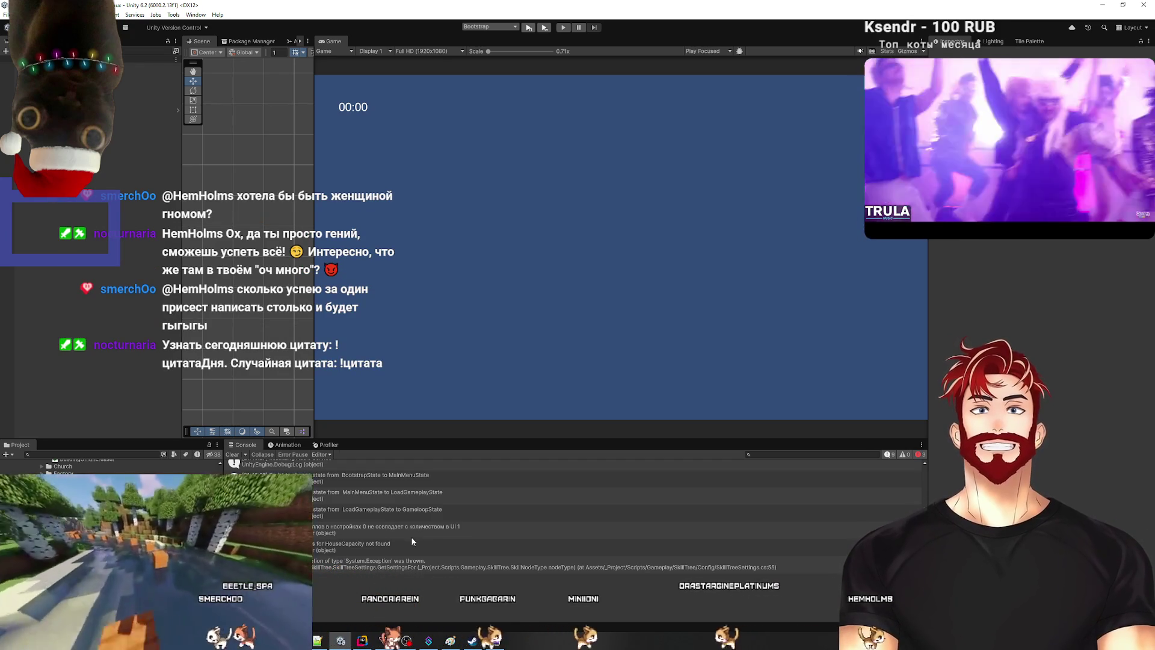
left_click(402, 545)
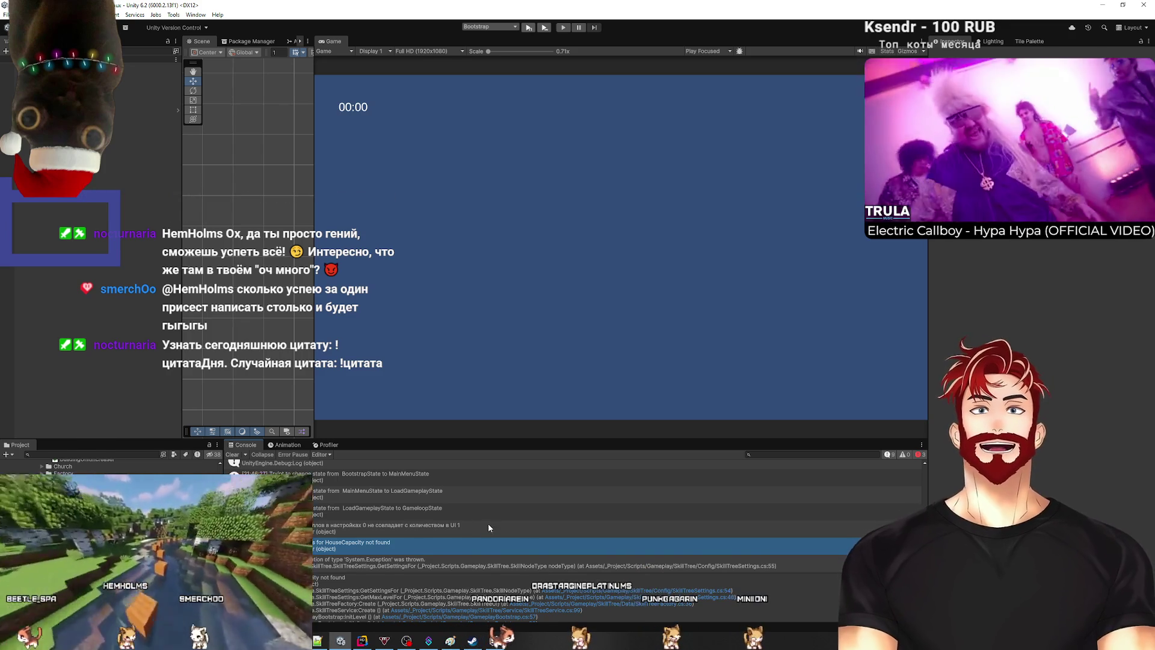
Step: Add SkillNode (1) to SkillTreeUi's Skill Node UIs list for three entries, then open SkillNodeUI
double_click(489, 525)
key("alt+Tab")
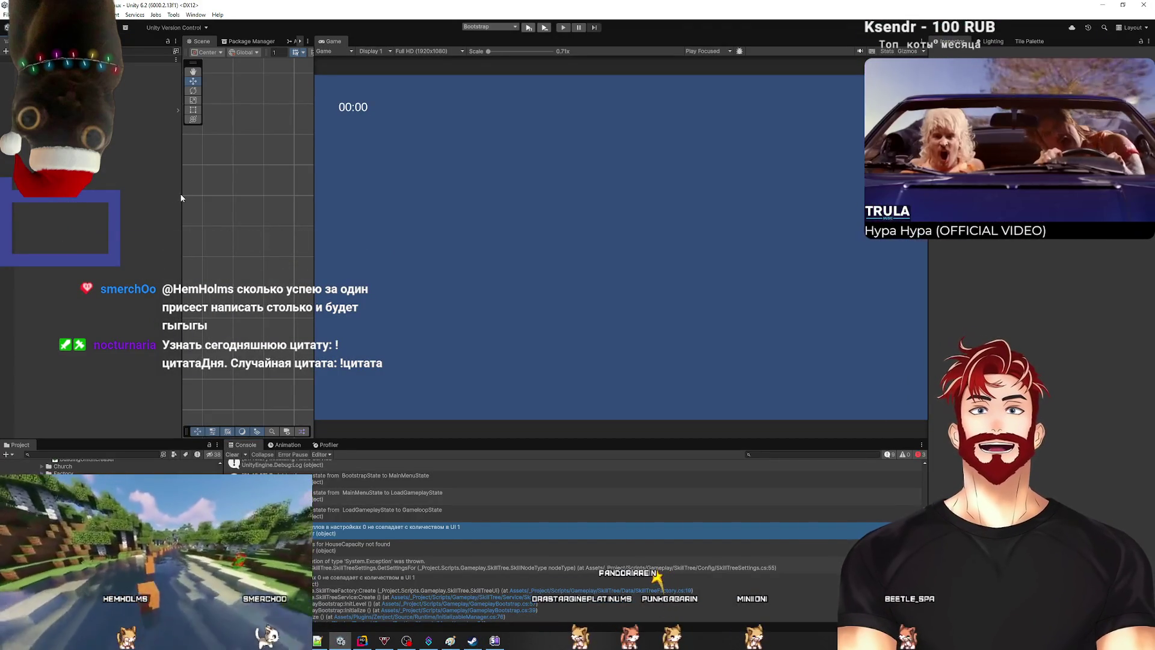
left_click(90, 110)
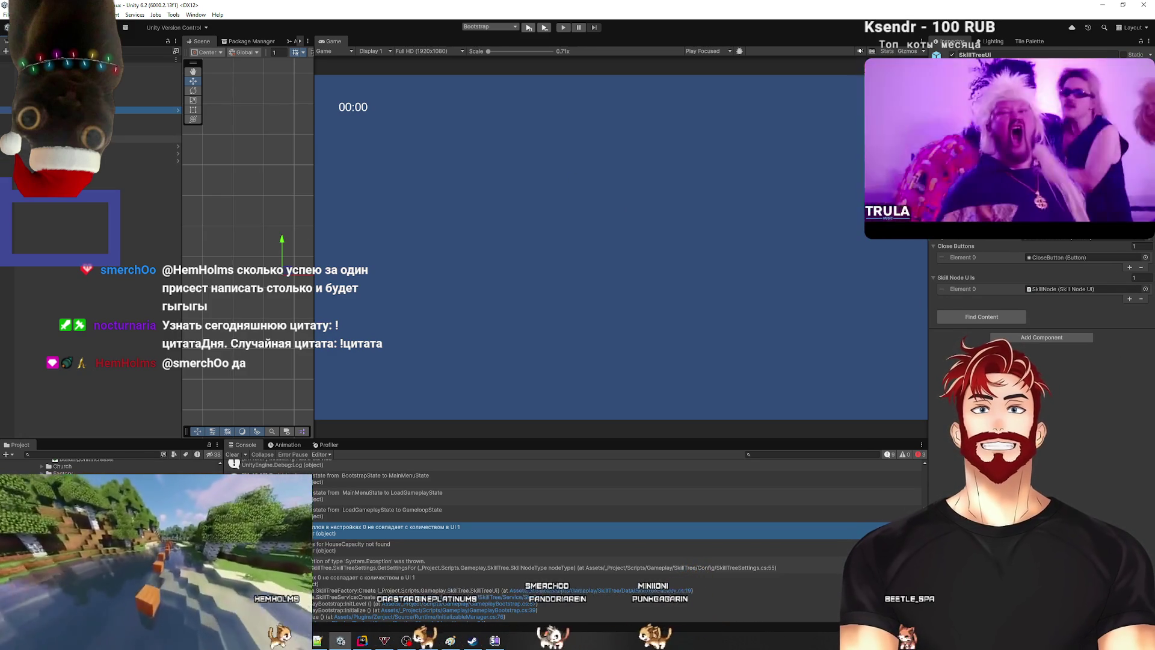
mouse_move(110, 164)
left_mouse_down()
mouse_move(417, 173)
mouse_move(782, 252)
mouse_move(984, 280)
mouse_move(1065, 307)
left_mouse_up()
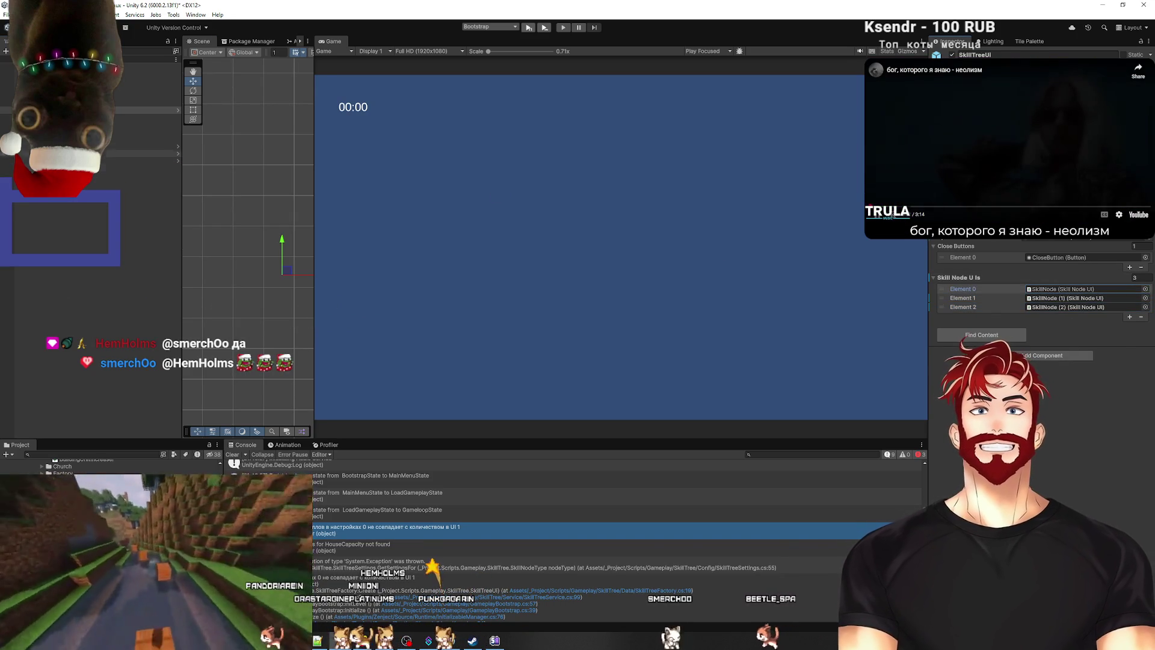
double_click(1061, 289)
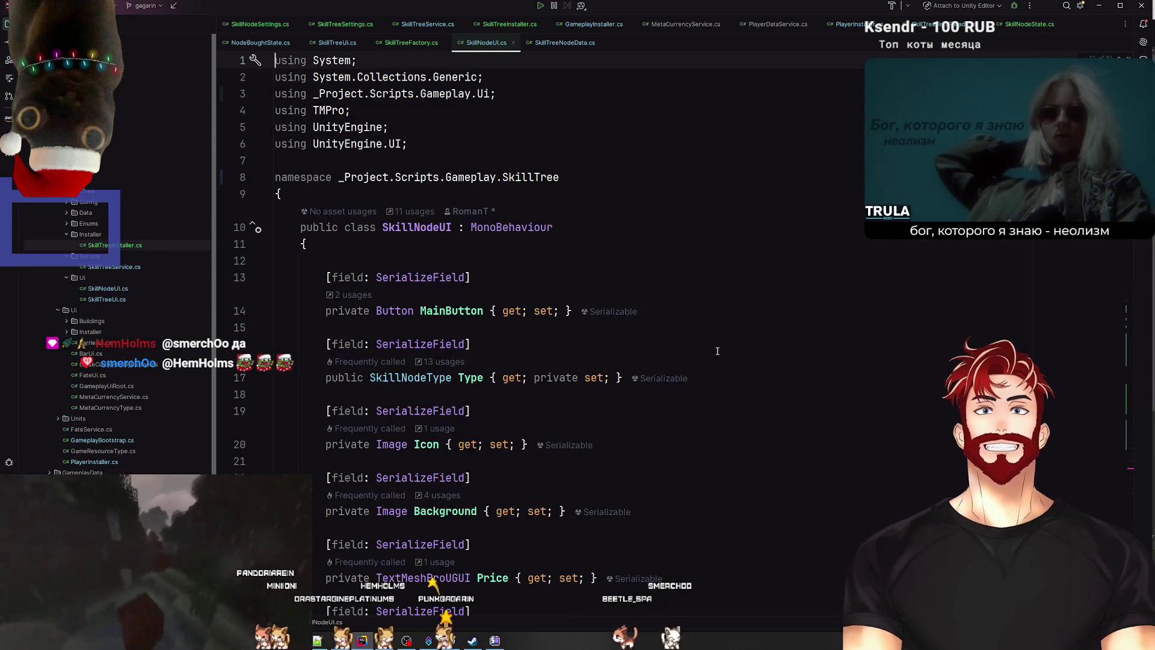
Step: In the SkillNodeType enum, duplicate the WorkerMoveSpeed entry and rename it LanternLightGenerationSpeed
left_click(408, 377, "ctrl")
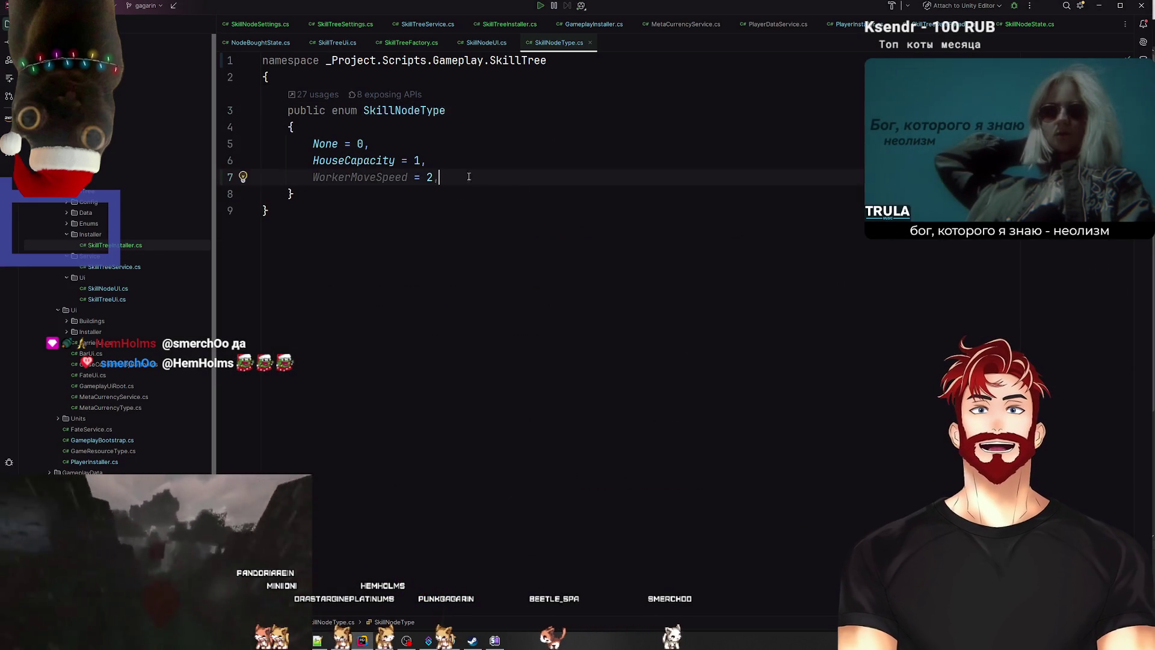
key("ctrl+d")
left_click(414, 194)
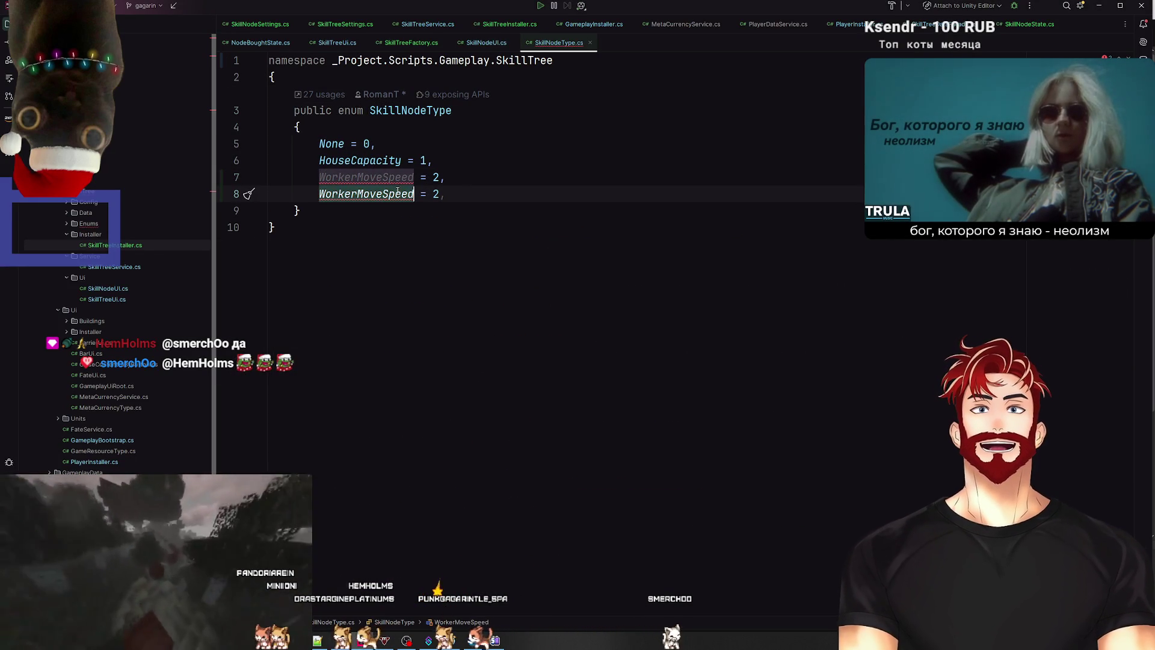
key("ctrl+BackSpace")
type("LanternG")
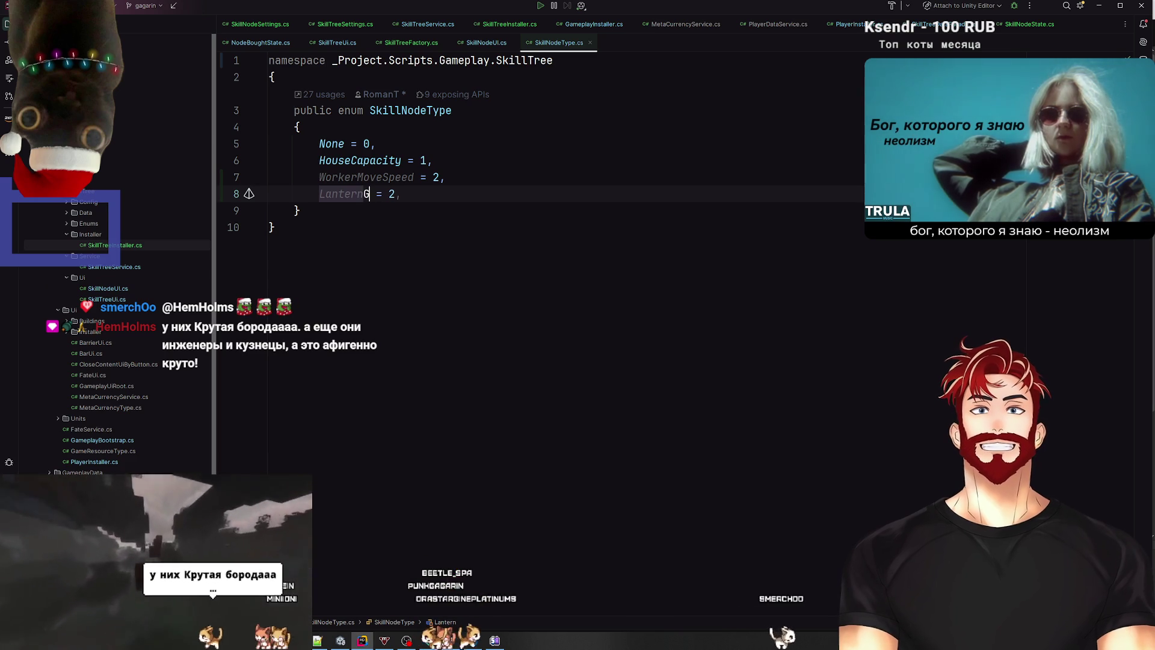
key("BackSpace")
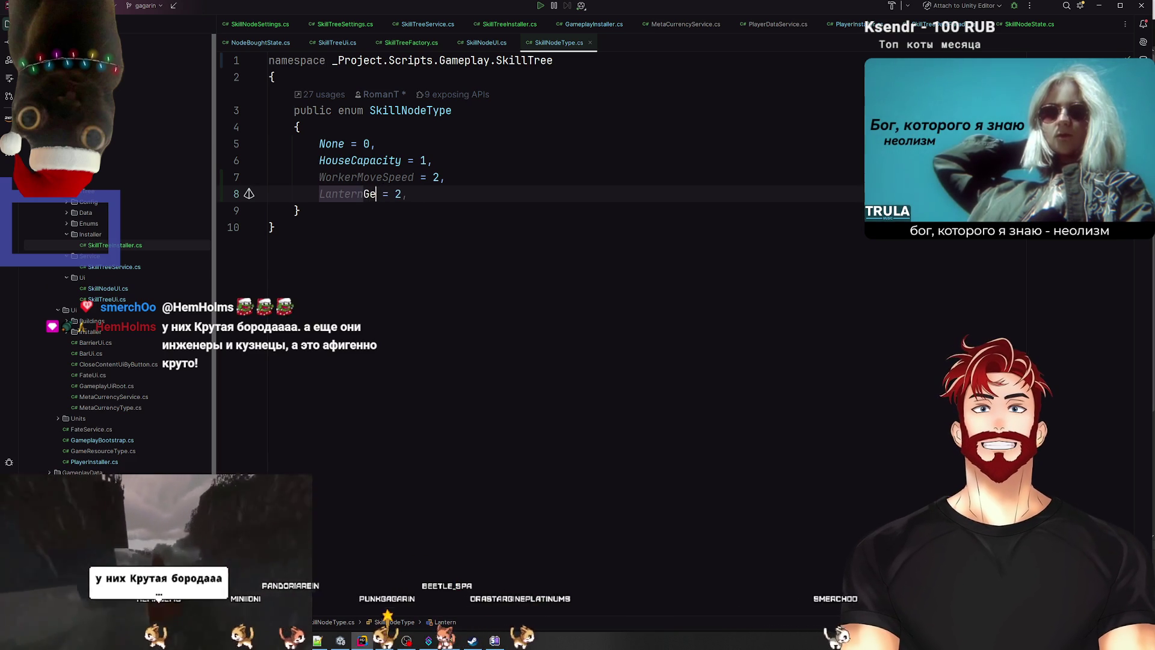
type("Light")
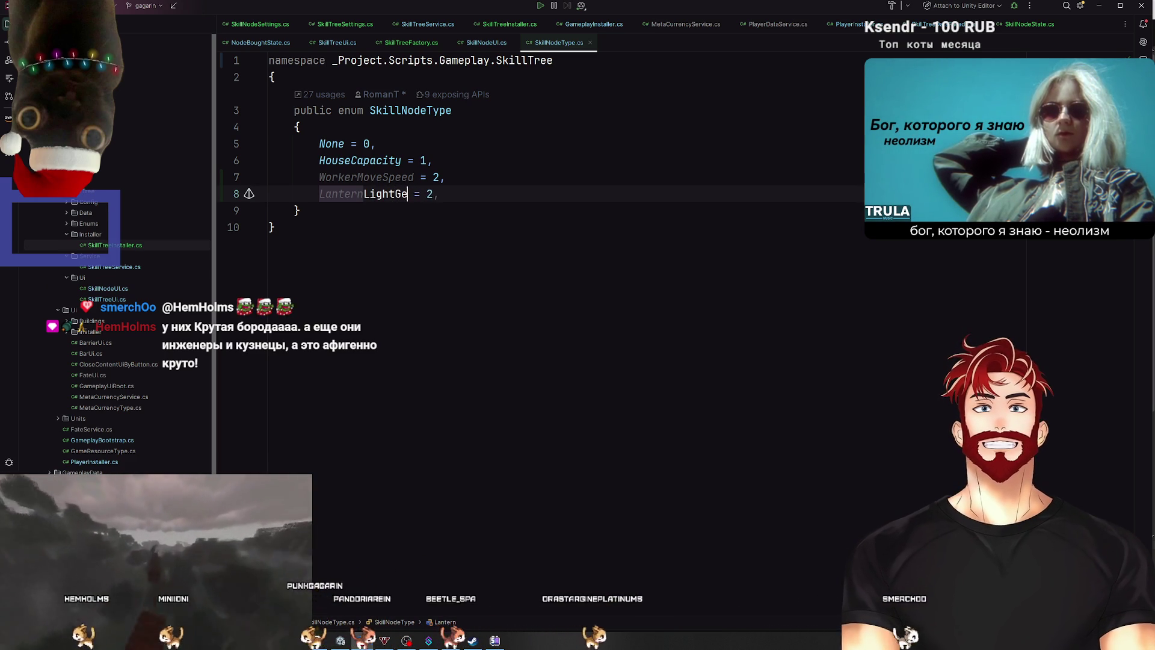
type("GenerationS")
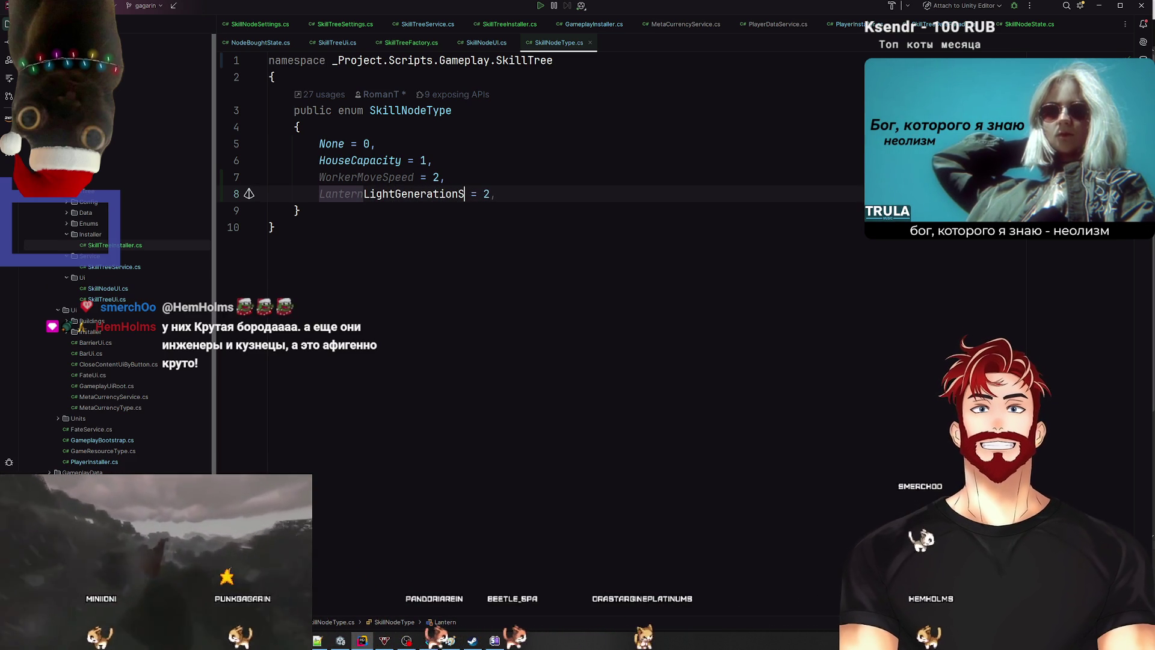
type("peed")
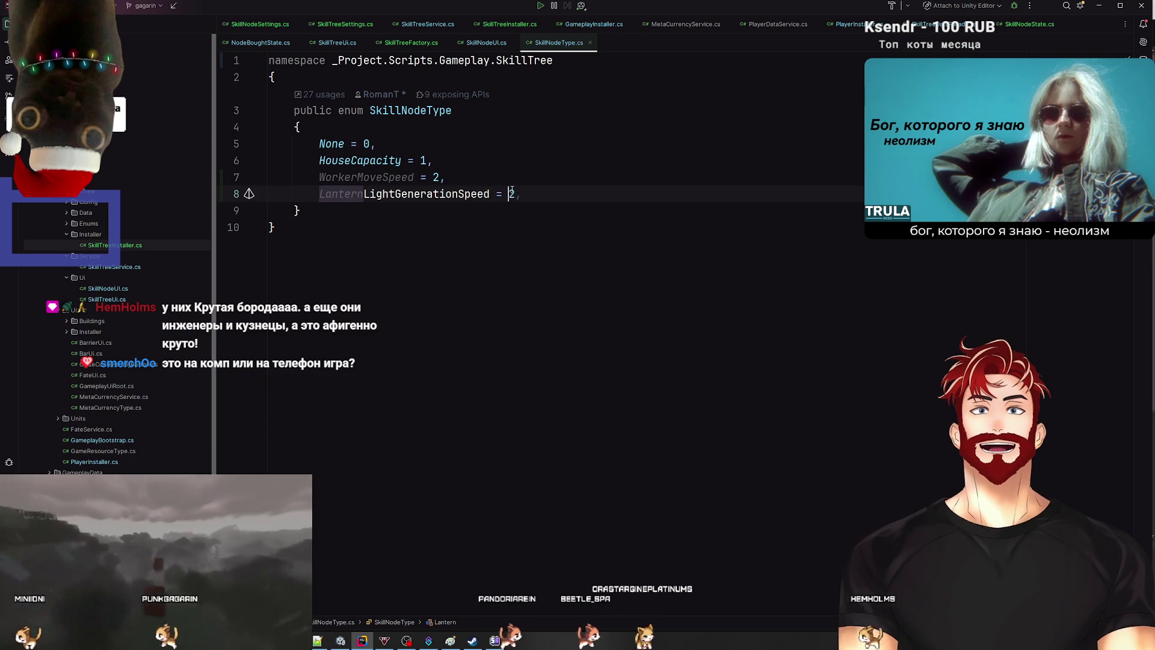
Step: Set LanternLightGenerationSpeed's value to 3 and return to Unity
double_click(511, 194)
type("3")
left_click(530, 159)
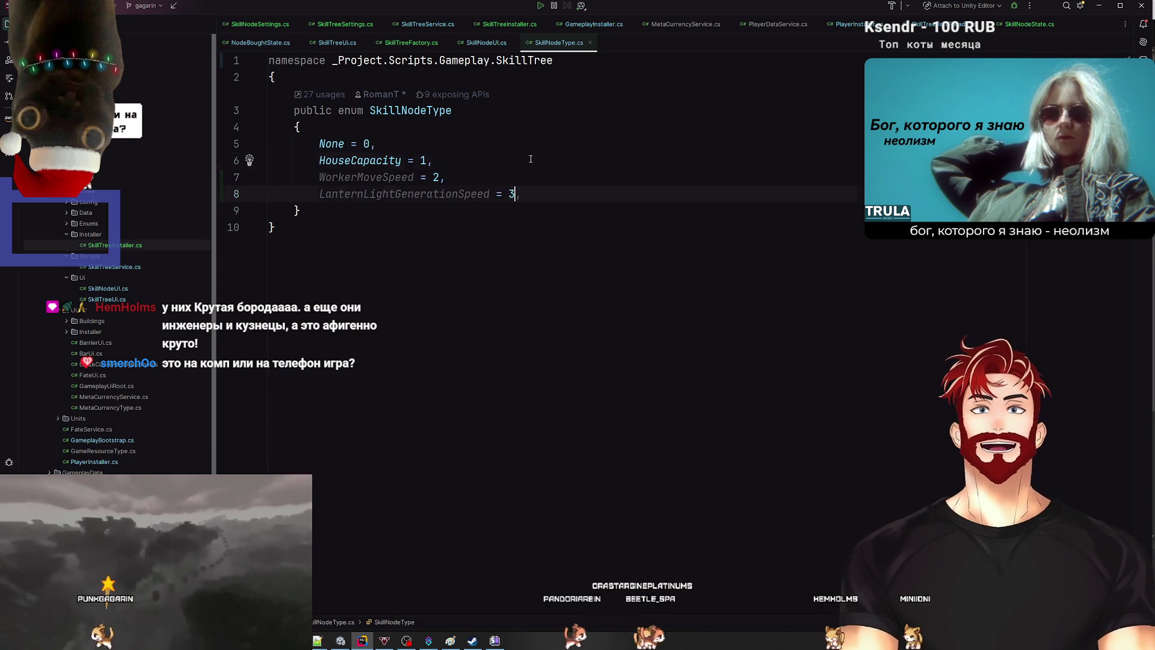
key("ctrl+Tab")
key("alt+Tab")
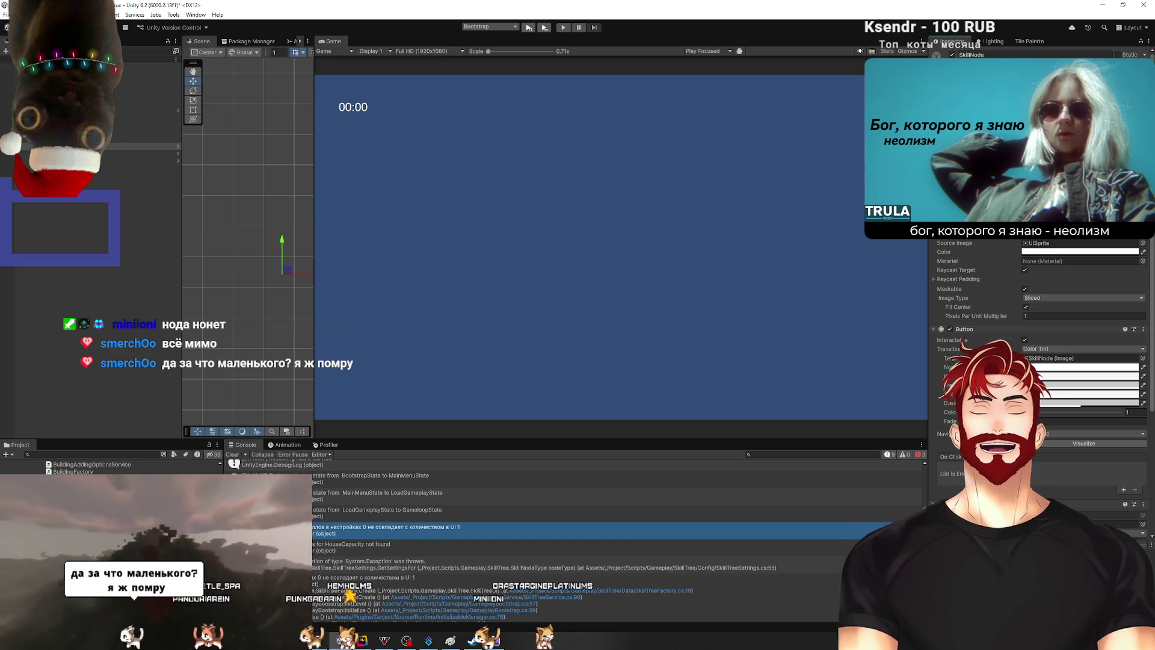
Step: Check the Type of SkillNode (1) and SkillNode (2), then show the HouseCapacity not found error details
left_click(138, 265)
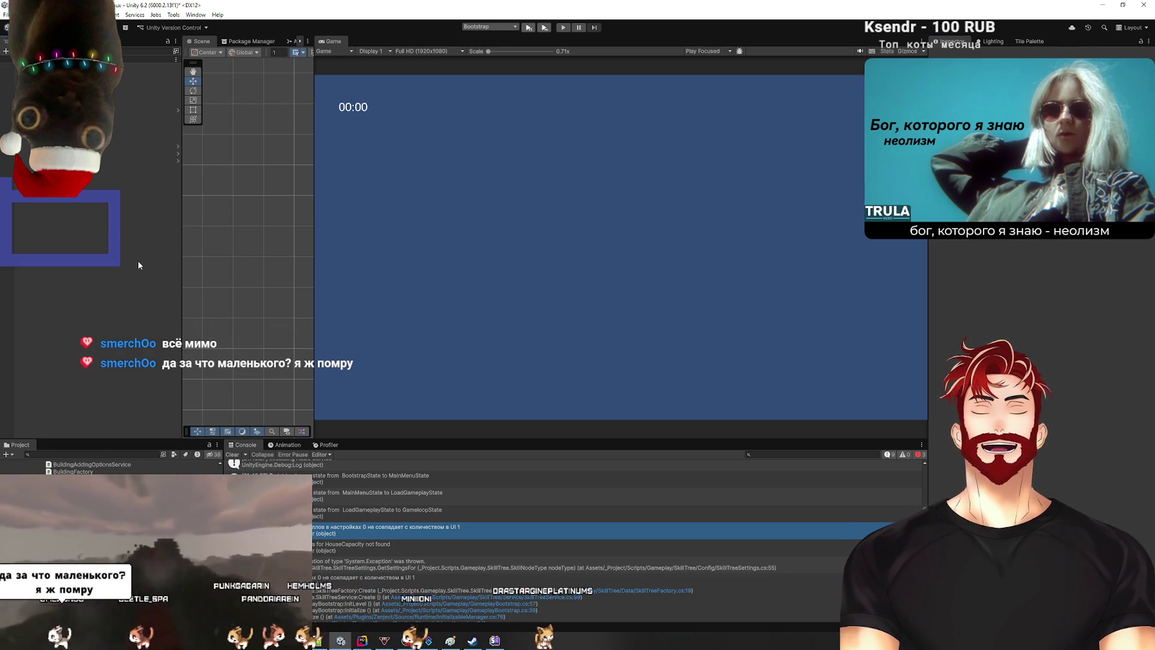
left_click(138, 153)
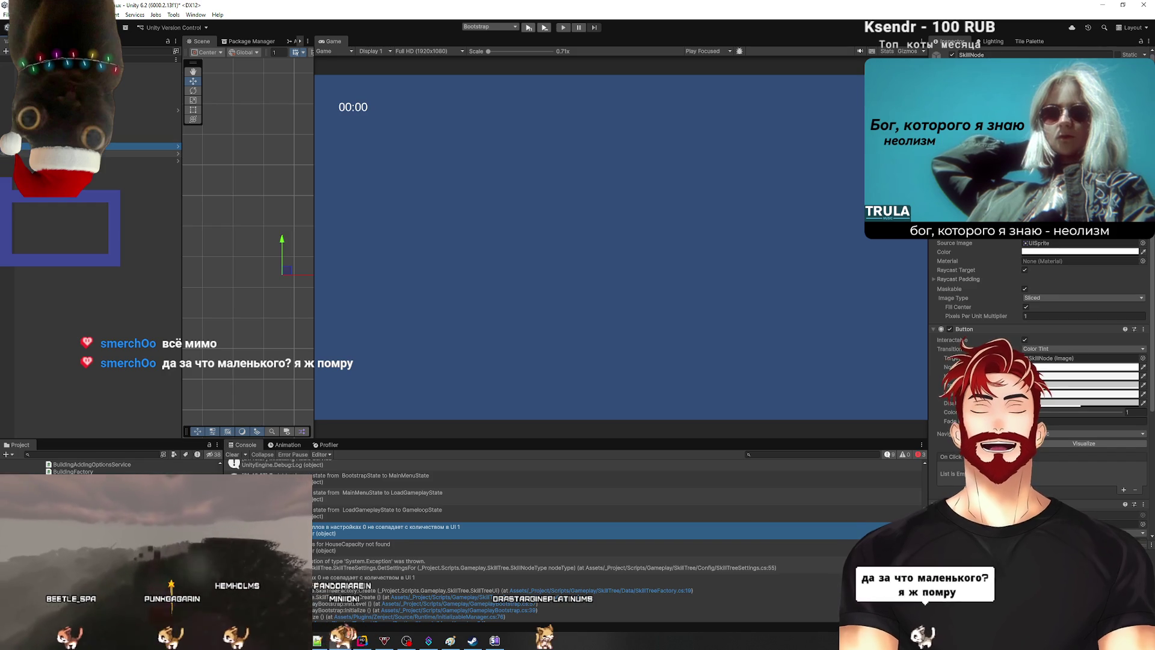
left_click(139, 153)
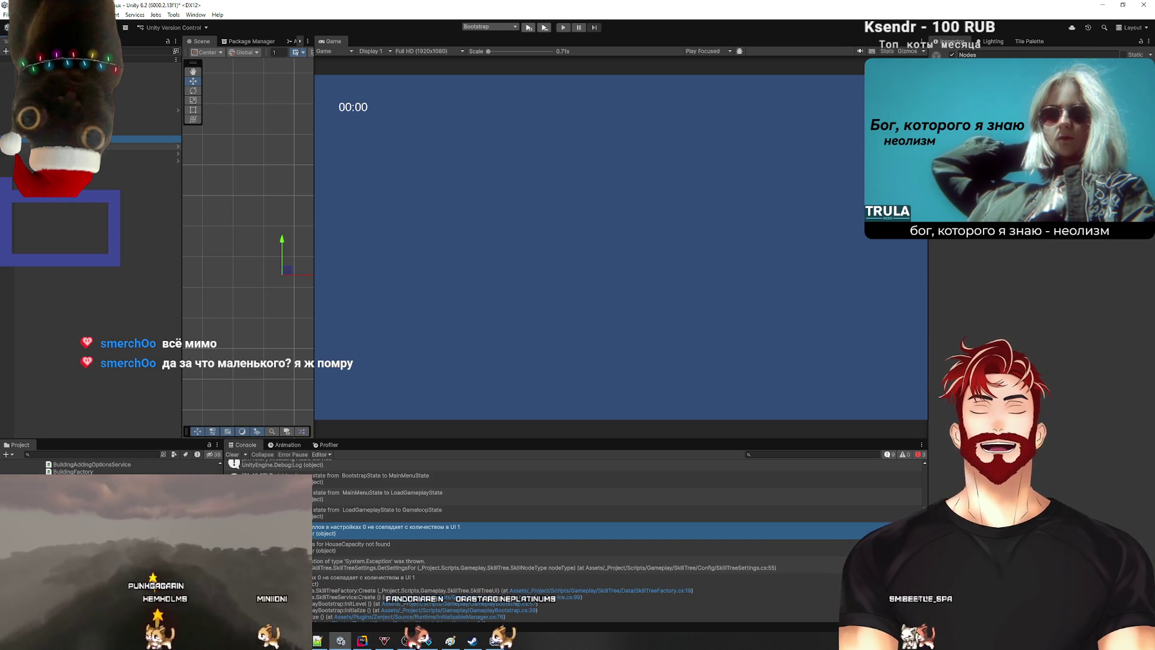
left_click(144, 110)
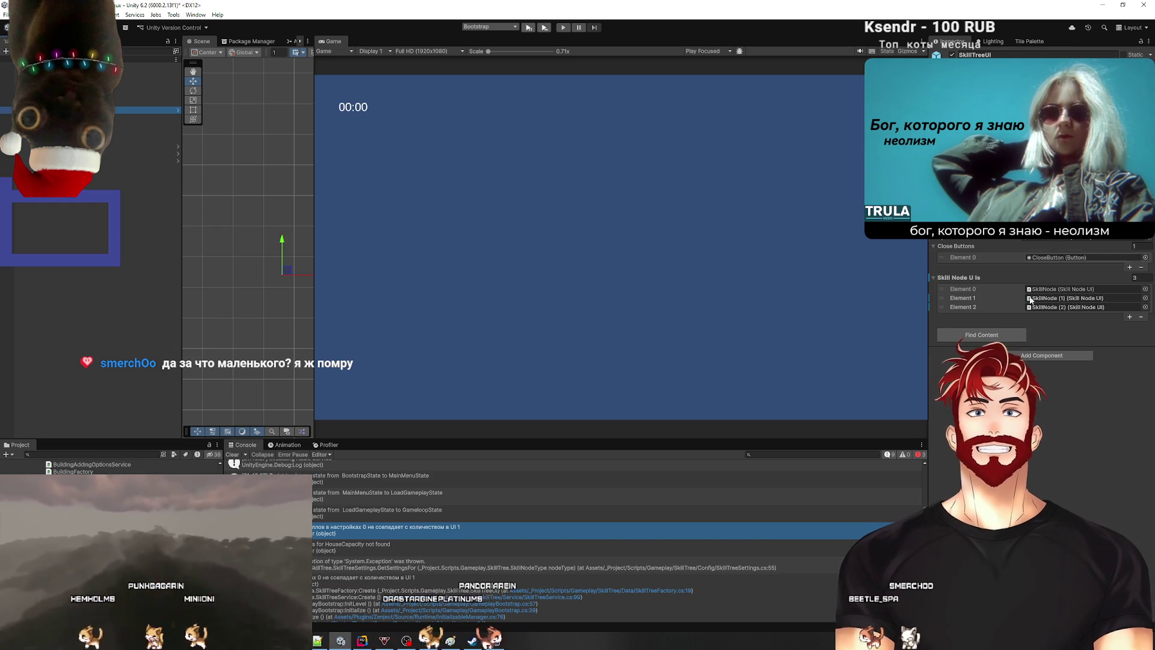
left_click(1029, 298)
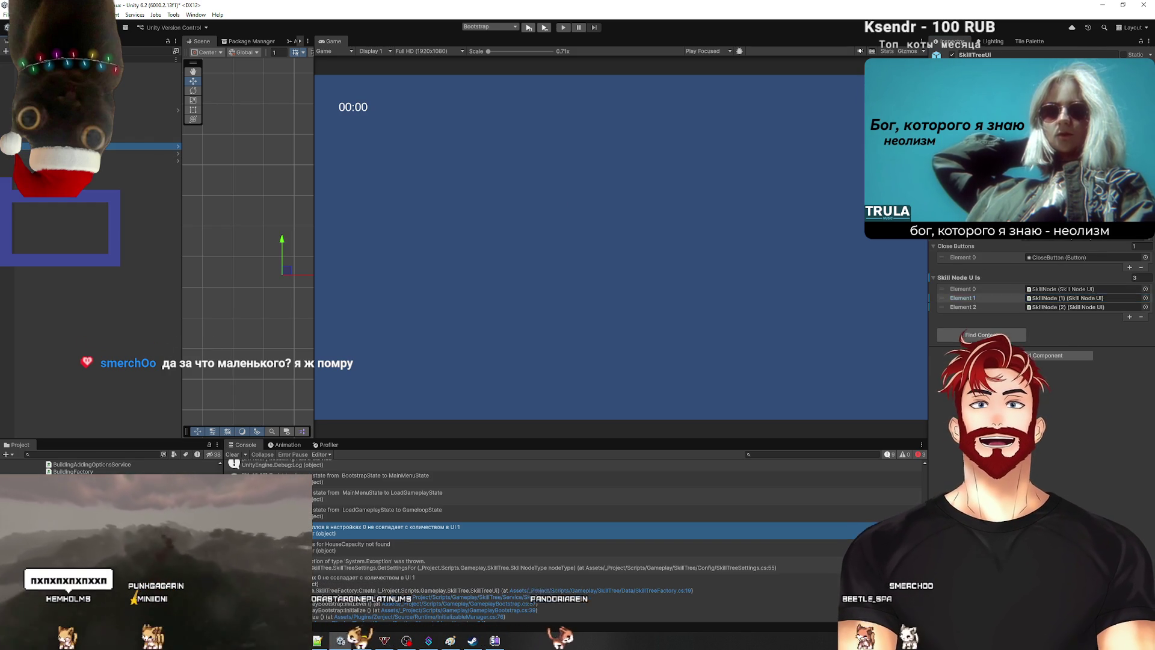
double_click(1064, 298)
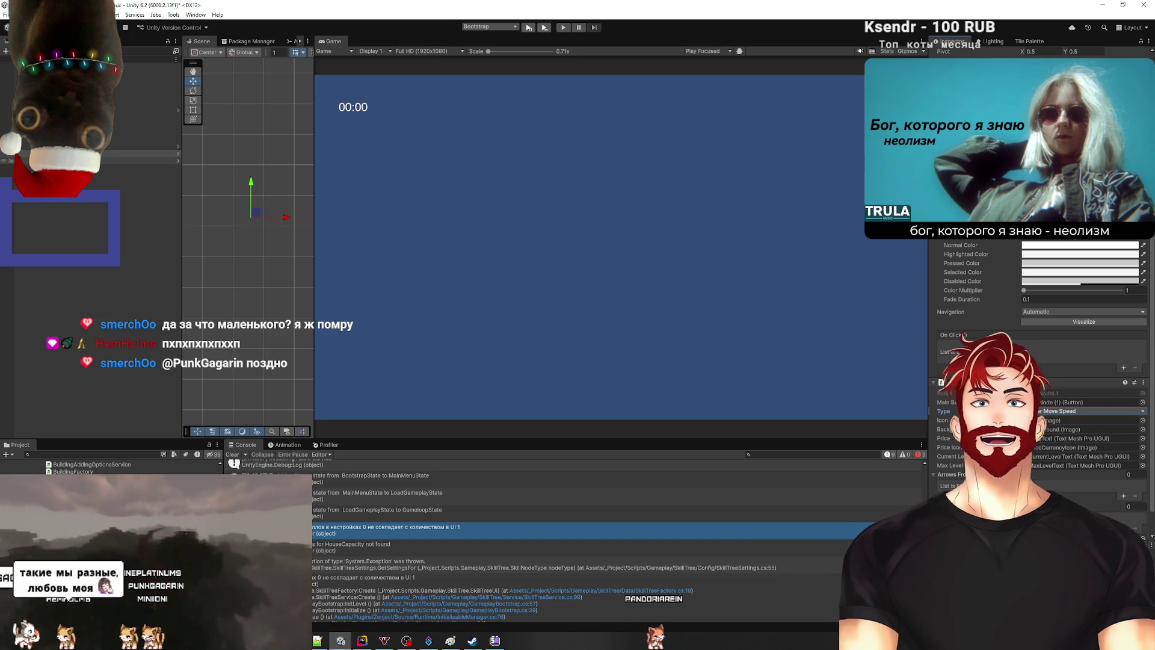
left_click(172, 160)
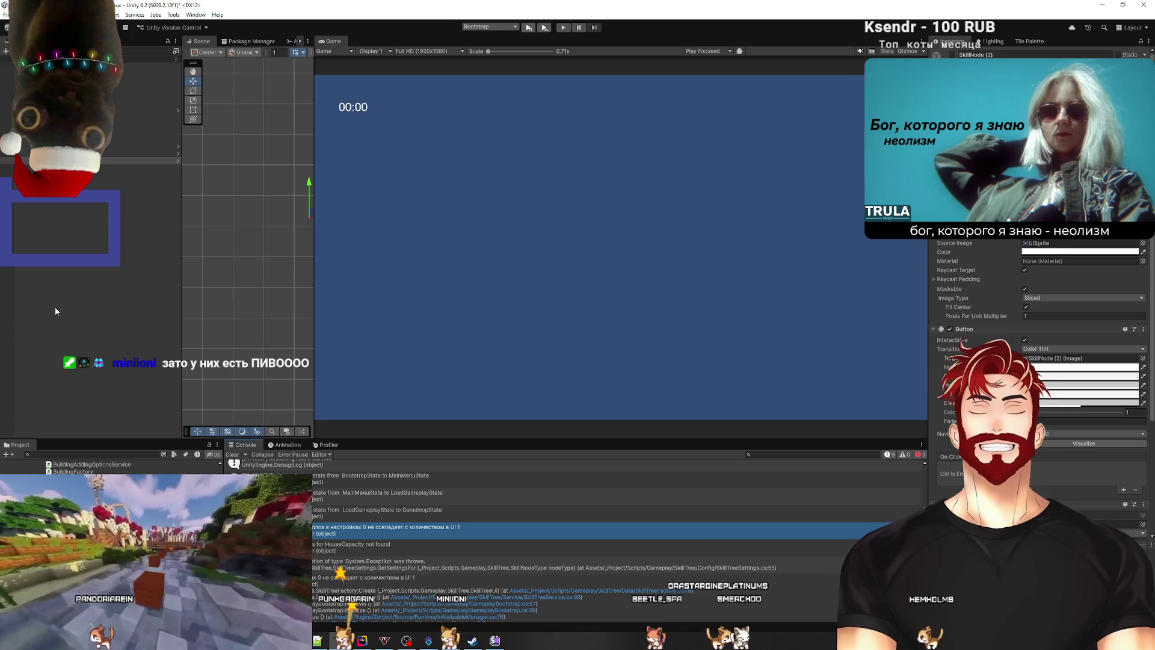
left_click(84, 299)
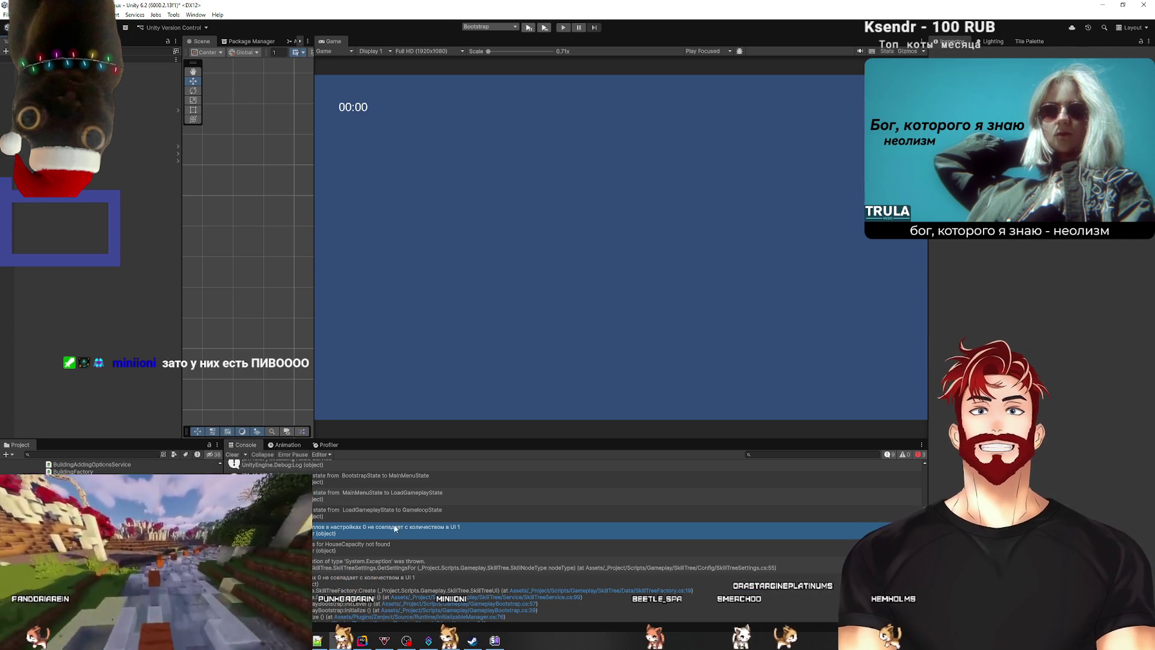
left_click(365, 552)
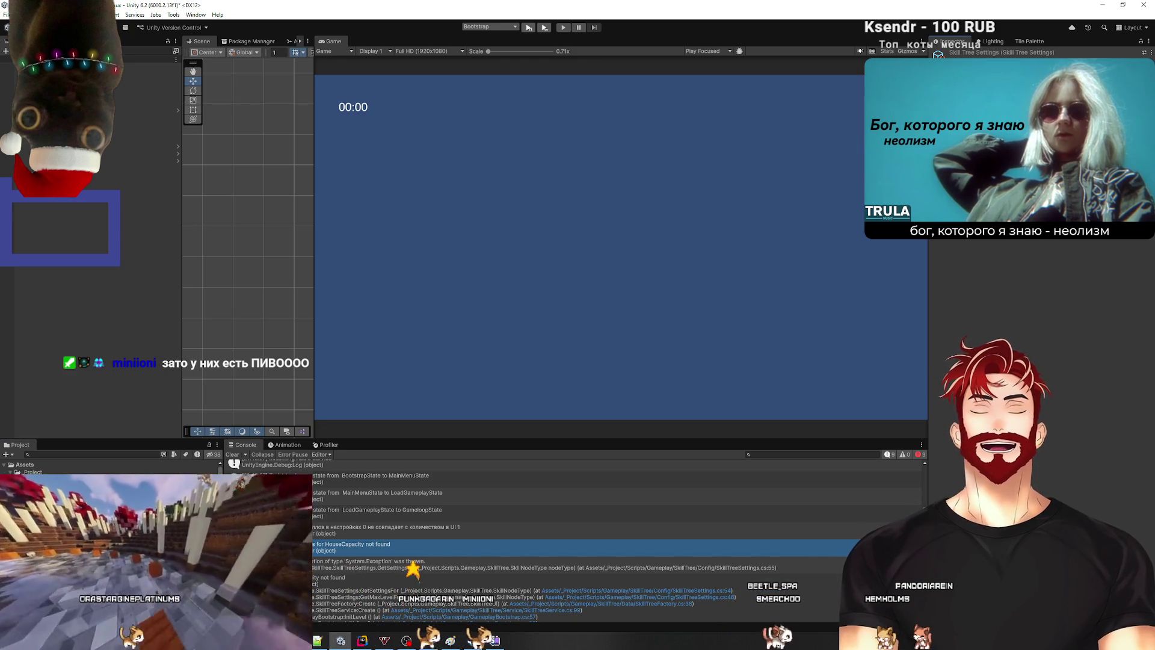
Step: Create a new Skill Node Settings asset from the Project panel's Create menu
right_click(50, 474)
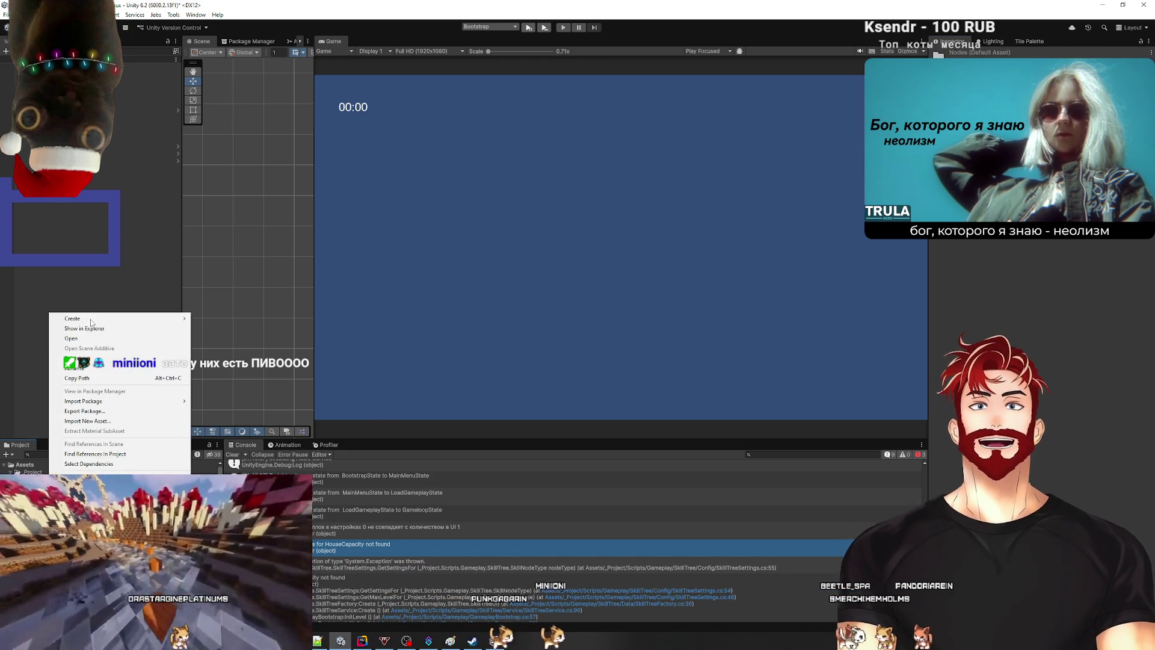
mouse_move(190, 327)
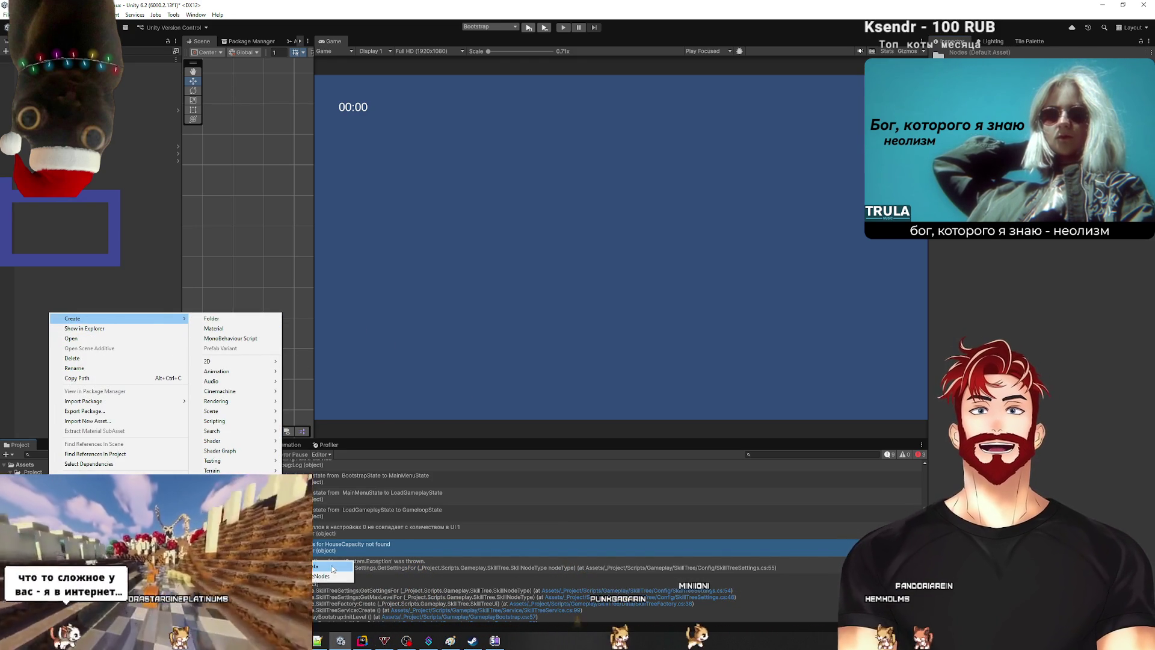
left_click(329, 577)
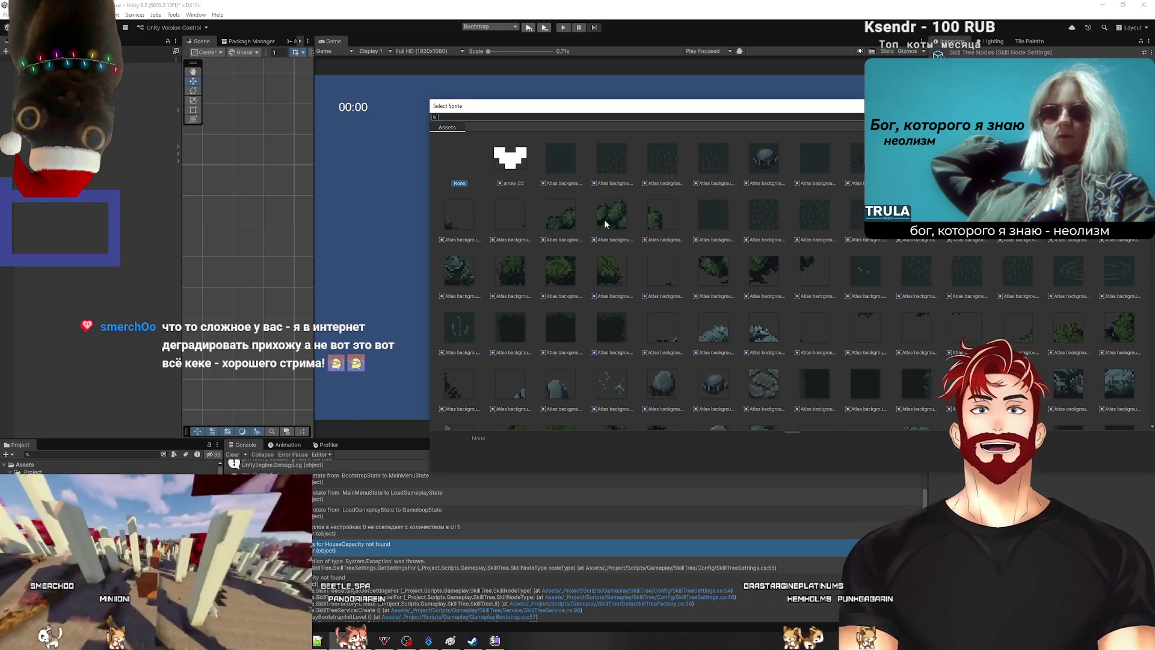
Step: Assign a sprite from the picker as House Capacity Node Settings' Icon
double_click(605, 224)
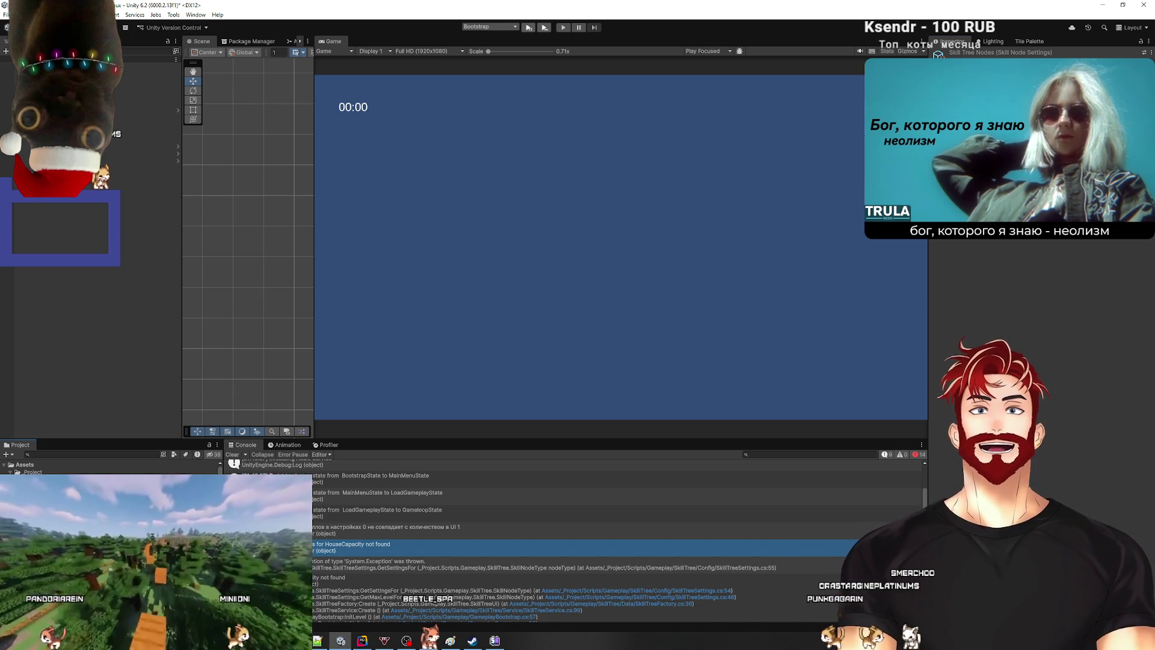
key("Down")
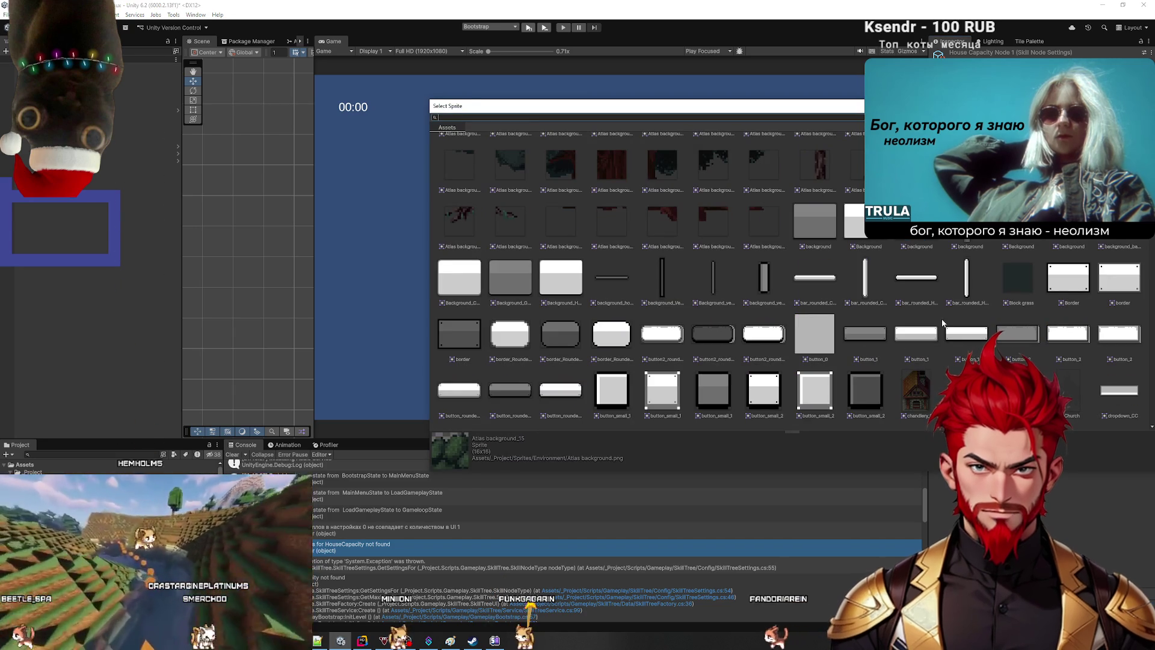
double_click(911, 386)
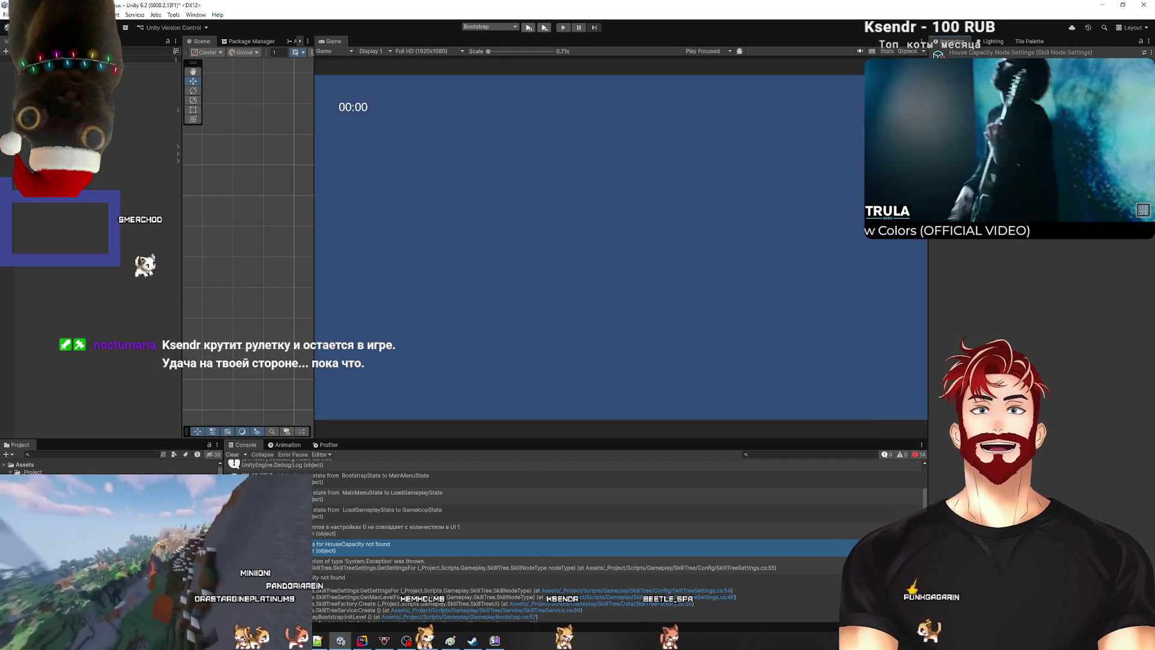
Step: Give Worker Move Speed Node Settings 1 an Icon sprite, then view Skill Tree Settings and unlock the Inspector
key("Down")
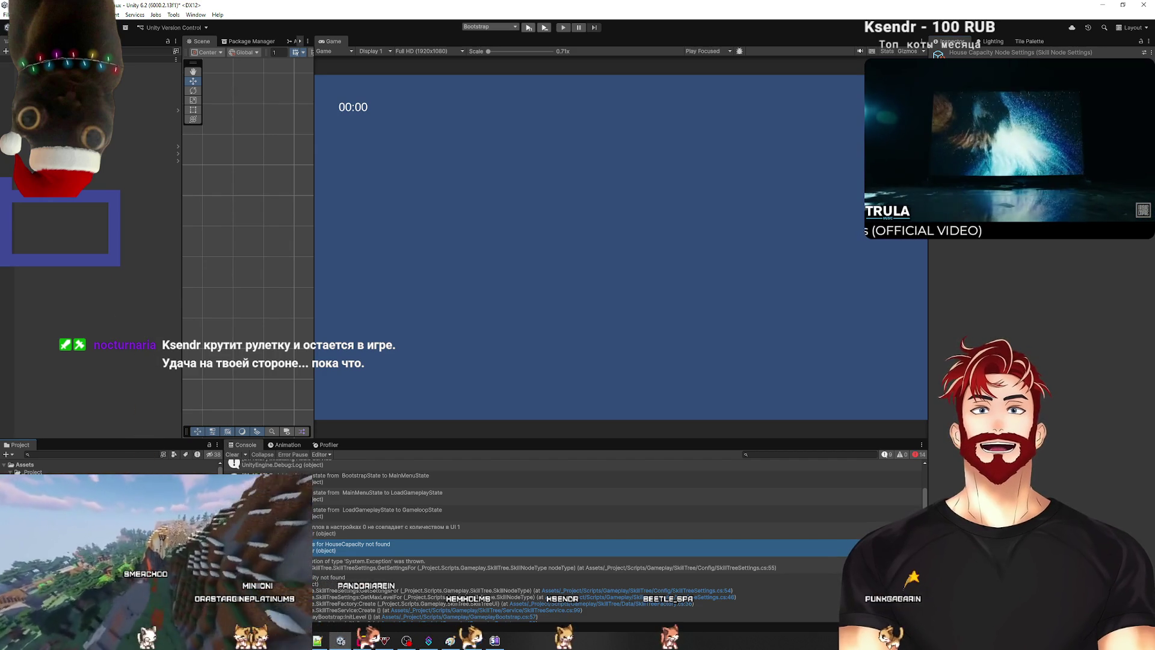
key("Down")
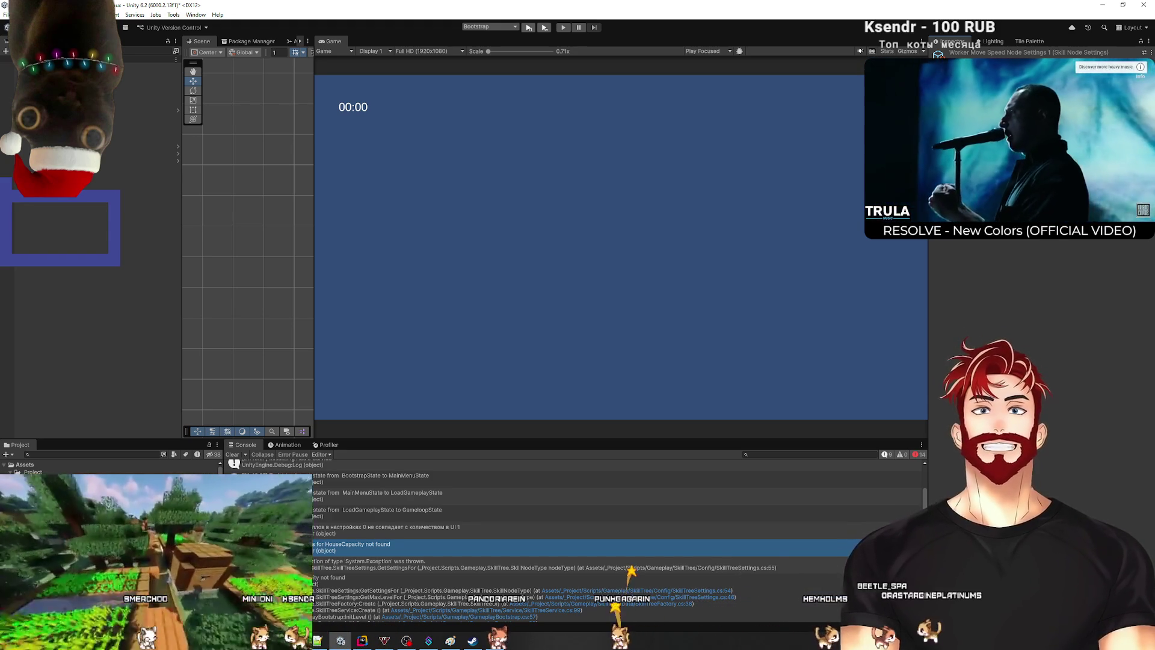
left_click(1146, 252)
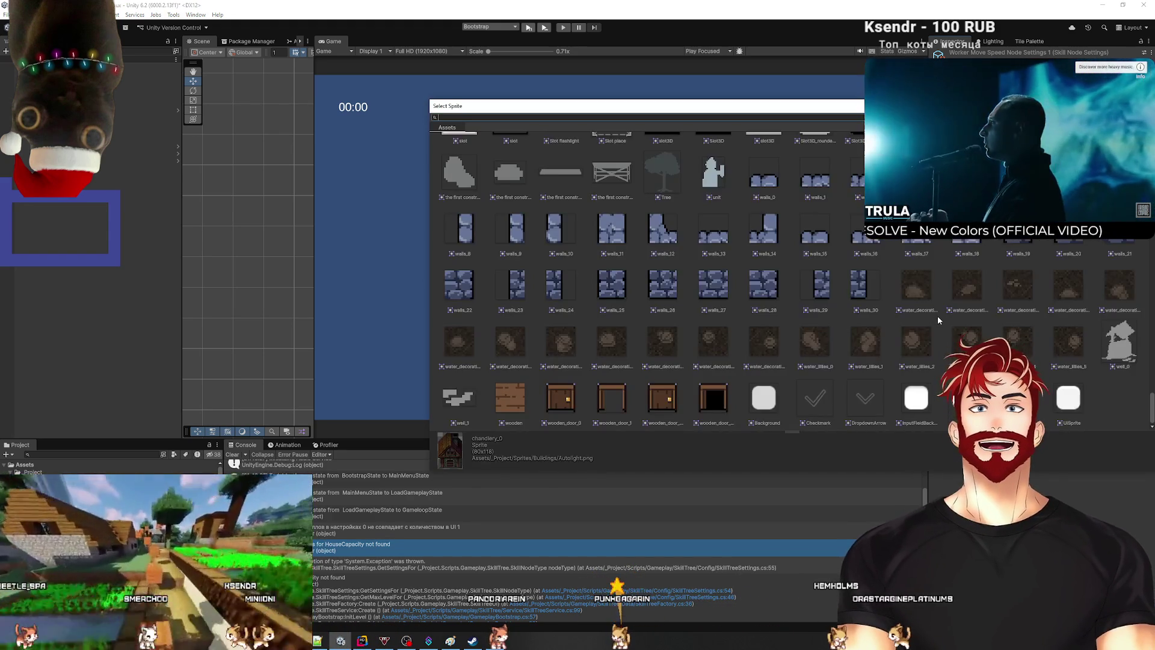
double_click(778, 387)
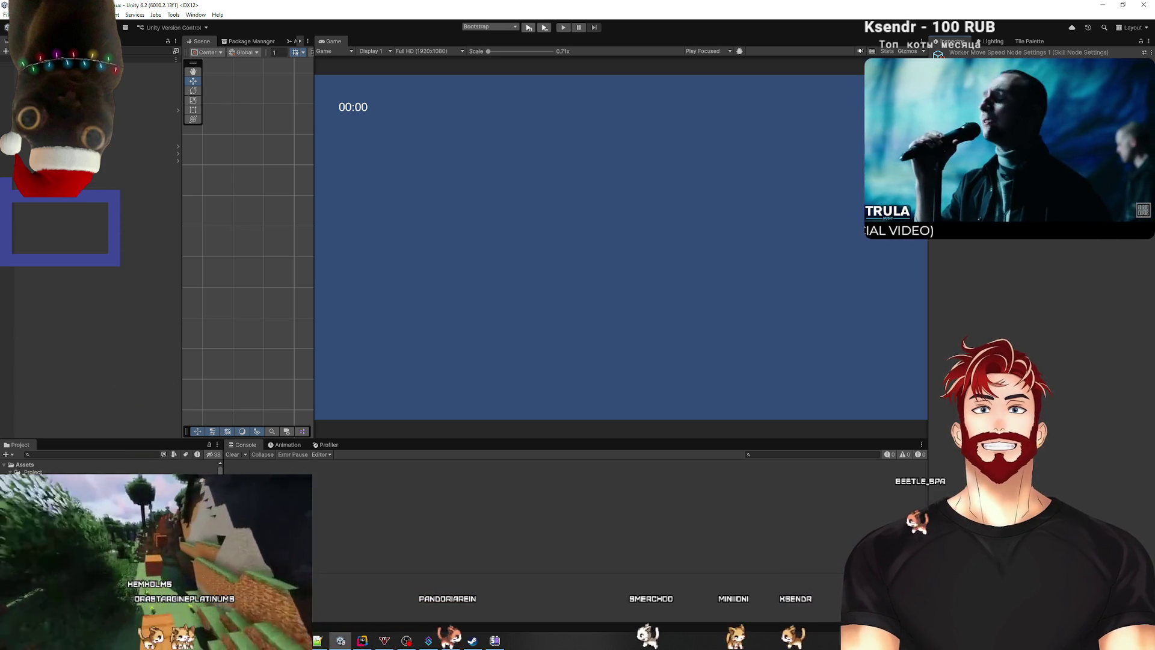
left_click(121, 493)
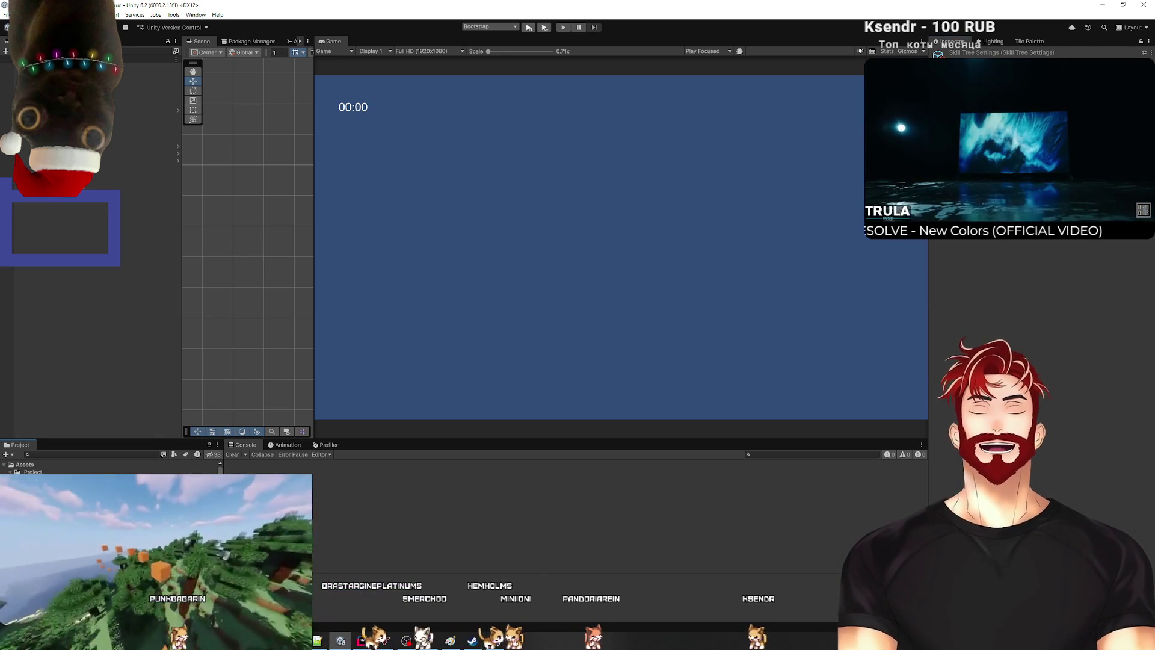
left_click(1141, 41)
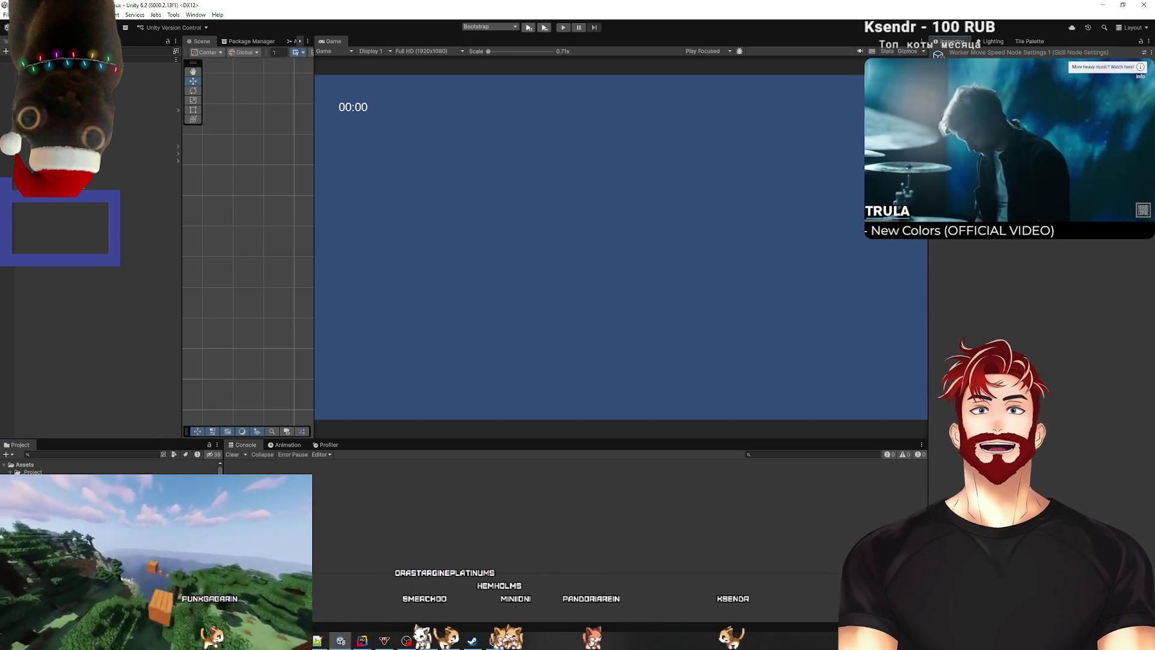
key("alt+Tab")
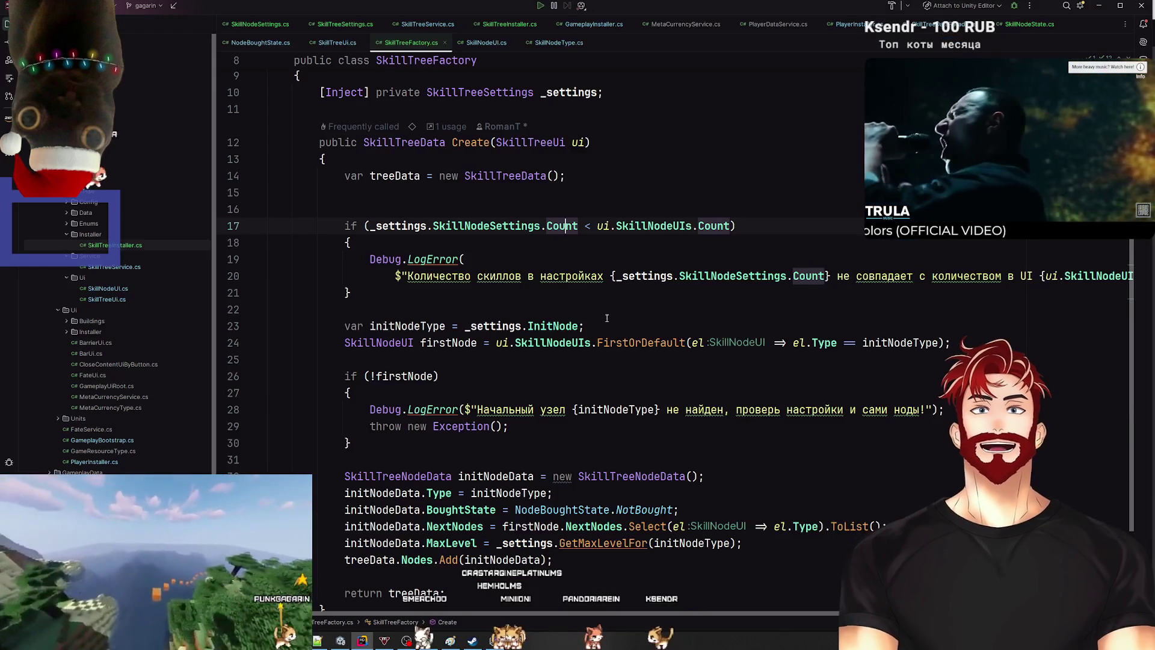
scroll(505, 342, "up", 3)
key("ctrl+Tab")
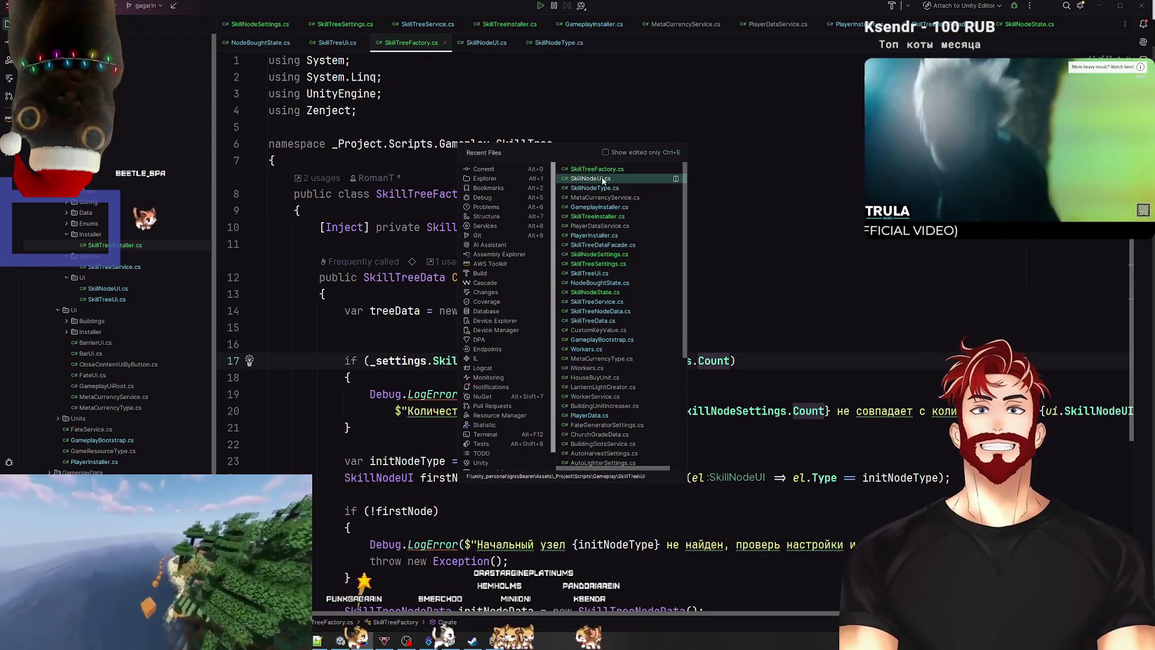
double_click(446, 194)
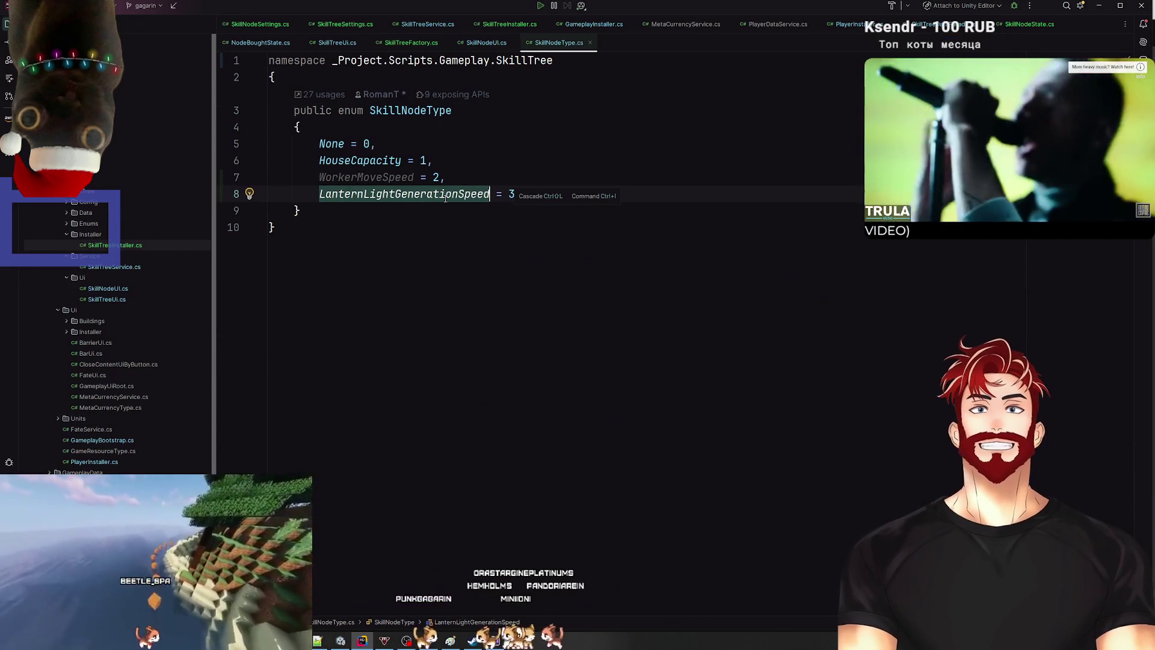
key("alt+Tab")
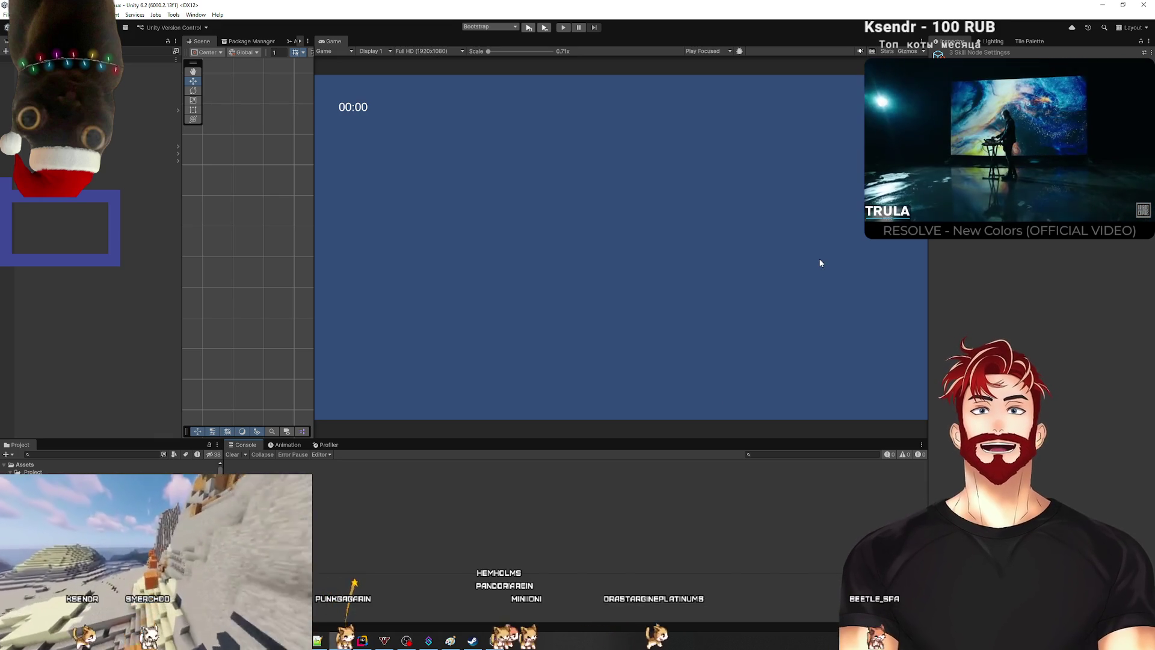
Step: Play from Bootstrap, start a new game, and open the price error's source in SkillTreeSettings.cs
left_click(528, 28)
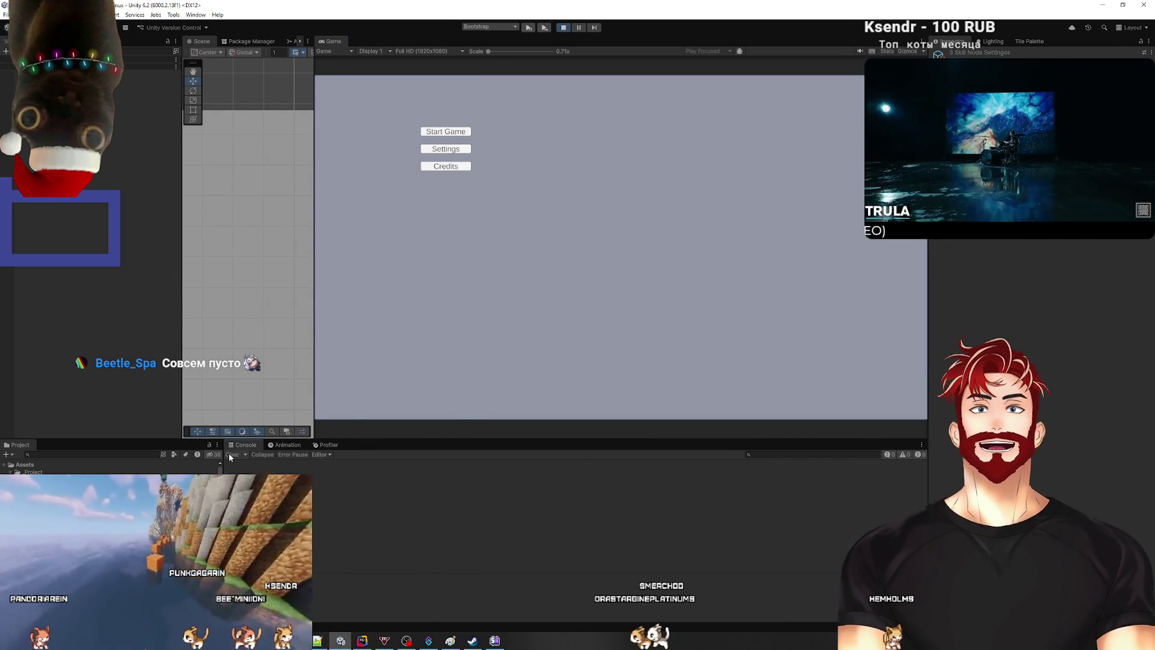
left_click(446, 131)
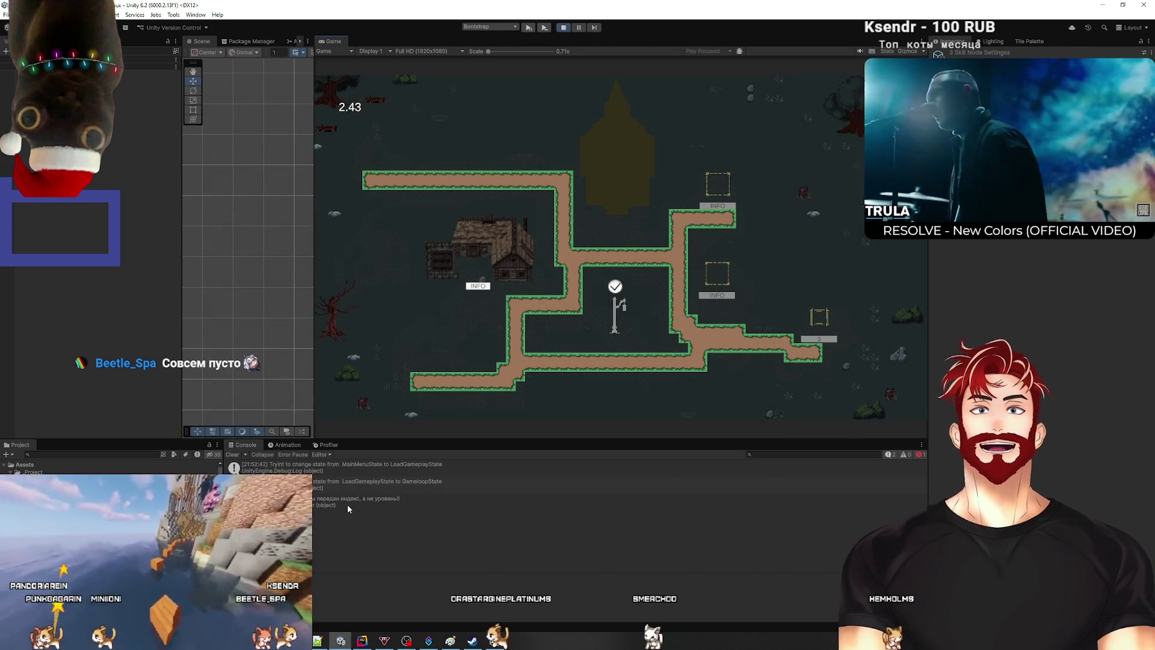
left_click(561, 29)
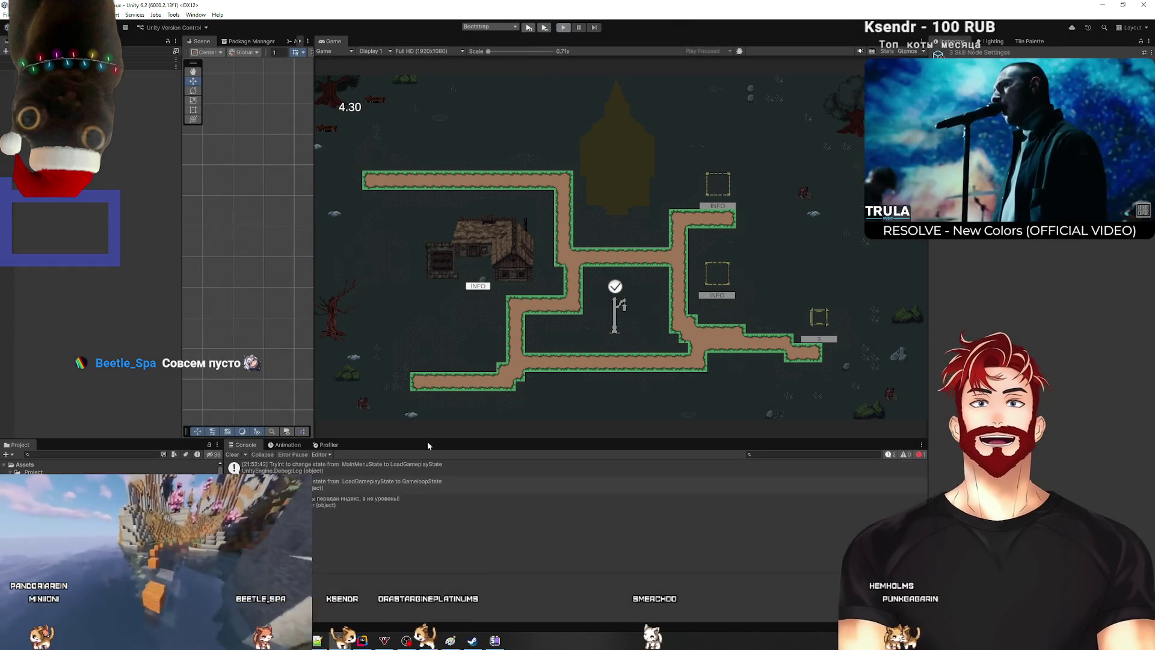
double_click(366, 500)
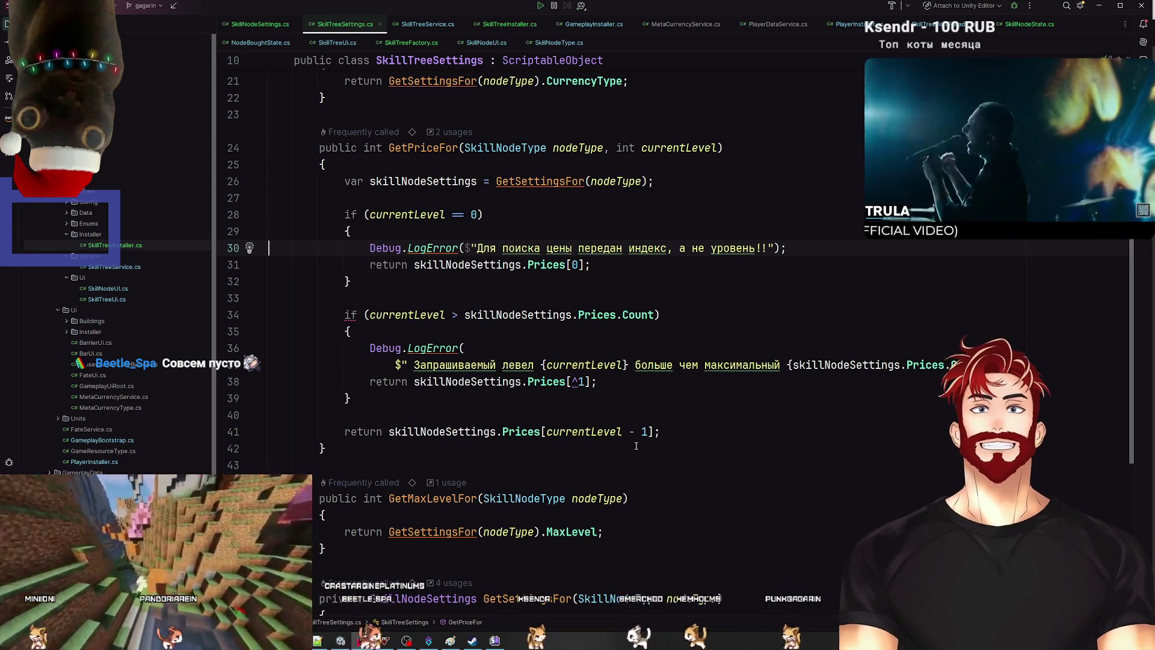
key("alt+Tab")
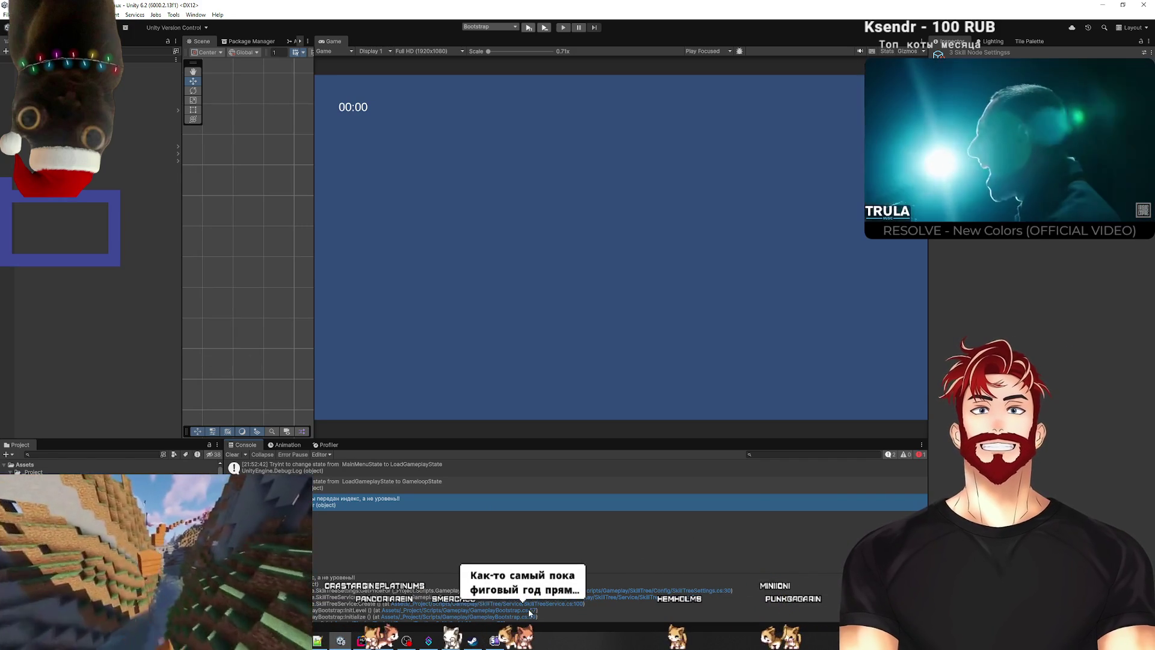
key("alt+Tab")
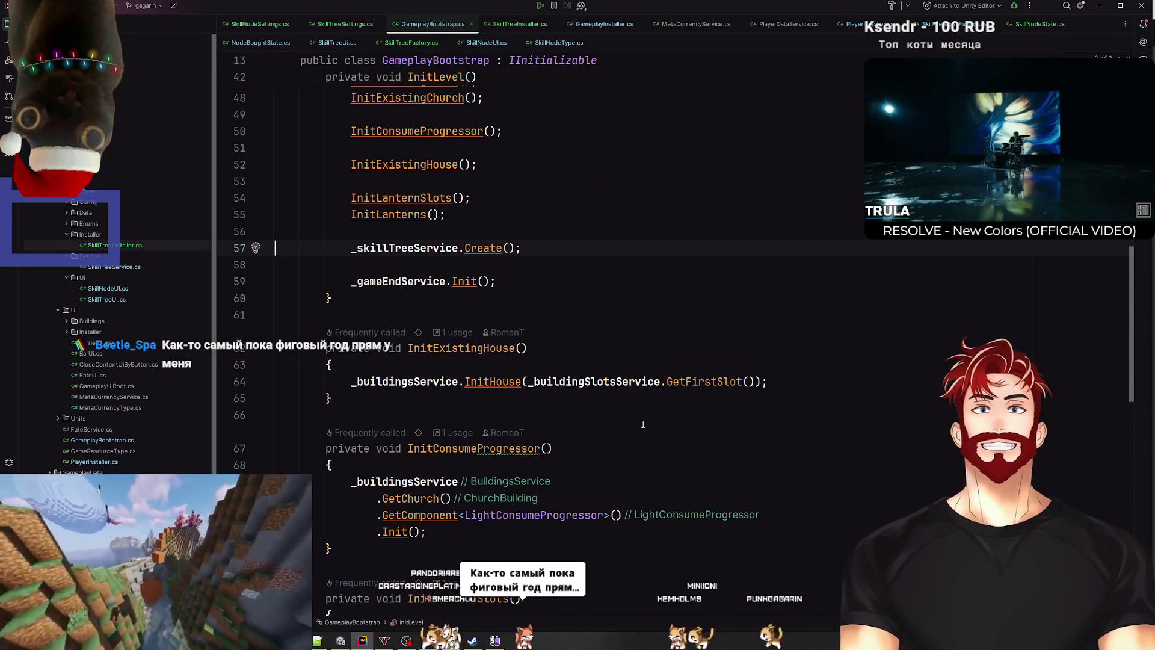
scroll(601, 505, "up", 3)
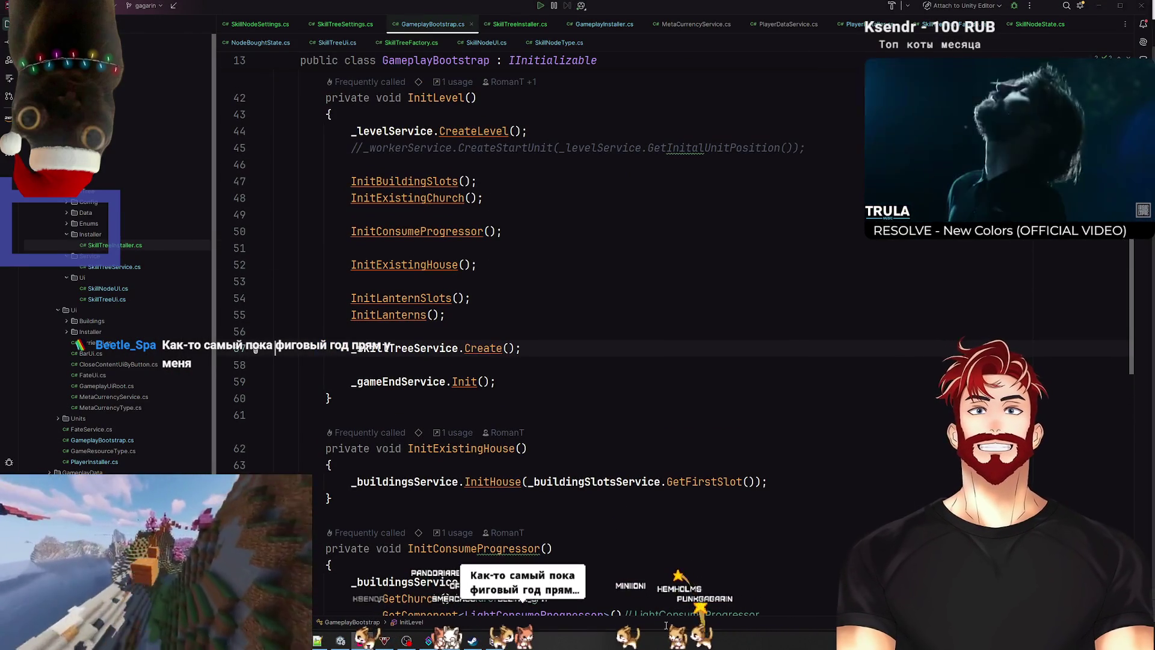
key("alt+Tab")
double_click(555, 604)
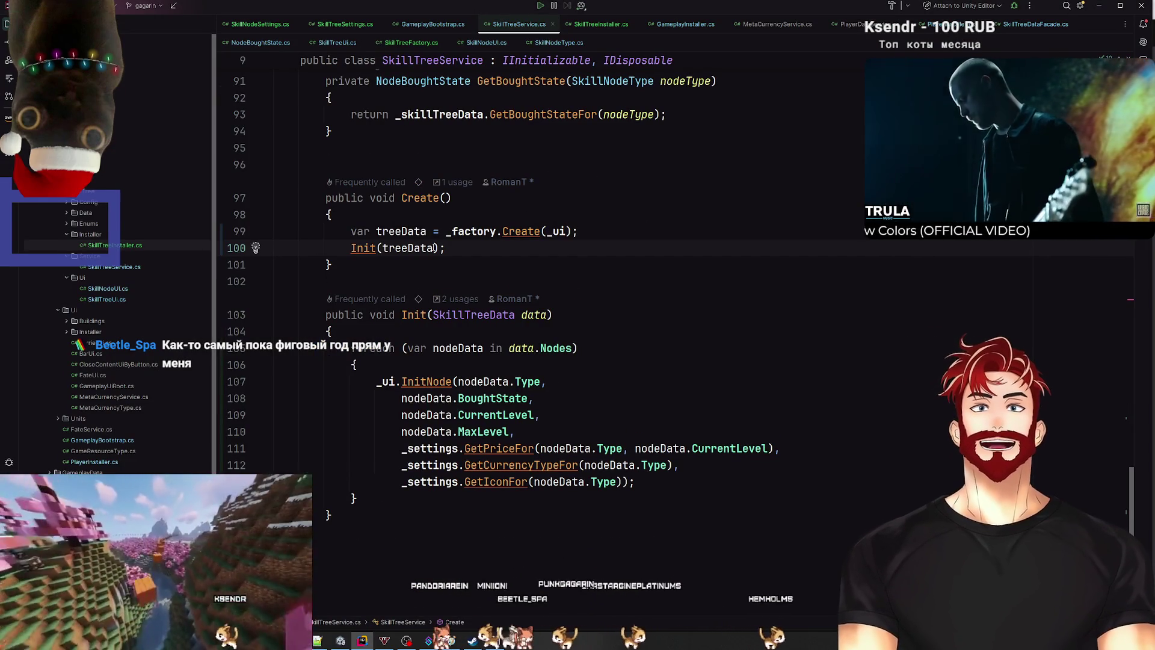
key("alt+Tab")
key("alt+Tab")
key("alt+Tab")
key("alt+Tab")
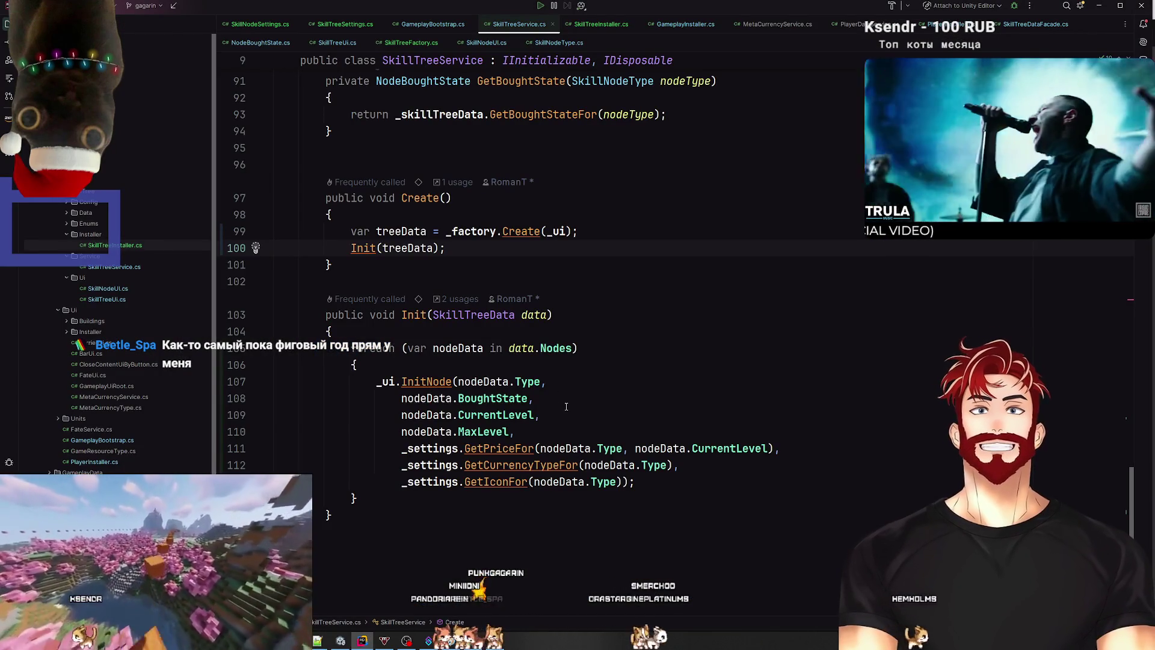
left_click(510, 415)
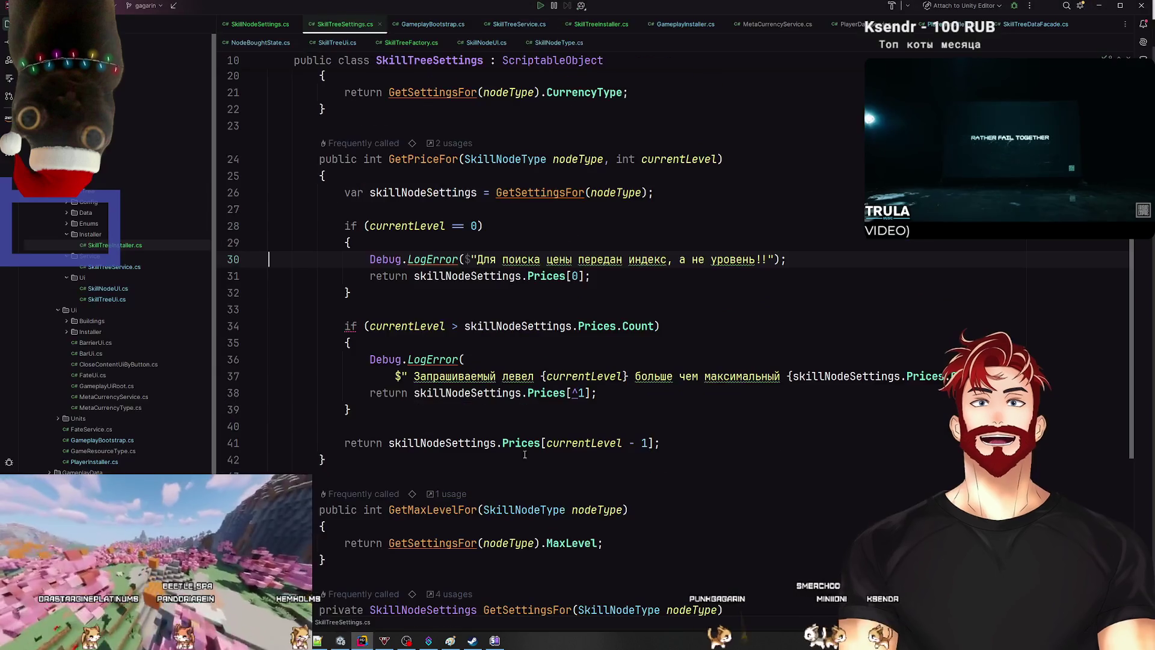
Step: Comment out the currentLevel == 0 guard and change Prices[currentLevel - 1] to Prices[currentLevel]
left_click_drag(363, 285, 365, 229)
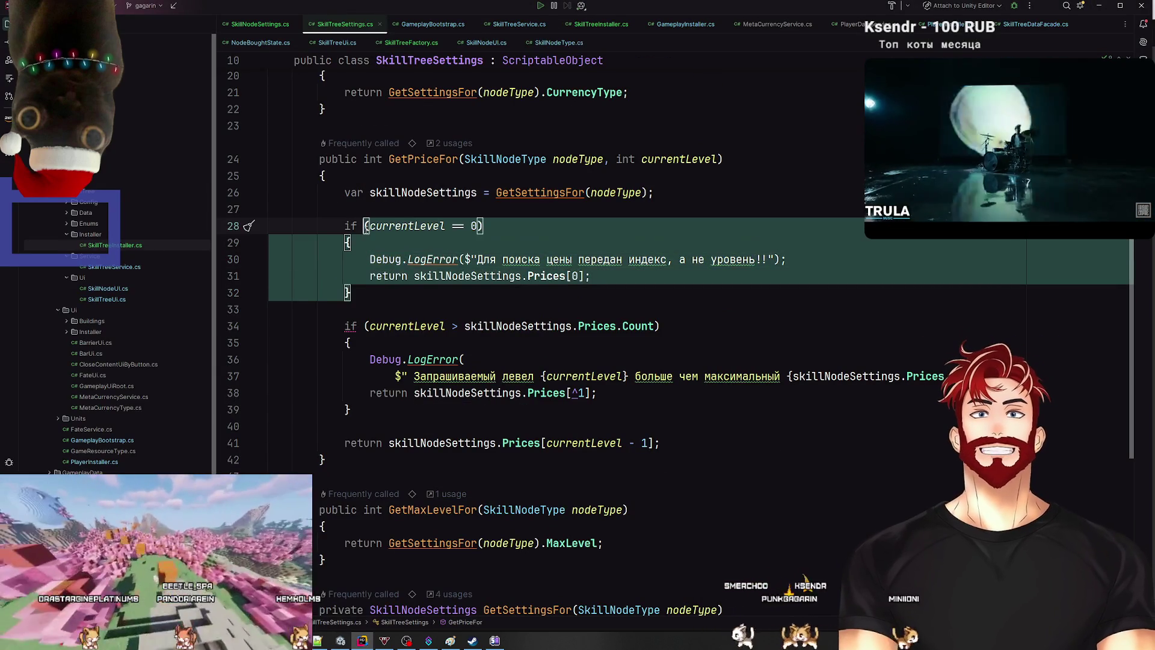
key("ctrl+slash")
left_click(447, 294)
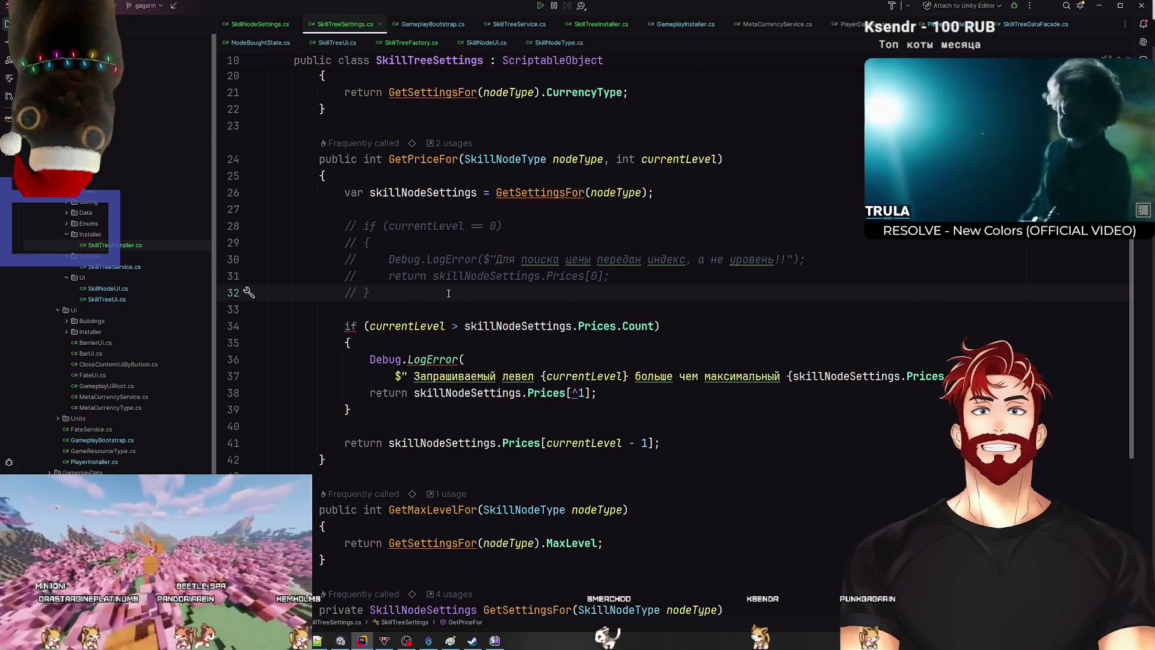
left_click(604, 443)
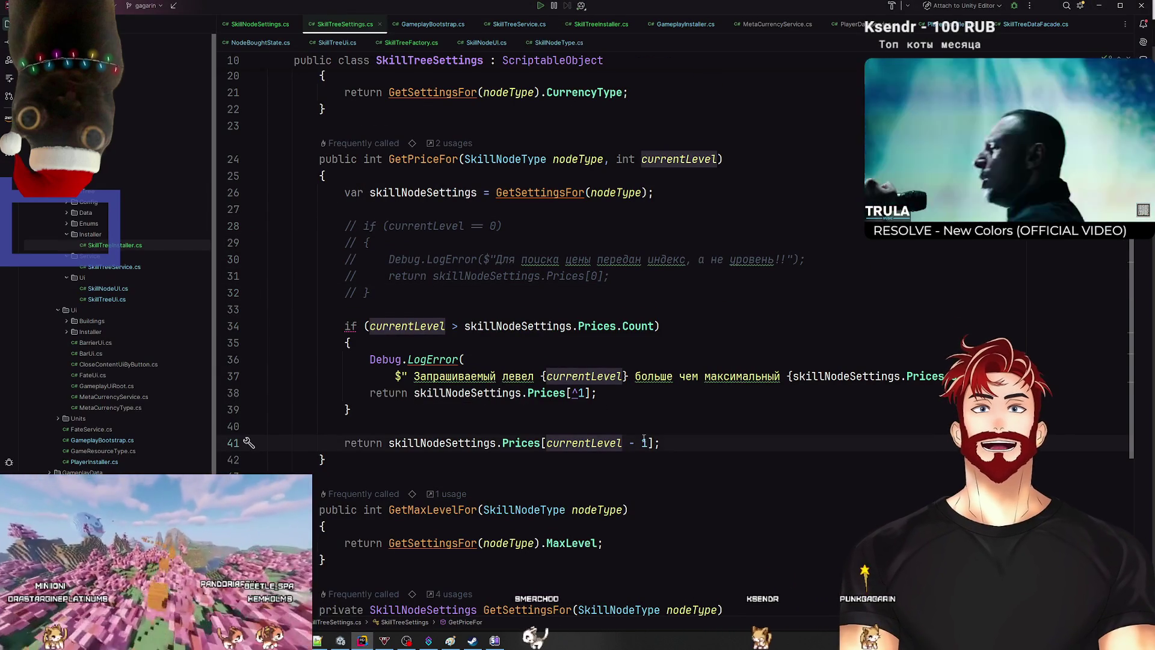
left_click_drag(623, 443, 649, 443)
key("BackSpace")
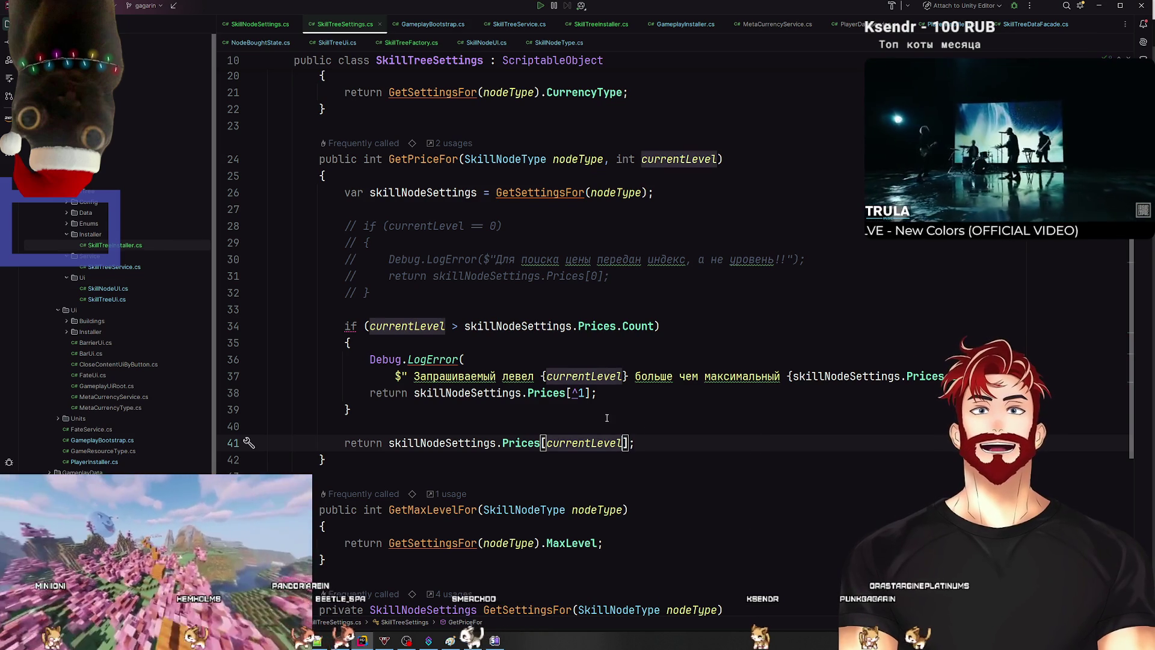
left_click(606, 411)
Step: Delete the commented-out zero-level guard and switch back to Unity to recompile
mouse_move(369, 293)
left_mouse_down()
mouse_move(349, 293)
mouse_move(386, 267)
mouse_move(344, 226)
left_mouse_up()
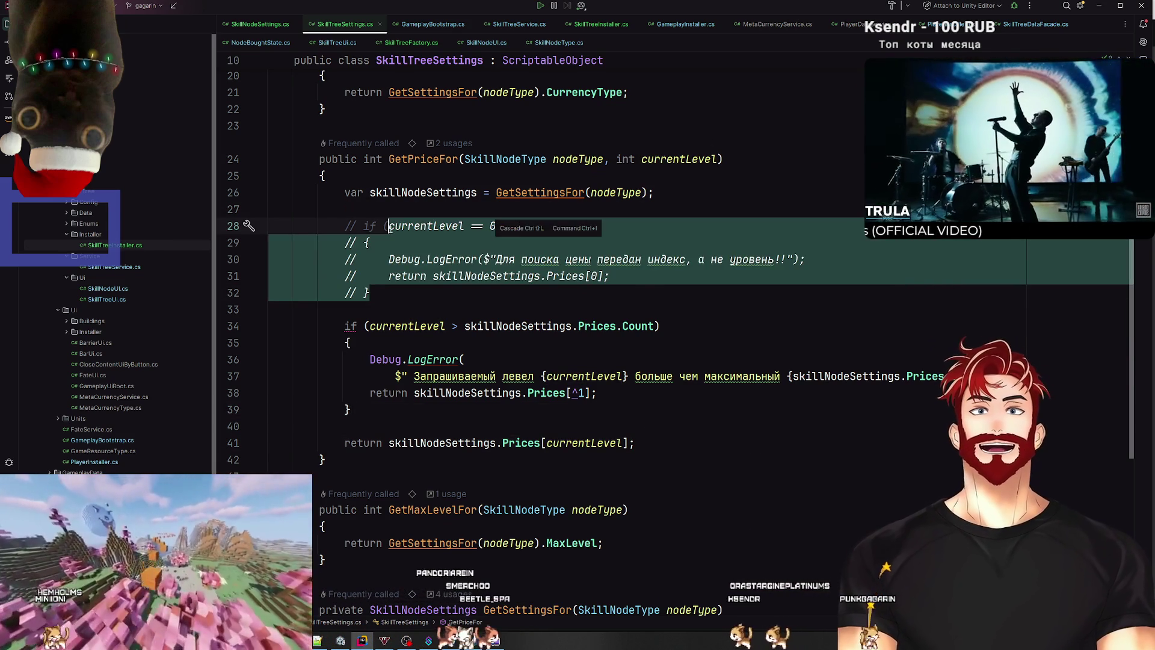
key("BackSpace")
key("alt+Tab")
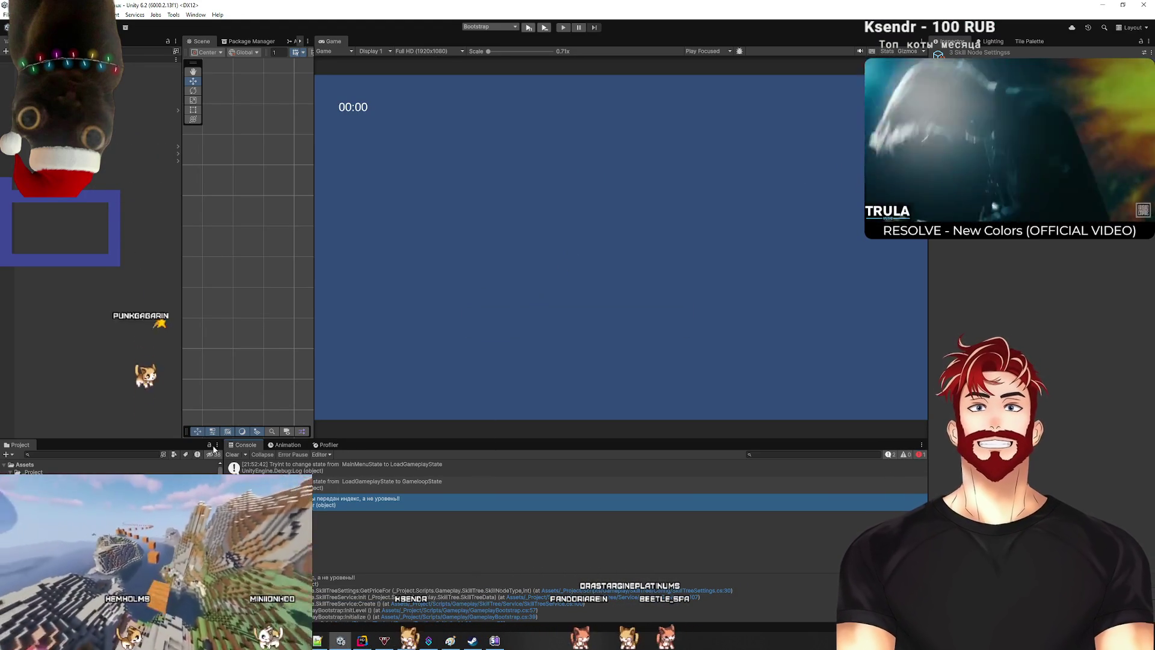
Step: Enter play mode from the Bootstrap scene and clear the old Console messages
left_click(527, 28)
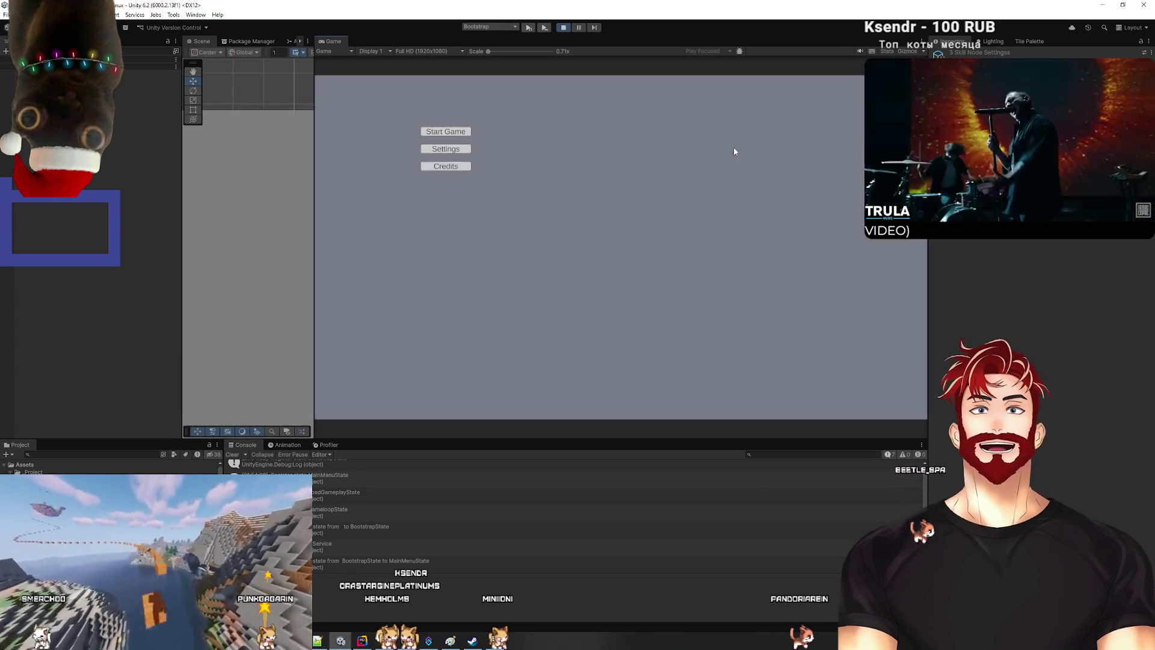
scroll(429, 492, "up", 1)
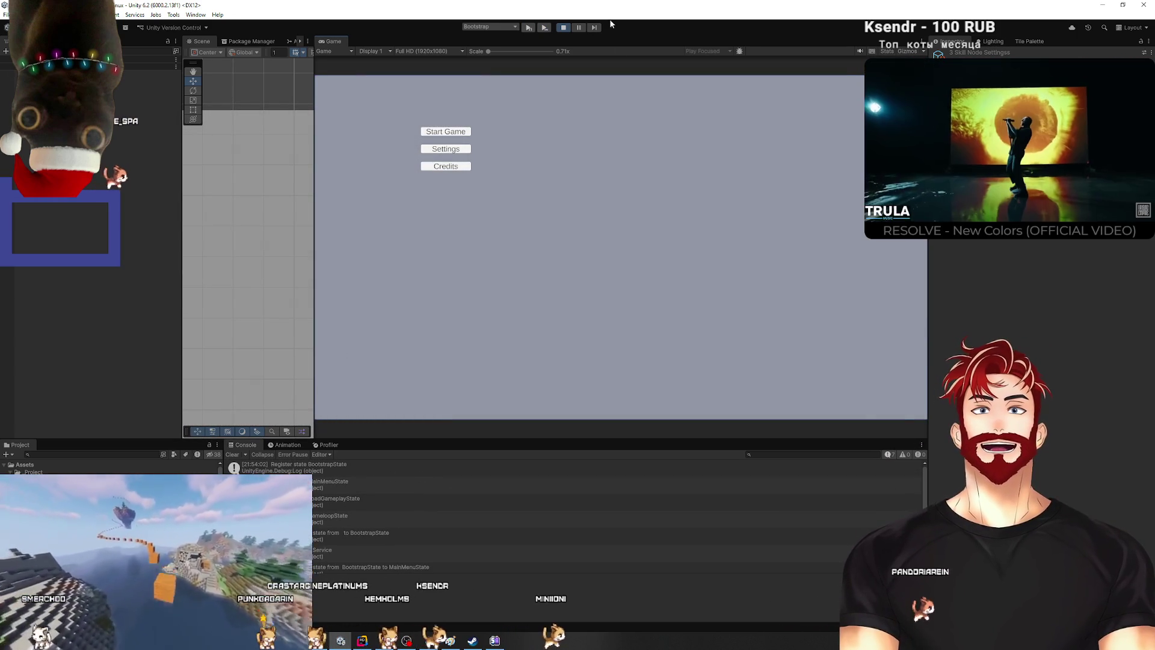
left_click(231, 455)
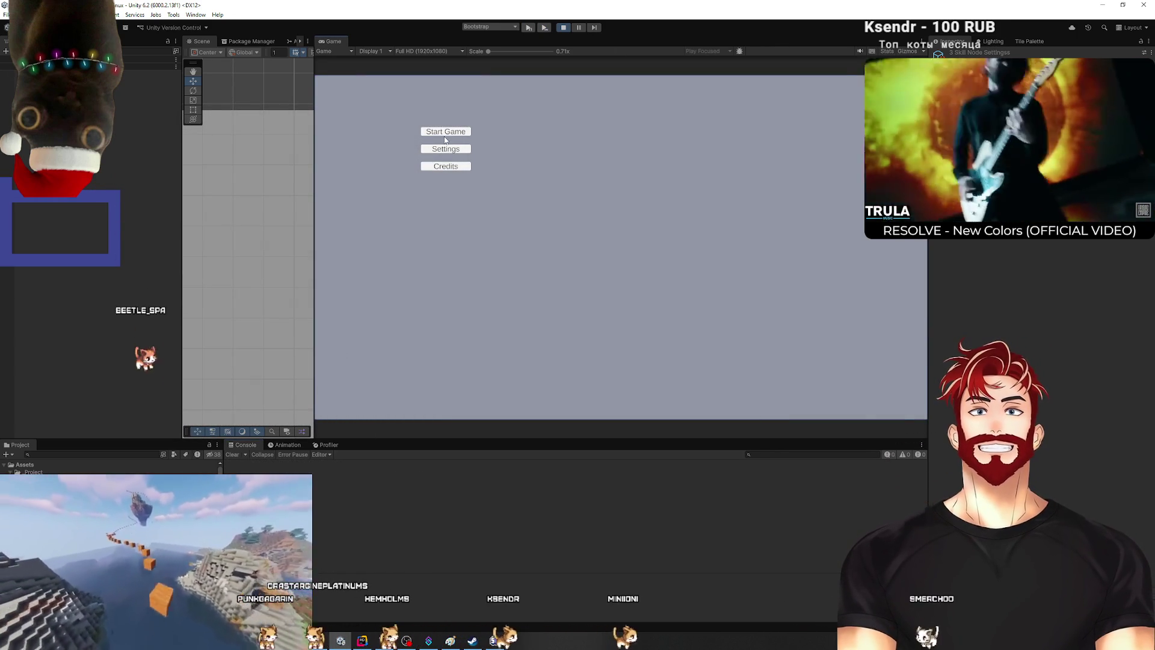
Step: Start the game from the main menu, buy a unit at the house, and close the popup
left_click(446, 131)
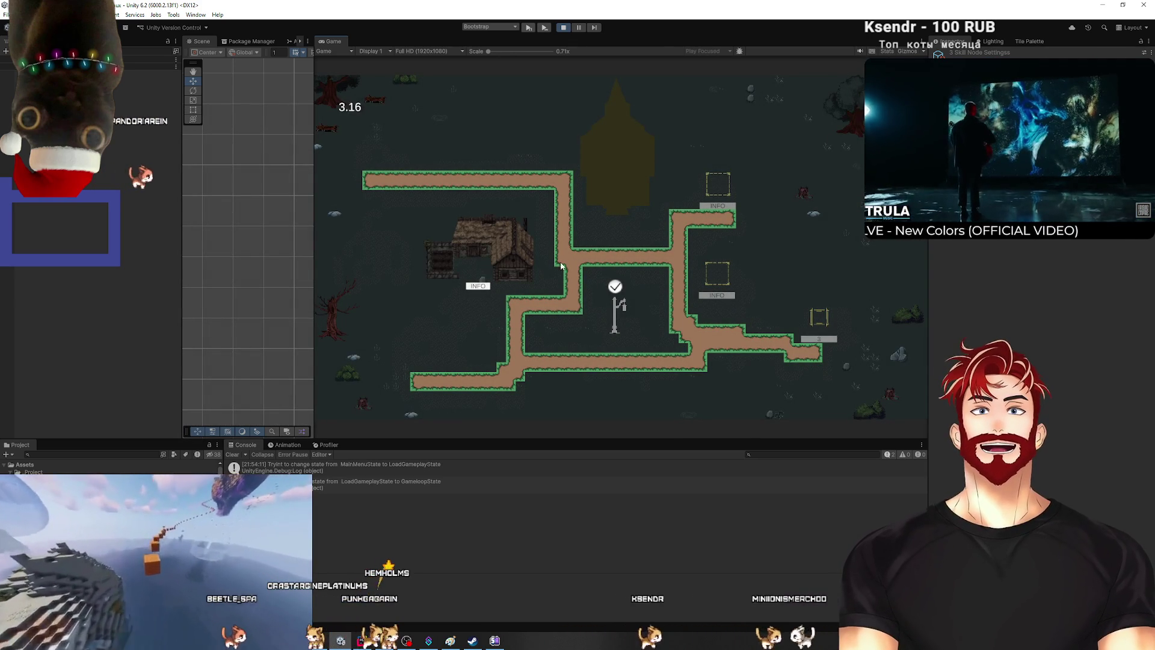
left_click(512, 247)
left_click(537, 243)
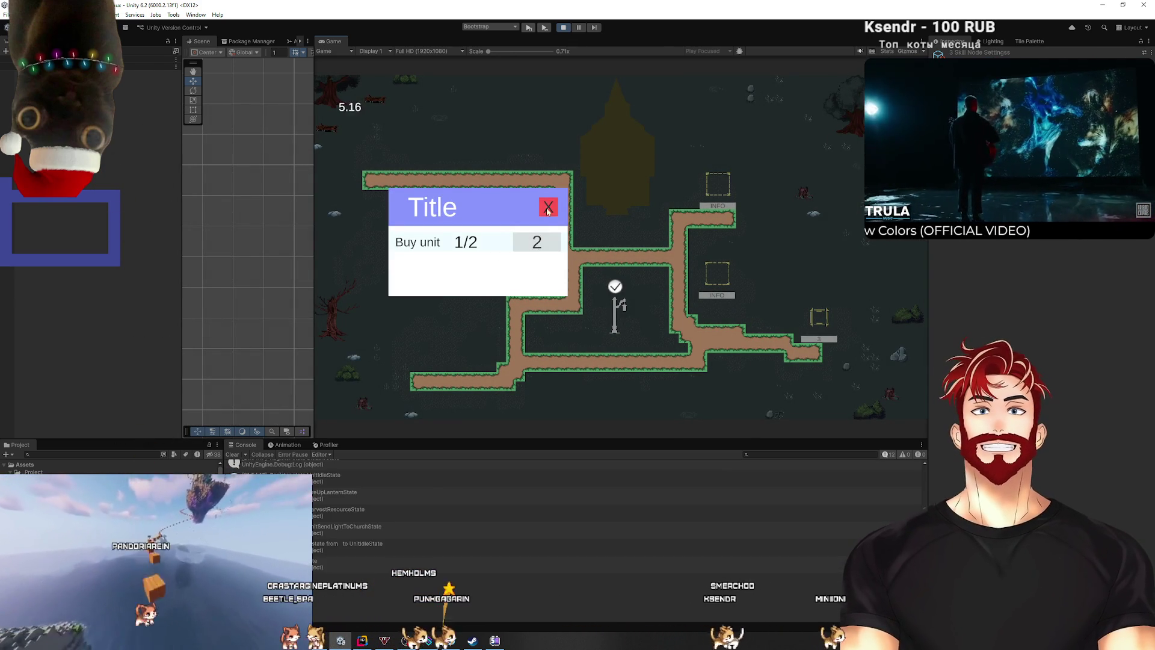
left_click(616, 290)
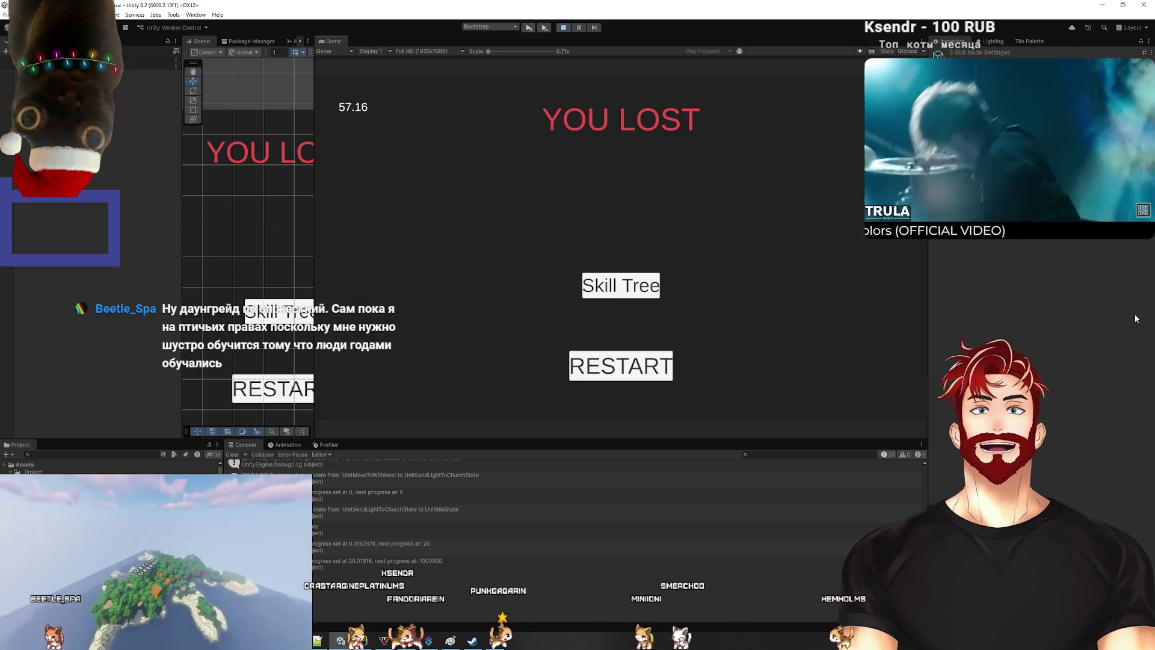
Step: Use the YOU LOST screen's Skill Tree button to bring up the skill tree panel
left_click(631, 285)
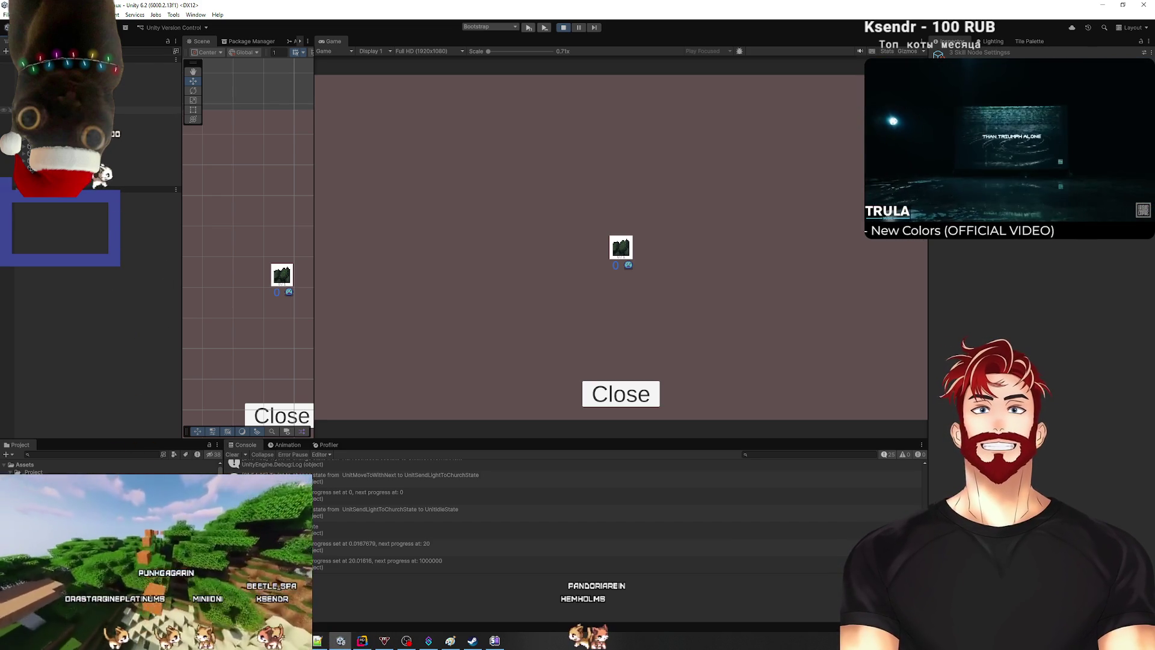
Step: Inspect SkillTreeUI and SkillNode, reorder a node child, and check the Button's Target Graphic
left_click(144, 110)
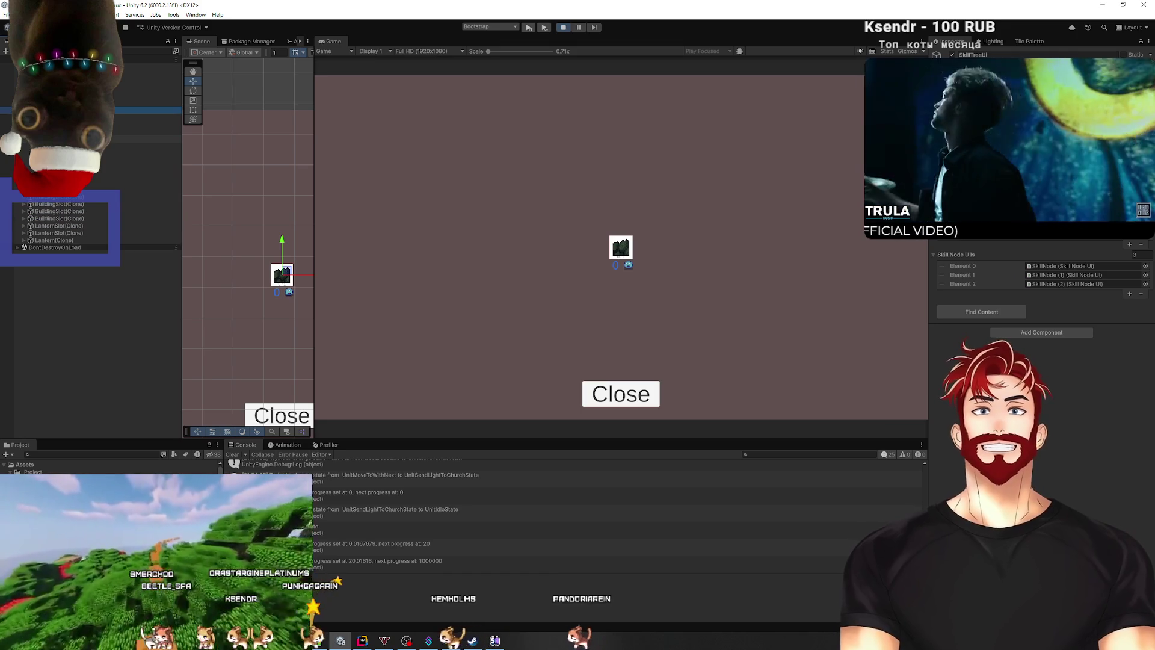
left_click(150, 146)
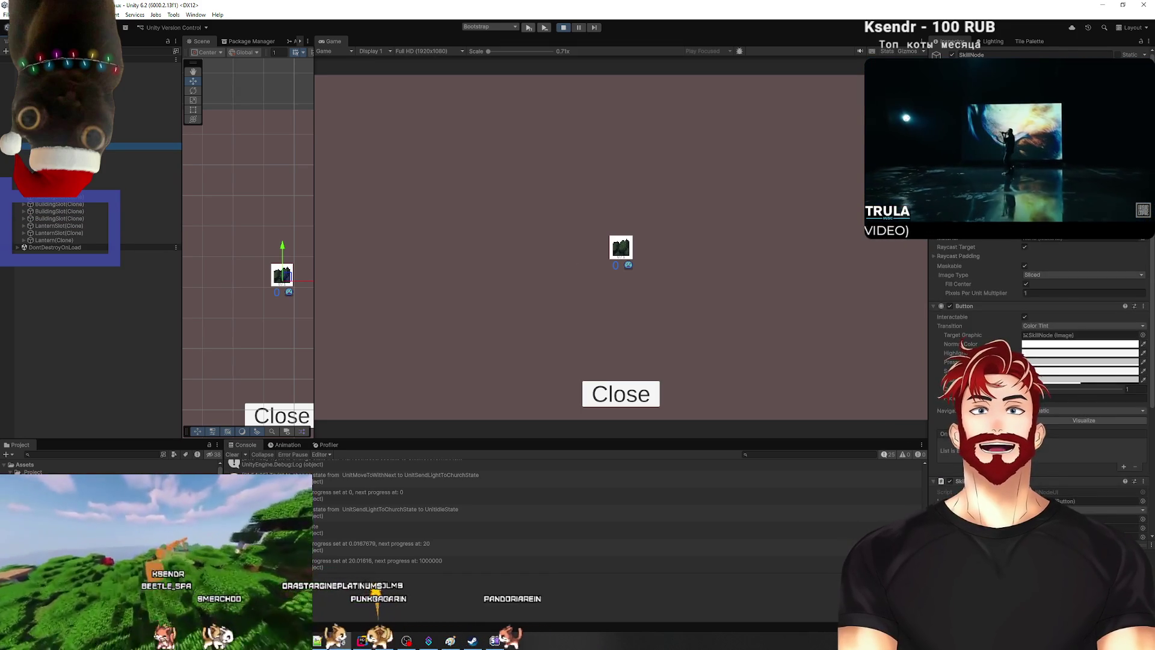
scroll(1049, 402, "down", 3)
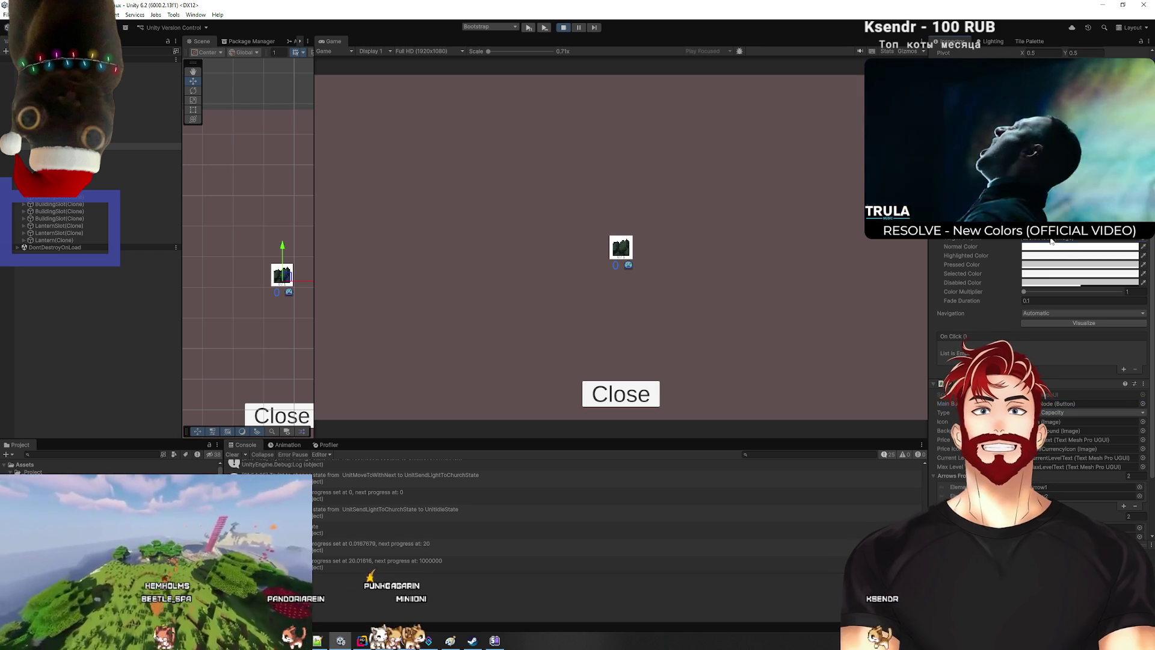
scroll(1029, 260, "up", 1)
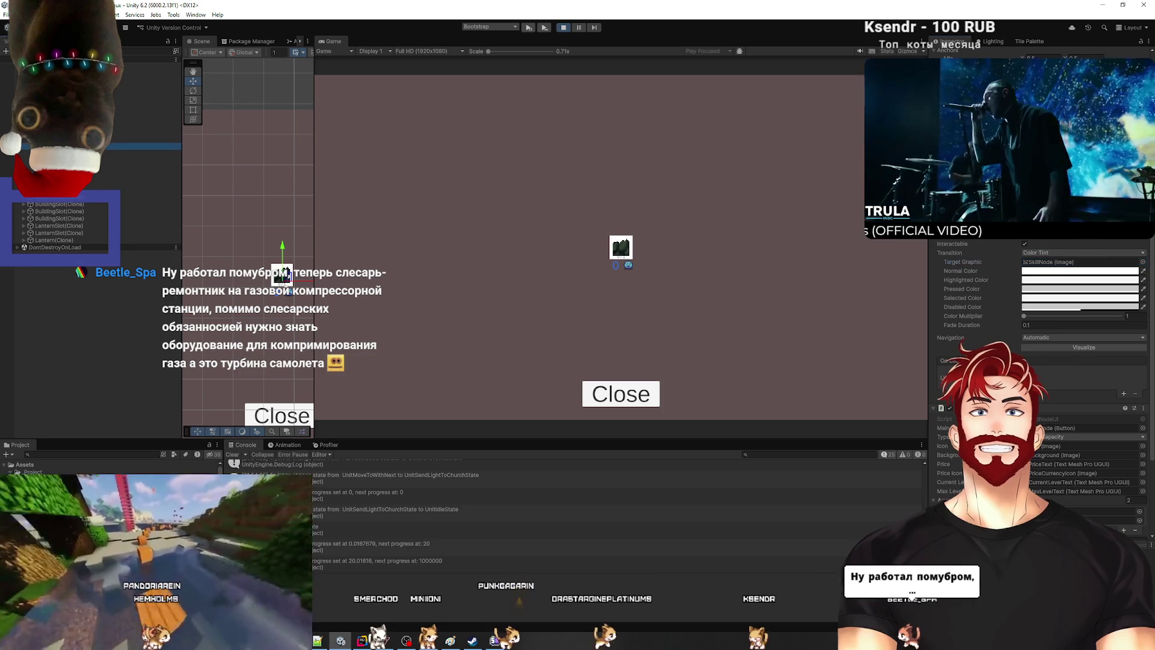
scroll(154, 200, "up", 2)
left_click_drag(88, 153, 87, 203)
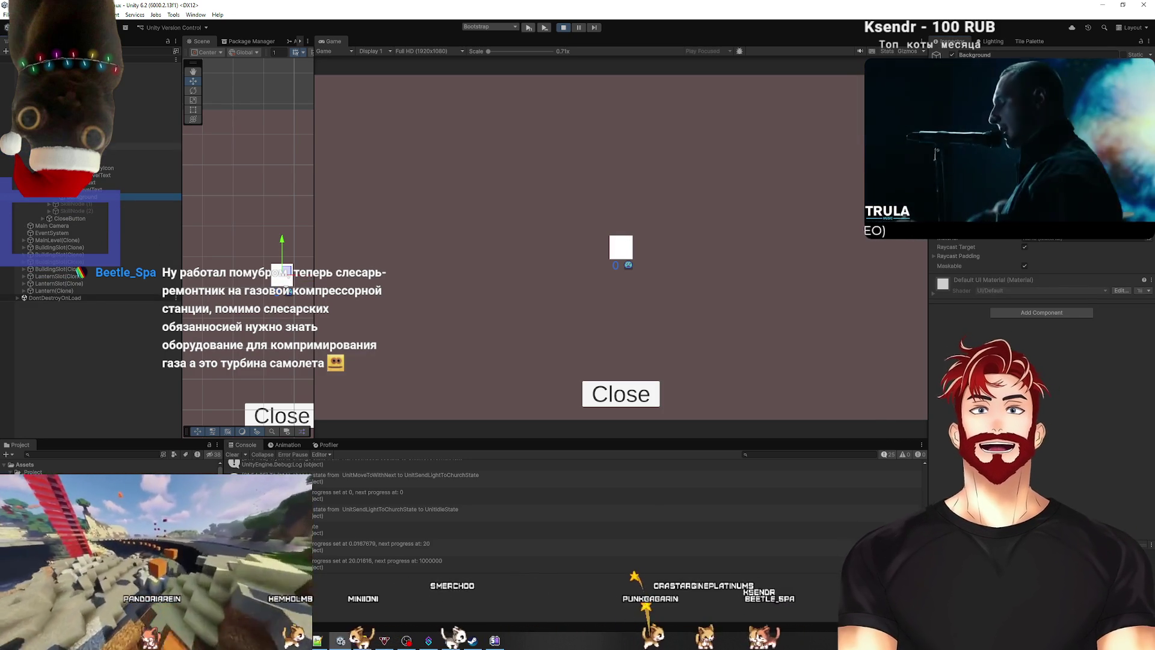
left_click(72, 146)
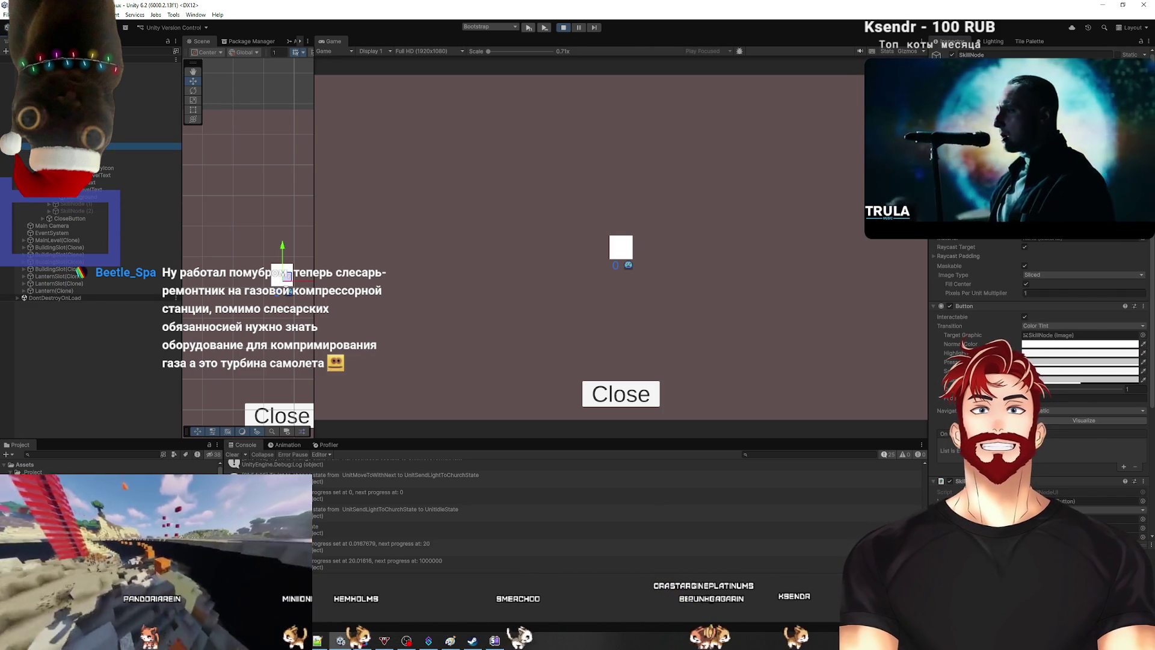
left_click(1036, 335)
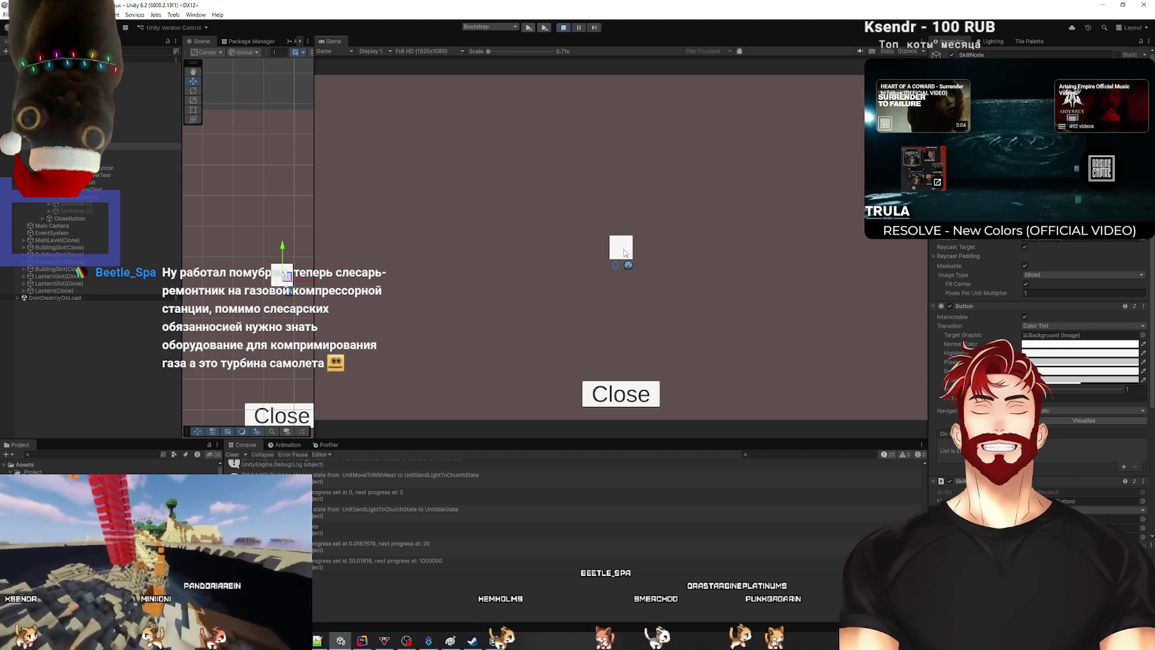
Step: Test clicking the skill node in the game, check the Background object, then switch to Rider
left_click(623, 243)
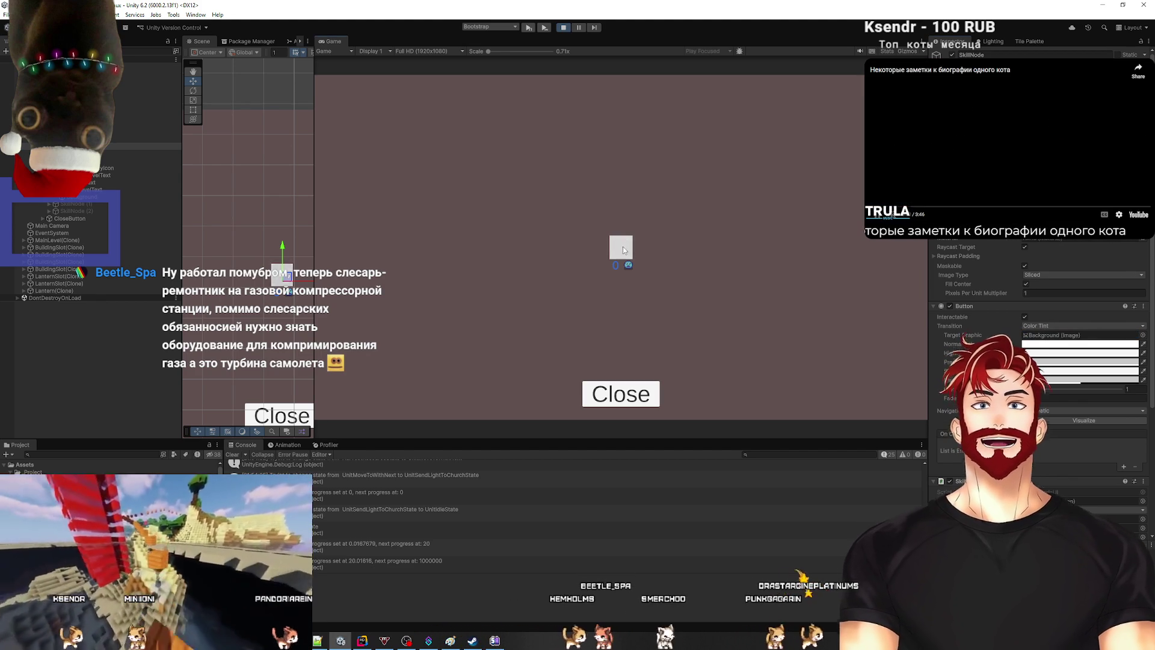
left_click(616, 246)
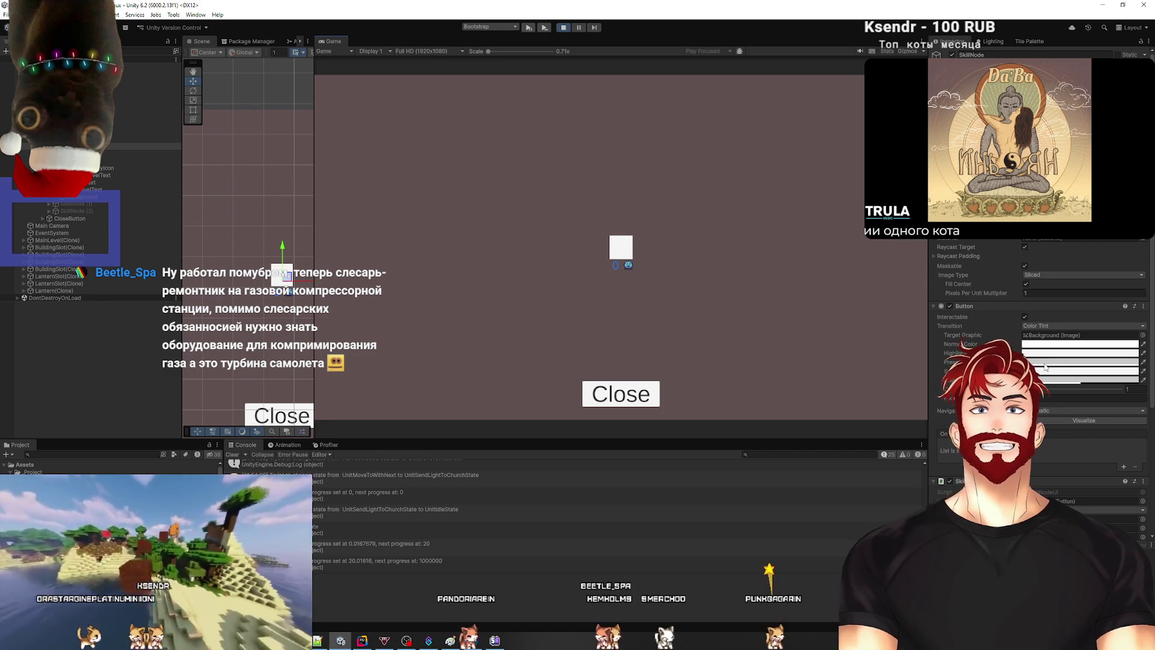
left_click(877, 319)
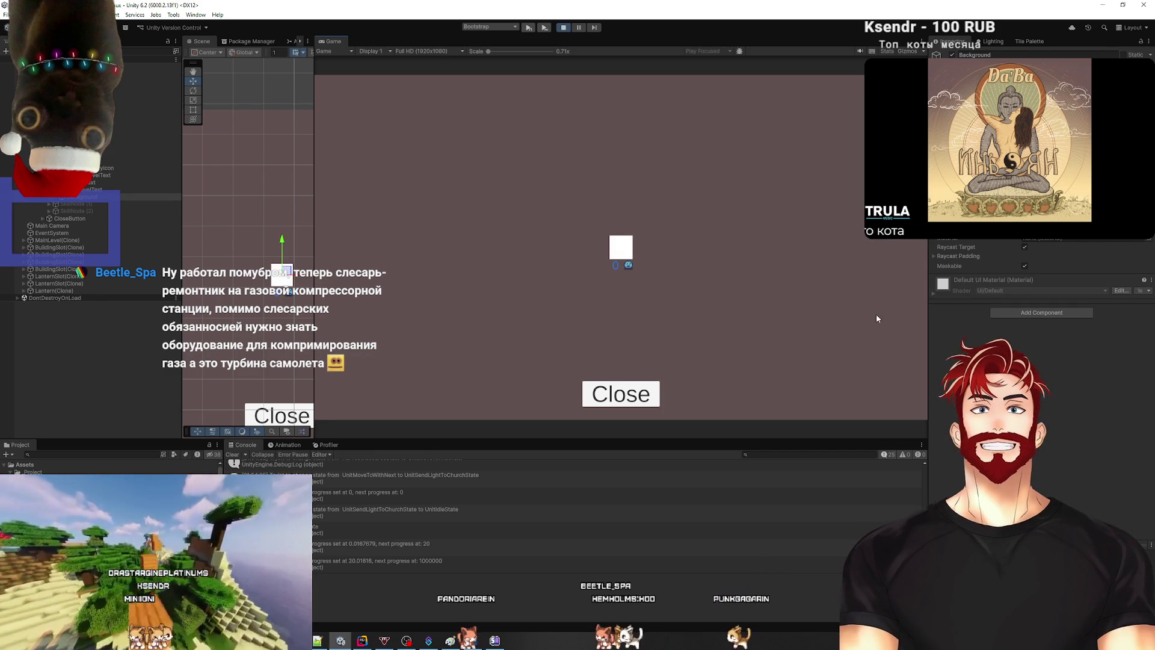
left_click(148, 147)
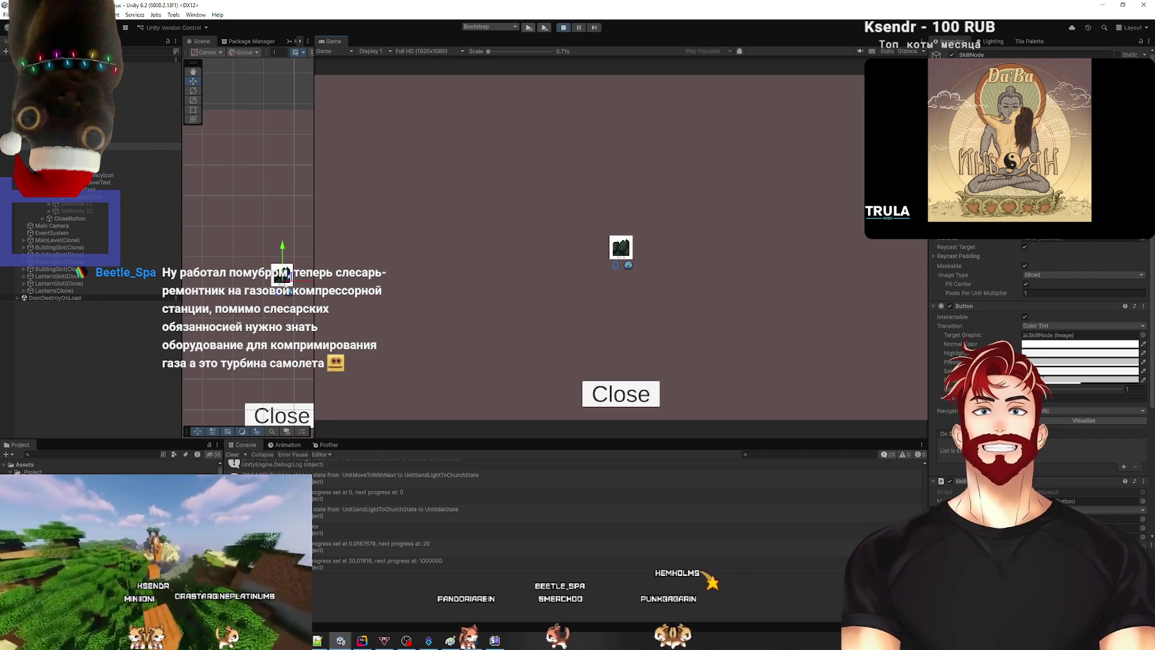
left_click(627, 251)
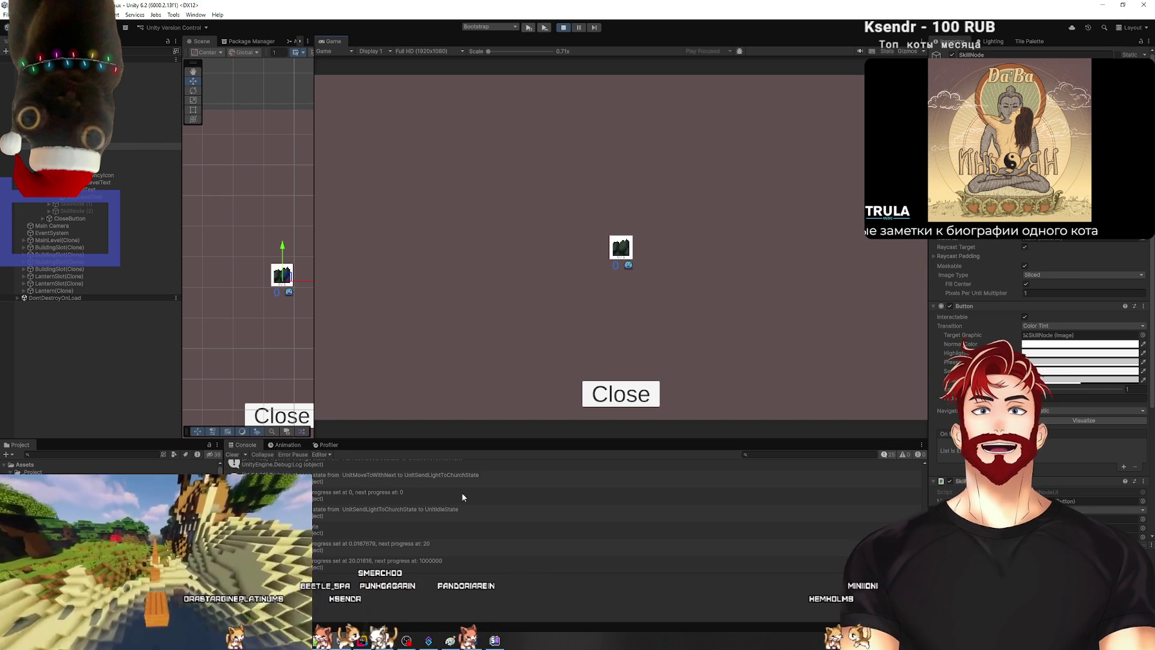
left_click(364, 640)
left_click(707, 361)
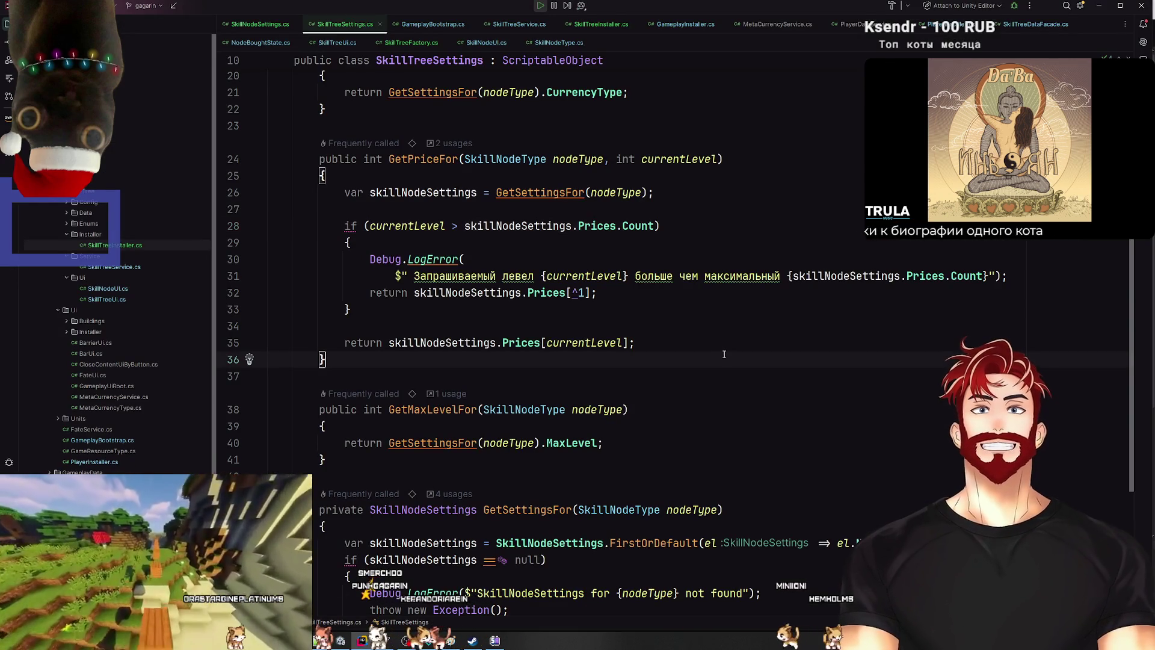
Step: Open SkillNodeUI.cs, select OnClick.Invoke(this) in OnClickHandle, and attach the debugger to Unity Editor
key("ctrl+e")
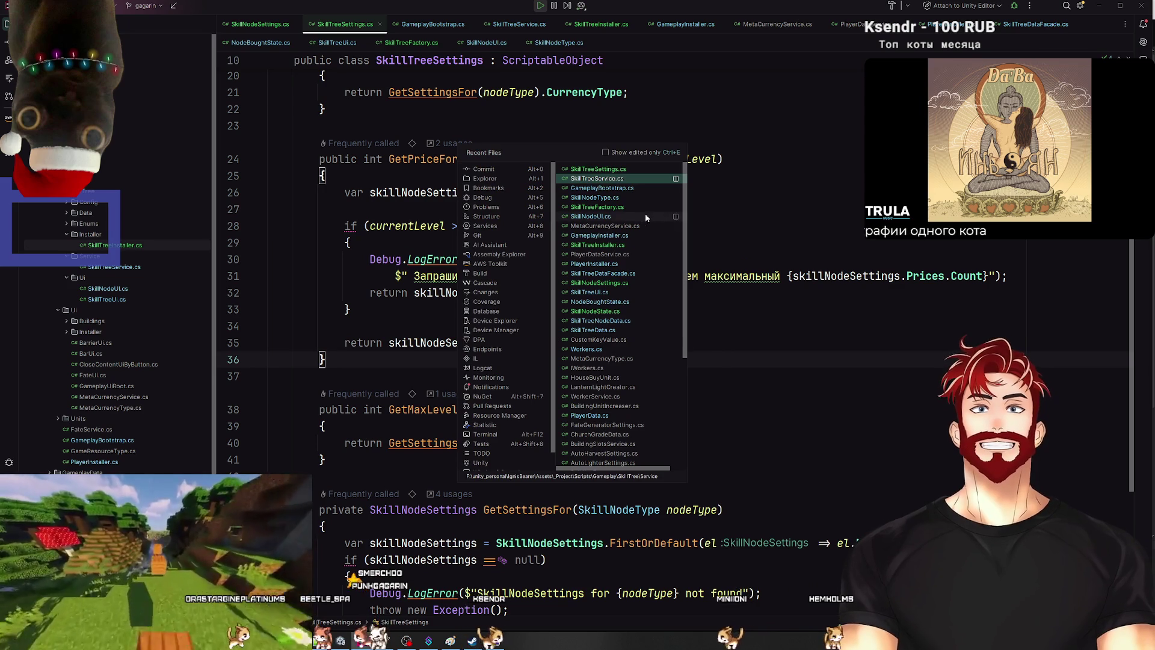
left_click(645, 217)
scroll(607, 218, "down", 15)
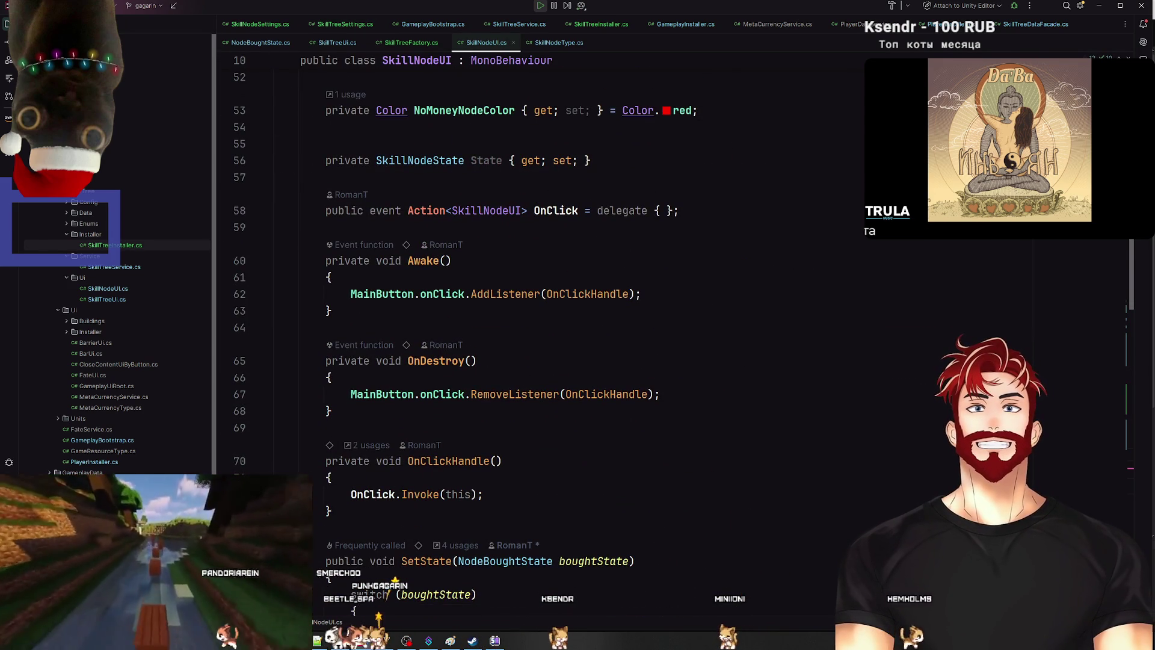
left_click_drag(350, 494, 483, 494)
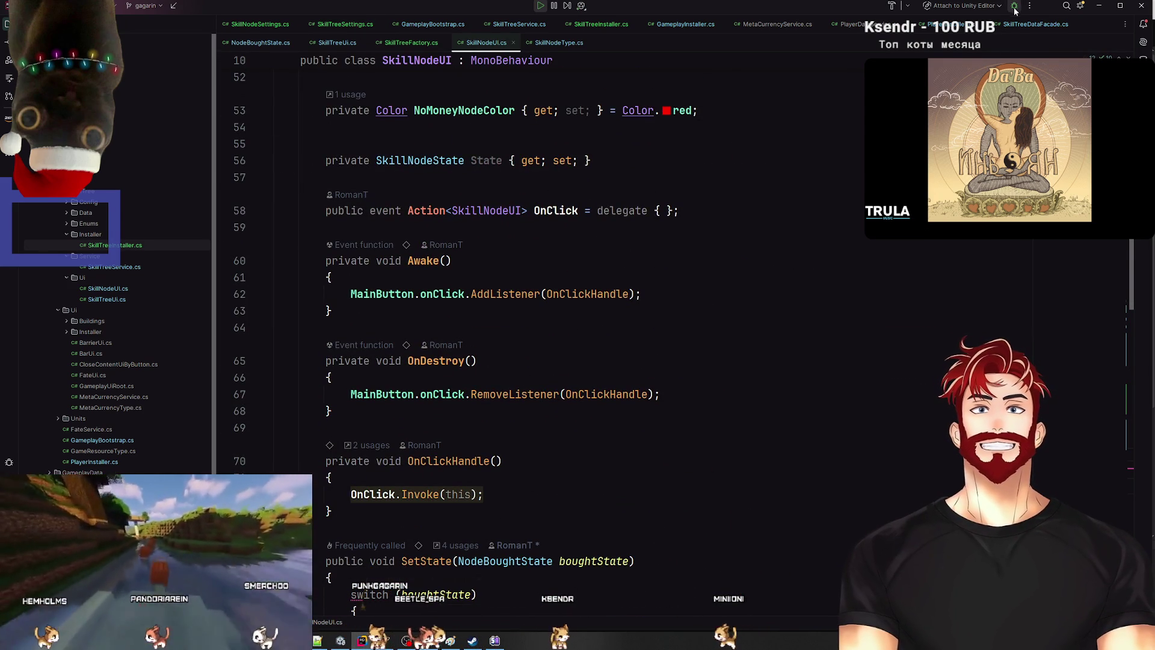
key("shift+F9")
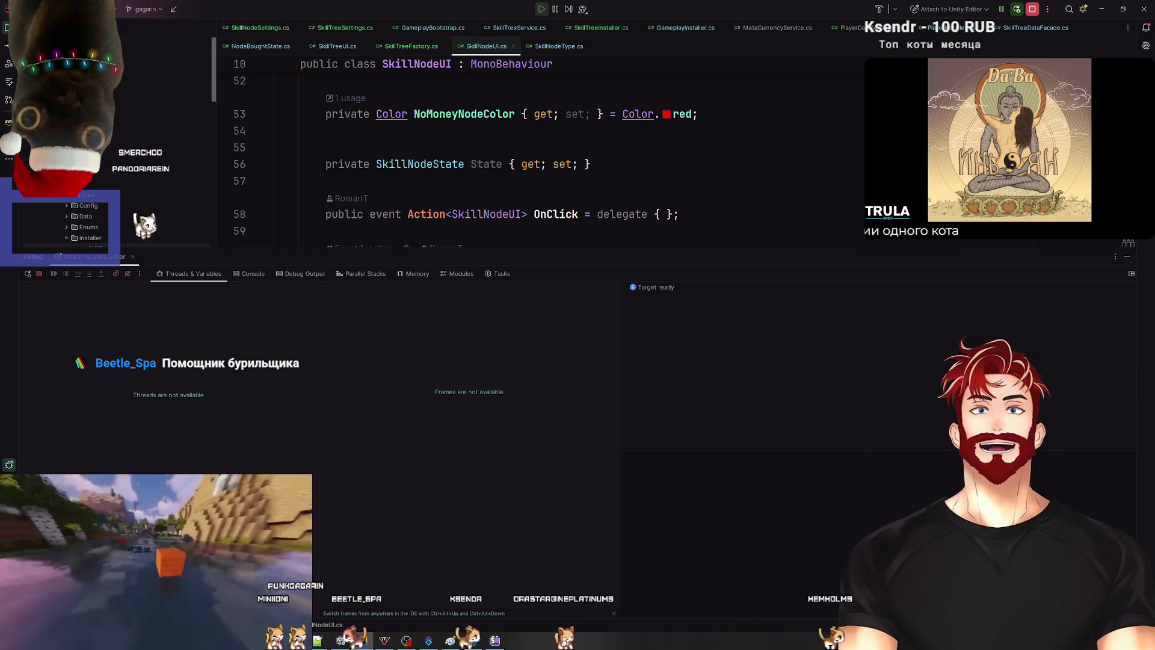
key("alt+Tab")
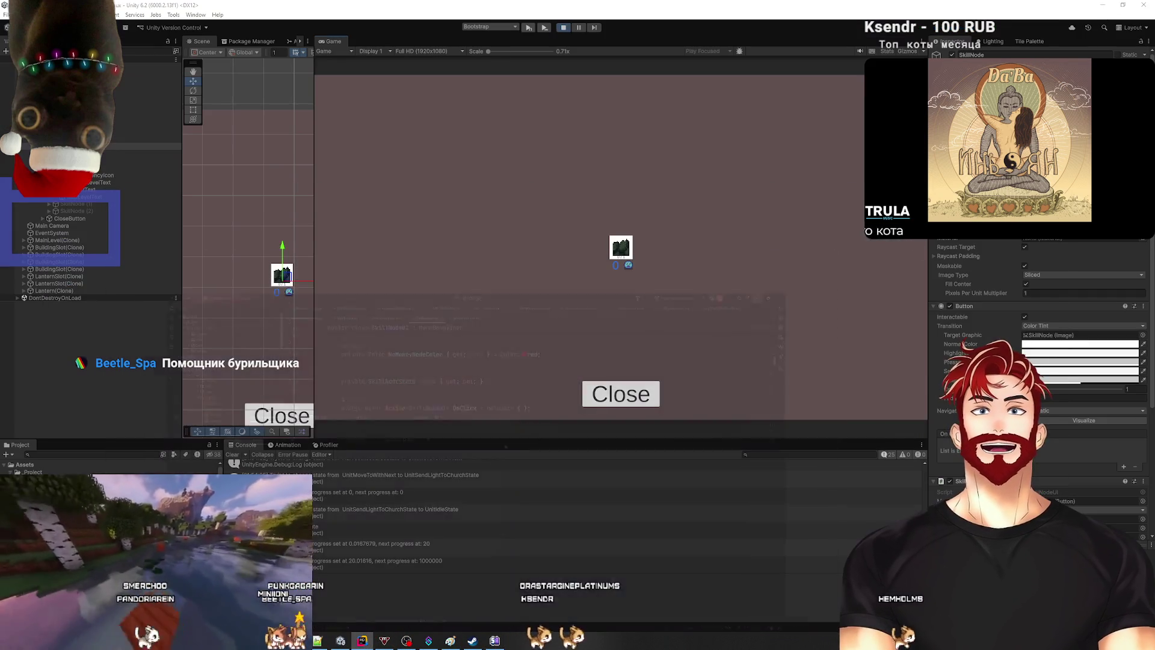
Step: Hit the OnClickHandle breakpoint by clicking a skill node, then open SkillTreeService.cs
left_click(623, 253)
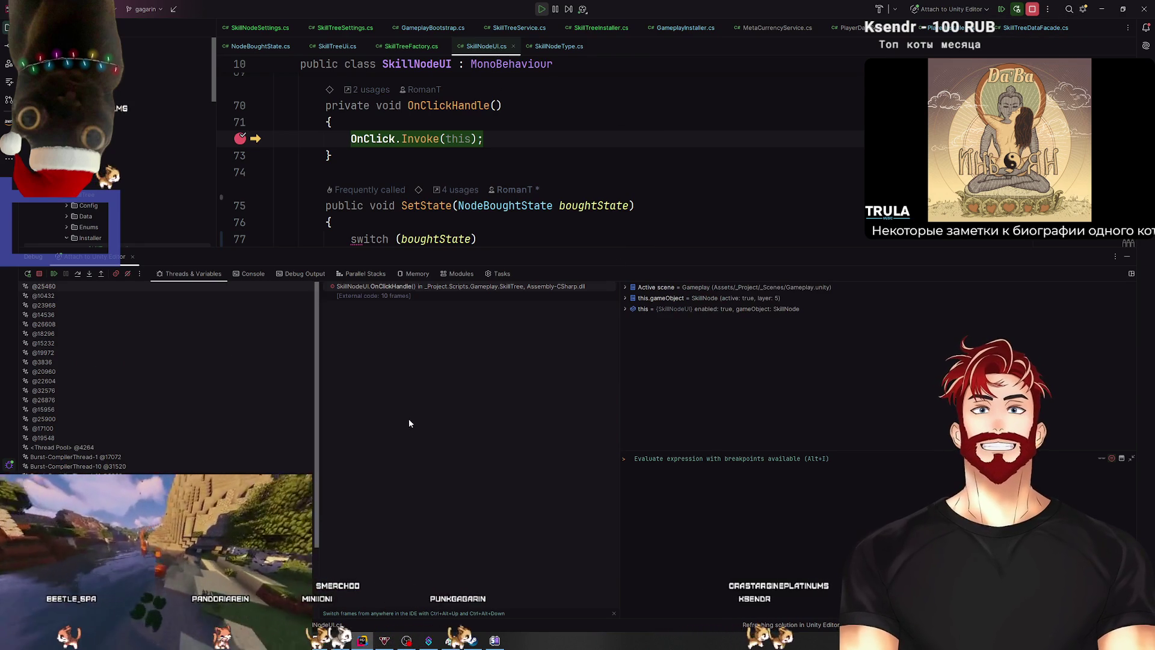
left_click(1127, 257)
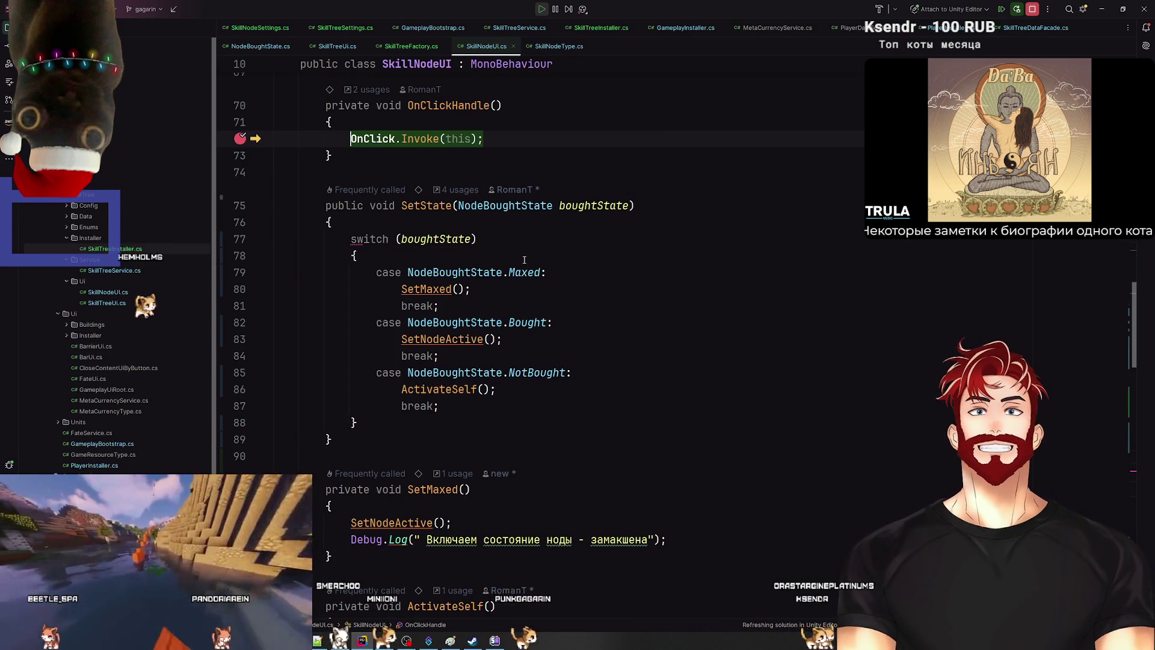
key("ctrl+e")
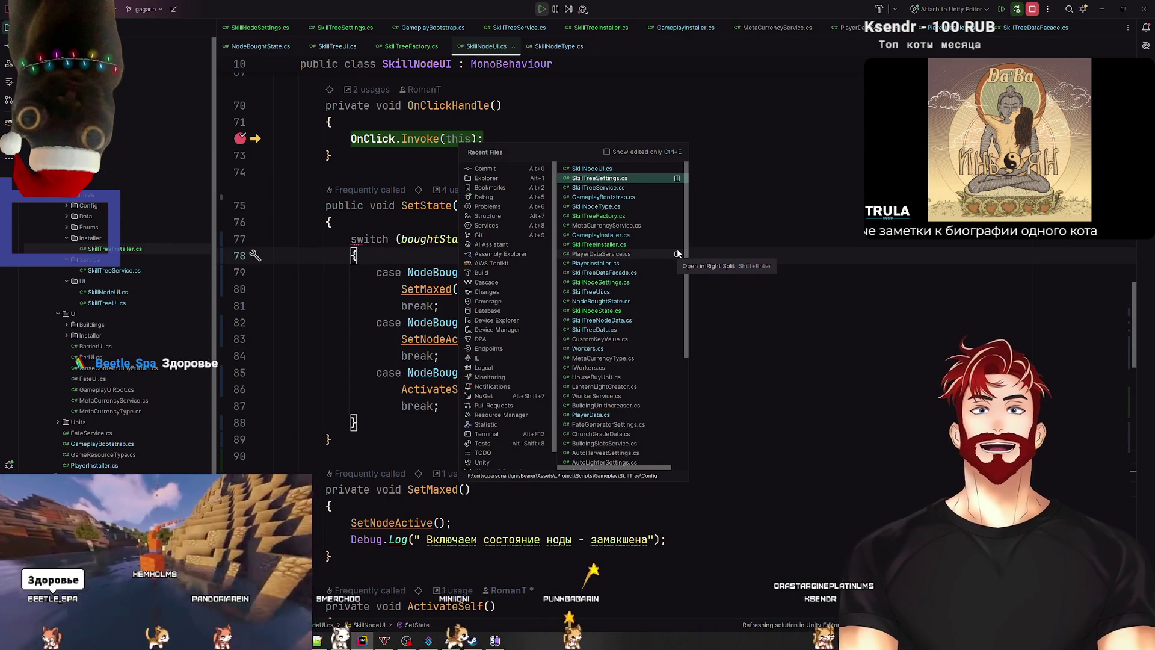
type("SkillTree")
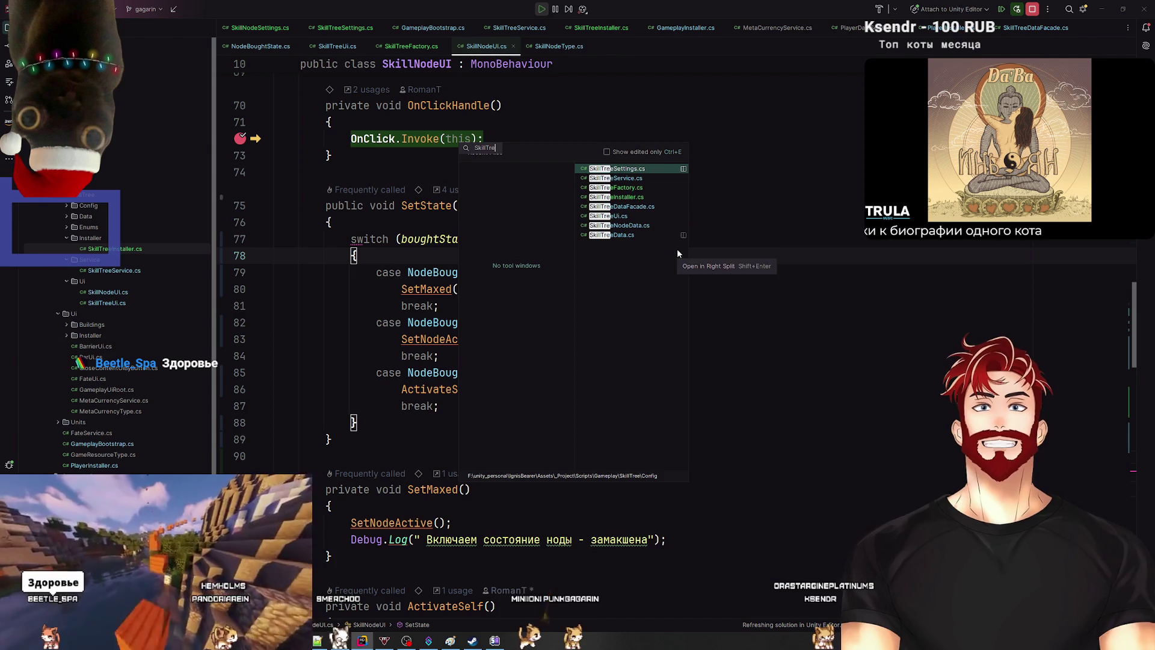
left_click(626, 178)
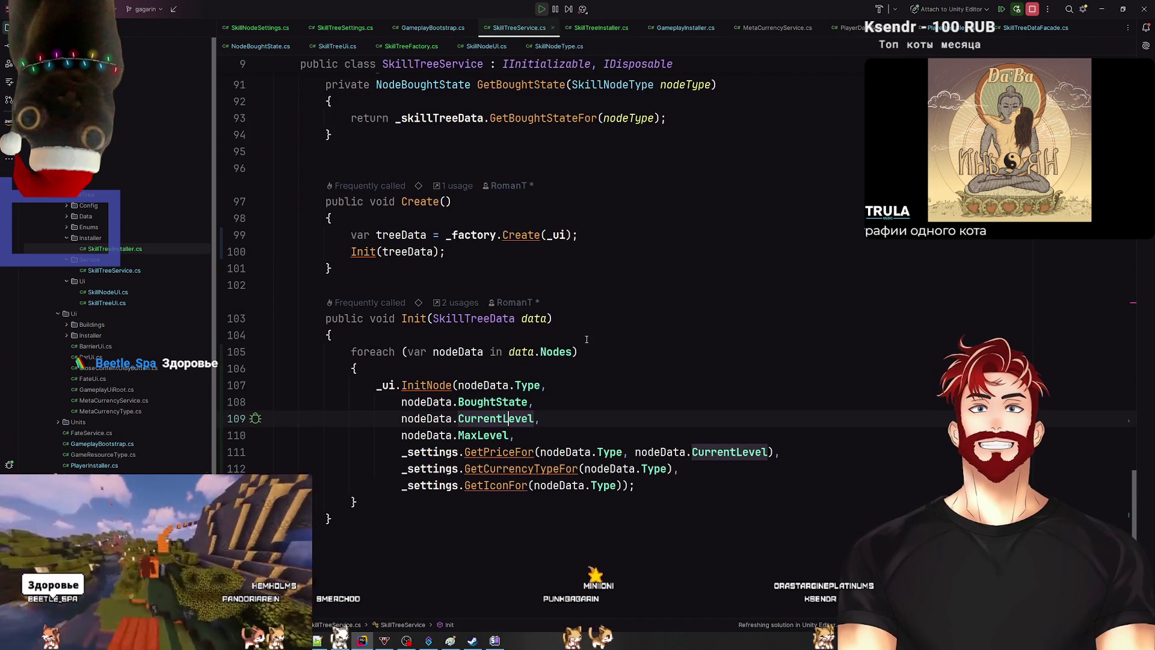
scroll(587, 339, "up", 10)
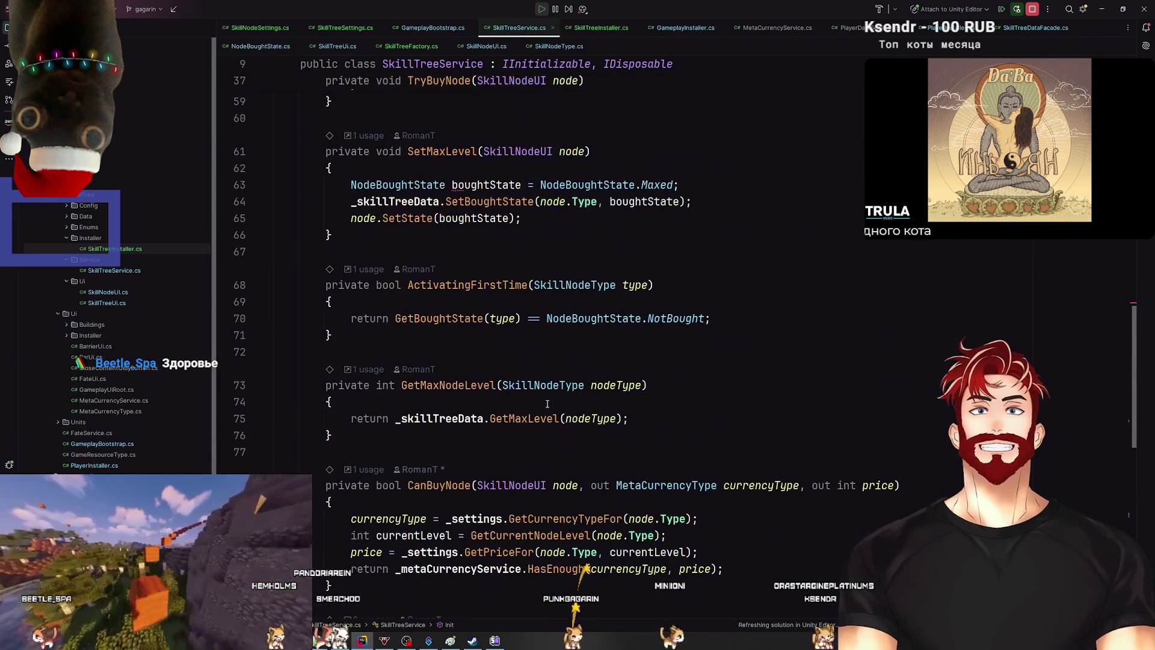
scroll(547, 404, "up", 7)
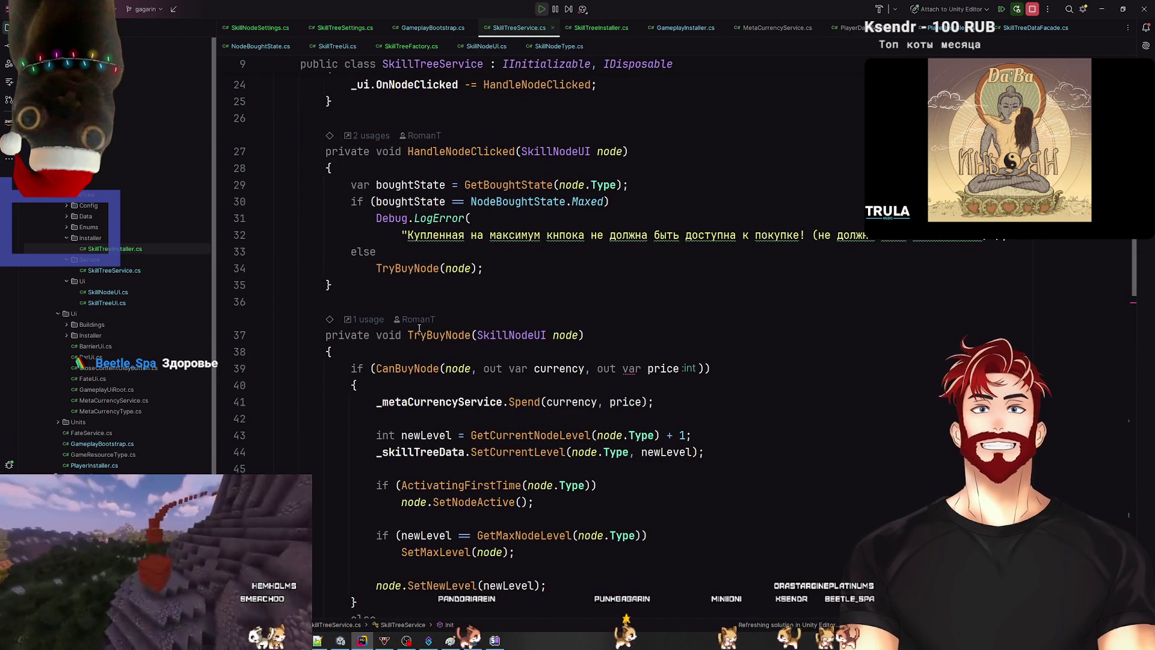
Step: Set a breakpoint at the start of HandleNodeClicked, resume, and trigger it with a skill node
left_click(379, 321)
scroll(446, 280, "up", 2)
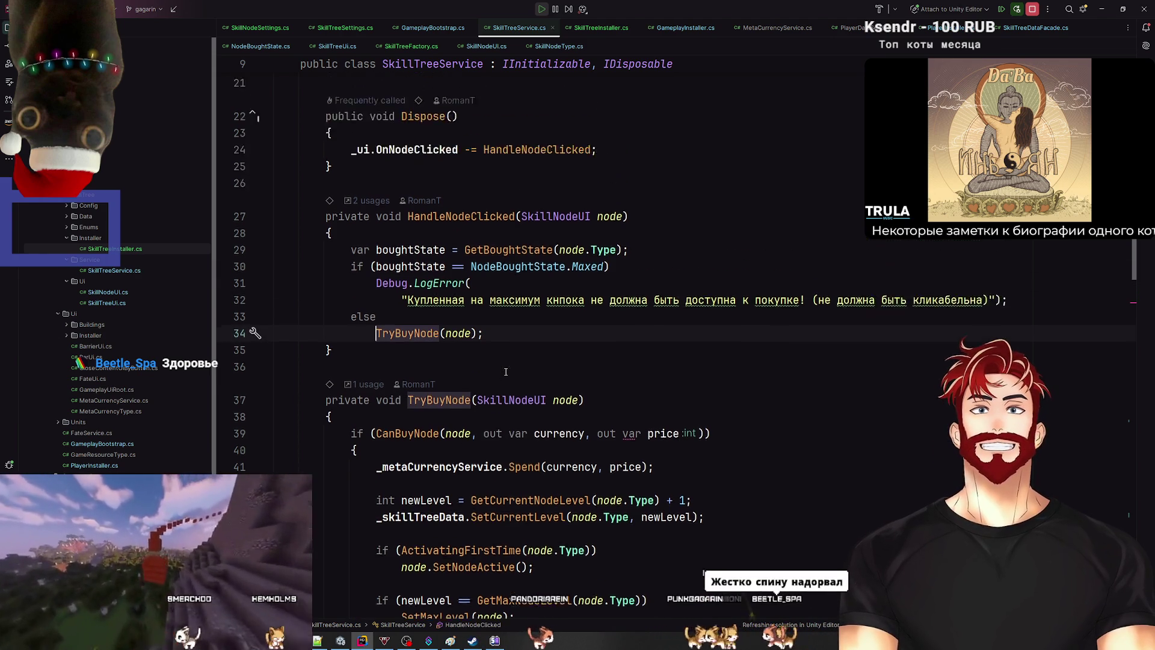
left_click(249, 335)
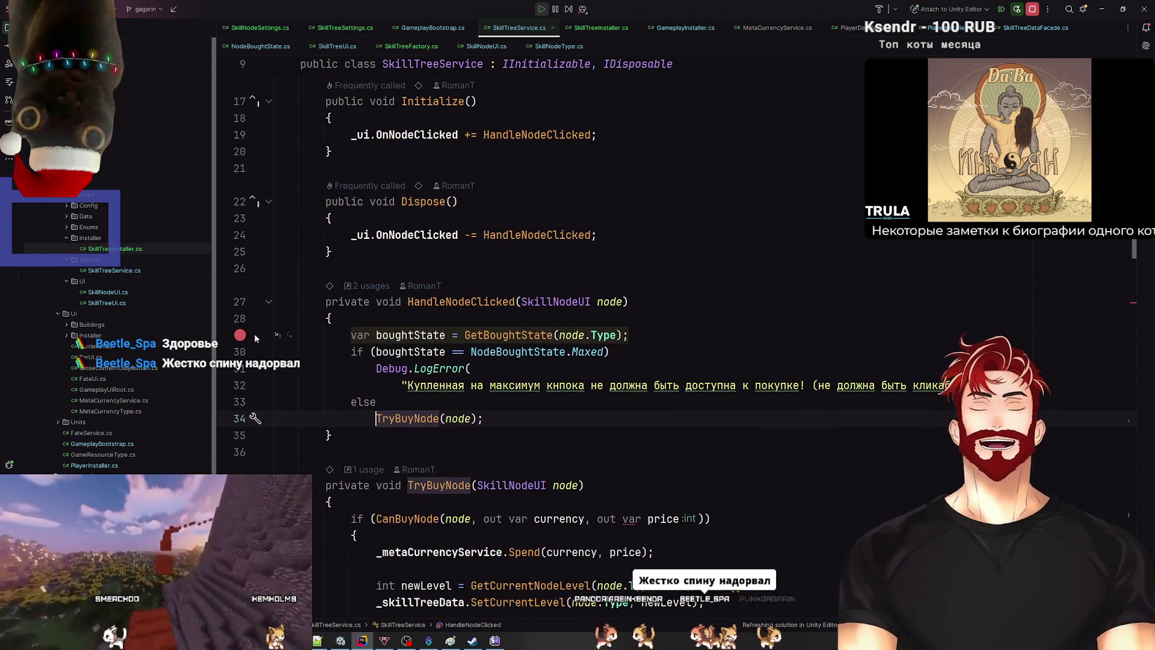
left_click(11, 465)
left_click(53, 274)
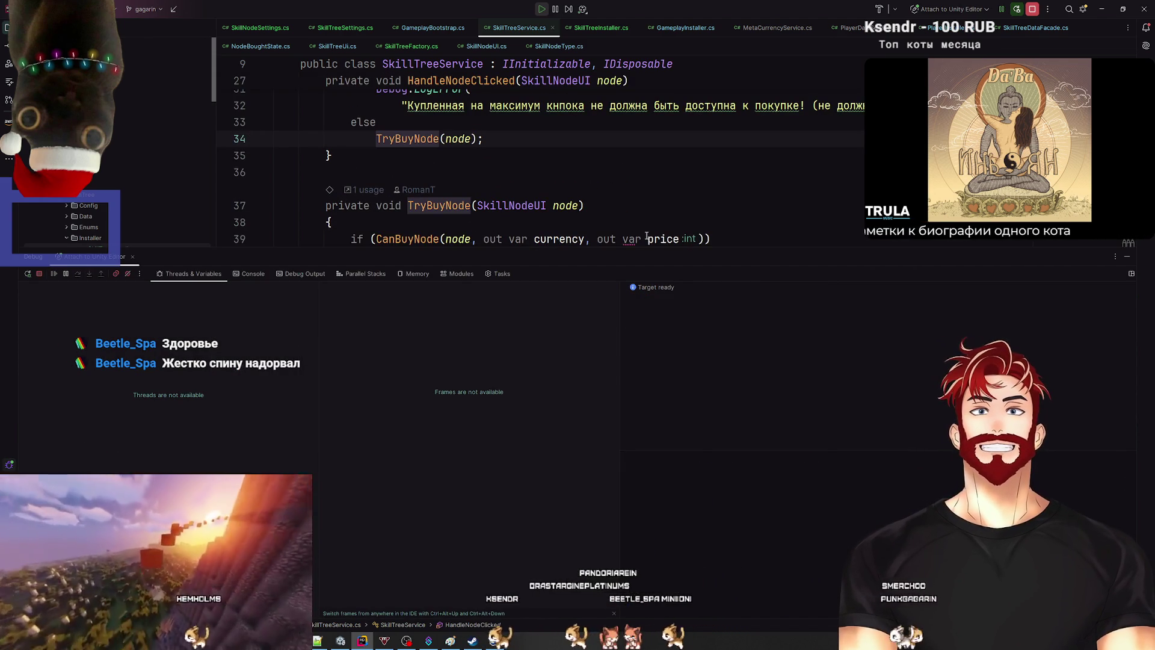
left_click(618, 272)
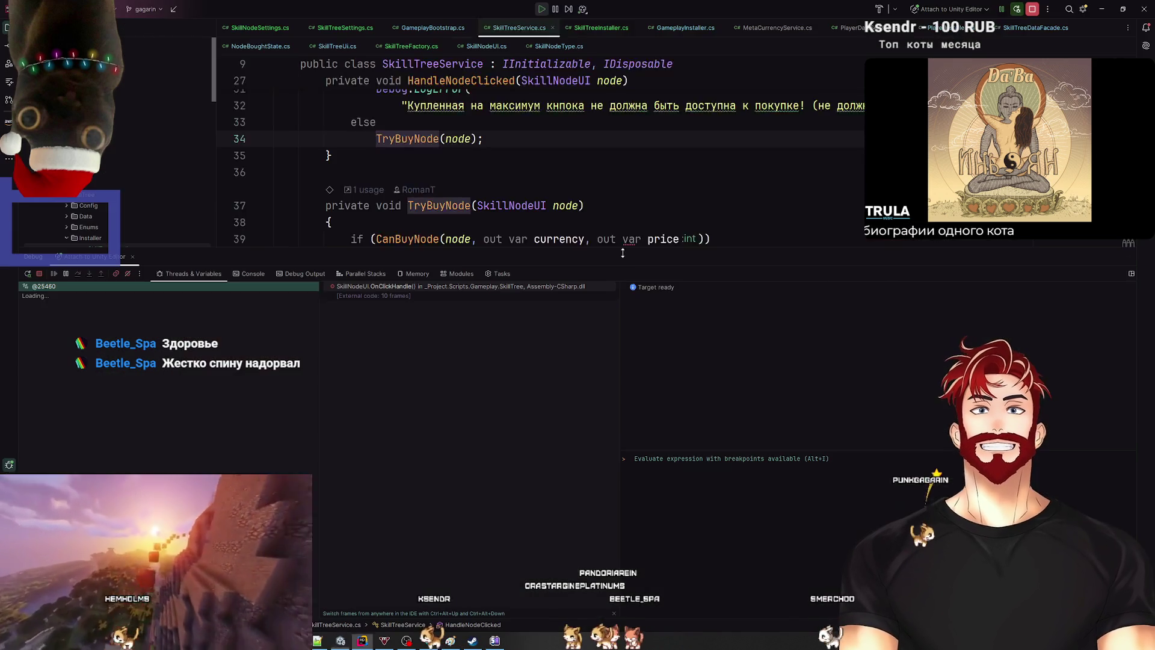
left_click_drag(696, 257, 644, 467)
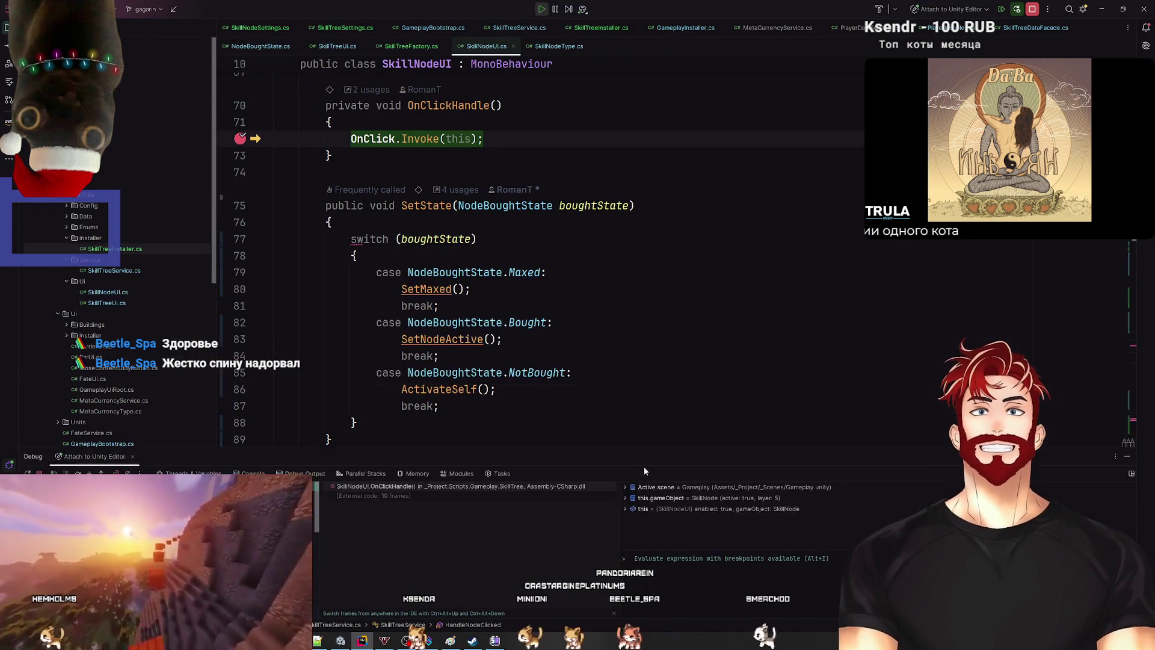
Step: Trace OnClick into SkillTreeUi, break on OnNodeClicked.Invoke, and follow OnNodeClicked to SkillTreeService
scroll(380, 375, "up", 5)
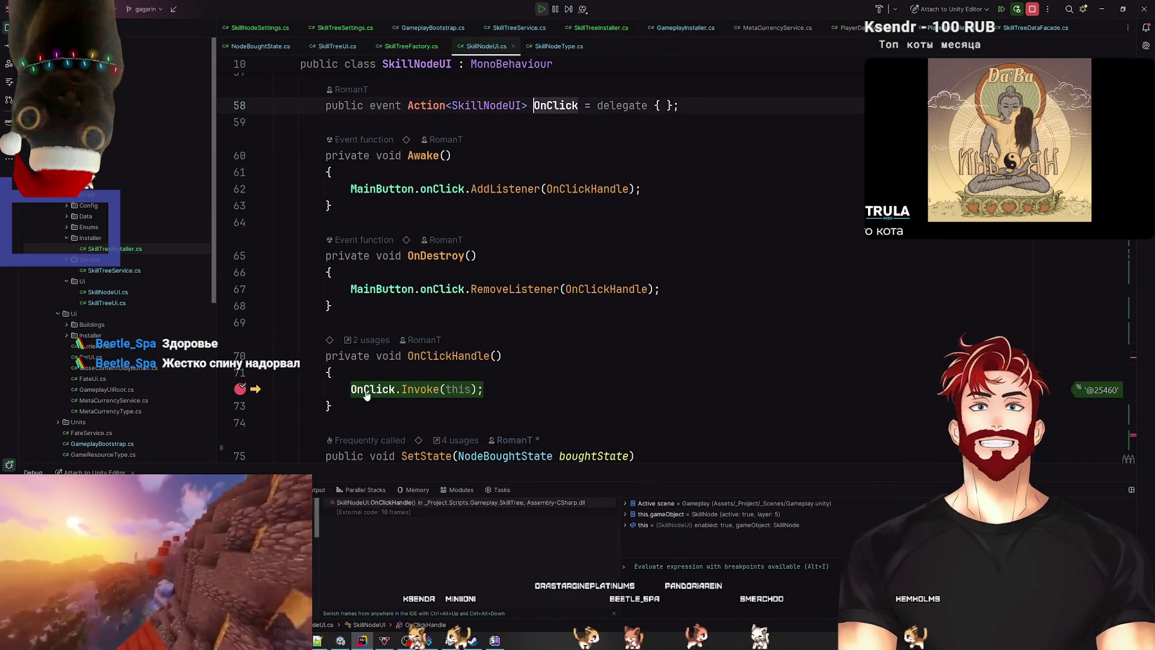
left_click(569, 104, "ctrl")
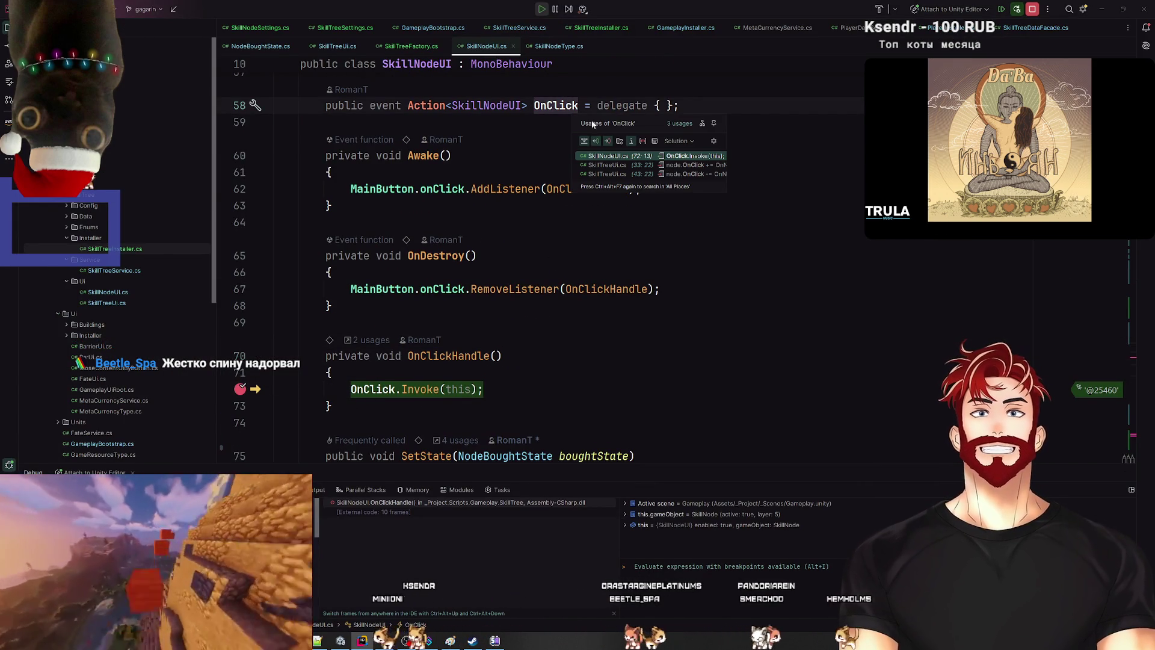
left_click(608, 165)
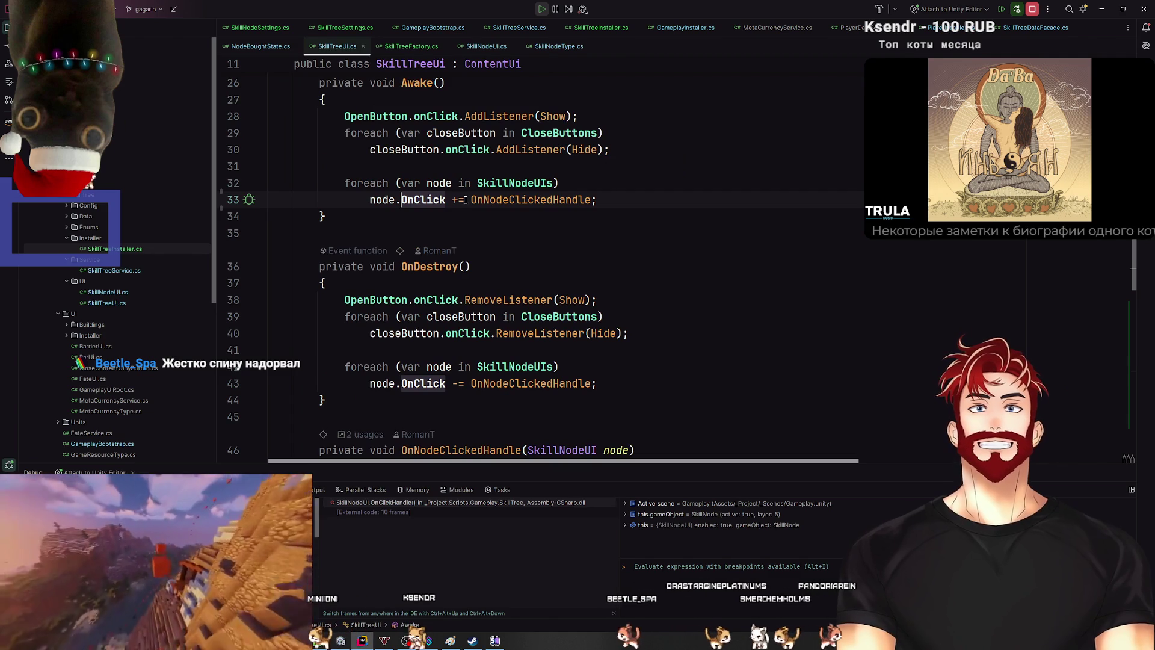
left_click(522, 199, "ctrl")
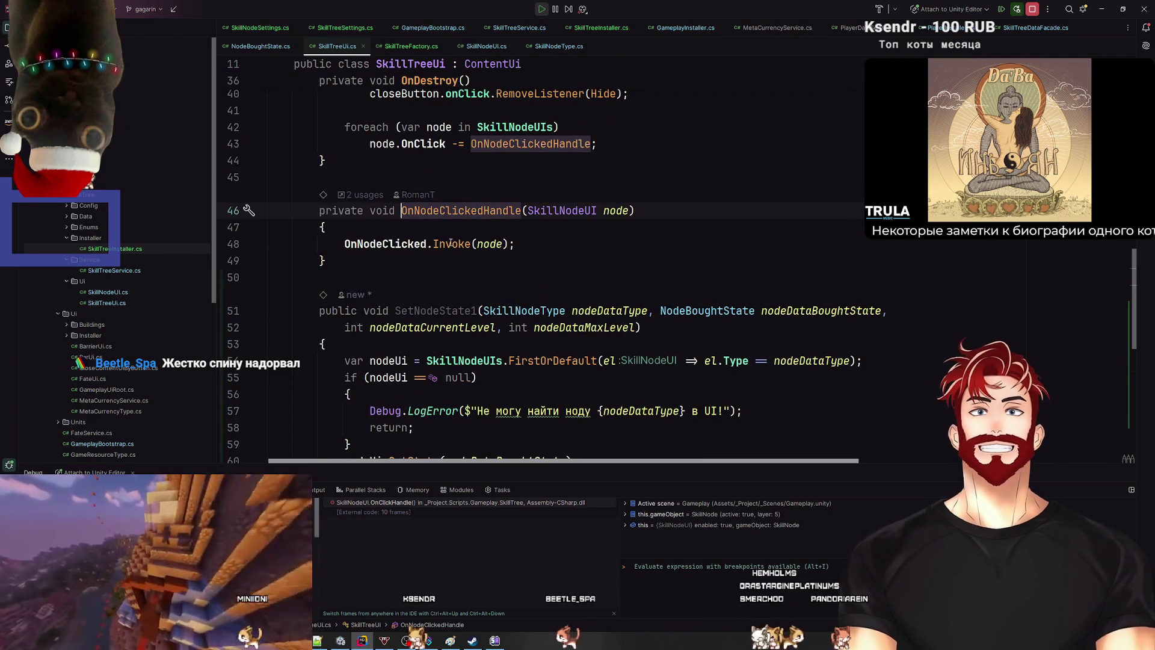
left_click(234, 243)
left_click(391, 243, "ctrl")
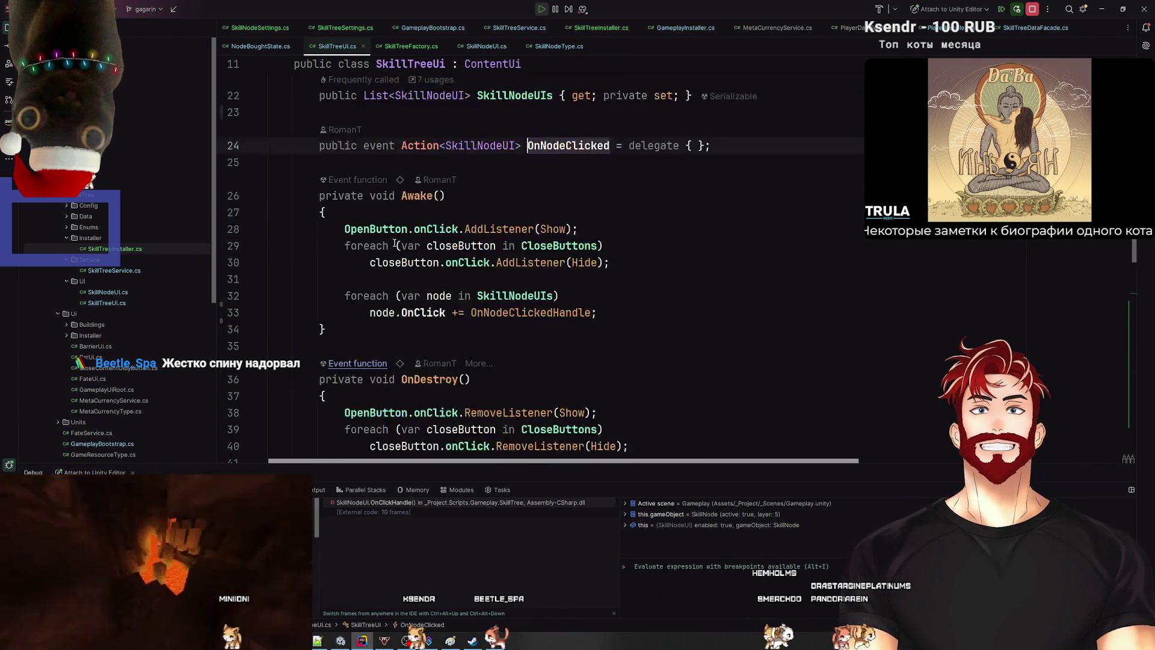
left_click(552, 221, "ctrl")
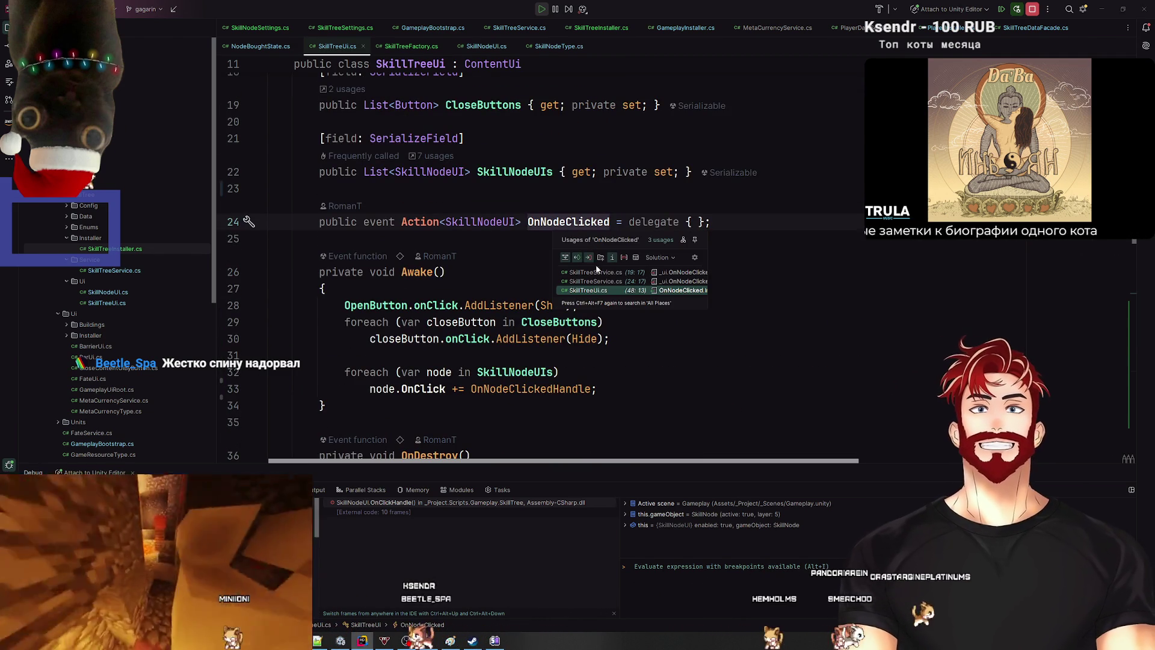
key("Up")
key("Return")
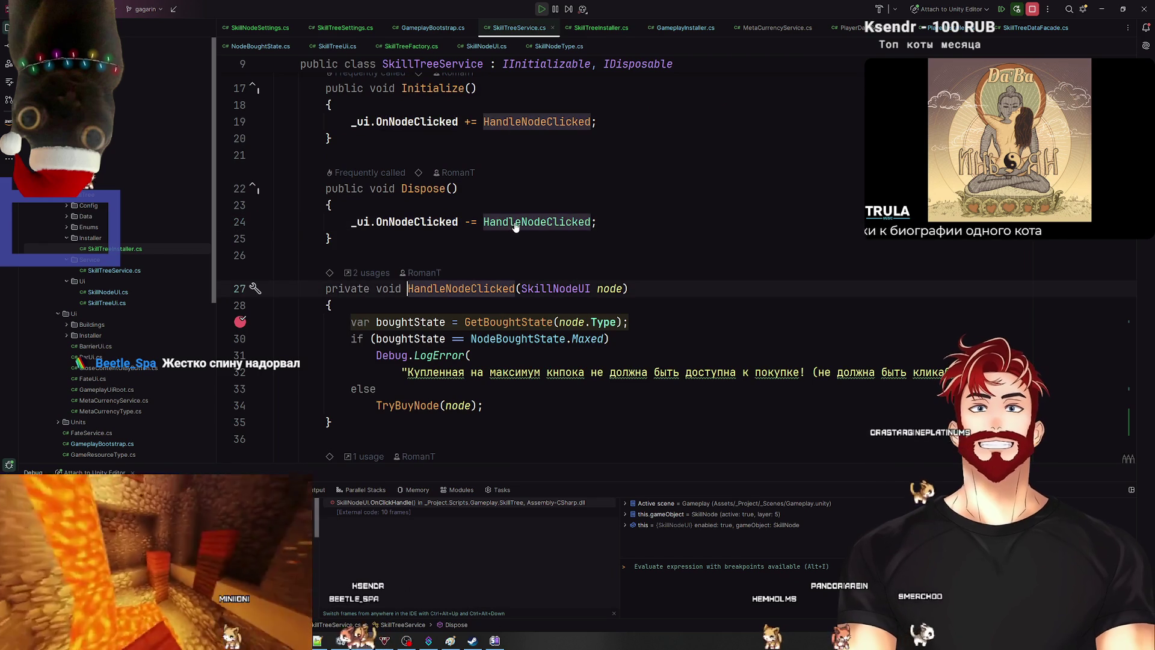
Step: Resume execution, check the running game, and reopen SkillTreeService.cs
key("F5")
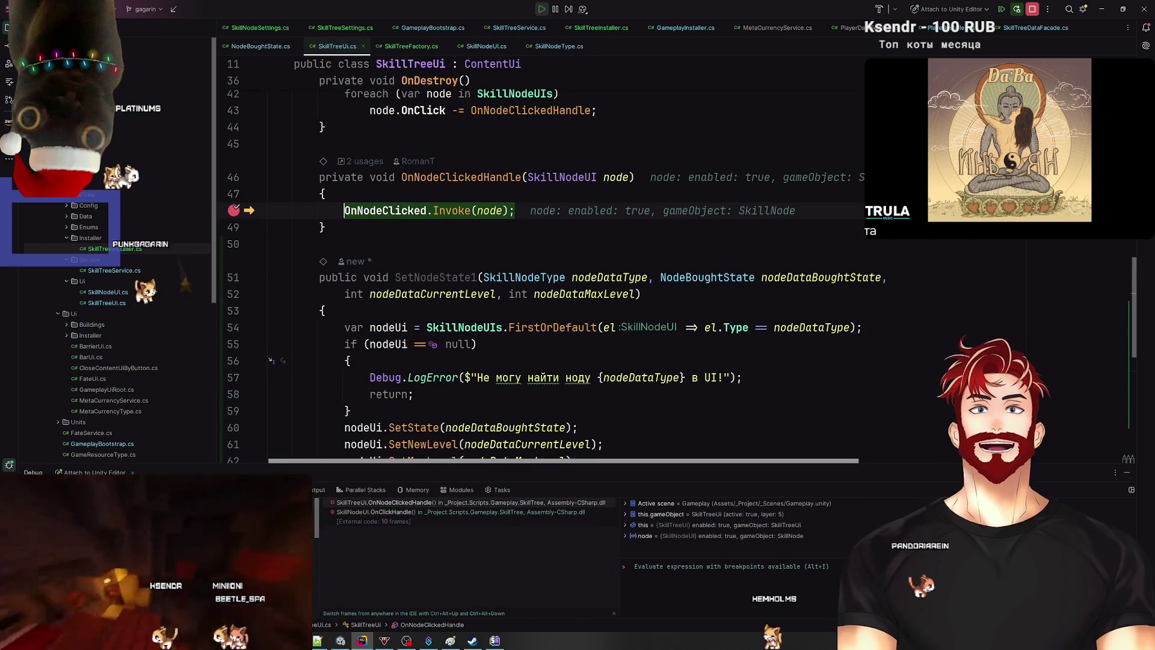
key("alt+Tab")
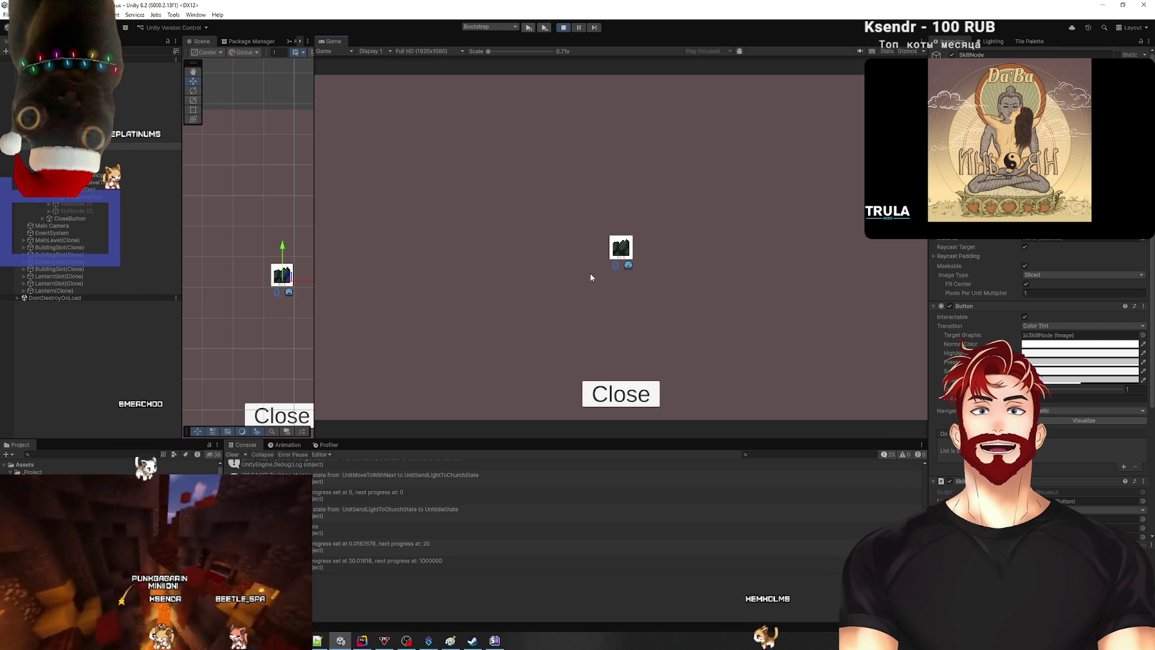
key("alt+Tab")
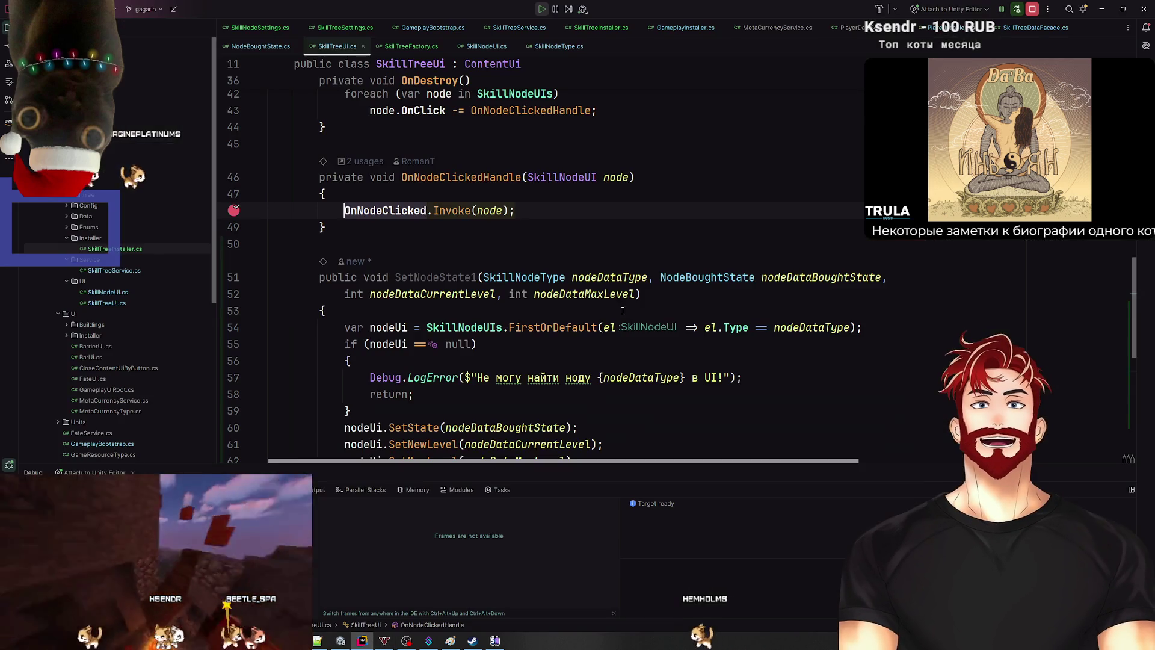
key("ctrl+e")
type("SkillTreeSer")
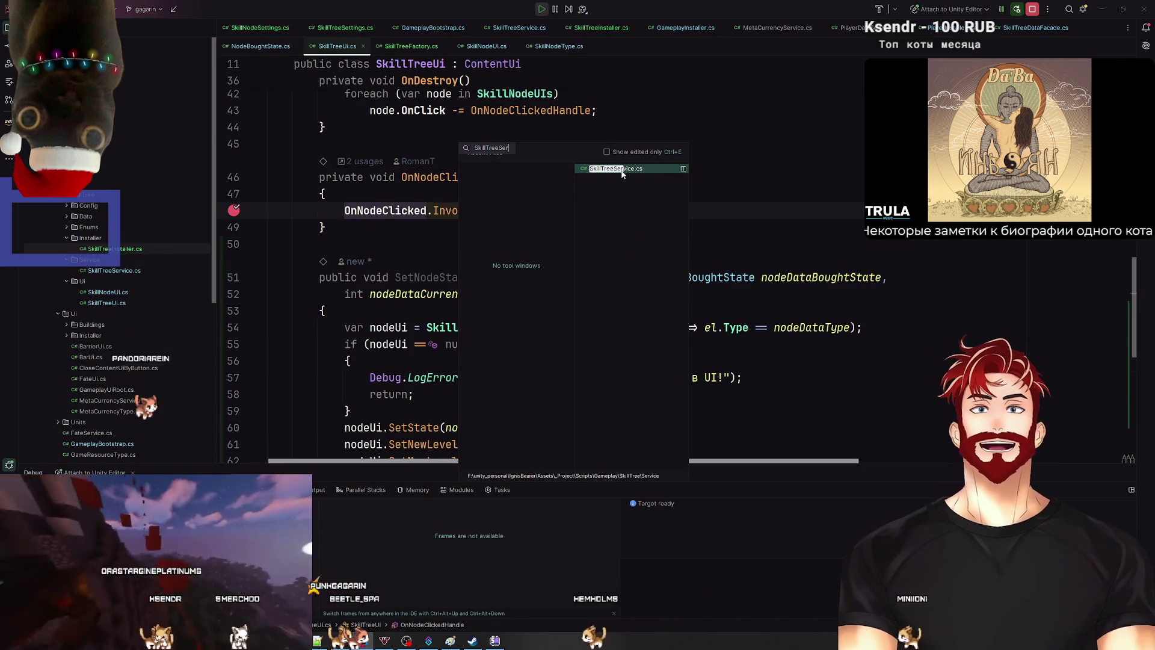
key("Down")
key("Return")
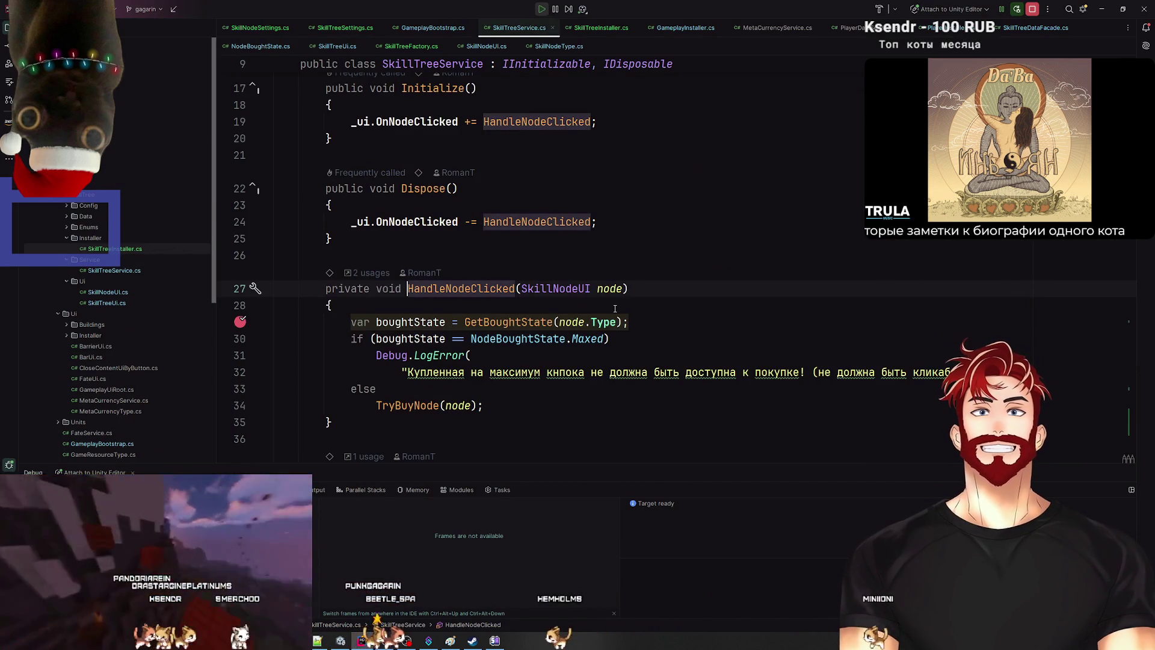
Step: Review Initialize and follow SkillTreeService's usages to its binding in SkillTreeInstaller.cs
scroll(654, 222, "up", 3)
left_click(434, 239)
scroll(436, 240, "up", 2)
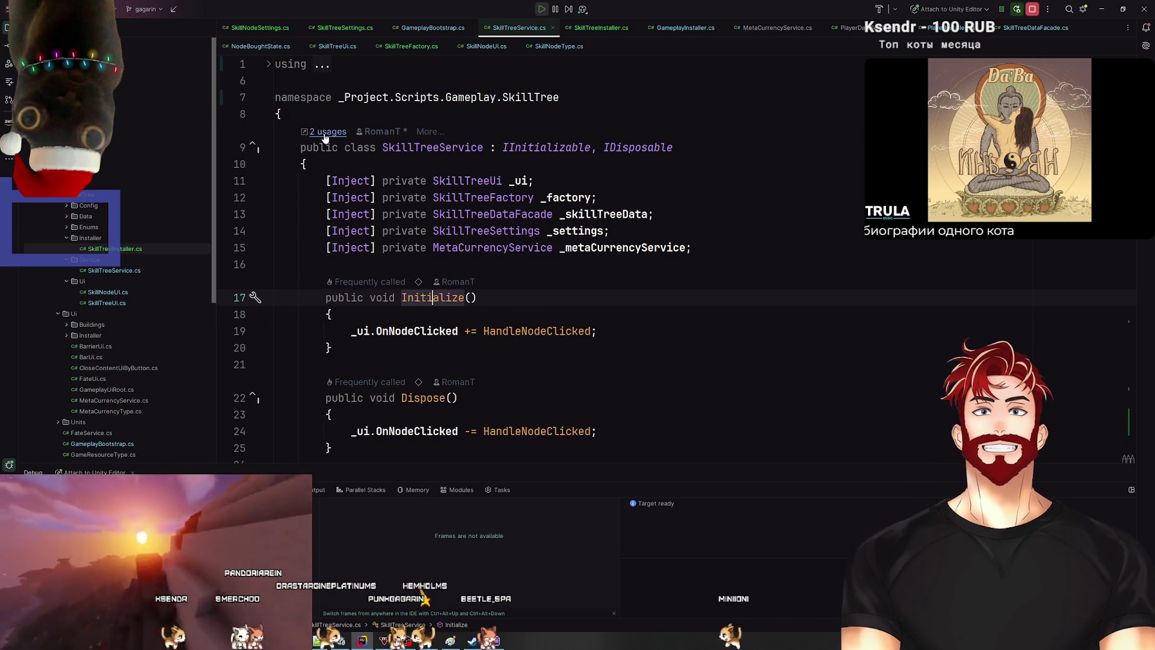
left_click(421, 147, "ctrl")
left_click(429, 189)
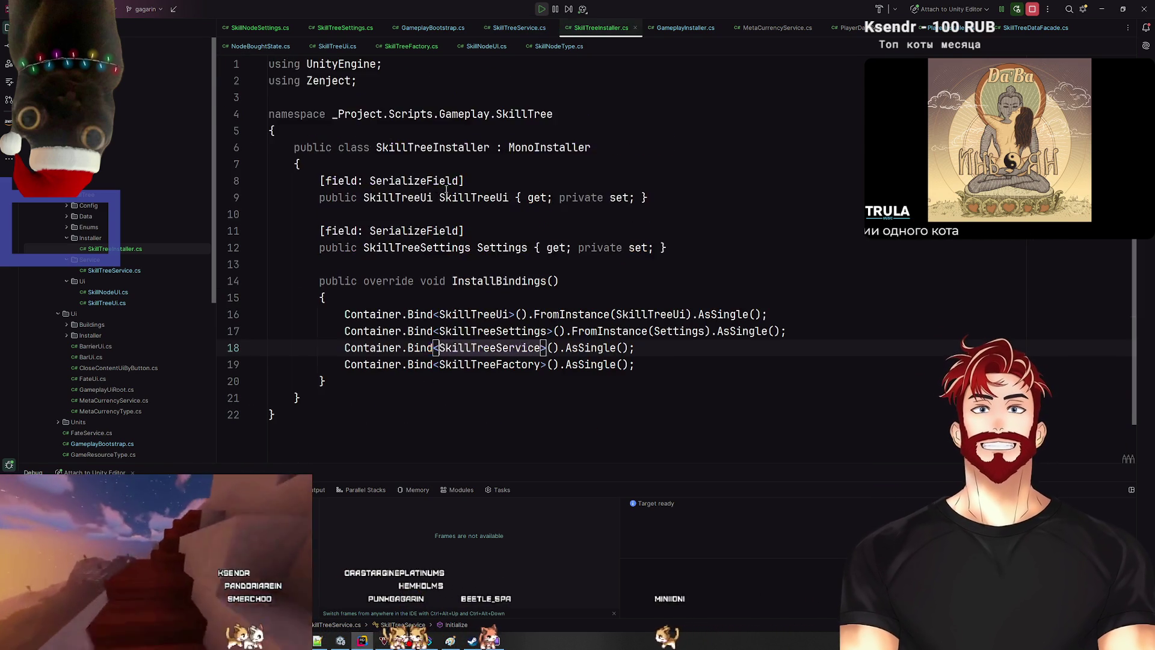
Step: Stop debugging and change Bind to BindInterfacesAndSelfTo on lines 18 and 19 of SkillTreeInstaller
left_click(1033, 10)
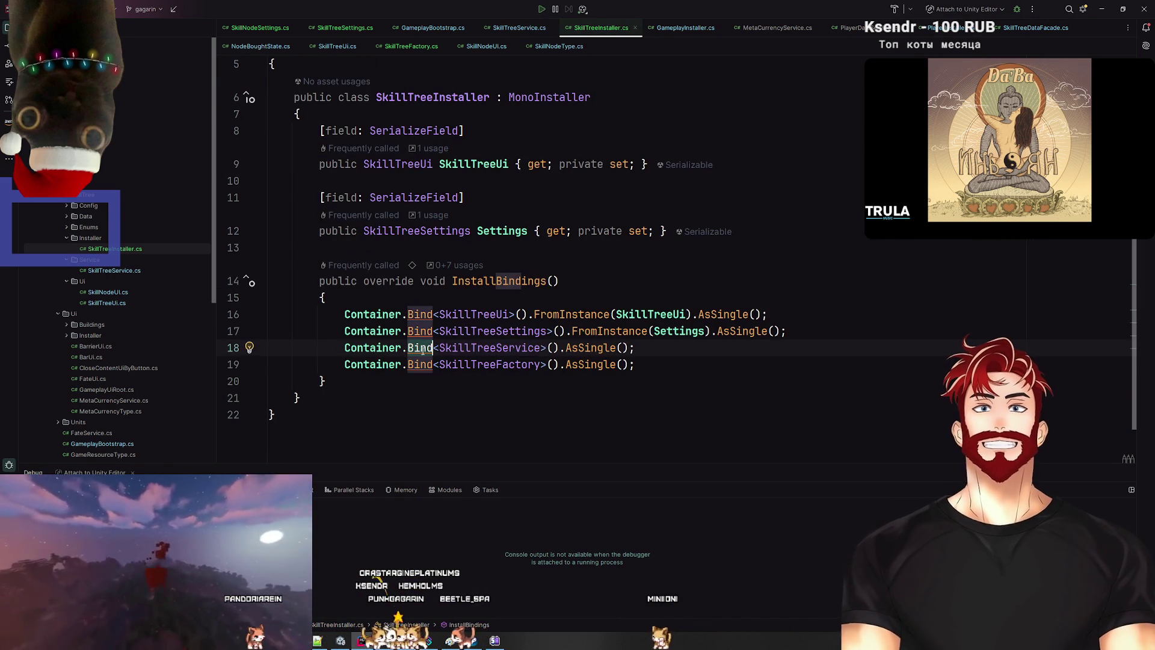
key("BackSpace")
key("BackSpace")
key("BackSpace")
type("indINter")
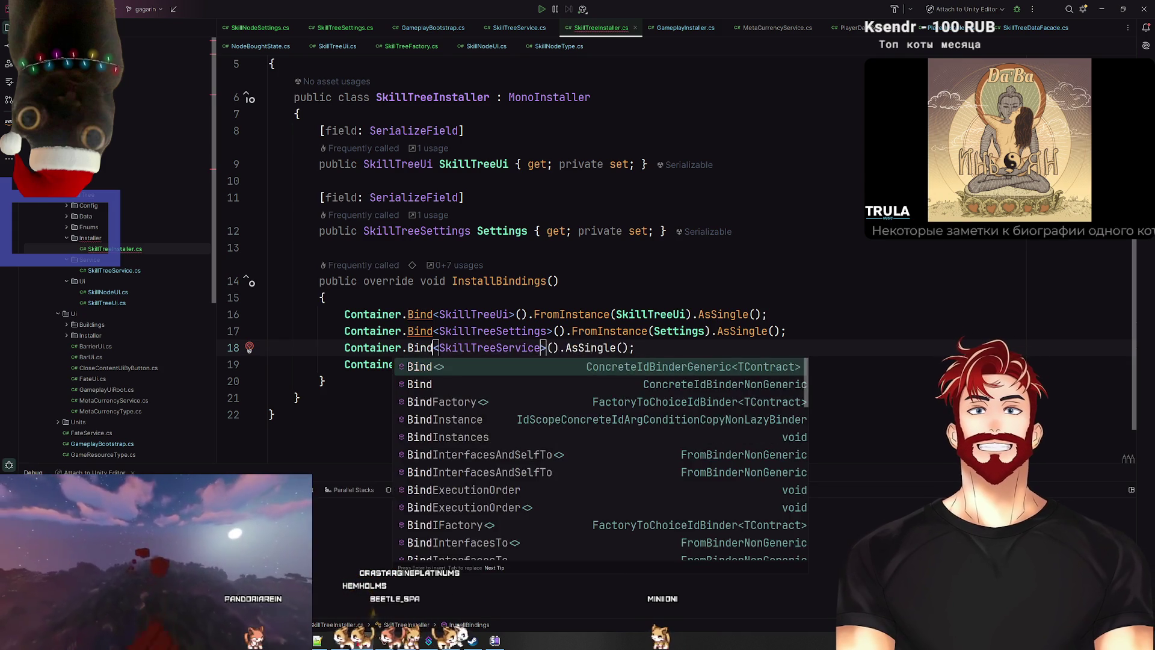
key("Down")
key("Down")
key("Down")
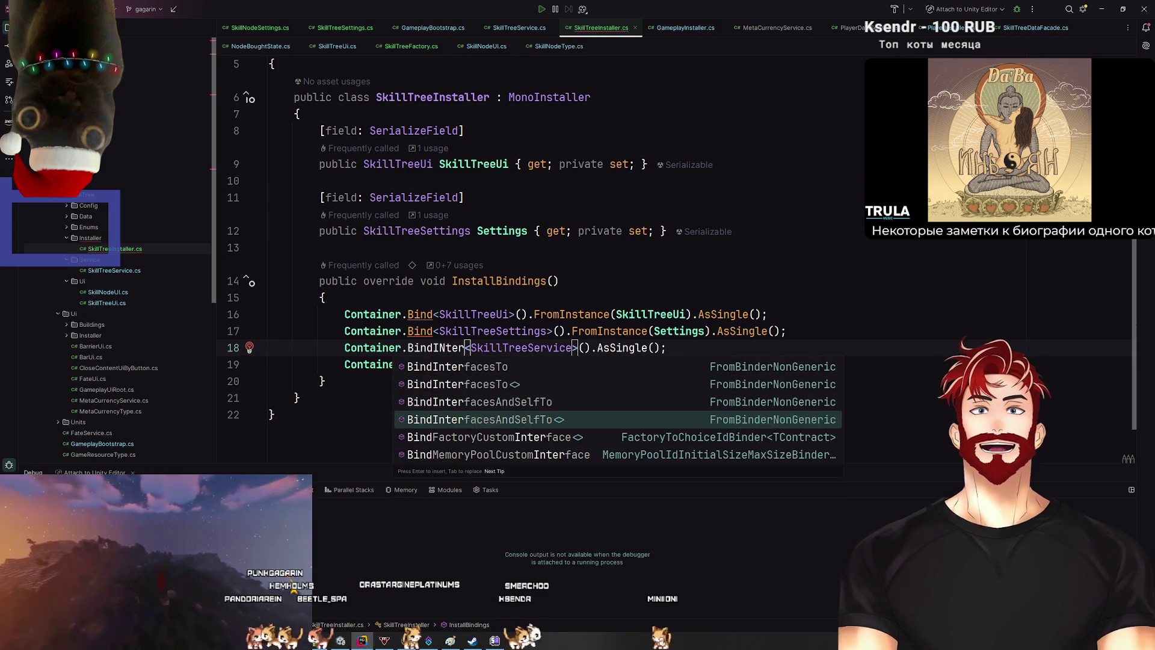
key("Return")
double_click(450, 347)
key("ctrl+c")
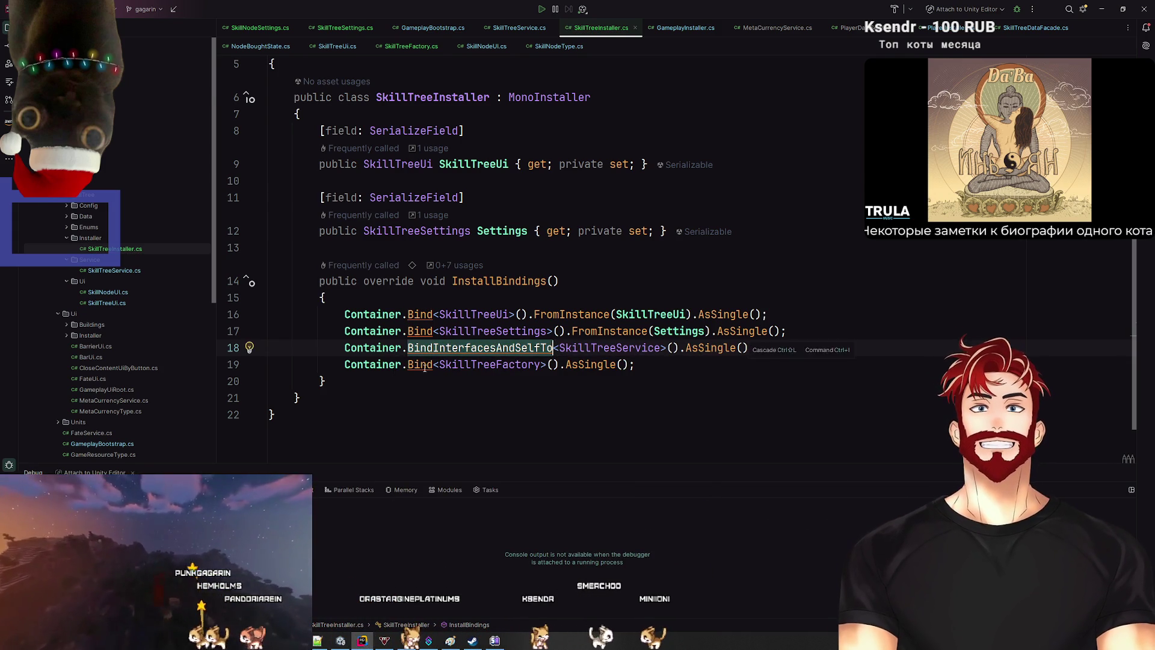
double_click(420, 364)
key("ctrl+v")
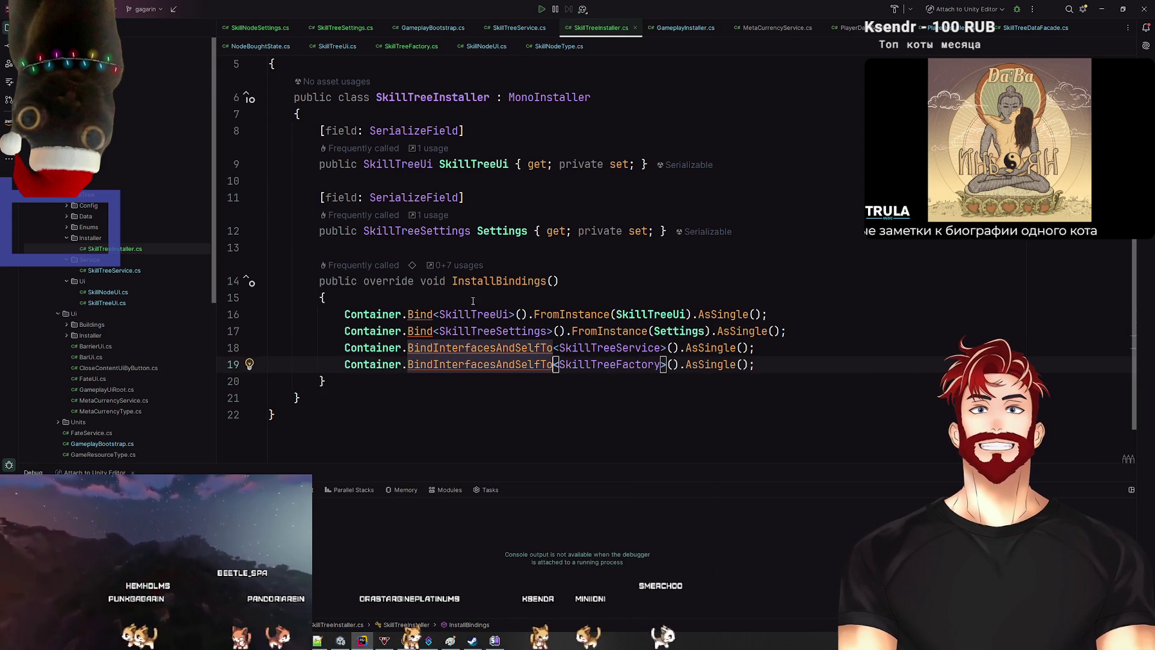
left_click(466, 314, "ctrl")
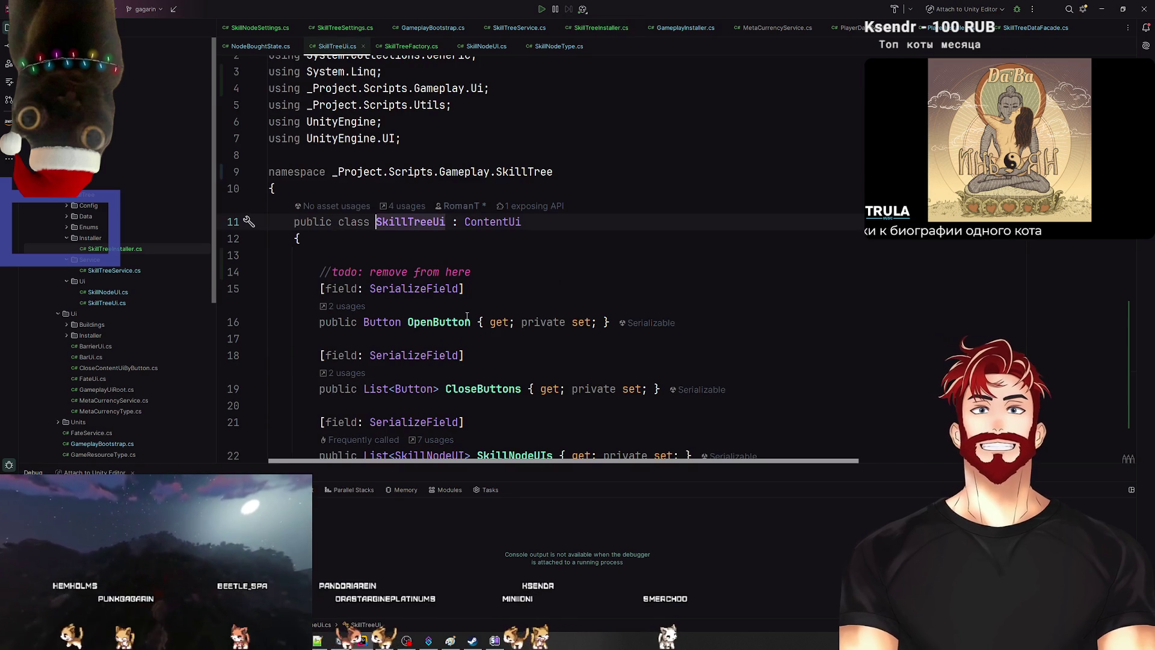
key("ctrl+alt+Left")
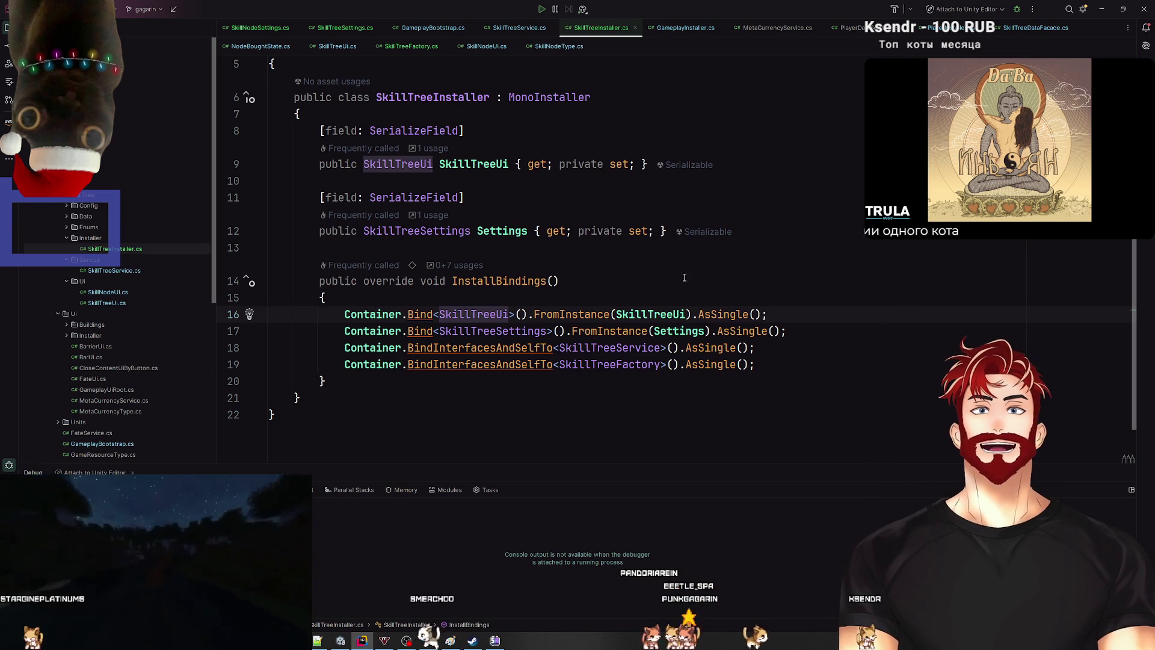
left_click(1102, 9)
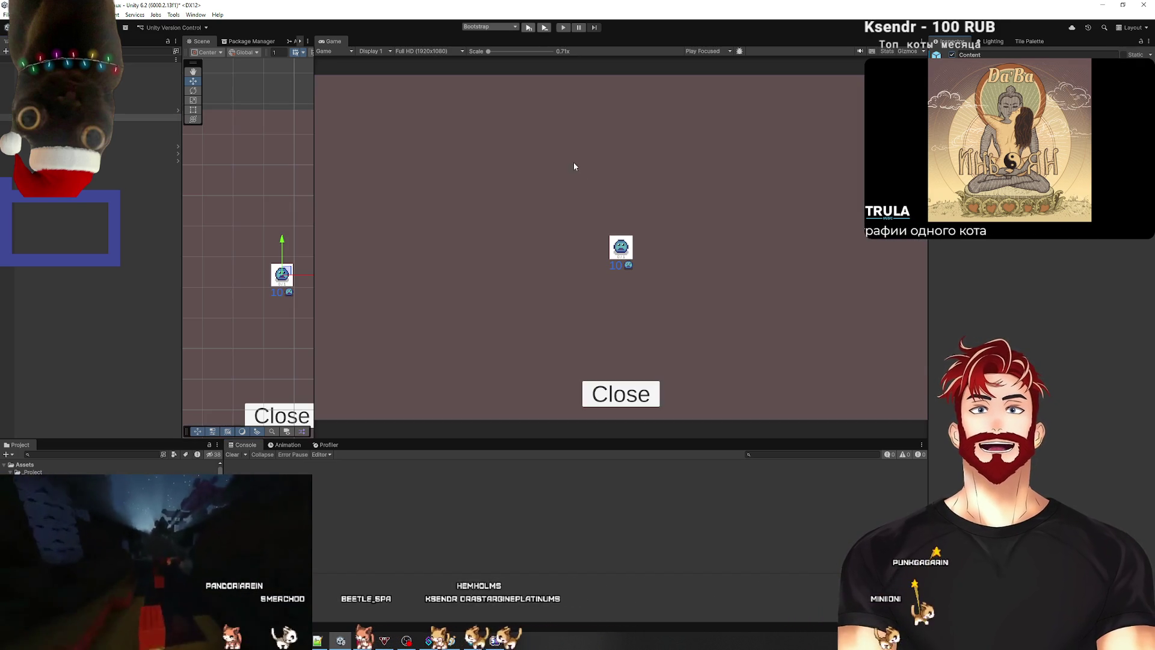
Step: Play from Bootstrap saving the Gameplay scene, check the main menu, stop, and select Main Menu
left_click(524, 30)
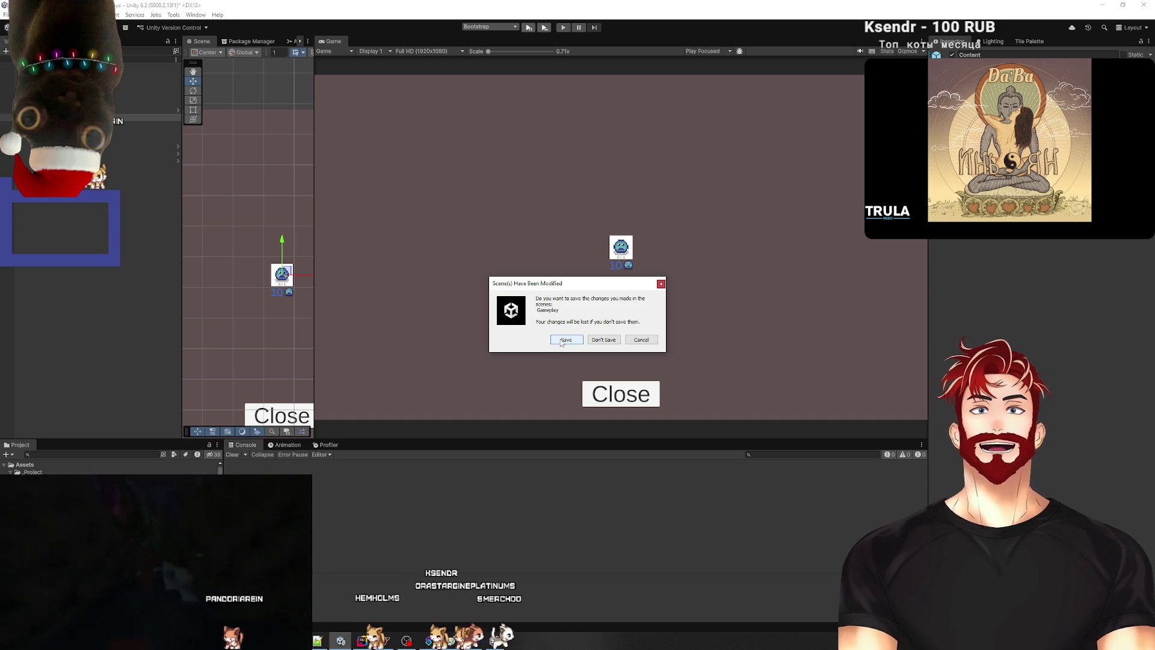
left_click(566, 339)
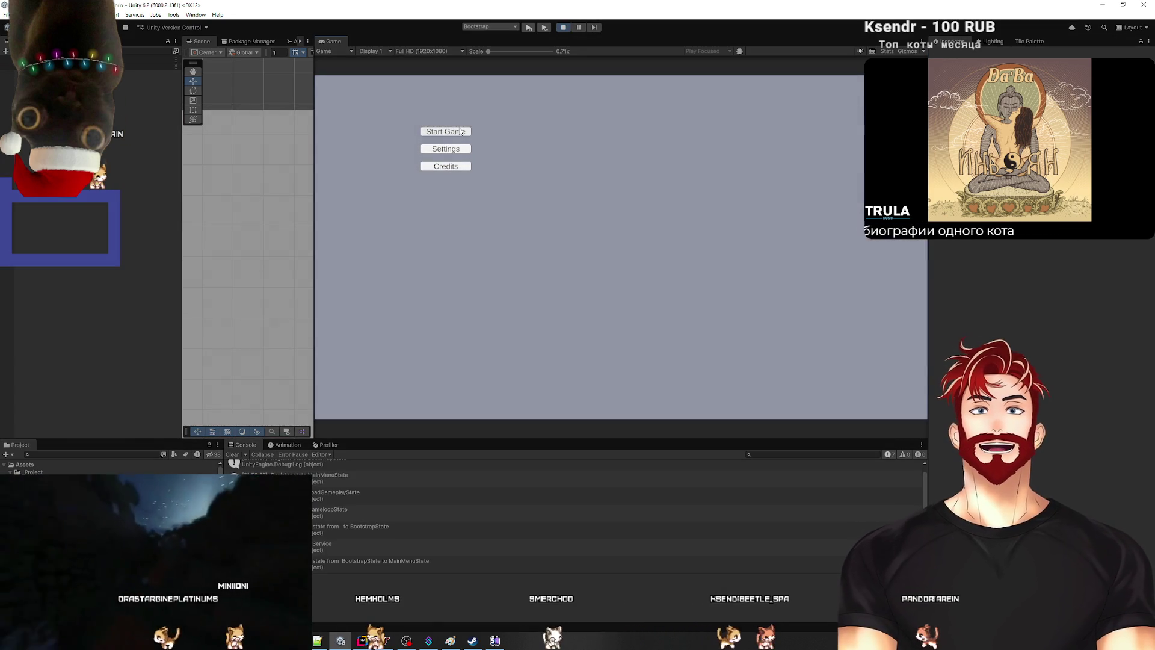
left_click(564, 27)
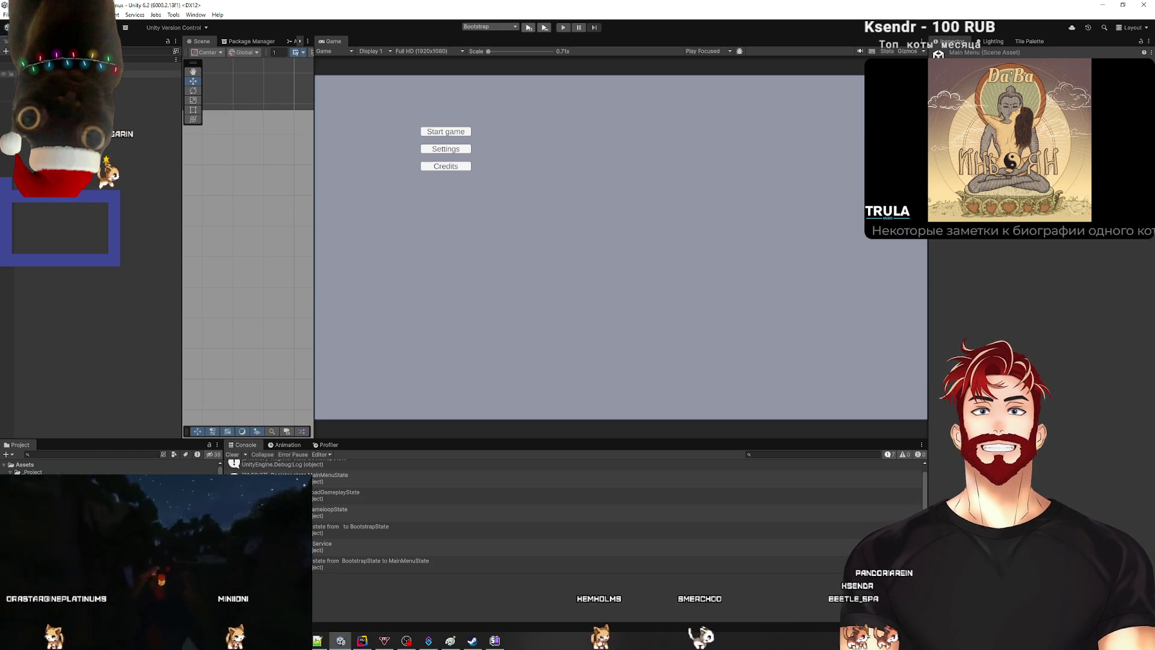
left_click(124, 114)
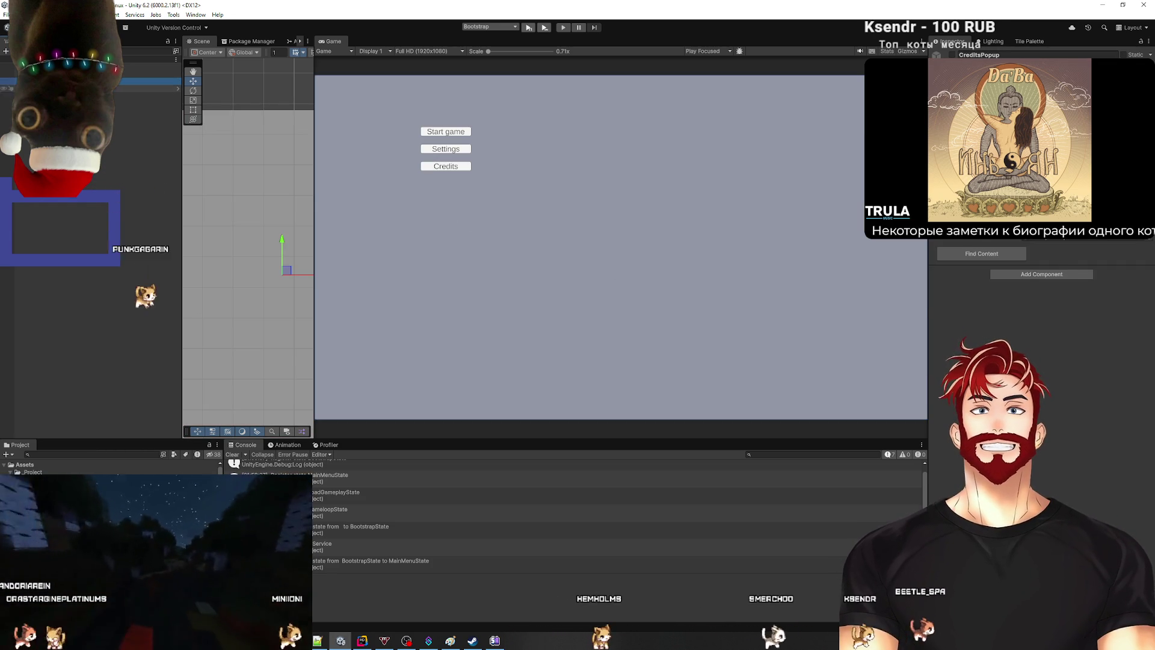
Step: Frame the Main Menu canvas, centre the three buttons, and enlarge Start game
key("f")
left_click_drag(314, 268, 719, 268)
key("f")
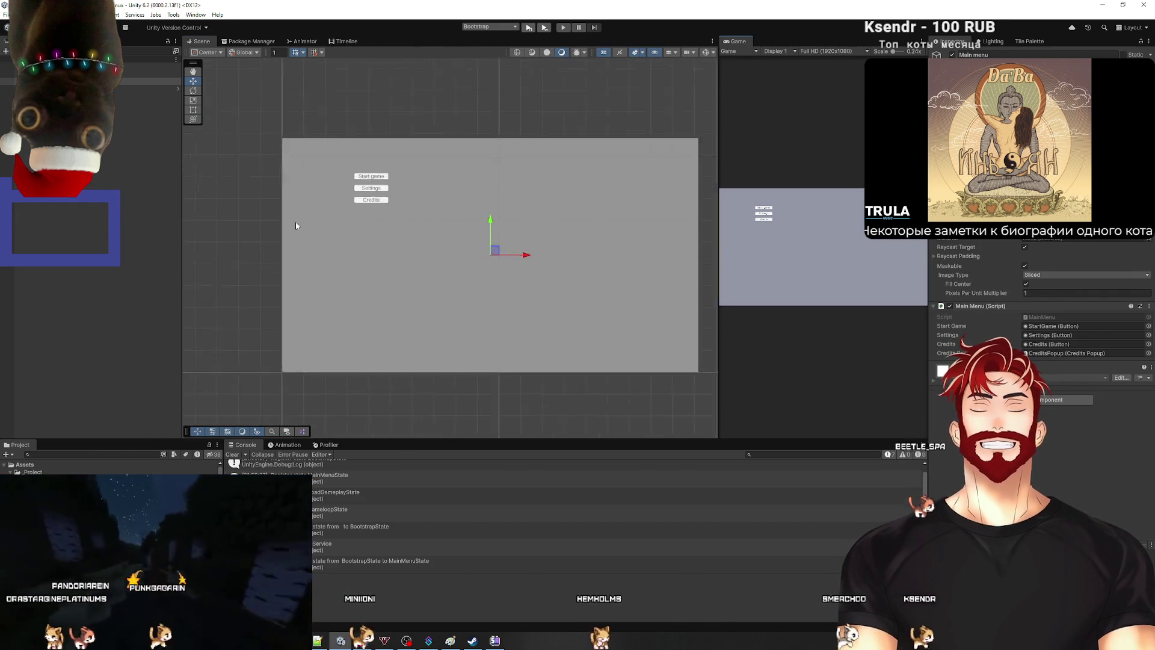
left_click(361, 161)
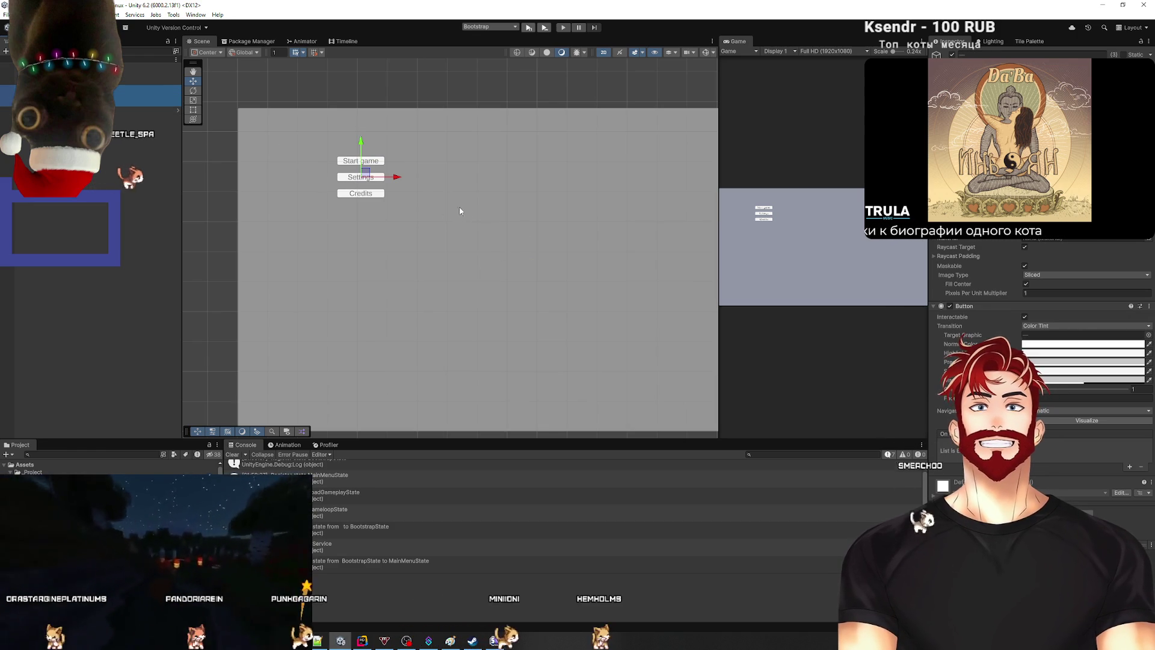
mouse_move(368, 174)
left_mouse_down()
mouse_move(578, 225)
mouse_move(515, 255)
mouse_move(558, 276)
left_mouse_up()
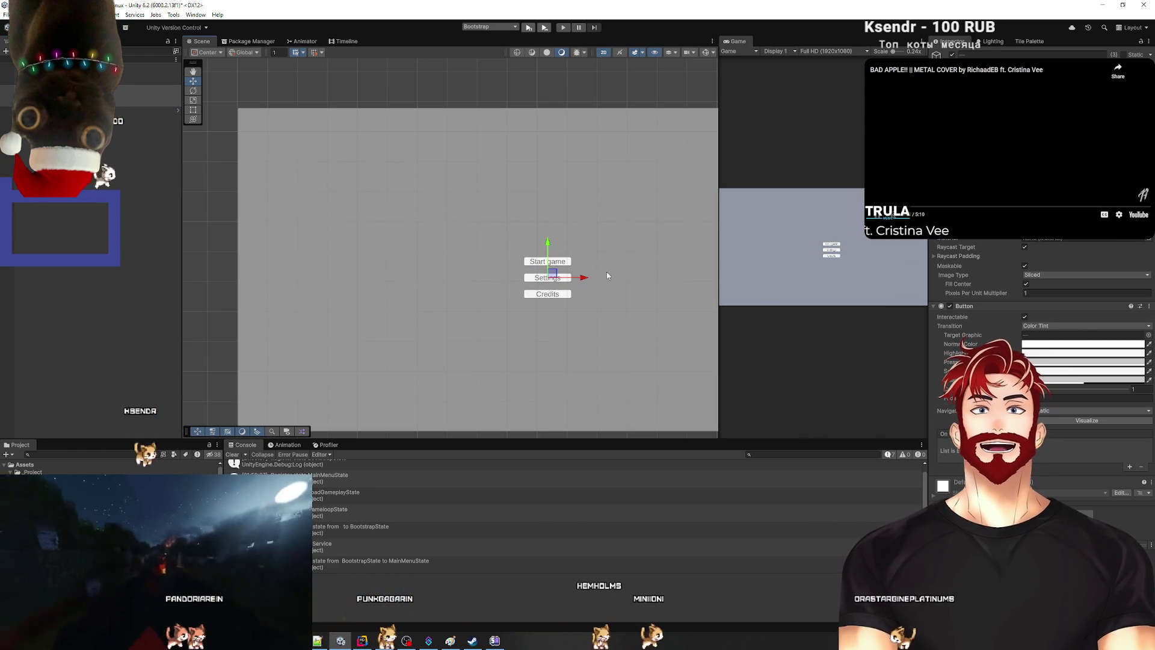
left_click(549, 263)
mouse_move(549, 230)
left_mouse_down()
mouse_move(549, 154)
mouse_move(619, 220)
mouse_move(648, 212)
left_mouse_up()
key("t")
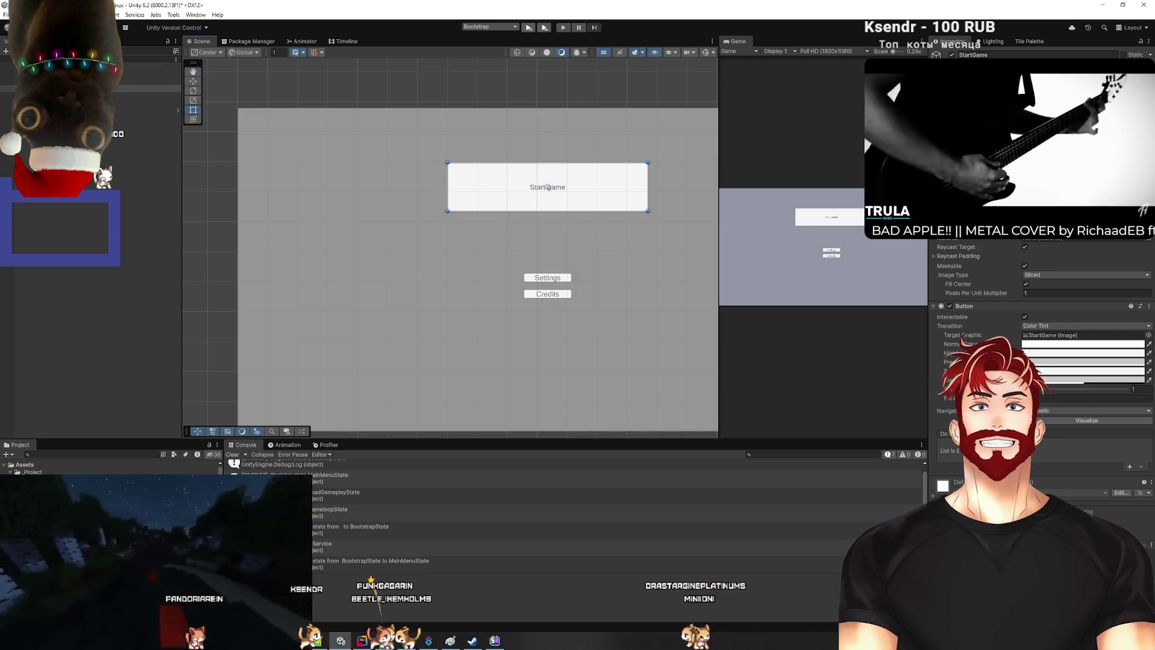
Step: Enable Auto Size with Max 1000 on the Start game text and tighten its rectangle
left_click(60, 89)
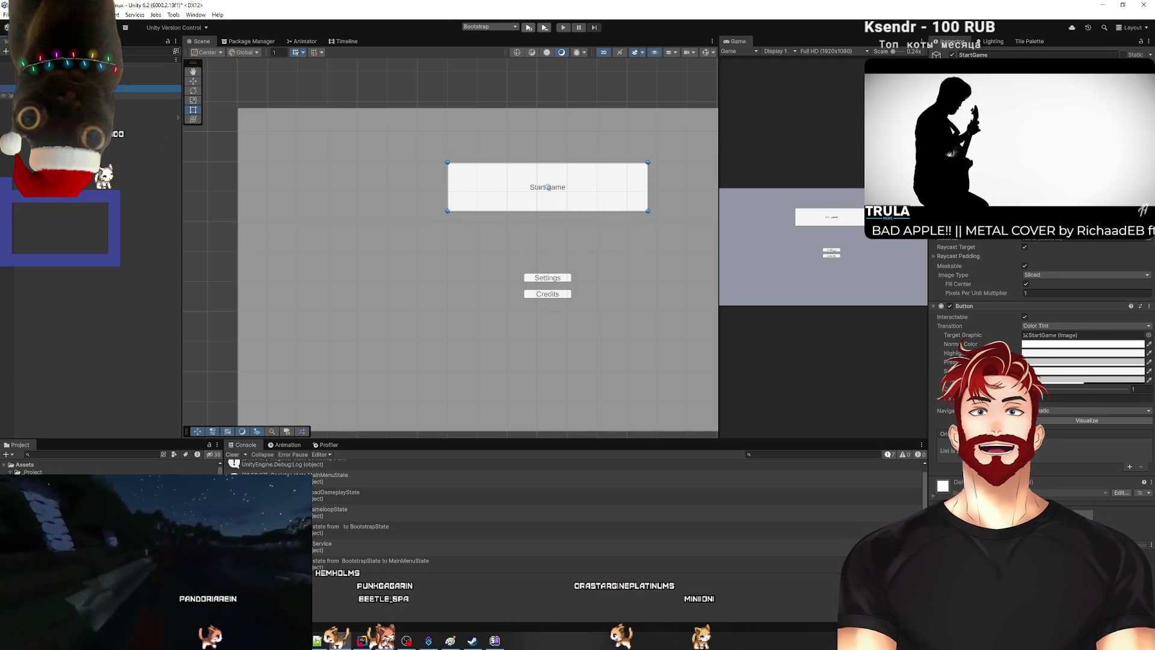
key("Down")
left_click(1024, 335)
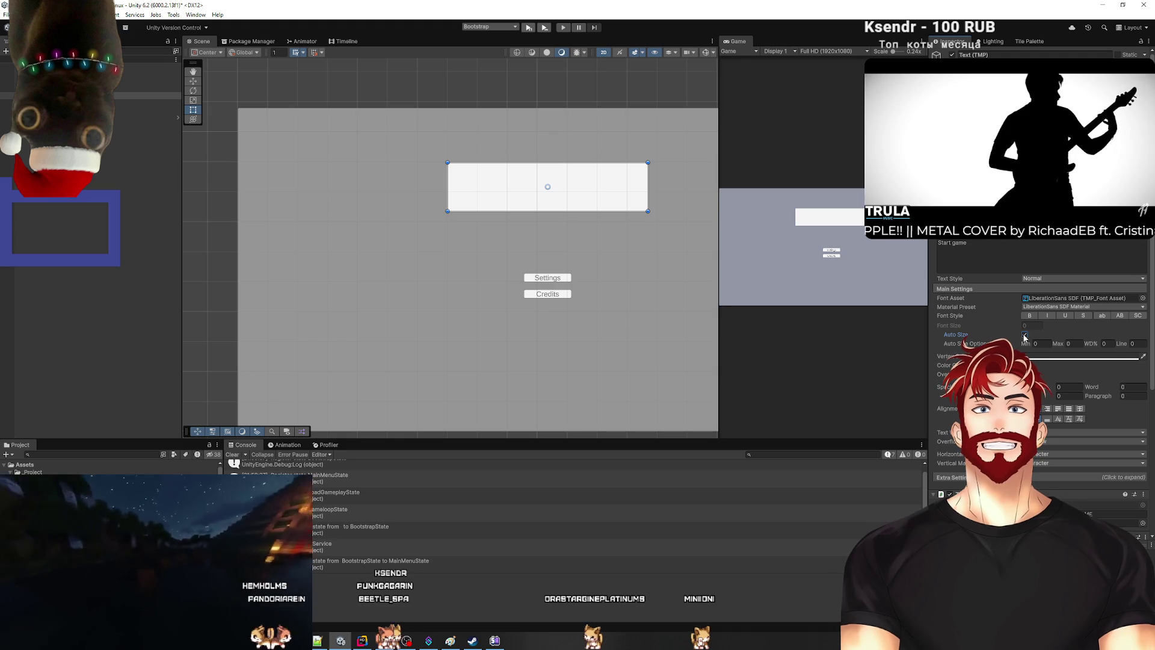
left_click(1073, 343)
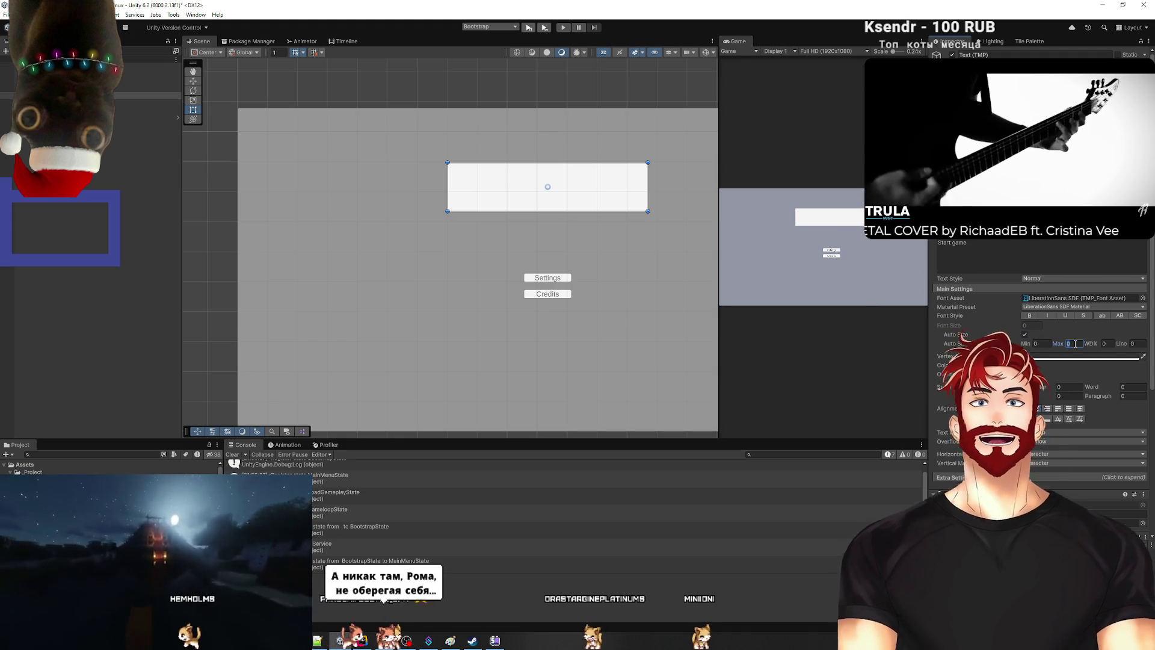
type("1000")
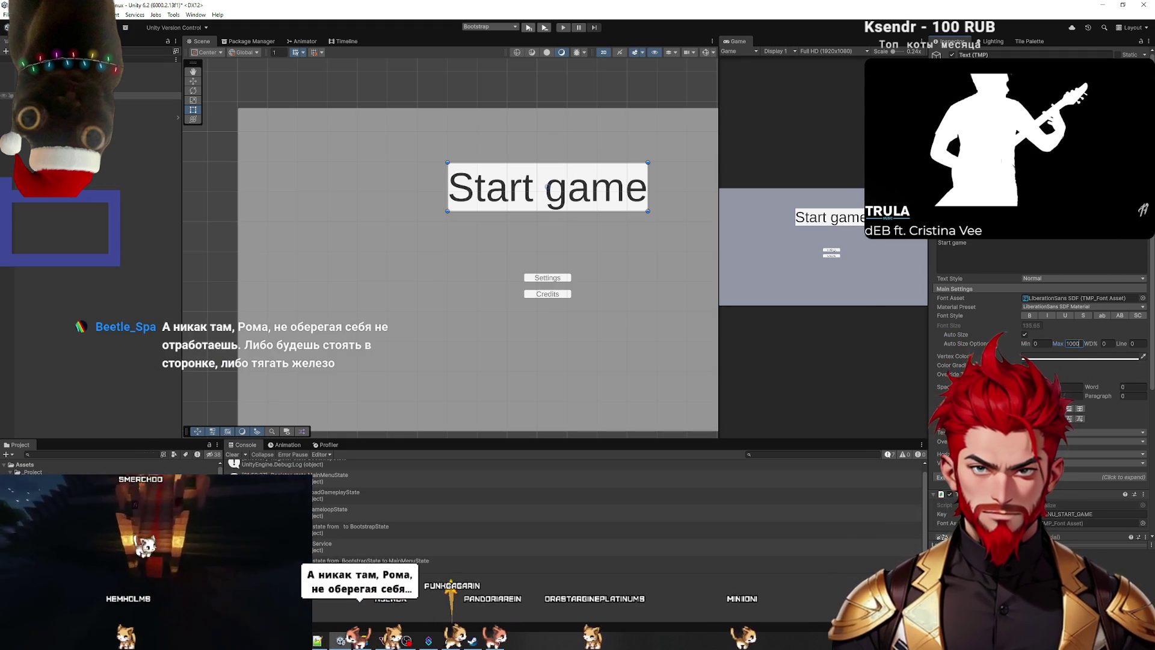
left_click(464, 192)
left_click_drag(447, 187, 453, 187)
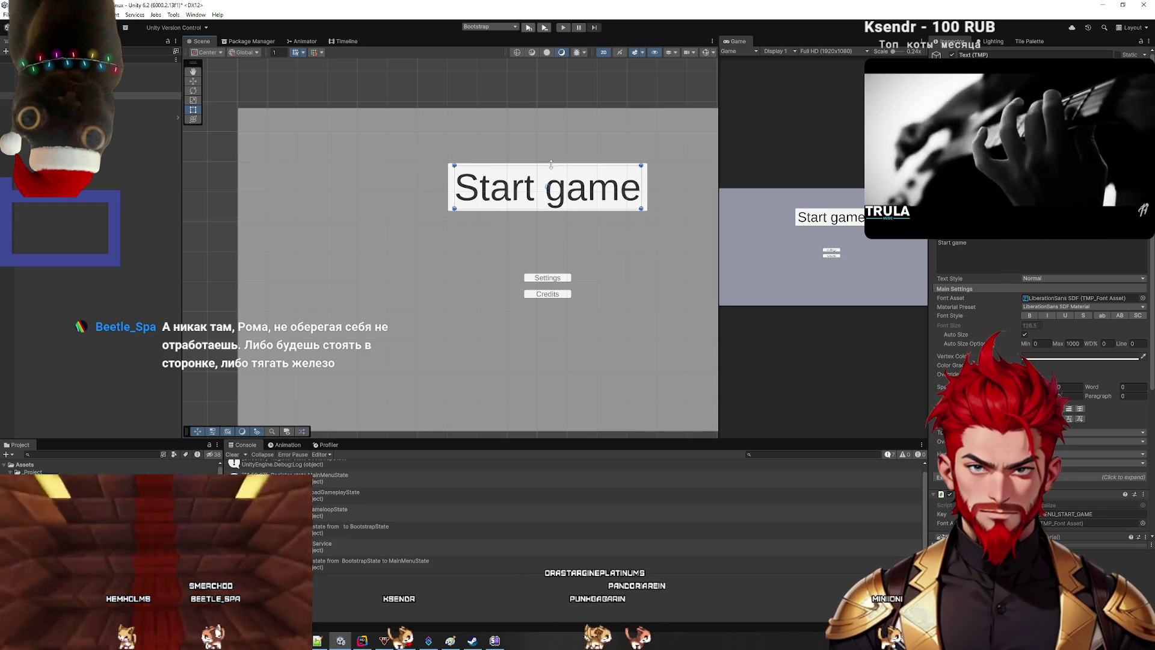
left_click_drag(551, 162, 551, 167)
left_click(374, 170)
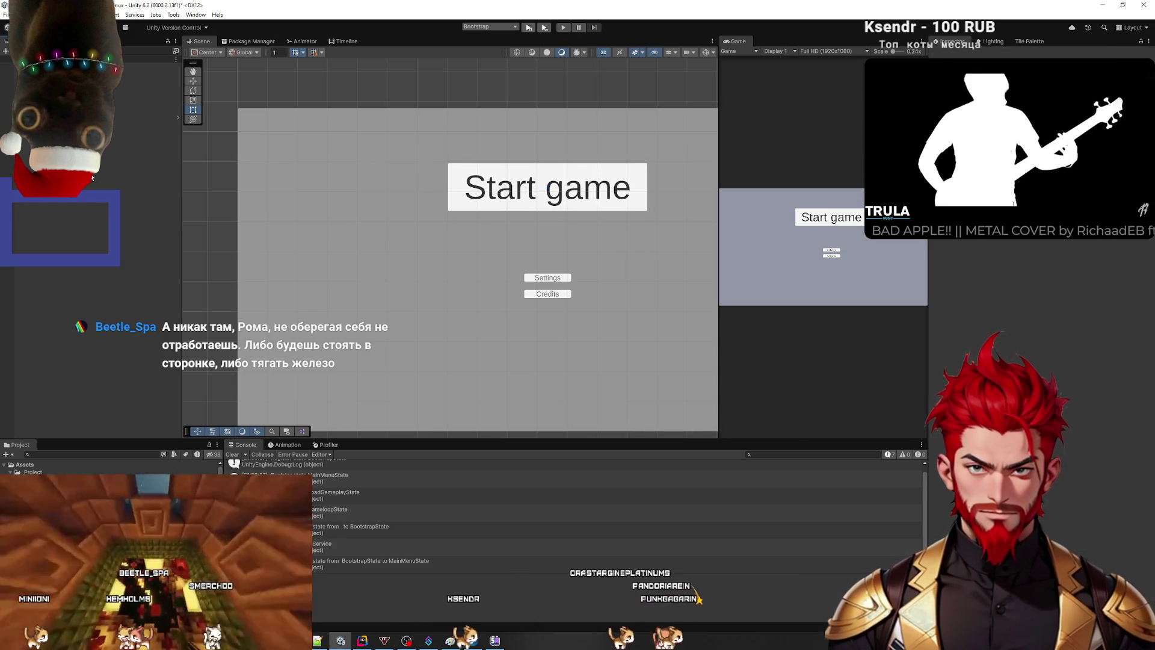
left_click(548, 277)
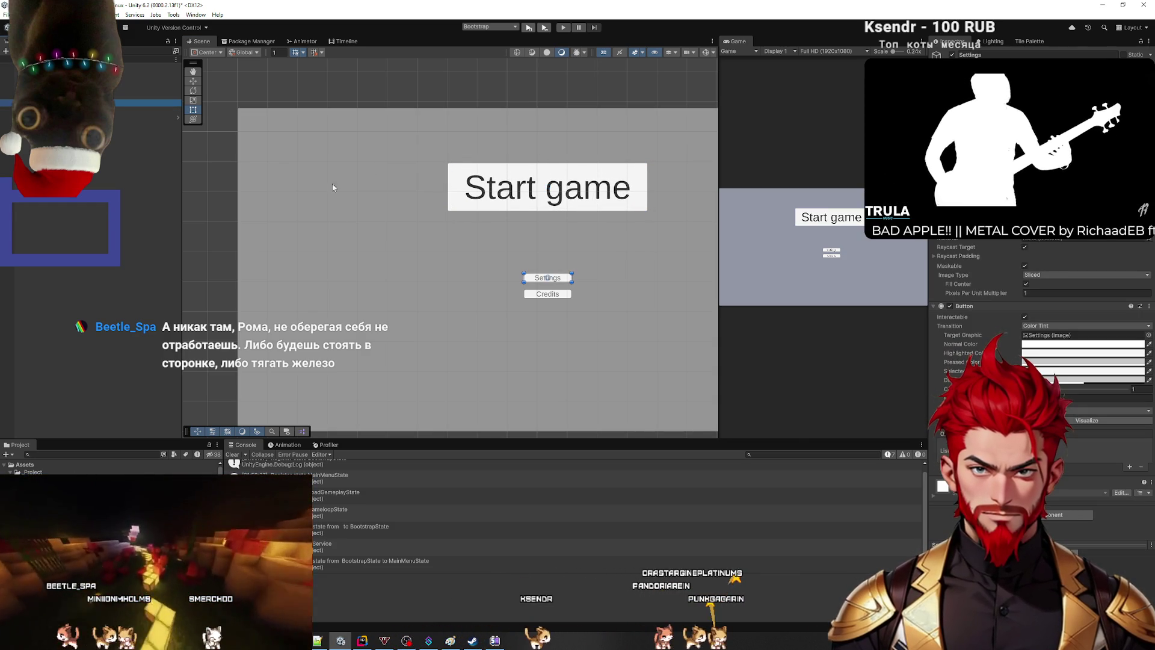
Step: Enlarge the Settings button and move it up beneath Start game
left_click(604, 324)
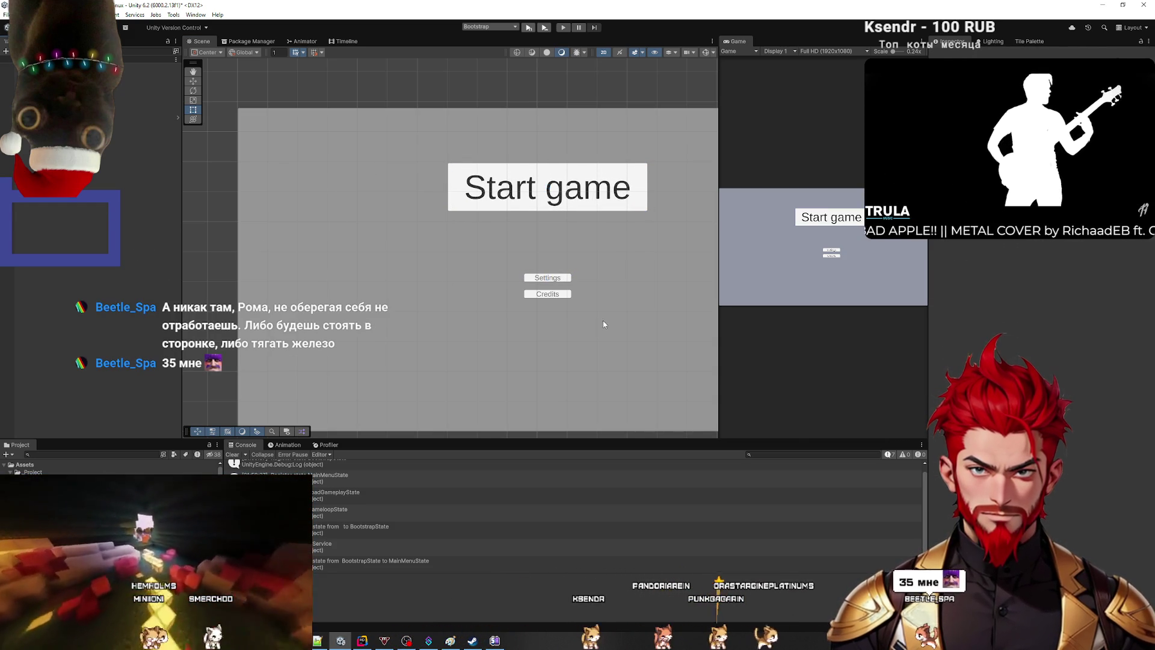
left_click(547, 278)
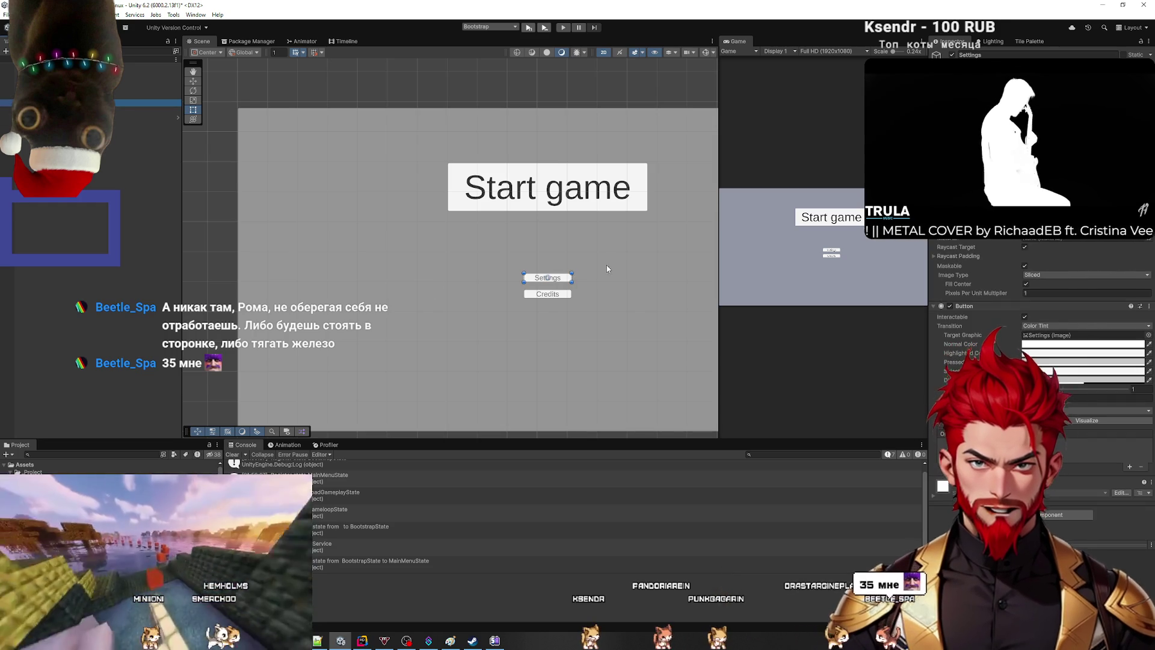
mouse_move(574, 270)
left_mouse_down()
mouse_move(599, 252)
mouse_move(621, 260)
left_mouse_up()
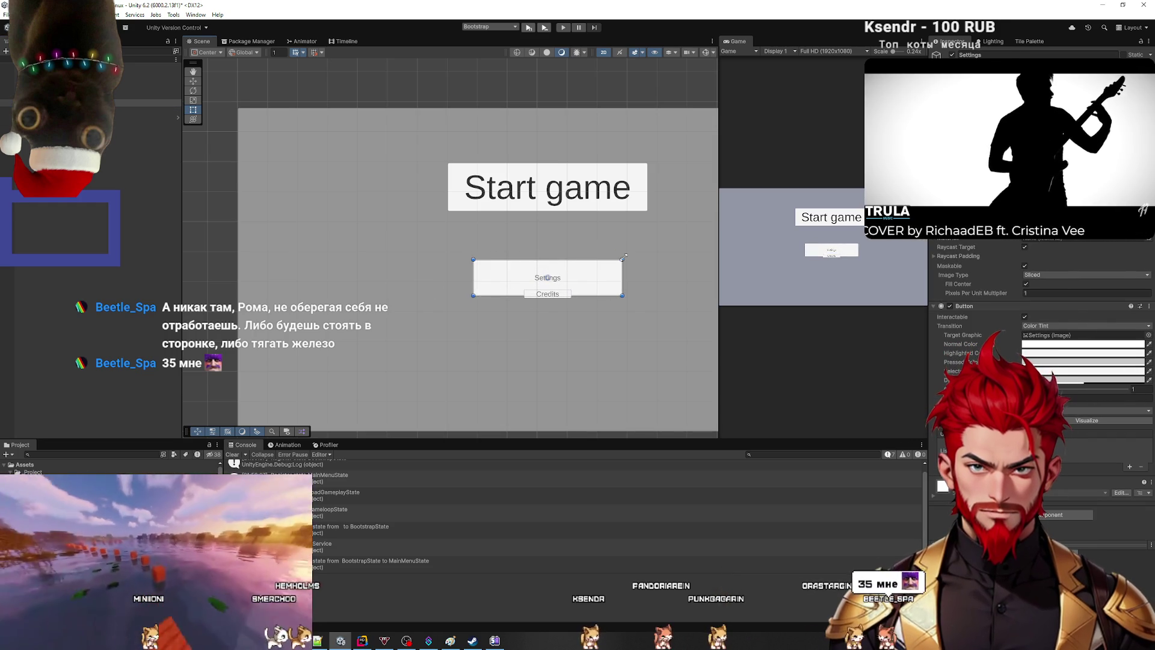
key("w")
left_click(543, 221)
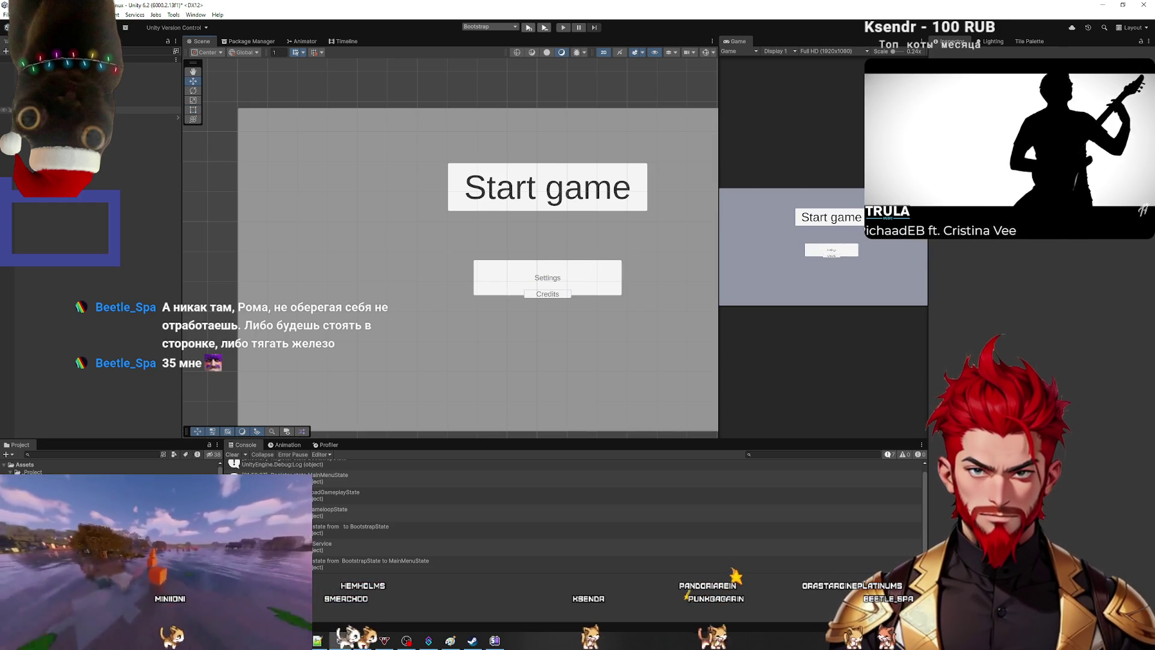
left_click(547, 274)
left_click_drag(547, 247, 547, 225)
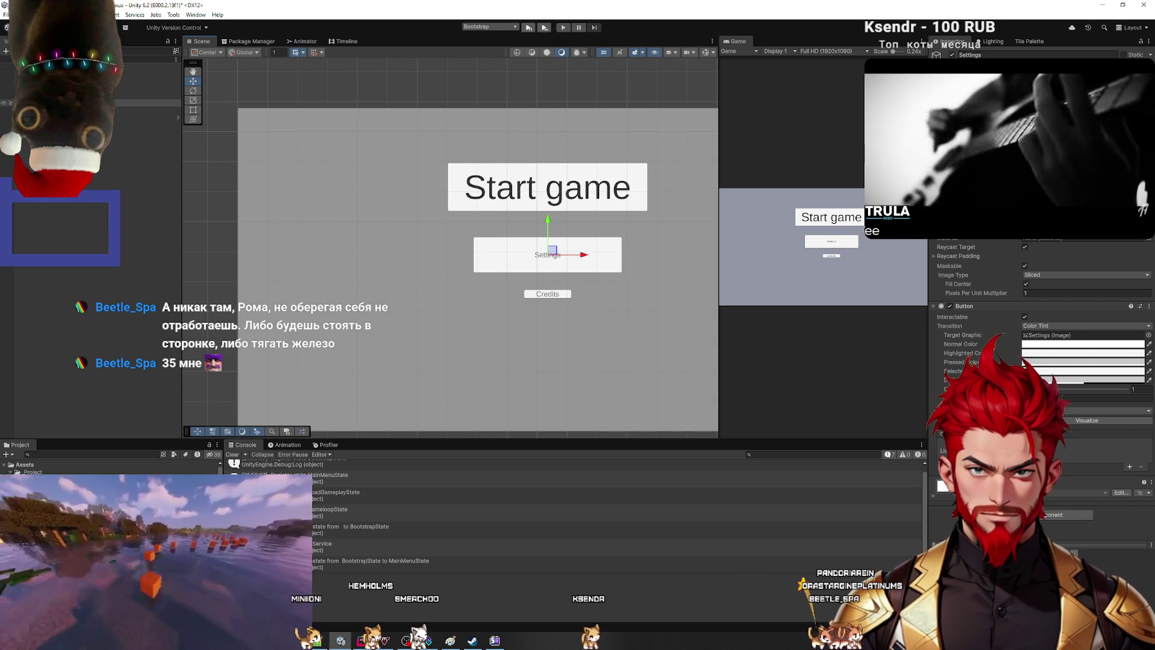
Step: Re-centre the Start game button and nudge Settings slightly left
left_click(151, 103)
scroll(421, 289, "down", 4)
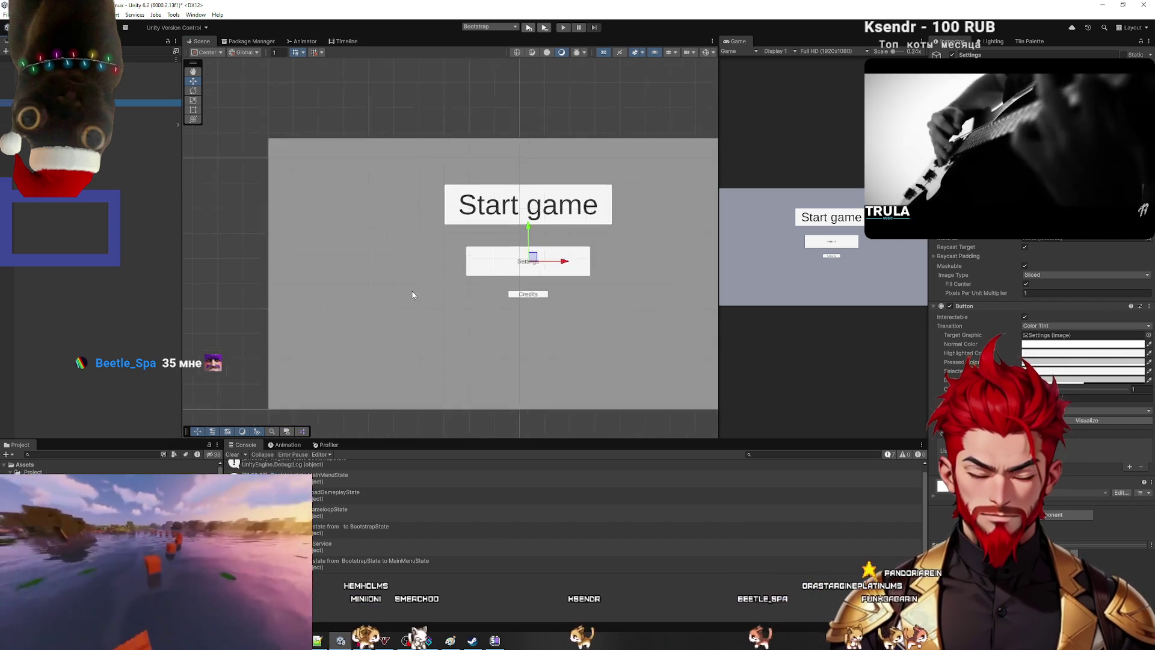
scroll(457, 283, "up", 4)
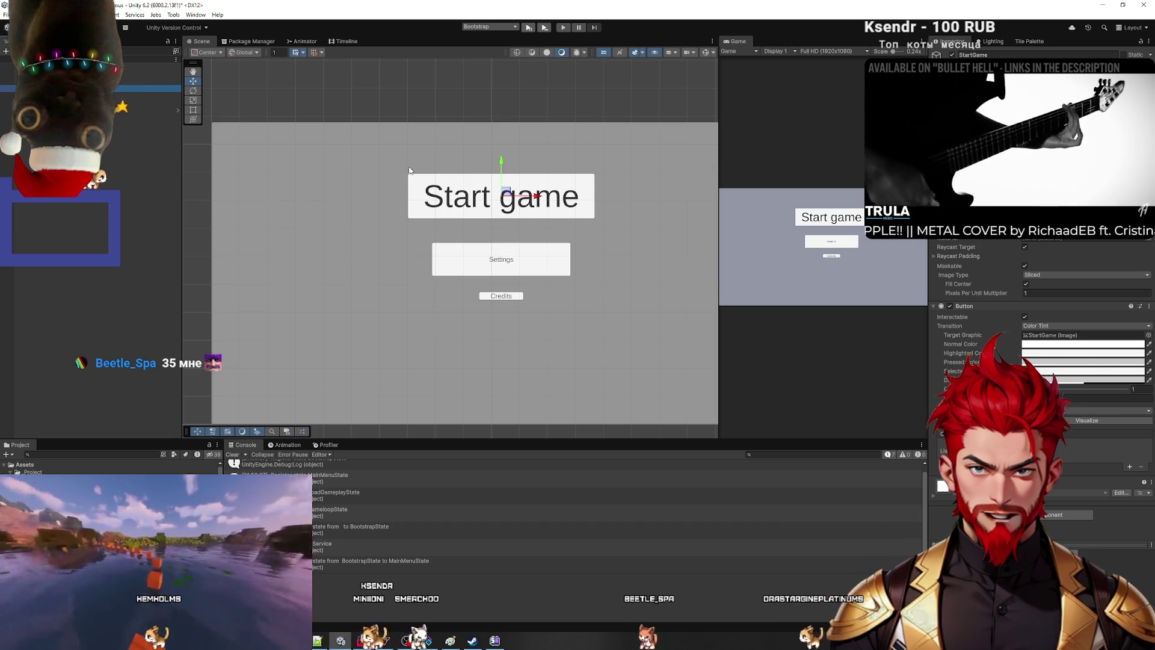
mouse_move(546, 201)
left_mouse_down()
mouse_move(497, 198)
mouse_move(621, 185)
mouse_move(536, 203)
left_mouse_up()
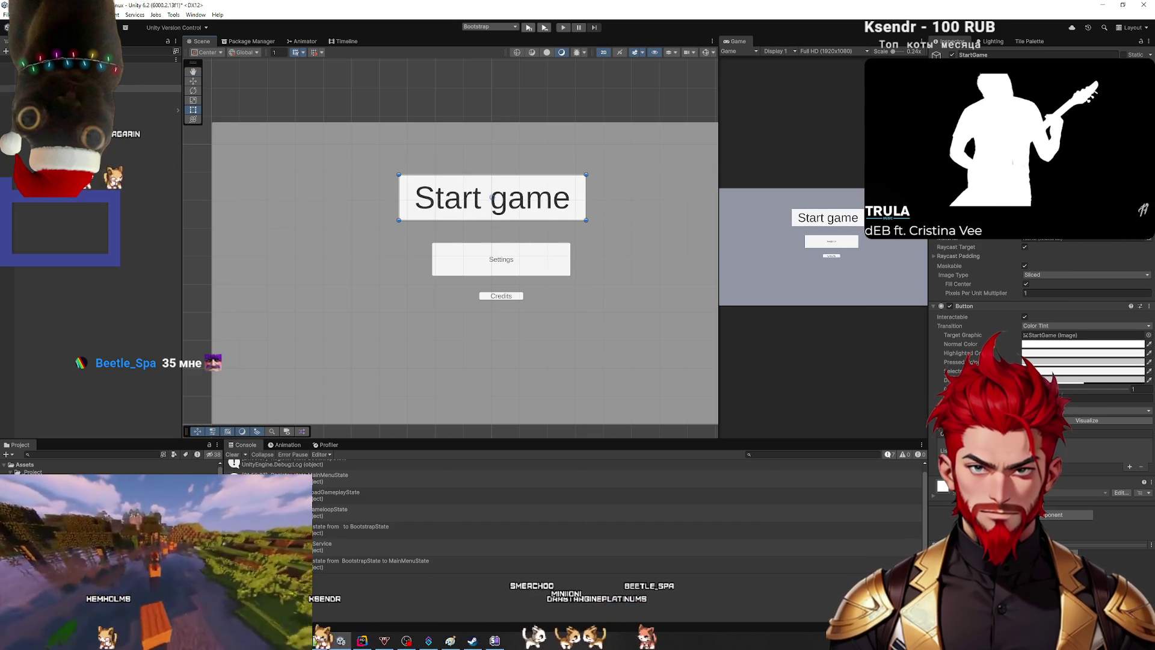
scroll(623, 239, "down", 4)
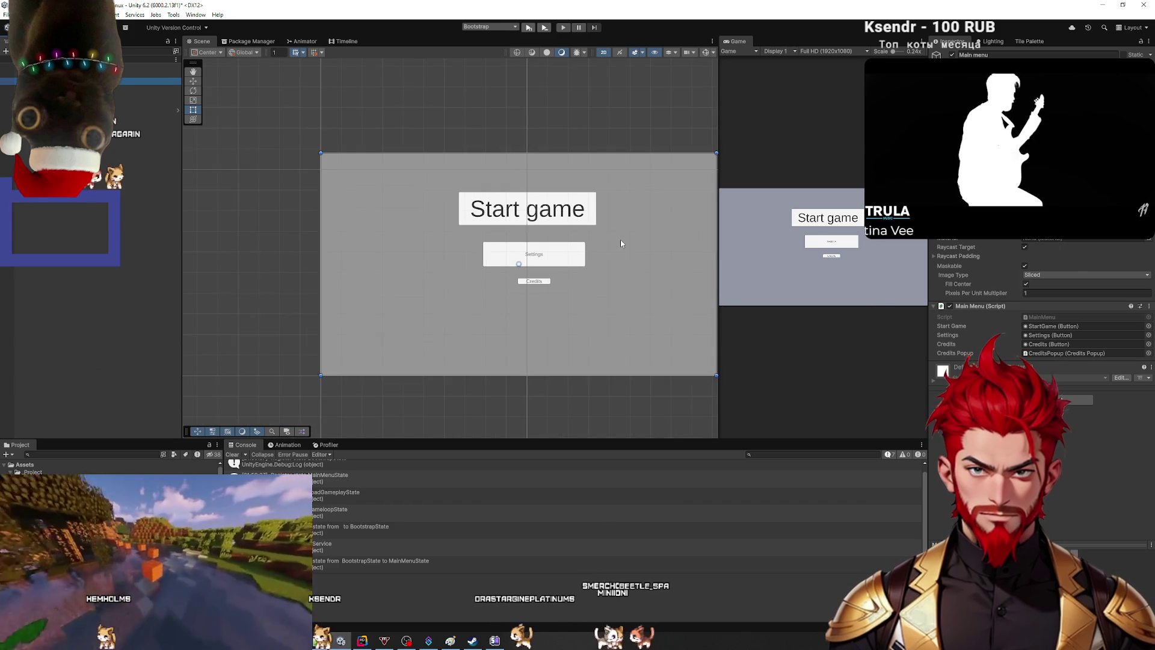
left_click(381, 244)
key("q")
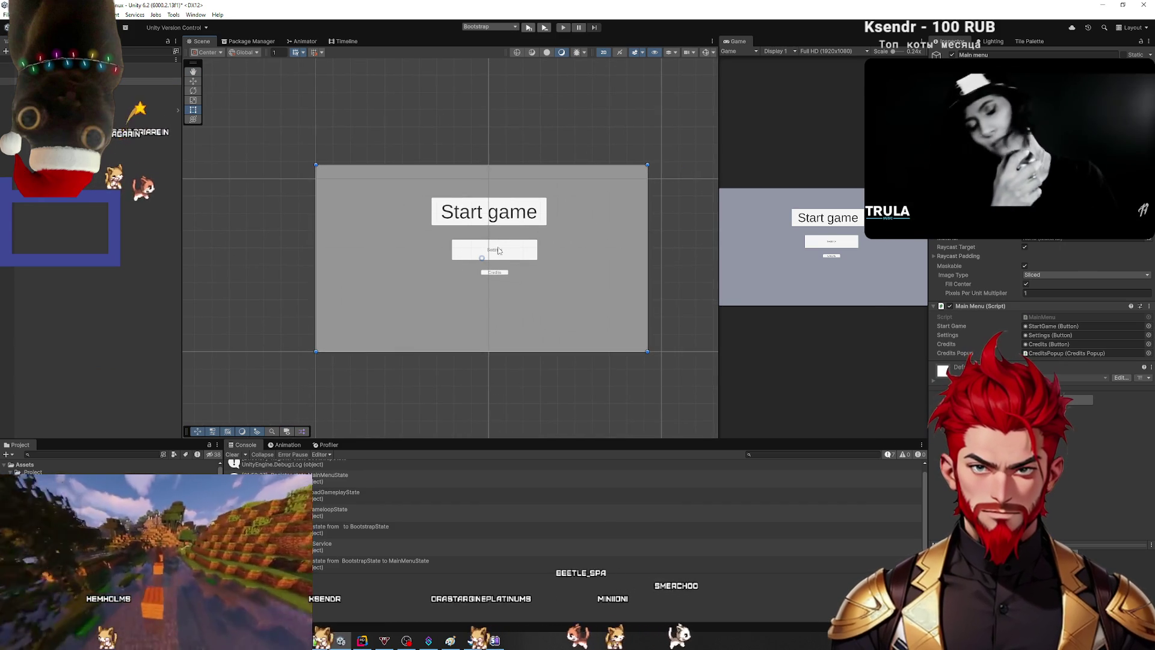
scroll(497, 260, "up", 3)
key("t")
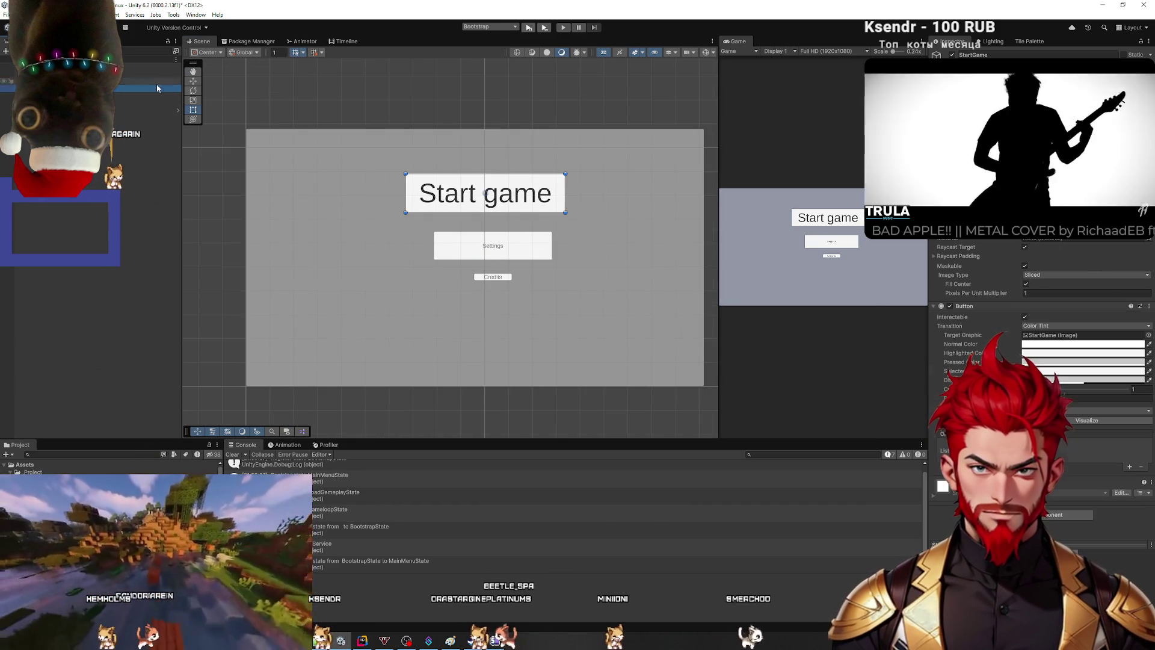
mouse_move(533, 204)
left_mouse_down()
mouse_move(507, 205)
mouse_move(541, 208)
mouse_move(504, 214)
mouse_move(530, 221)
left_mouse_up()
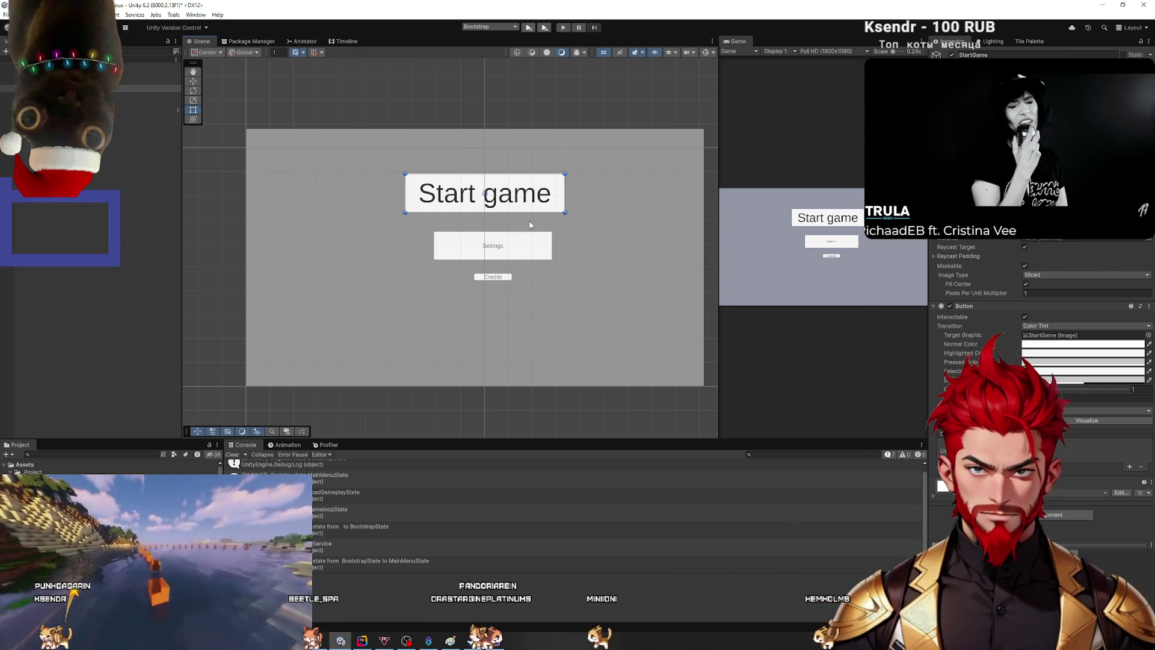
left_click(536, 254)
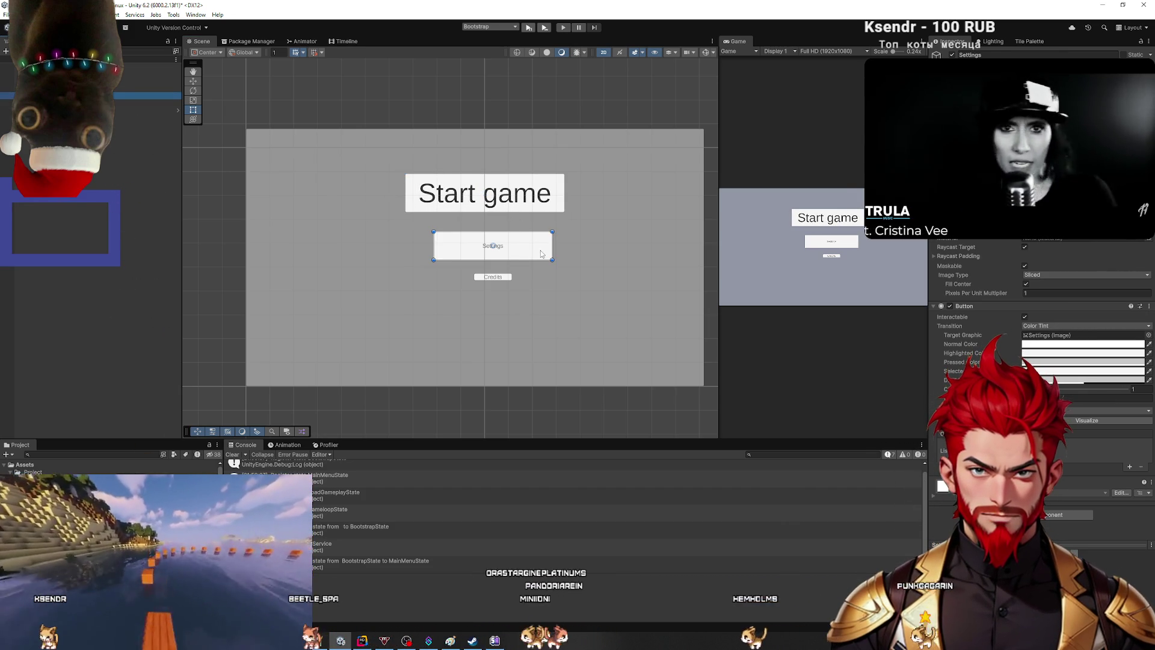
left_click_drag(536, 253, 534, 253)
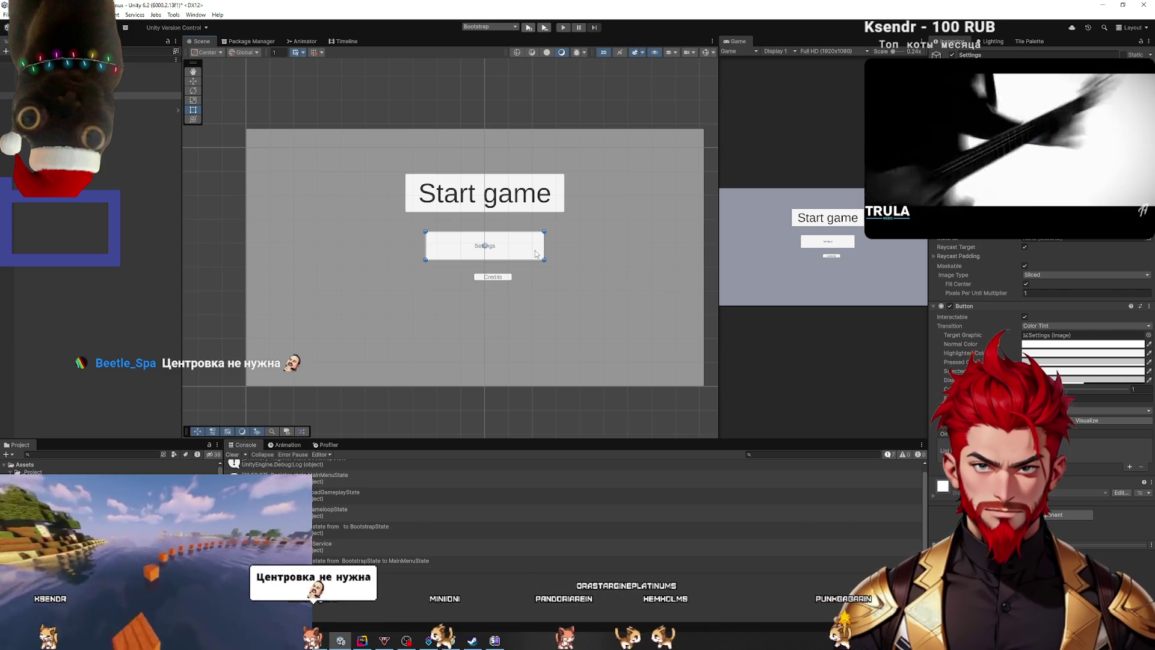
Step: Enable Auto Size with Max 1000 on the Settings text and shrink the Settings button slightly
left_click(511, 277)
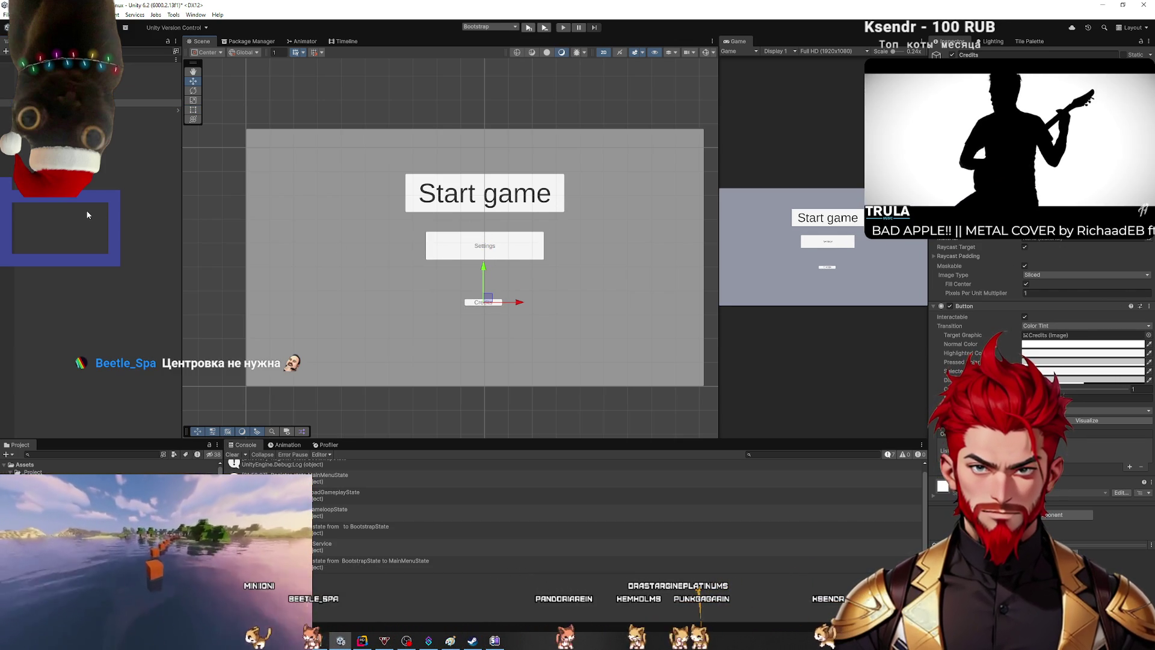
left_click(87, 215)
left_click(485, 245)
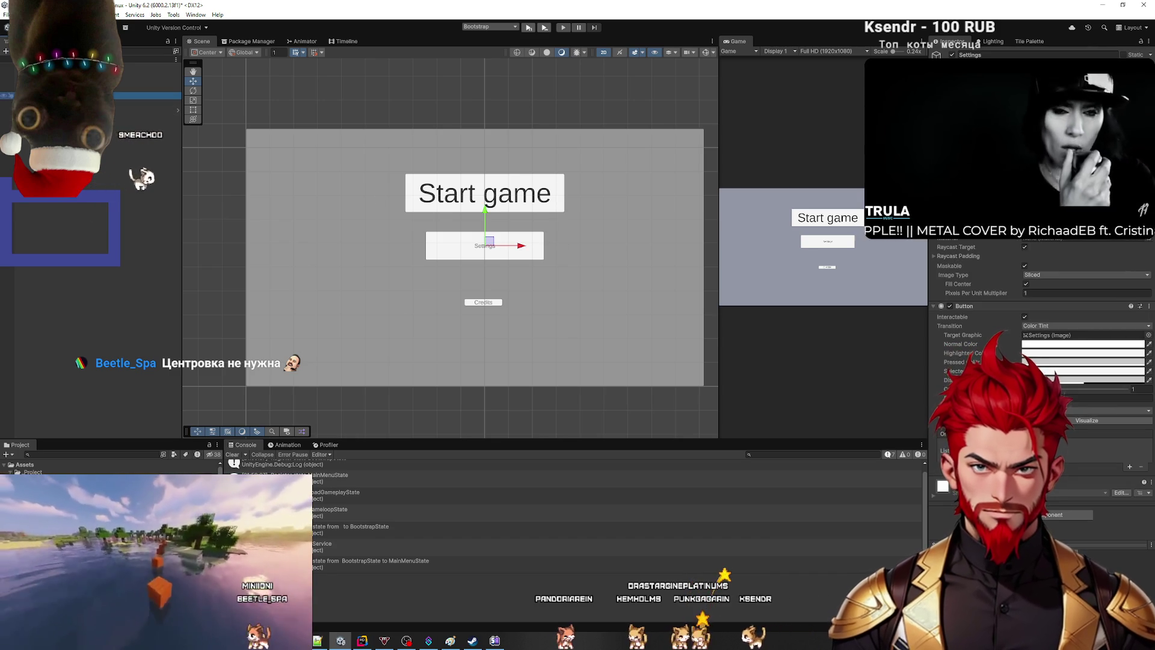
left_click(1025, 335)
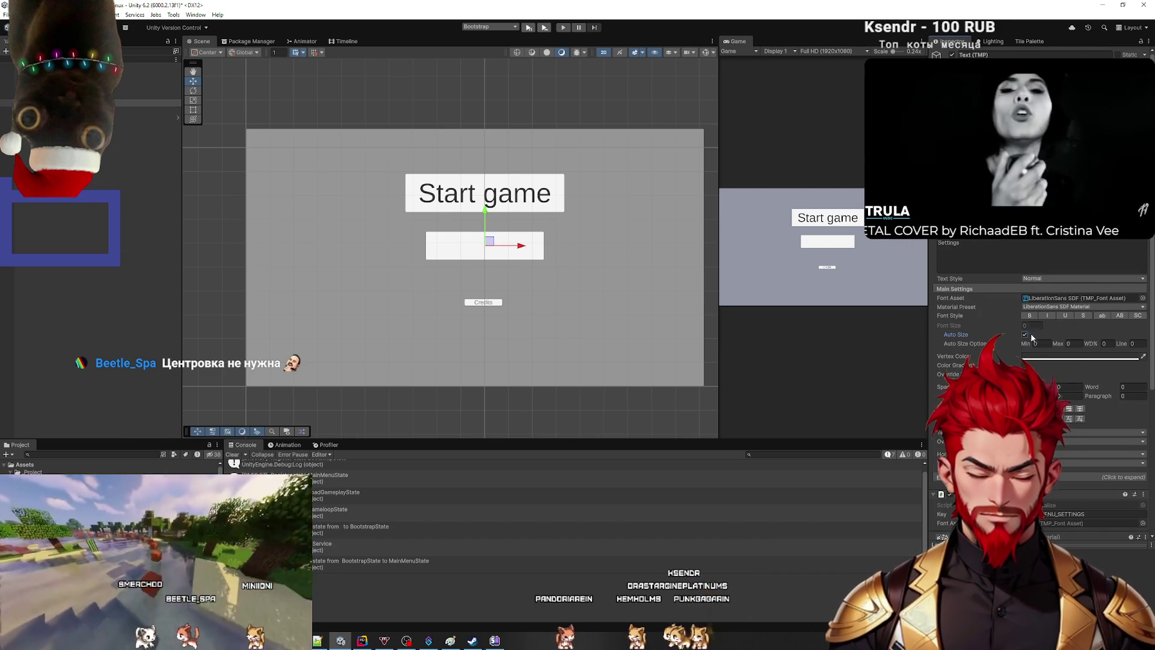
type("000")
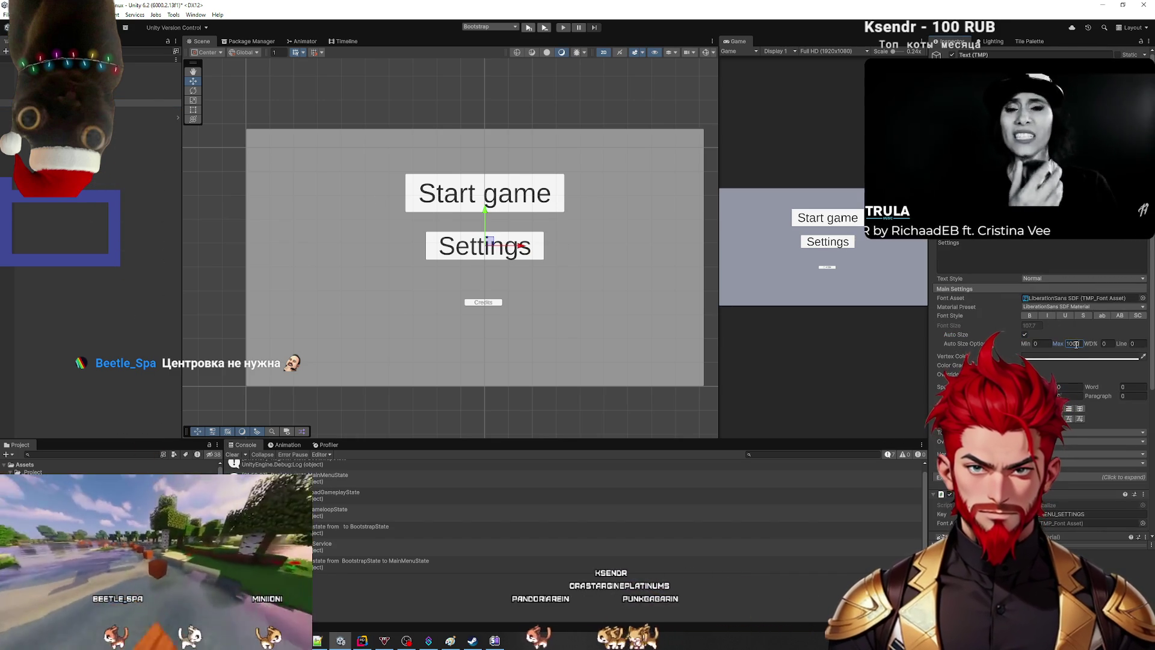
key("Return")
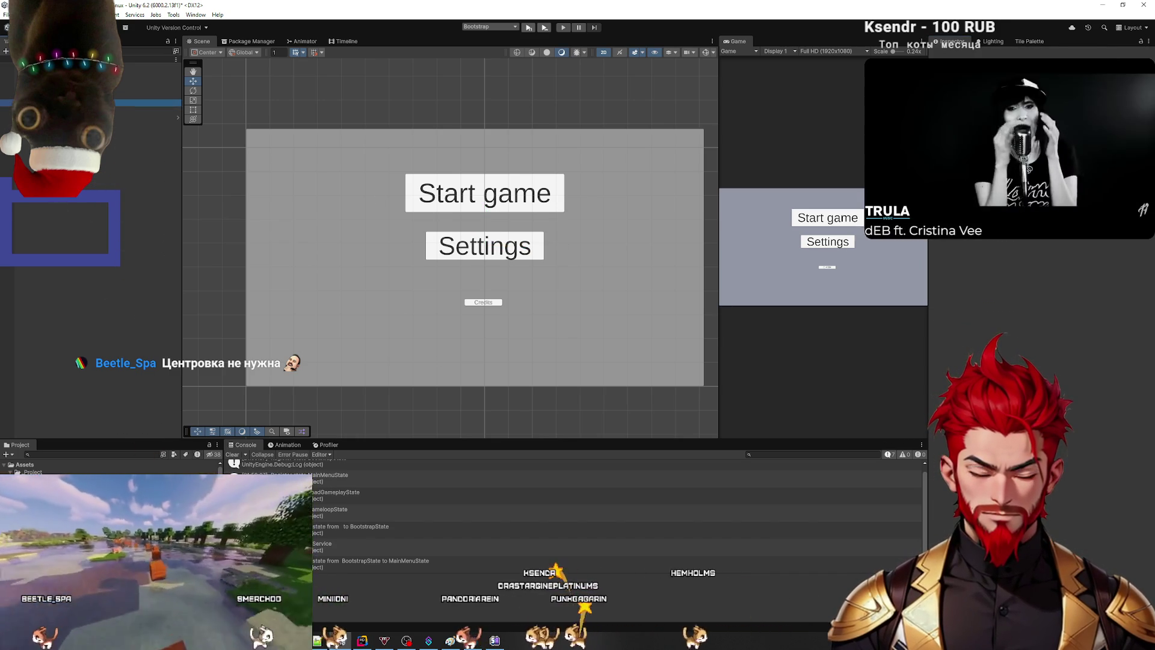
key("t")
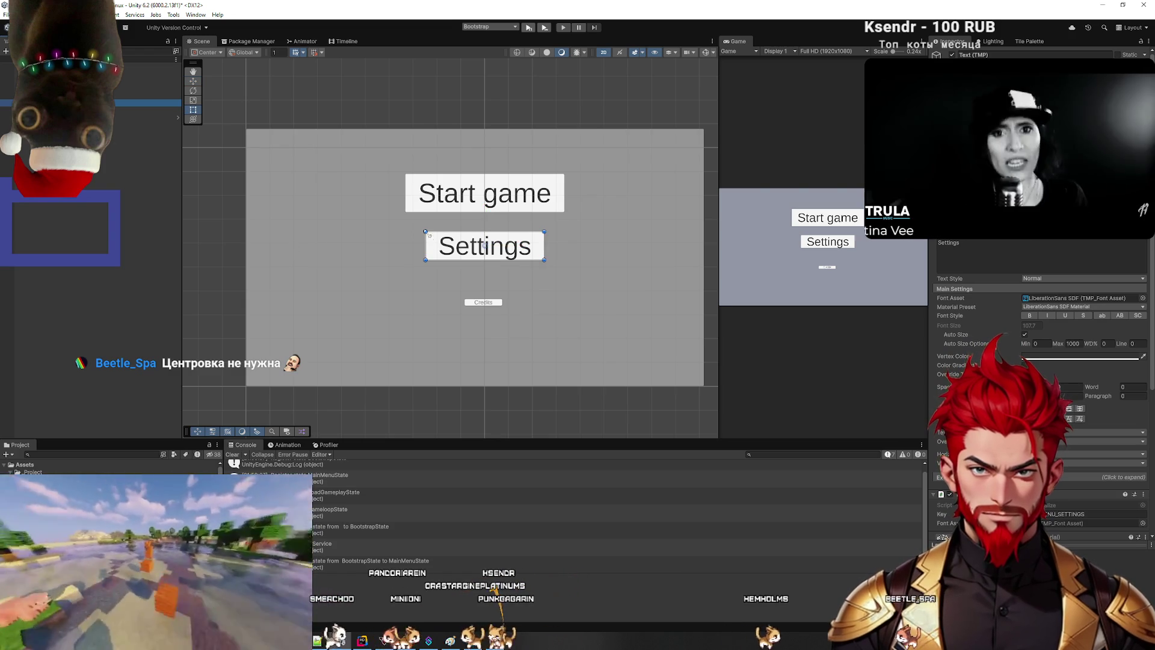
key("ctrl+z")
left_click(157, 185)
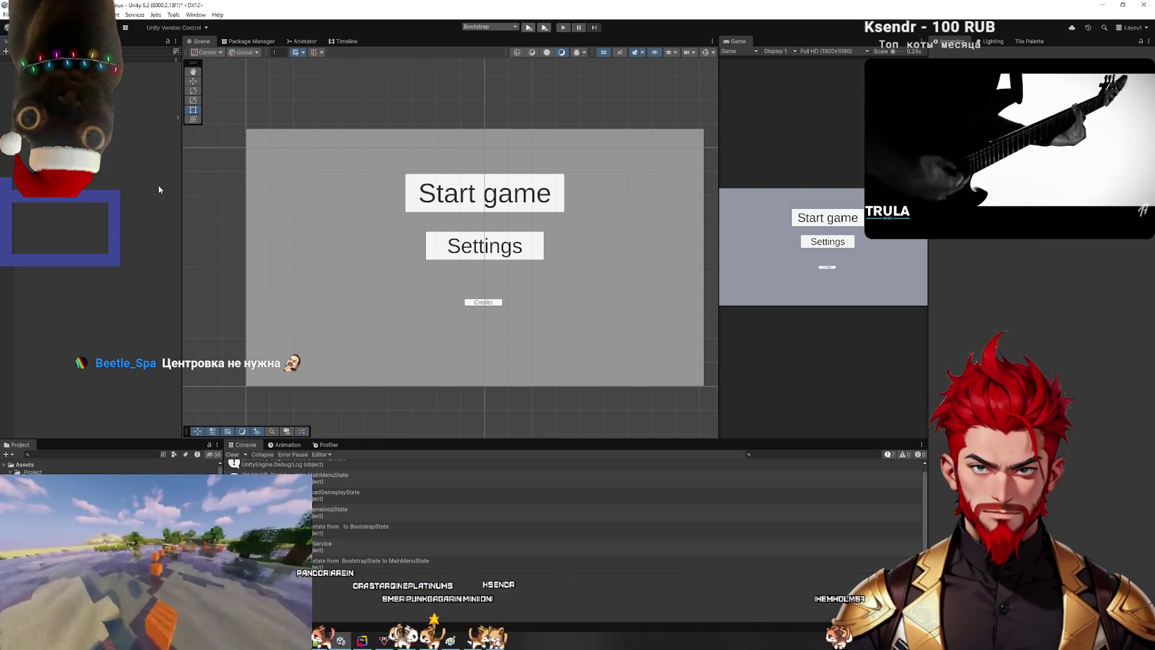
left_click(426, 232)
left_click_drag(426, 233, 429, 235)
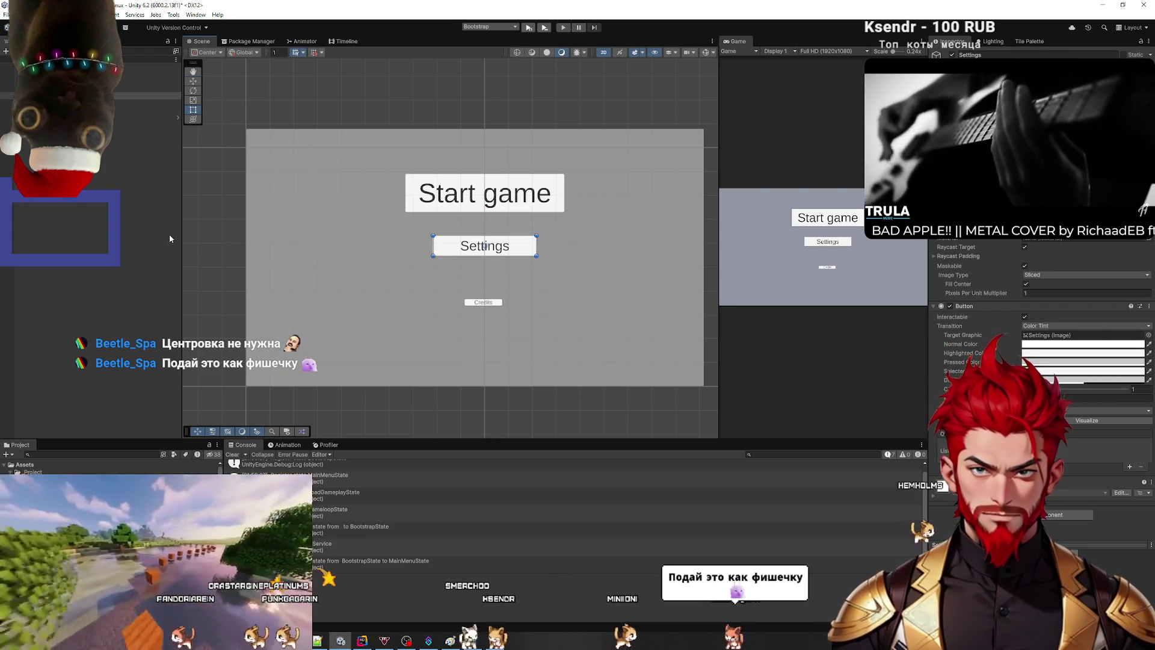
Step: Move the Settings button down so it sits just above Credits
key("w")
left_click(484, 213)
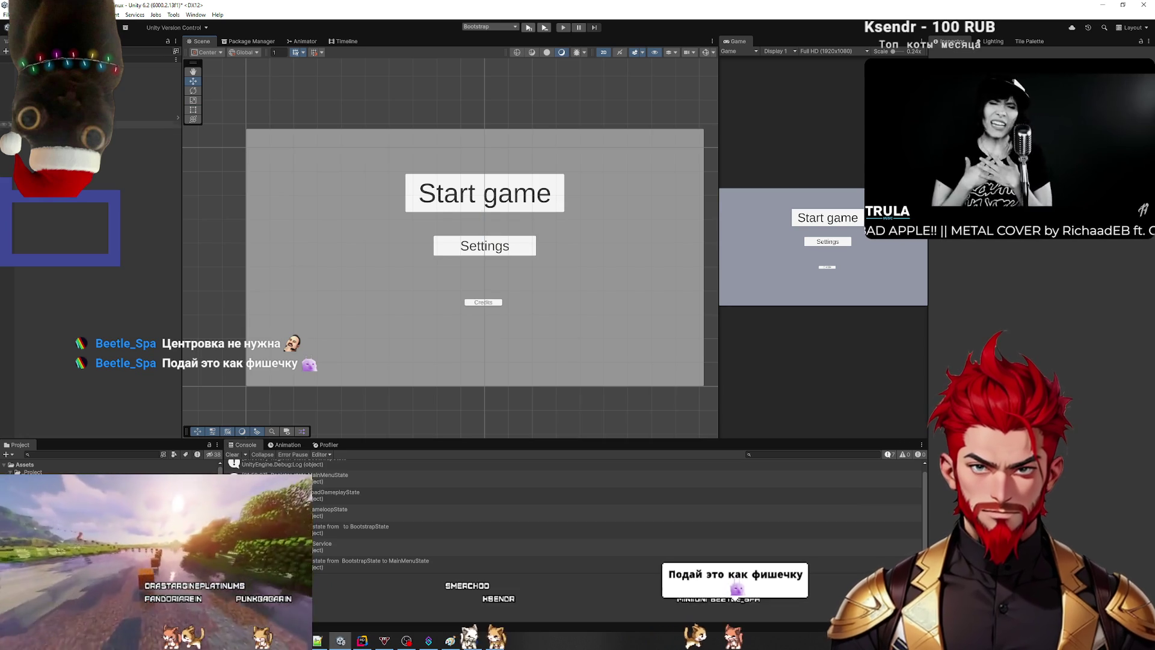
left_click(135, 112)
left_click_drag(126, 114, 108, 95)
left_click_drag(487, 222, 486, 239)
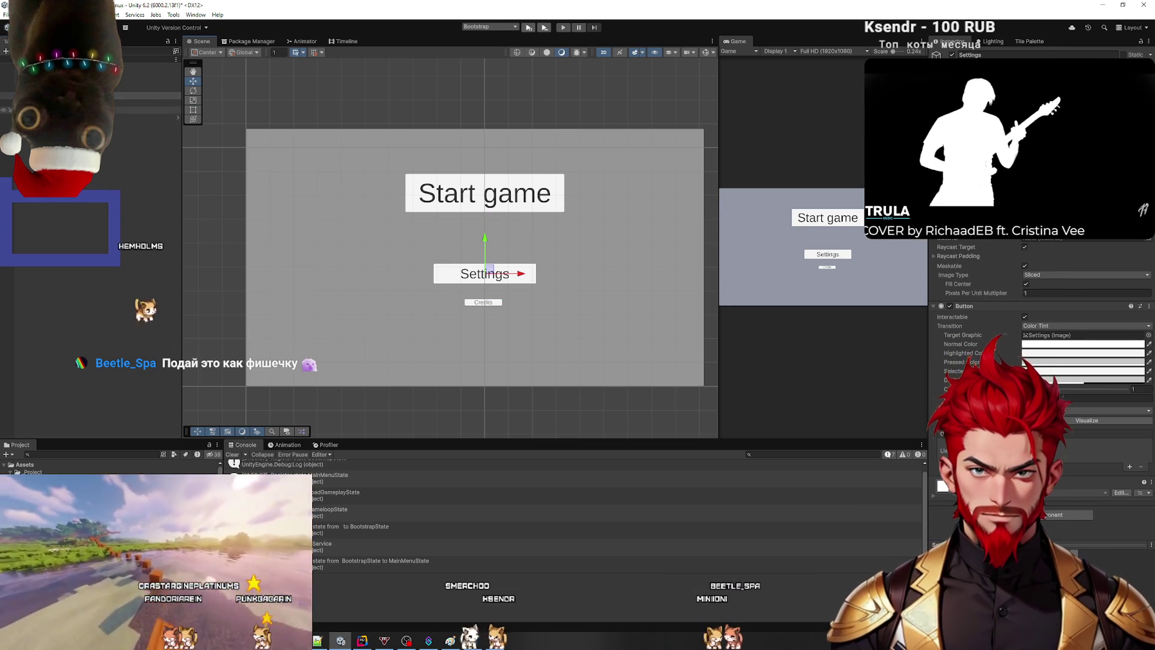
left_click(483, 302)
scroll(470, 305, "up", 2)
Step: Widen the Credits button to match Settings and give its label Auto Size with max 1000
key("t")
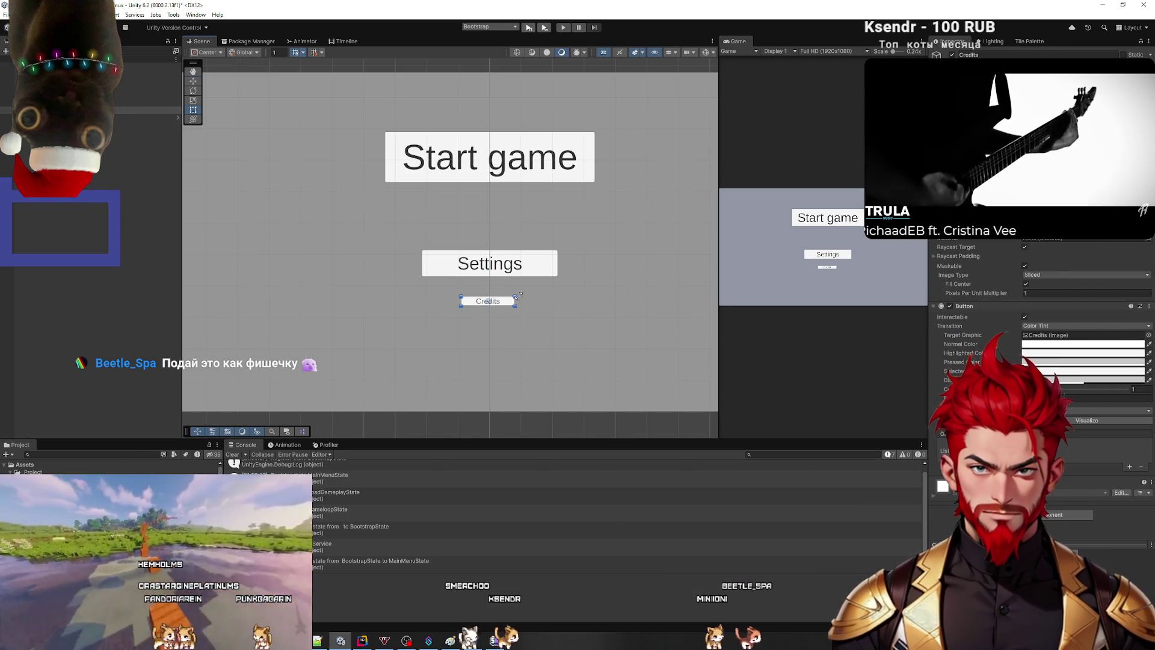
left_click_drag(553, 286, 560, 283)
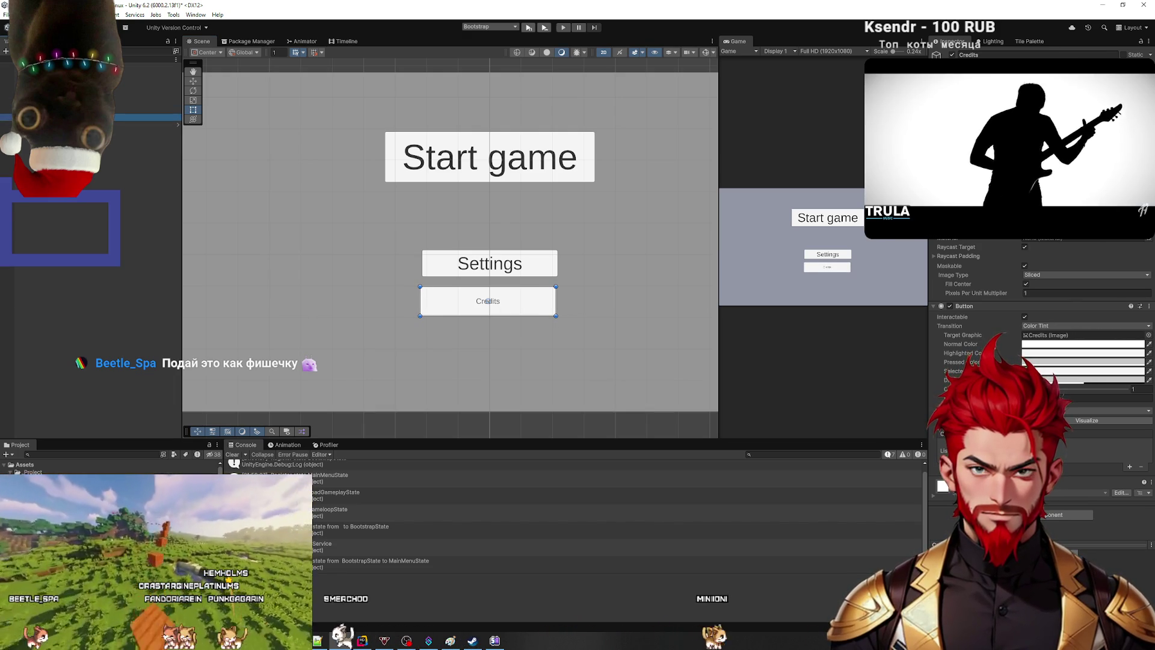
left_click(488, 300)
left_click(1026, 335)
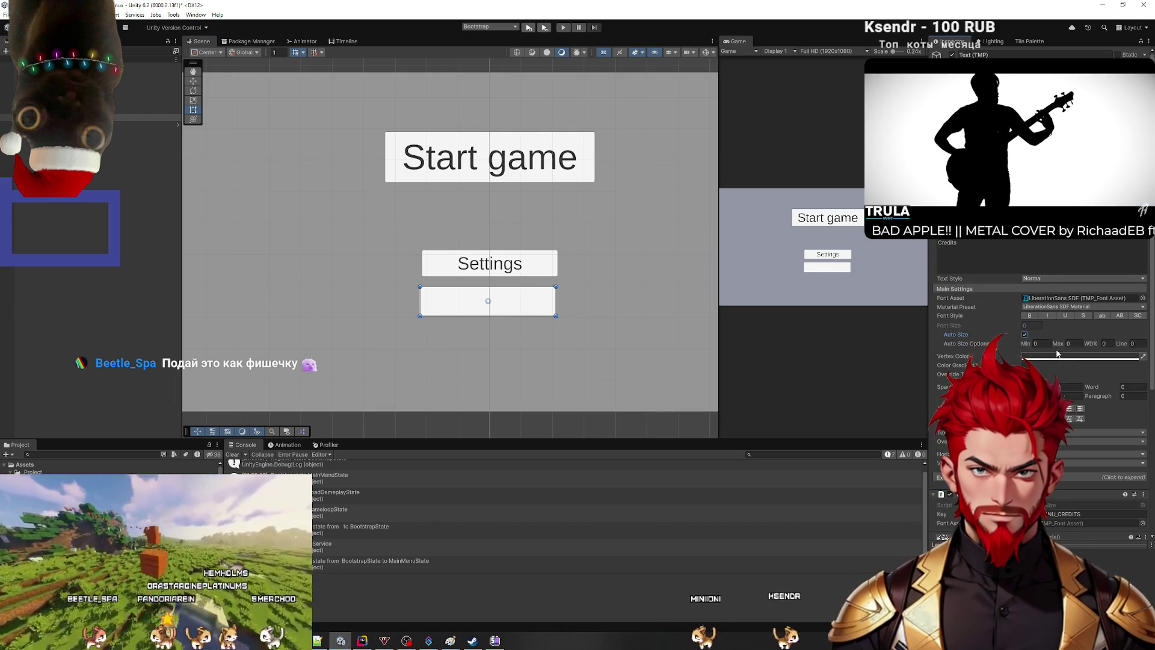
left_click(1071, 343)
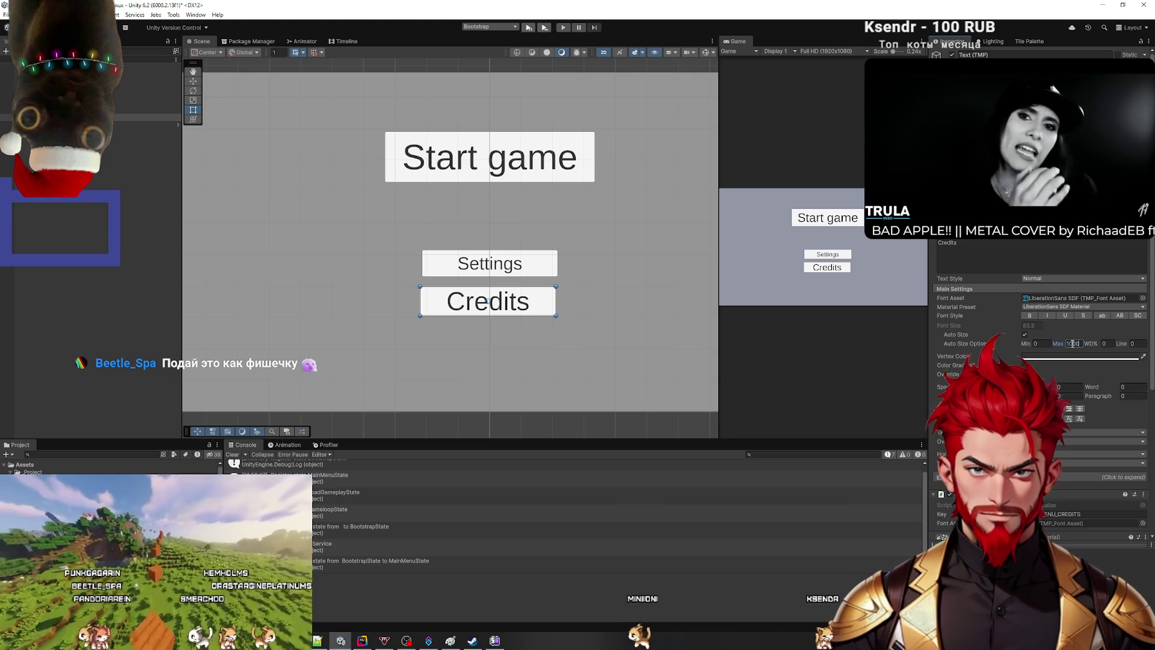
left_click(90, 116)
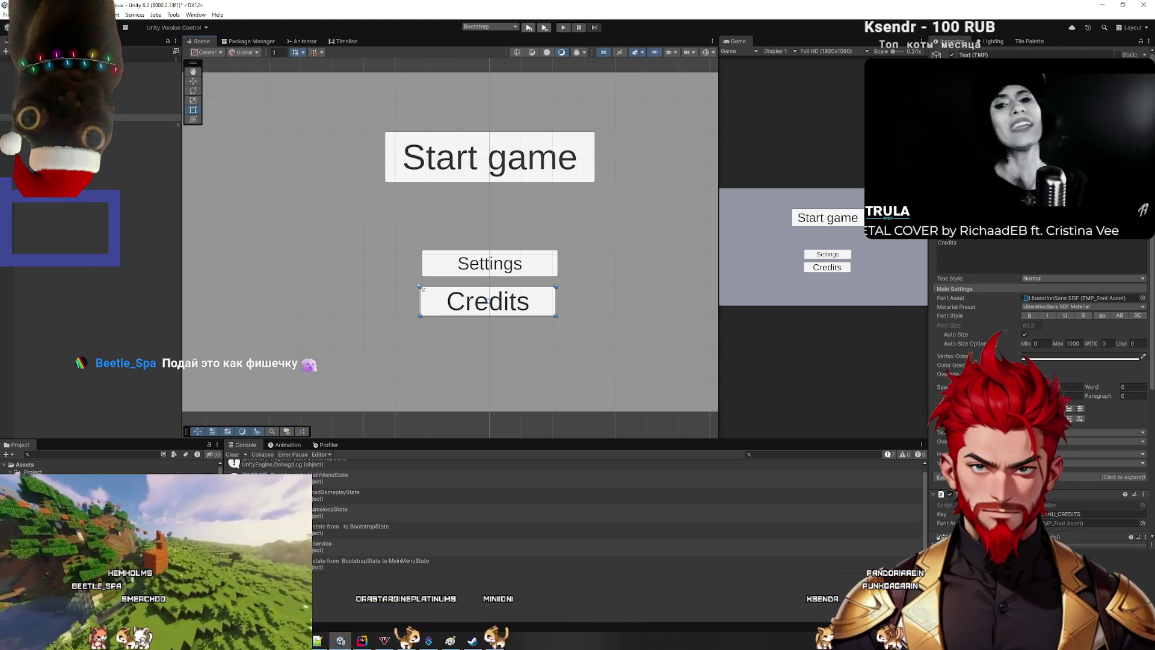
Step: Shrink the Credits button slightly, clear the selection, and open the Gameplay scene
left_click_drag(423, 289, 429, 293)
scroll(599, 302, "down", 2)
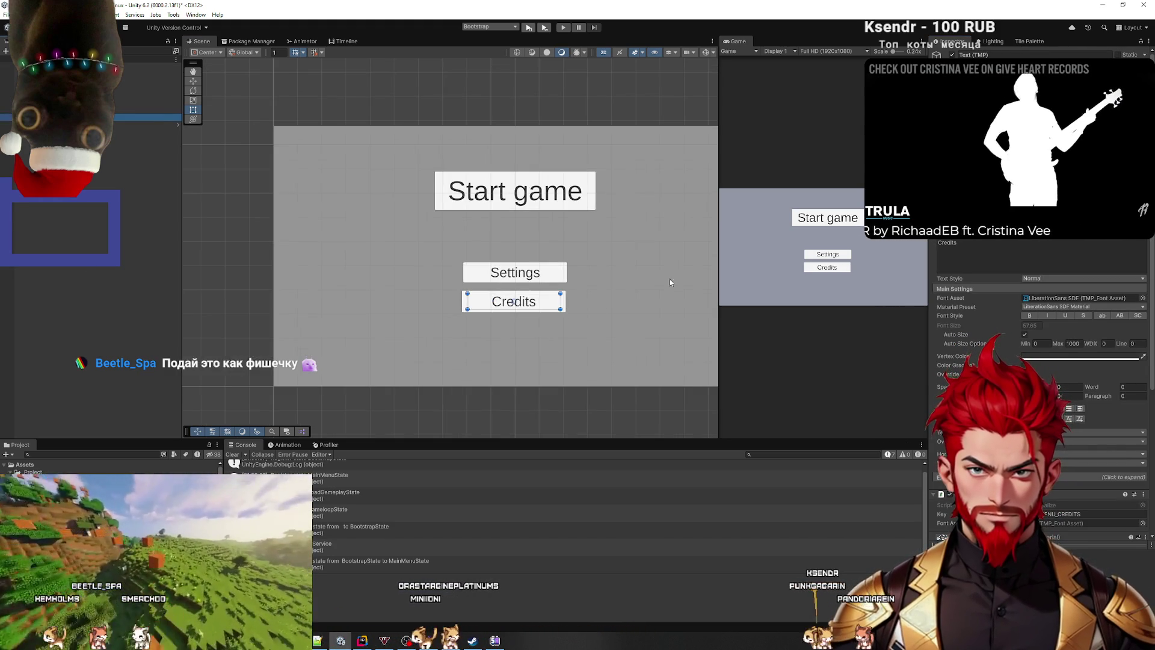
left_click(108, 169)
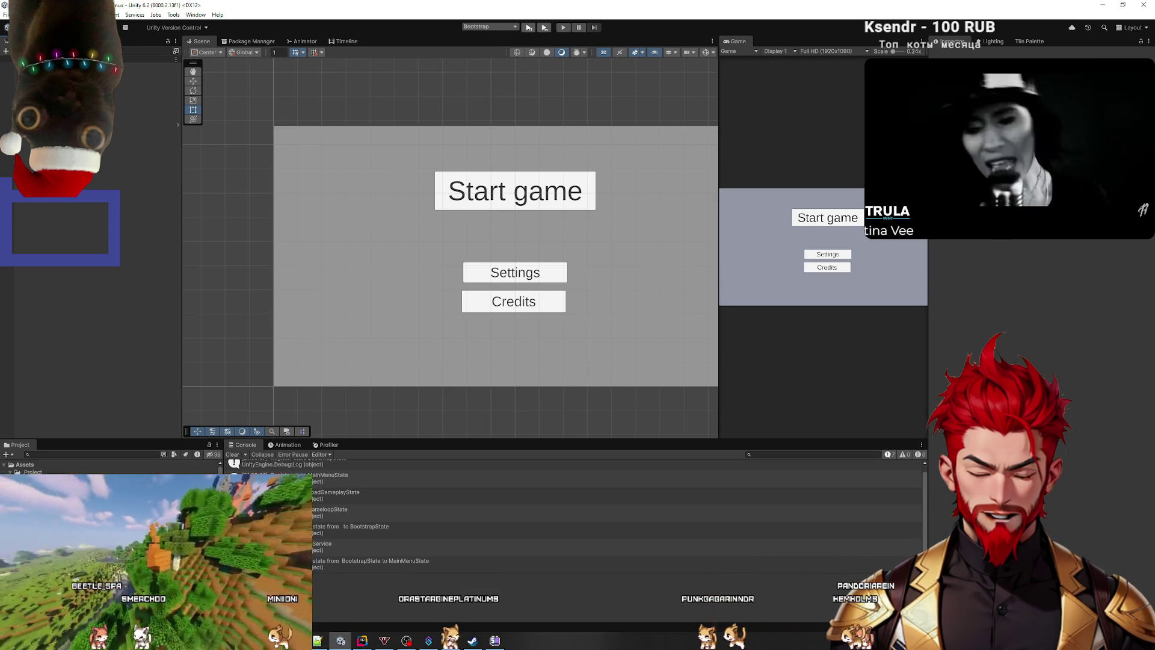
double_click(90, 500)
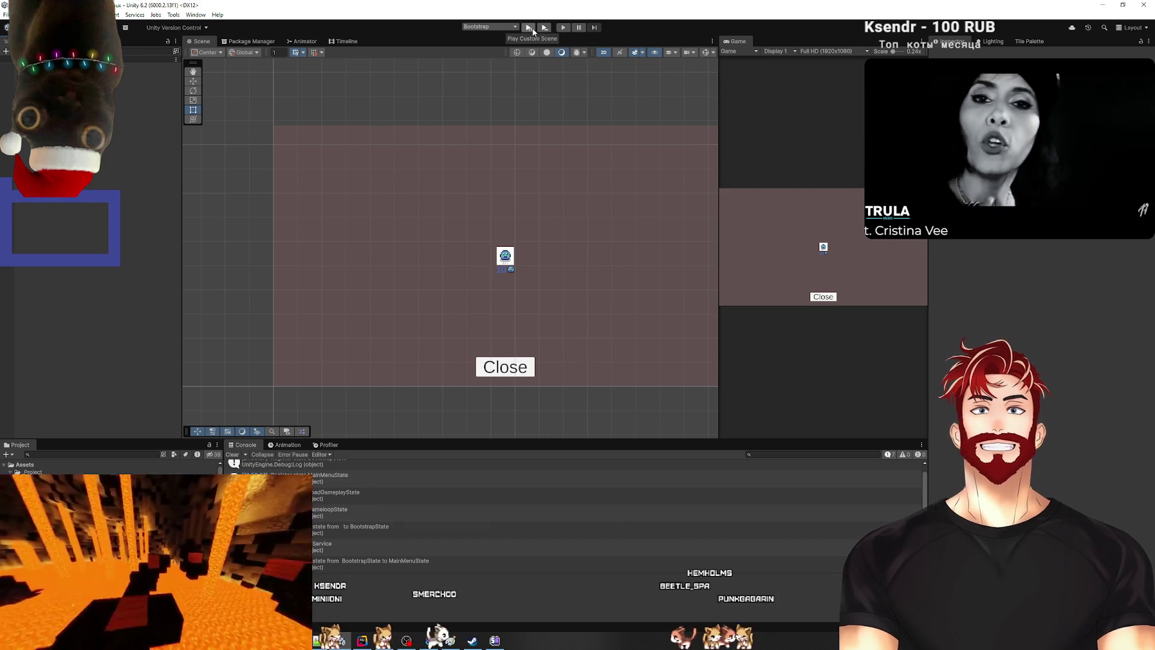
Step: Play-test from the main menu via Start game, then stop and rebalance the Scene/Game split
left_click(529, 28)
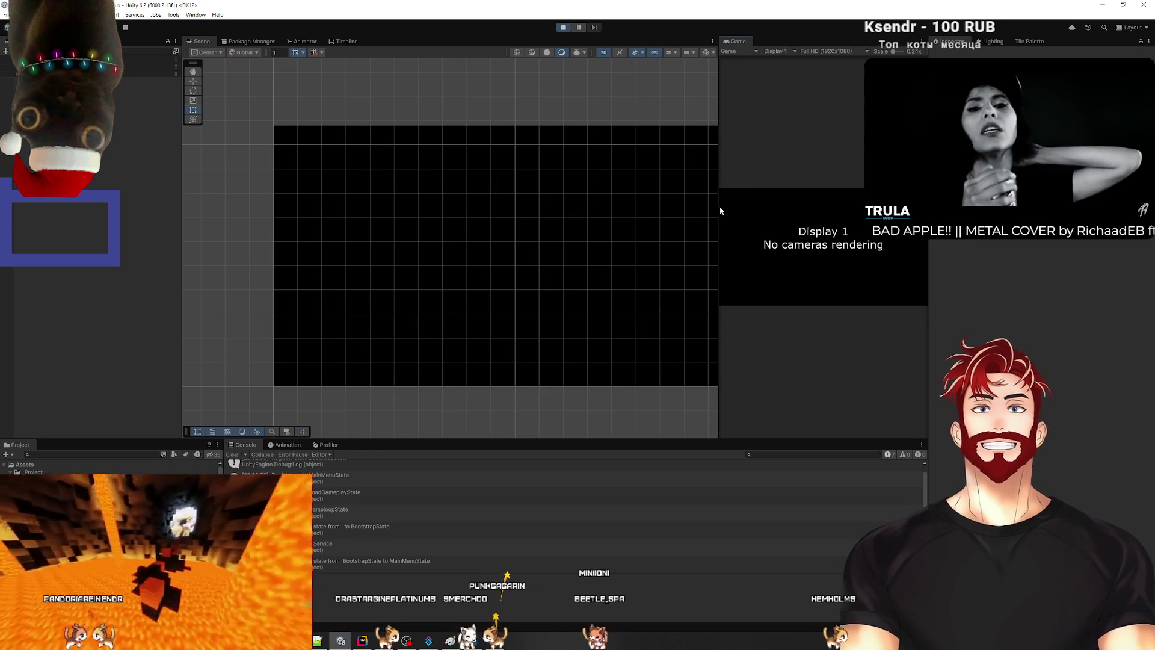
left_click_drag(719, 209, 322, 213)
left_click(731, 180)
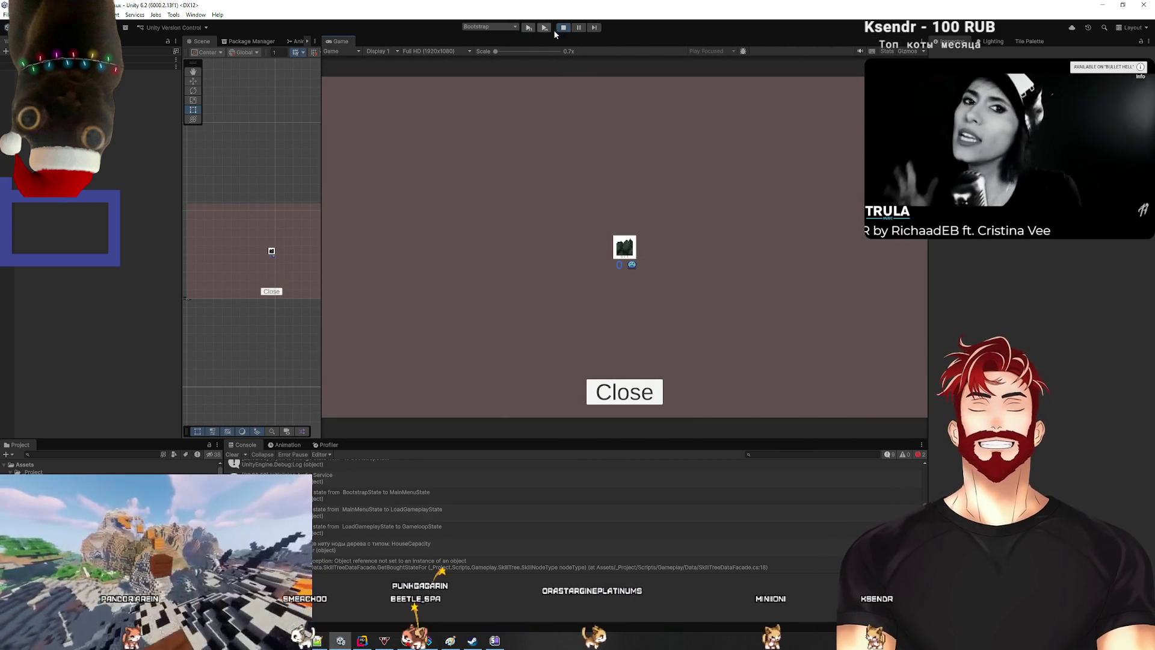
left_click(556, 30)
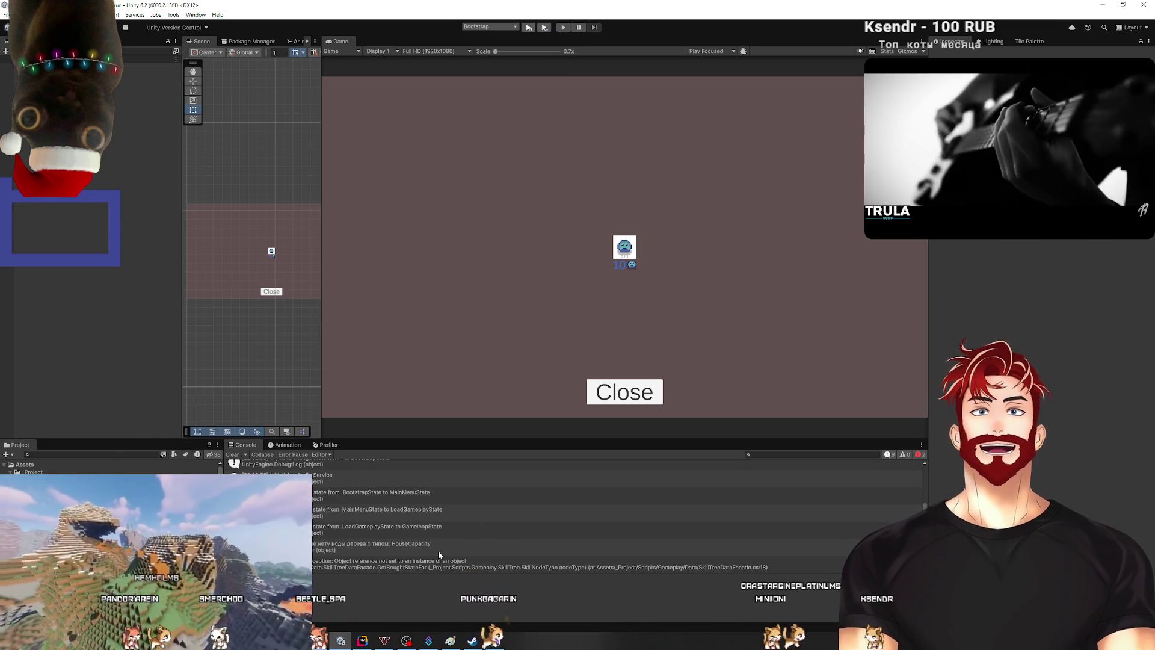
left_click_drag(321, 308, 514, 308)
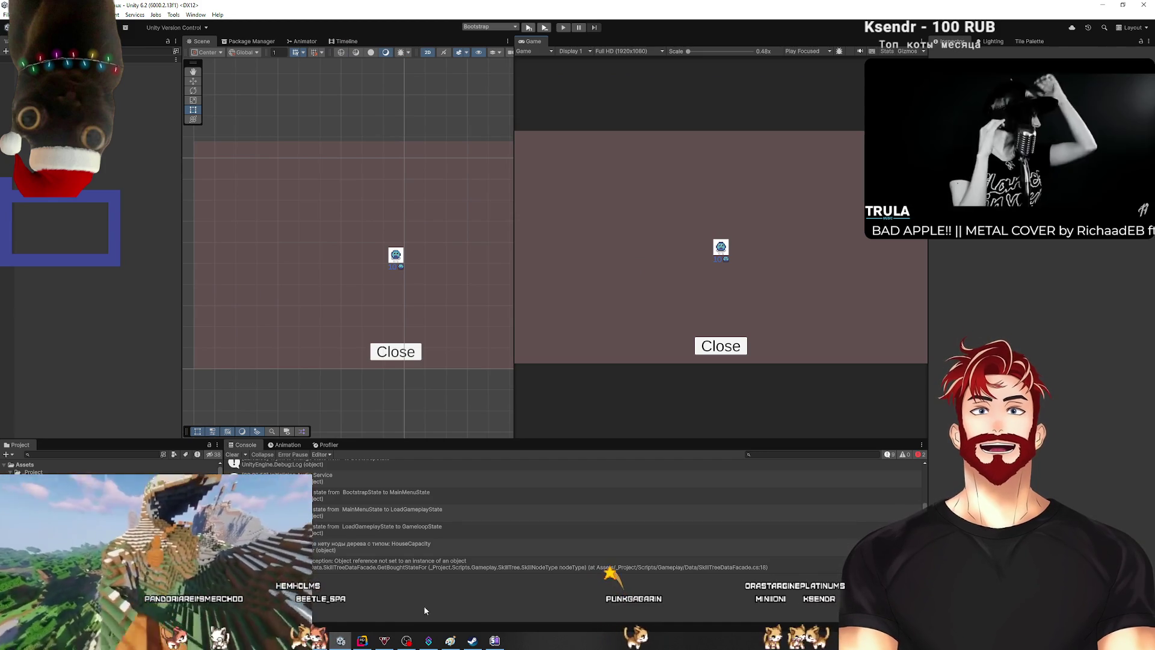
Step: In Rider, open SkillTreeFactory.cs from recent files and hide the debug panel
left_click(363, 640)
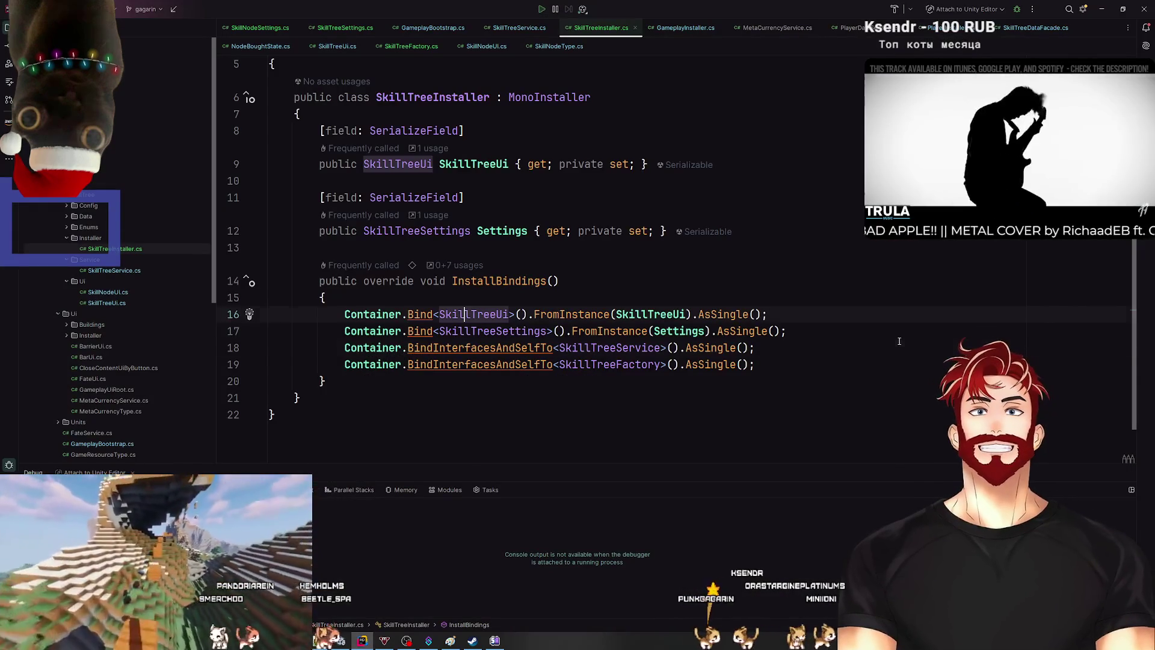
key("ctrl+e")
type("Skillfa")
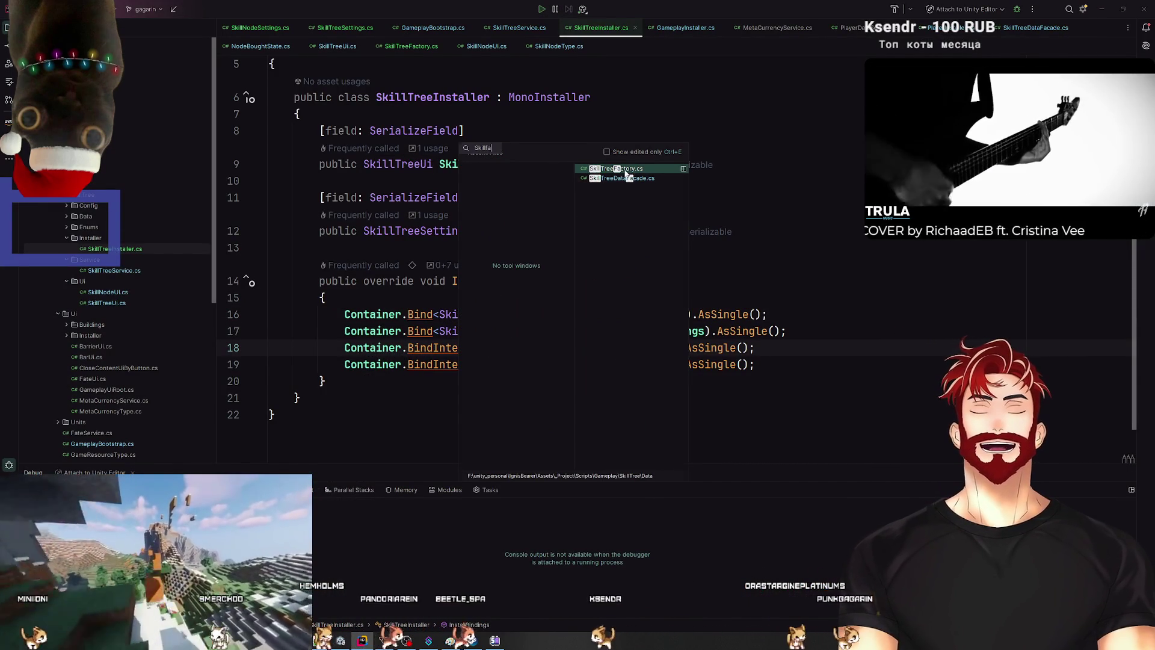
key("Return")
scroll(806, 406, "down", 5)
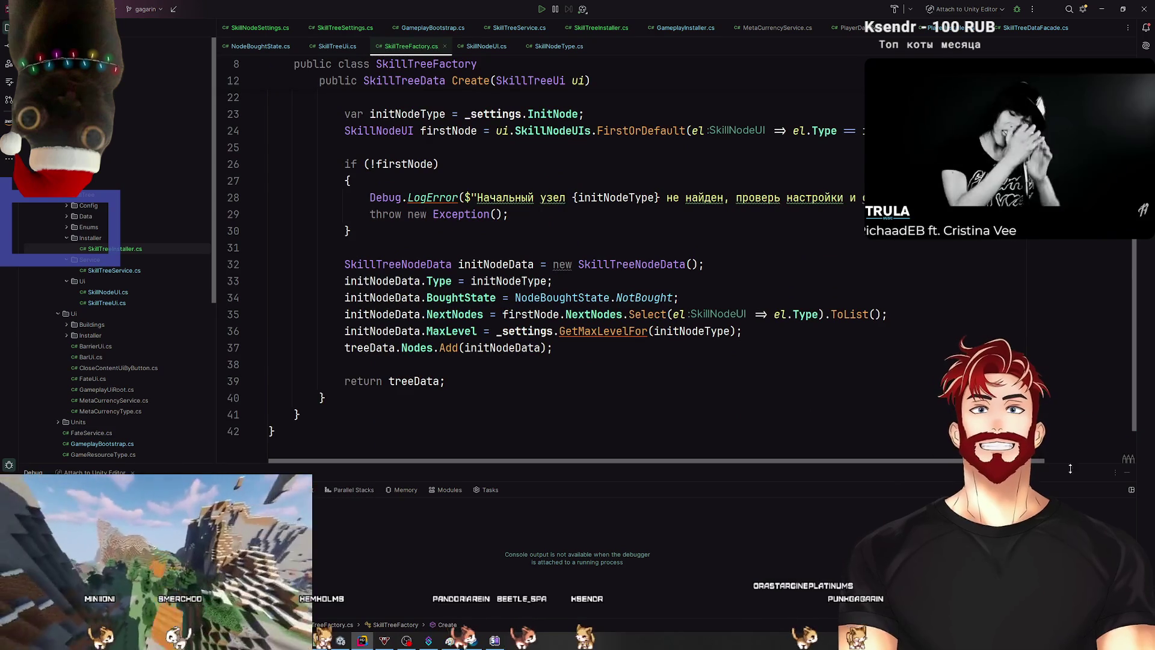
left_click(1125, 473)
scroll(531, 475, "up", 3)
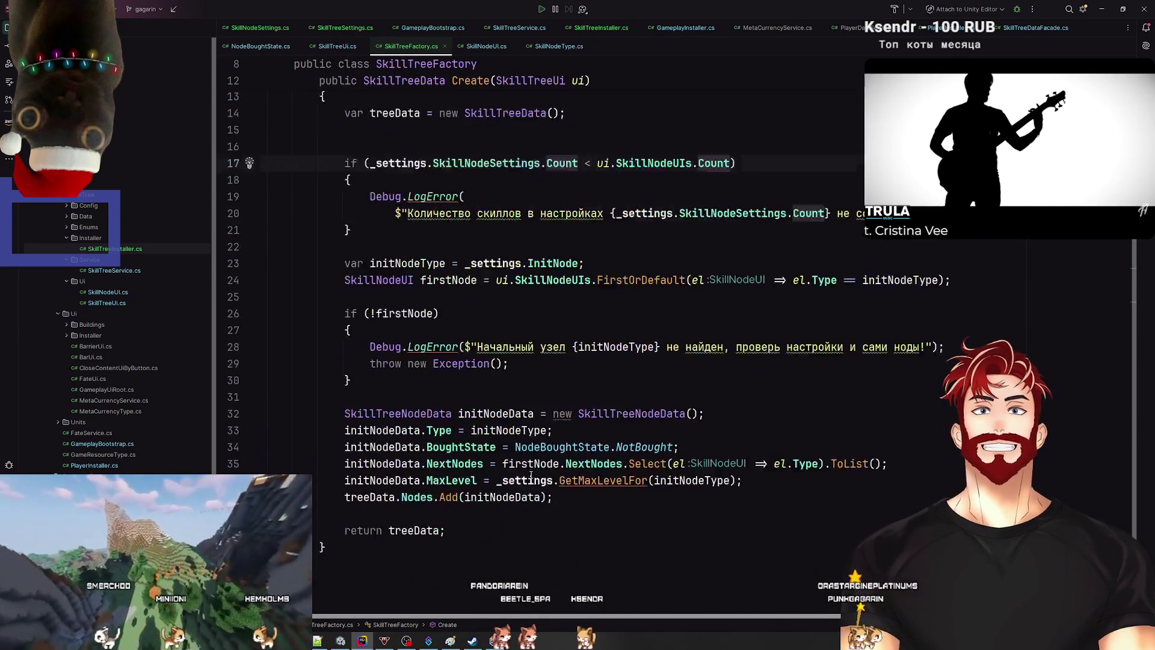
scroll(531, 476, "up", 4)
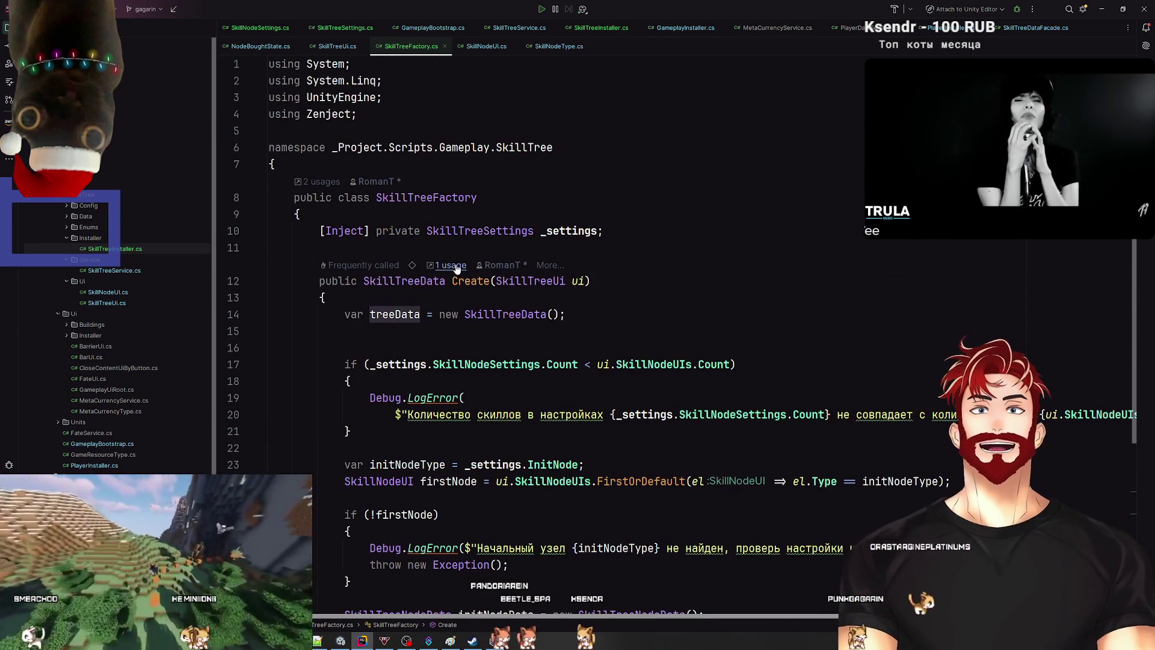
Step: Follow the Create method's single usage to its call in SkillTreeService.cs
left_click(451, 265)
left_click(490, 316)
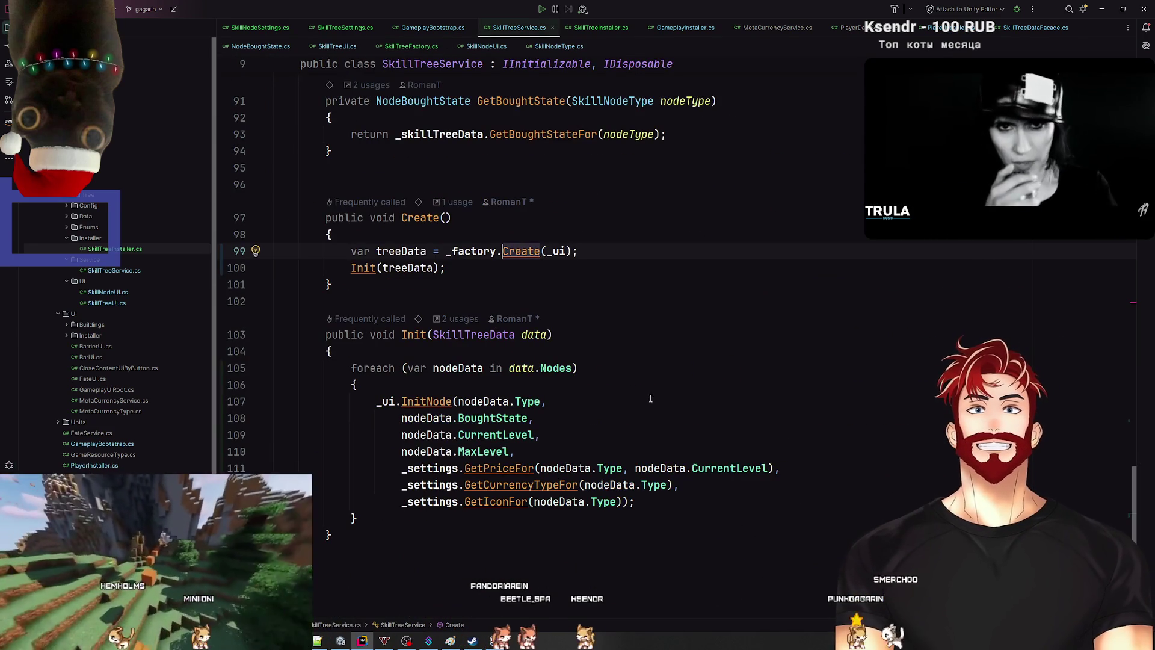
scroll(607, 372, "up", 2)
left_click(602, 350)
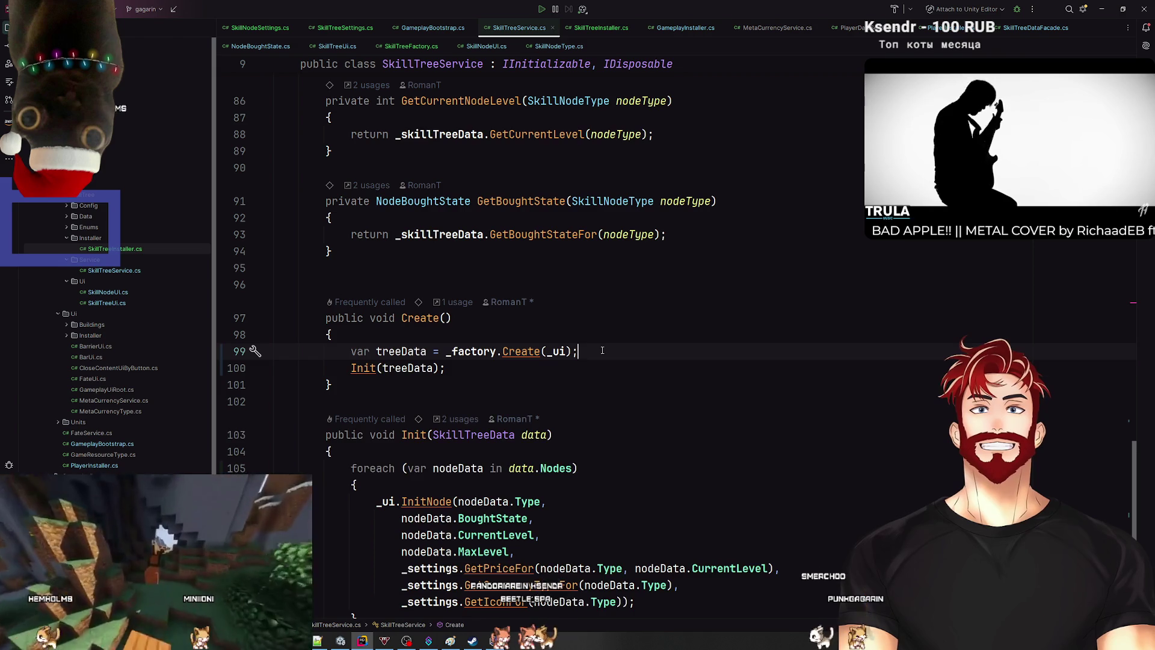
scroll(603, 351, "up", 20)
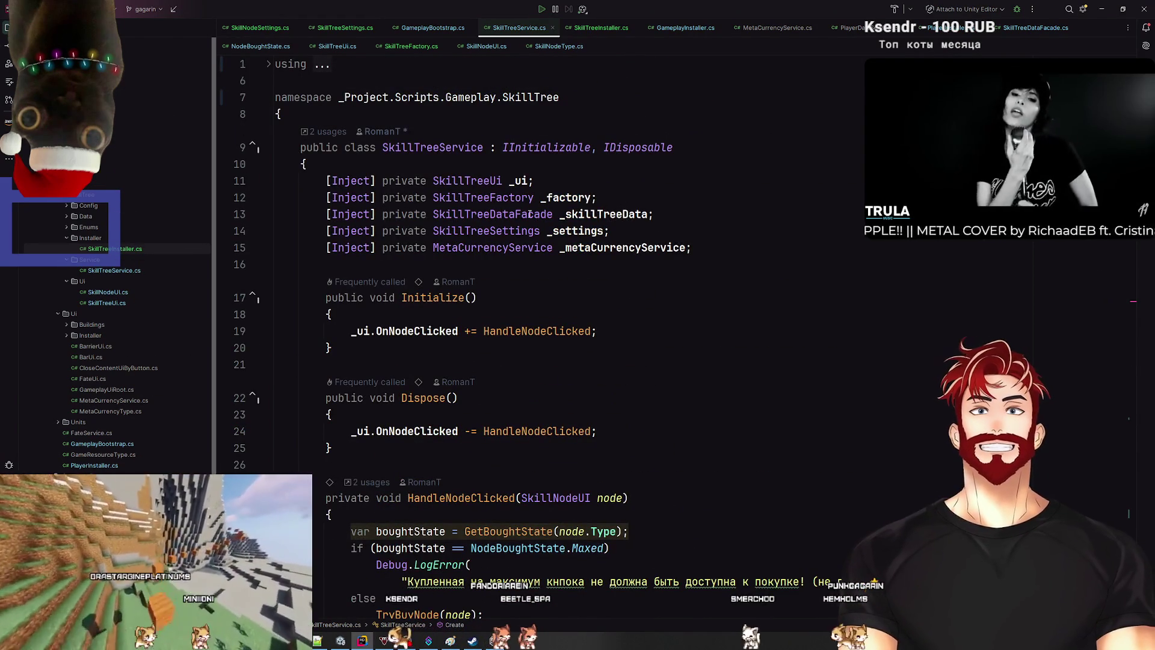
scroll(626, 215, "down", 16)
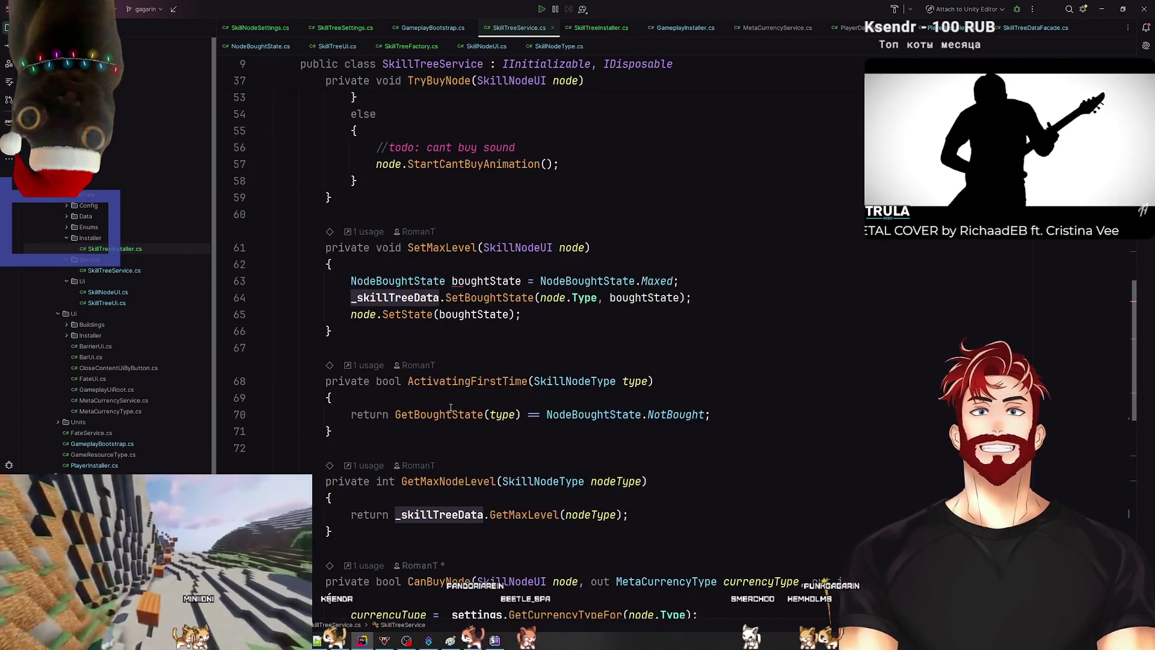
scroll(447, 419, "down", 1)
scroll(457, 415, "up", 5)
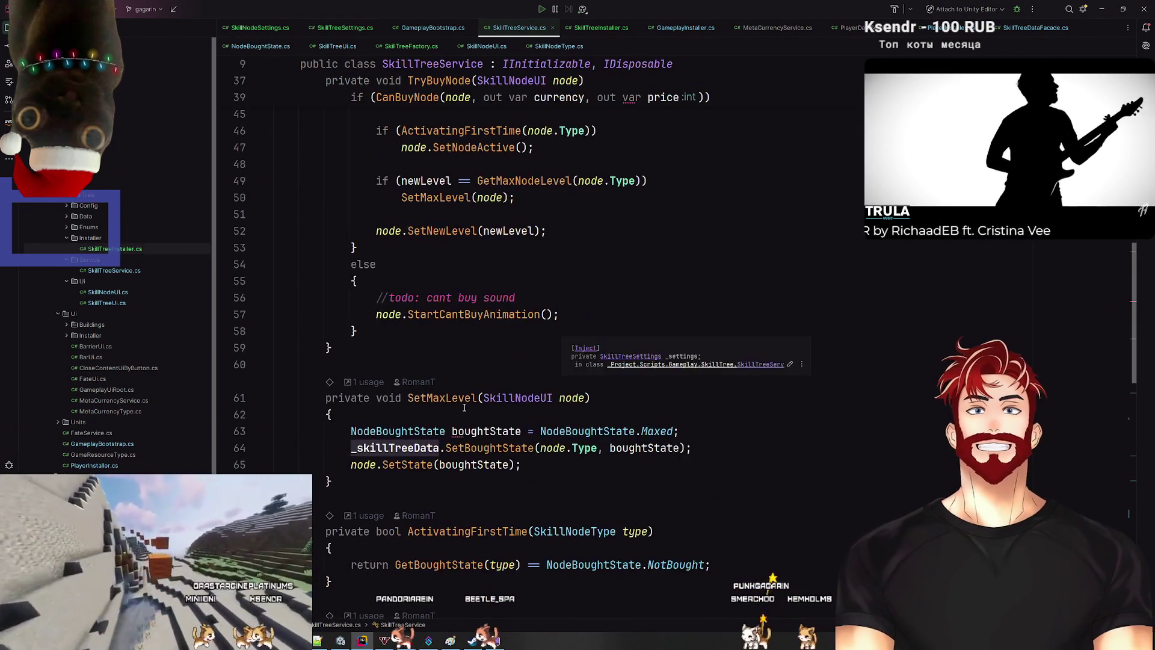
scroll(465, 413, "down", 6)
scroll(465, 414, "down", 10)
Step: Add the call _skillTreeData.SetTreeData(treeData); after the factory Create call
left_click(418, 299)
type("_skillTreeData.SetT")
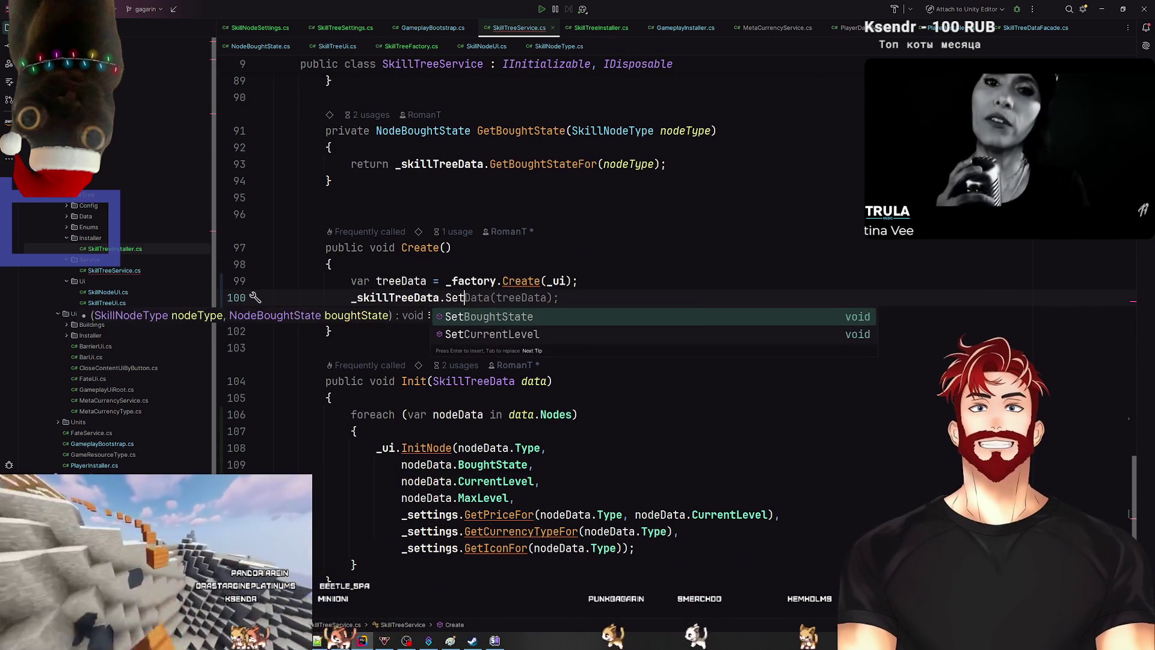
type("reeData();")
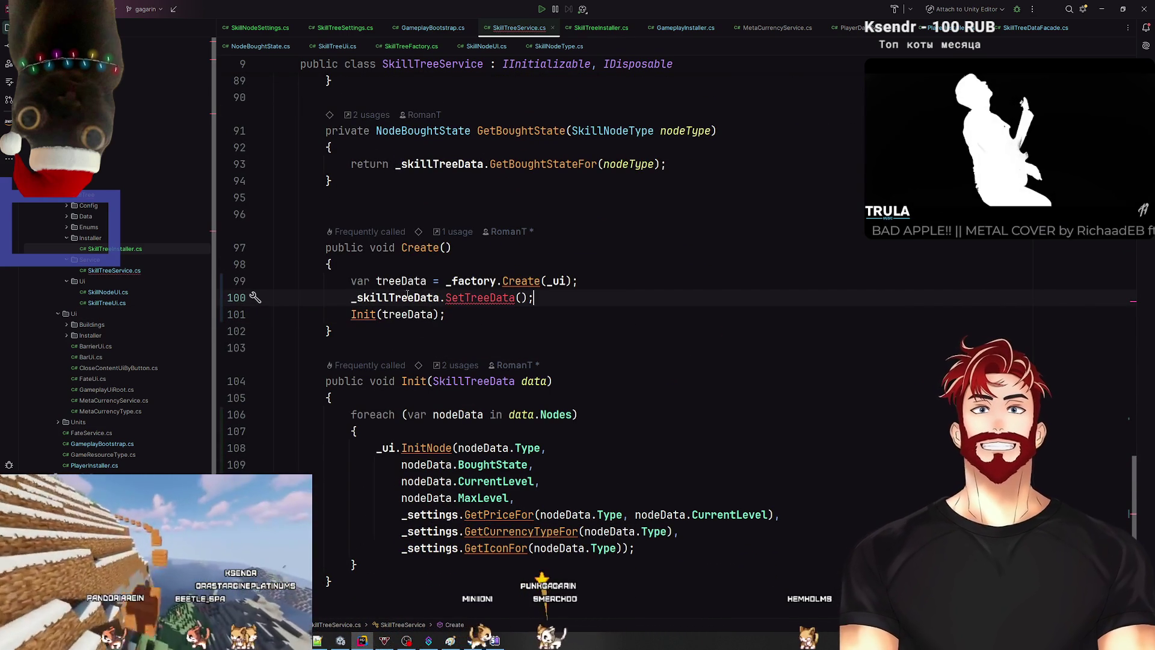
left_click(427, 281)
left_click(520, 297)
type("treeData")
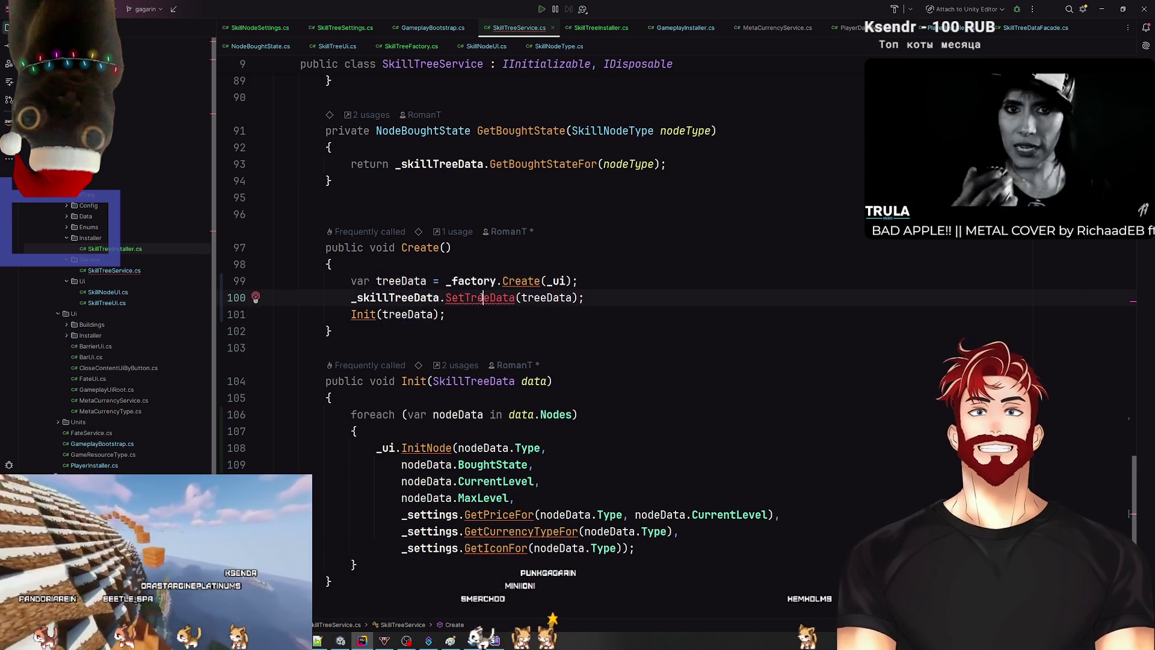
Step: Generate the missing SetTreeData method in SkillTreeDataFacade, then return to Unity
key("alt+Return")
key("Return")
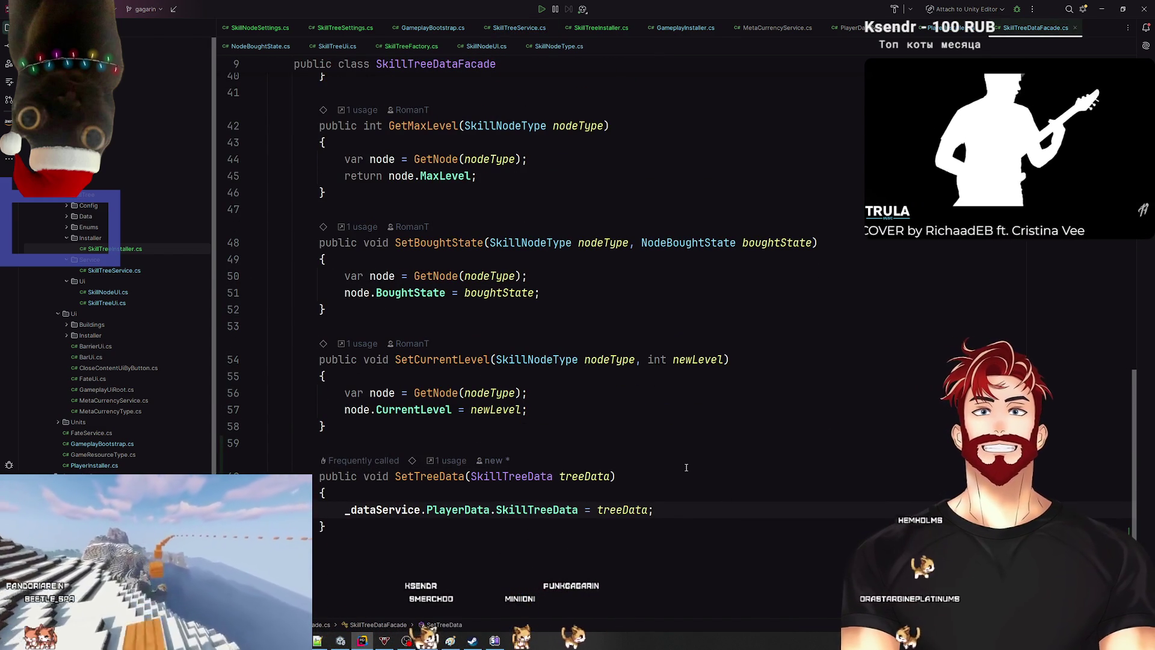
key("alt+Tab")
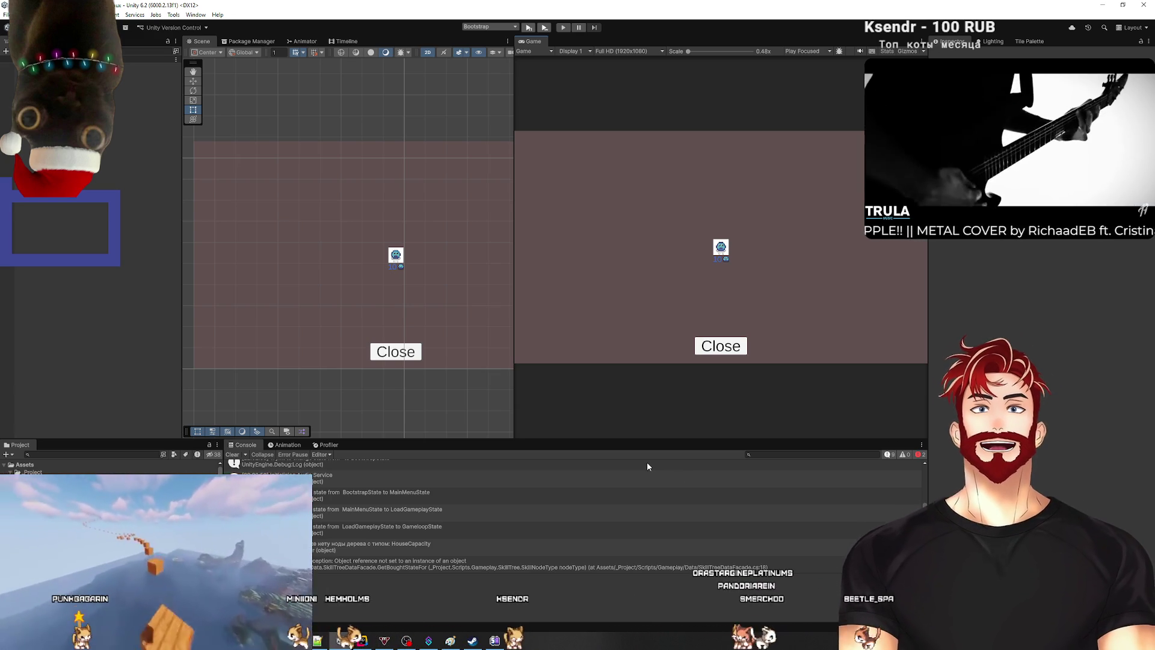
Step: Clear the Console of the old NullReferenceException and log messages
left_click(232, 456)
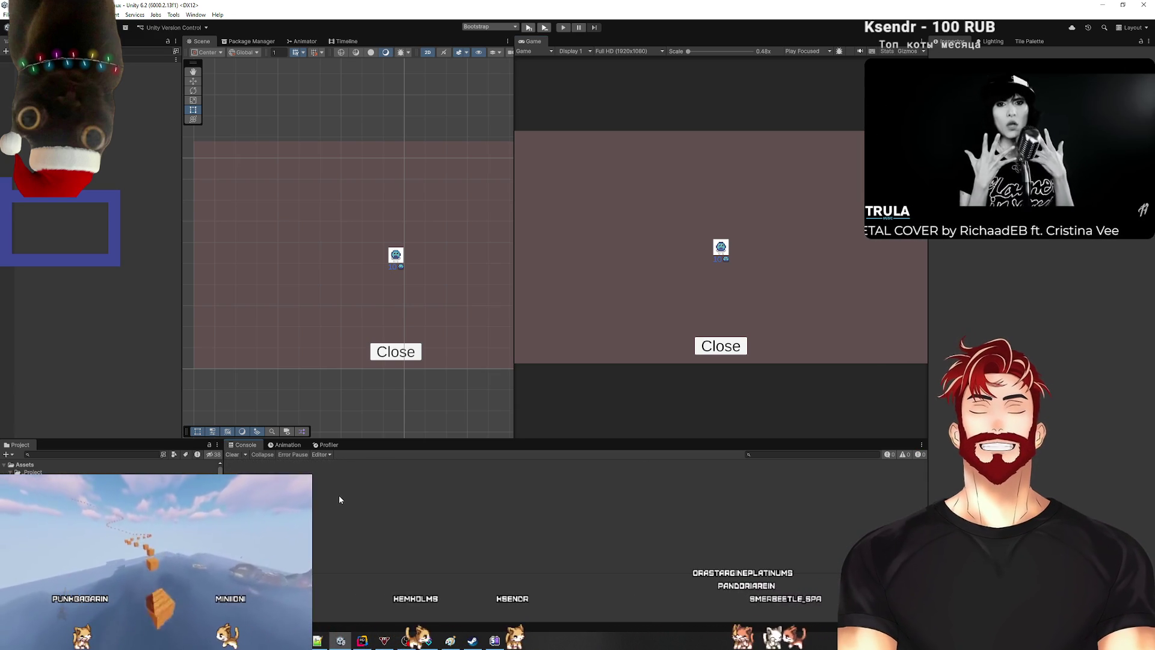
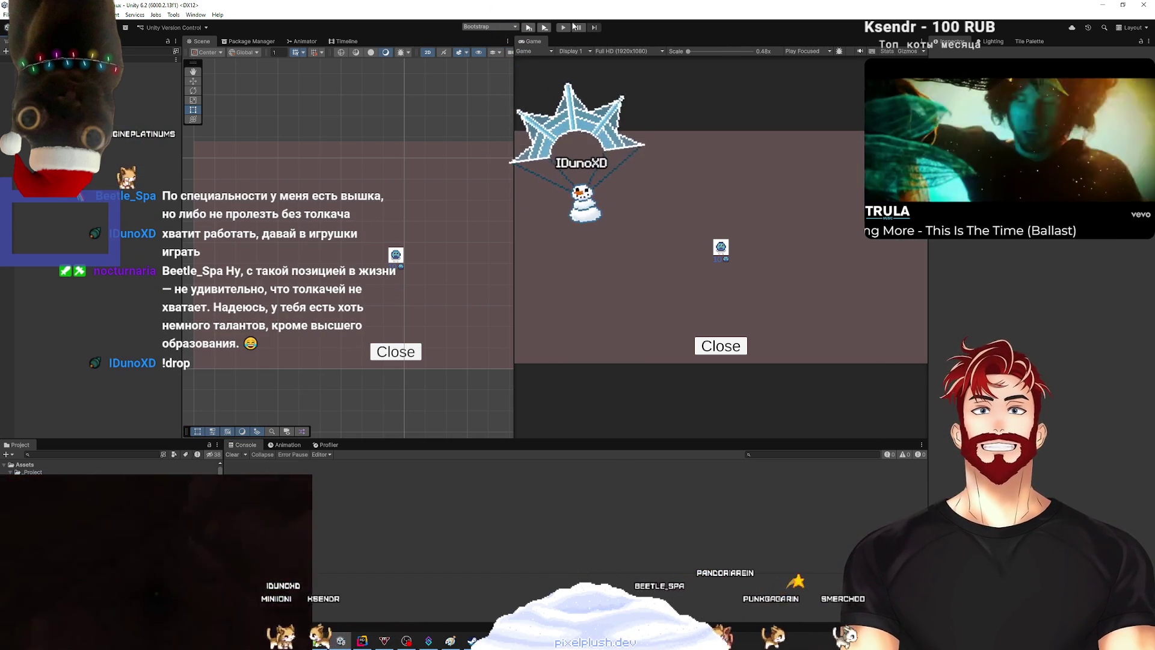
Step: Enter play mode, start a game from the main menu, then exit play mode and return to Rider
left_click(529, 28)
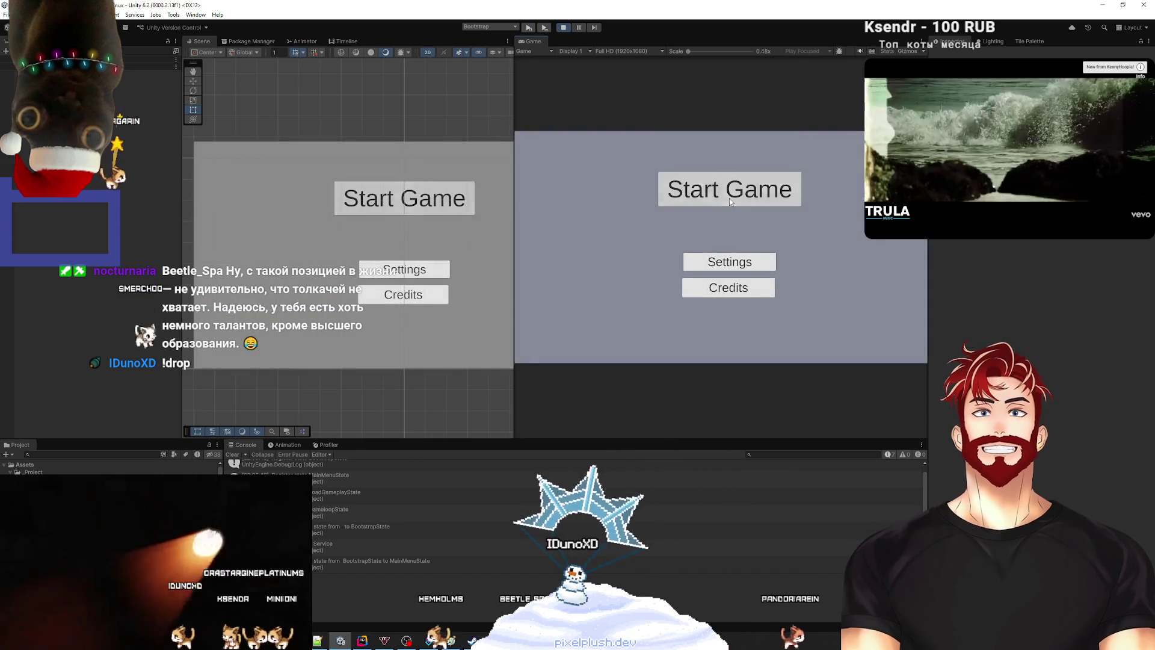
left_click(729, 197)
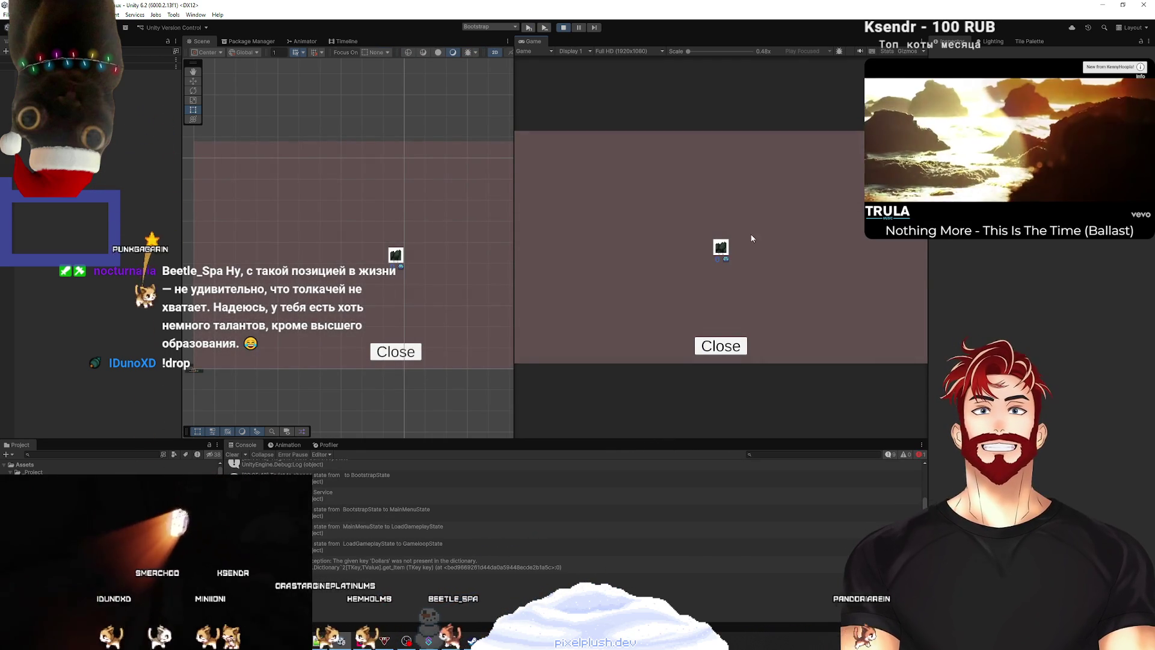
key("ctrl+p")
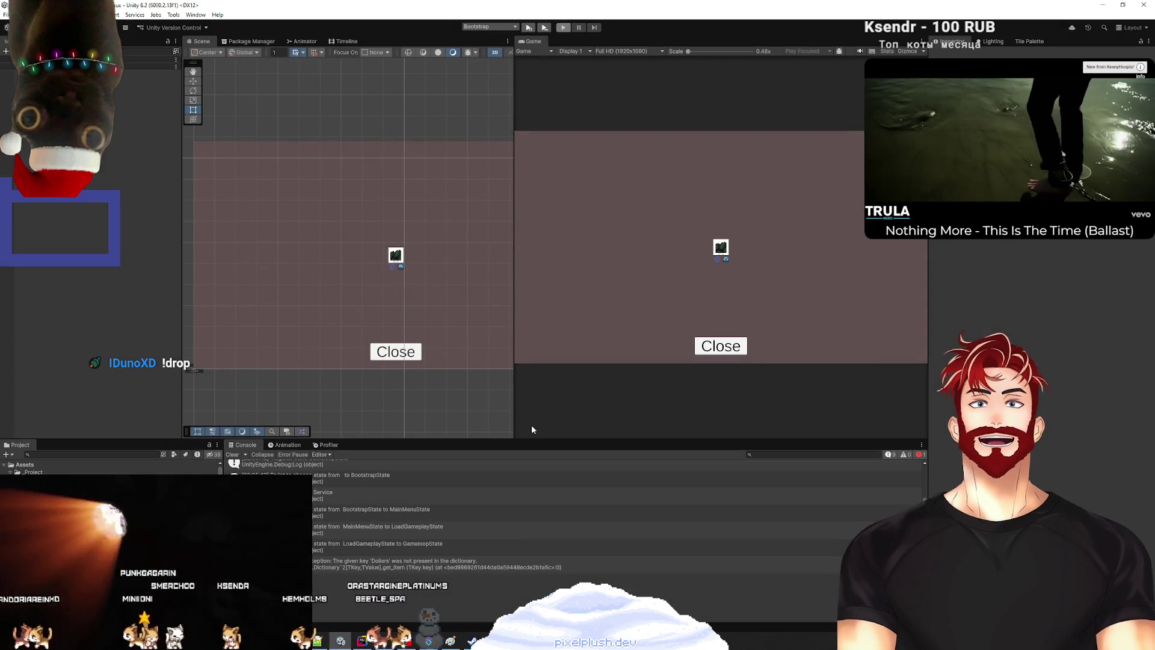
key("alt+Tab")
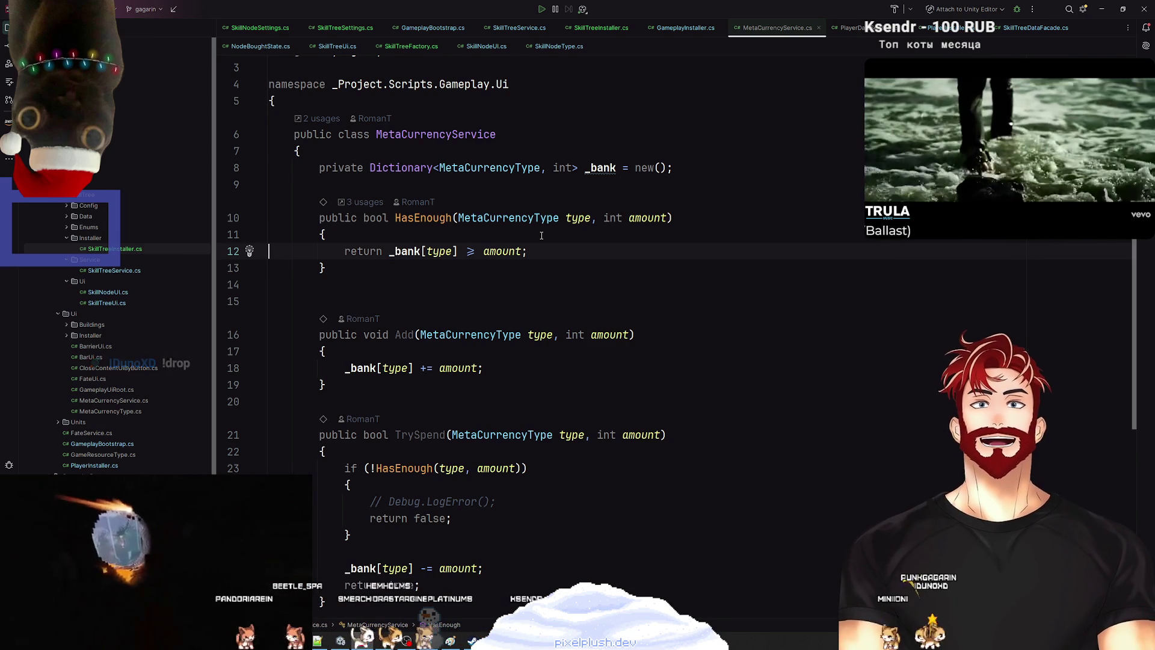
Step: Try adding IInitializable, IDisposable to the MetaCurrencyService class, then undo it and its import
left_click(541, 134)
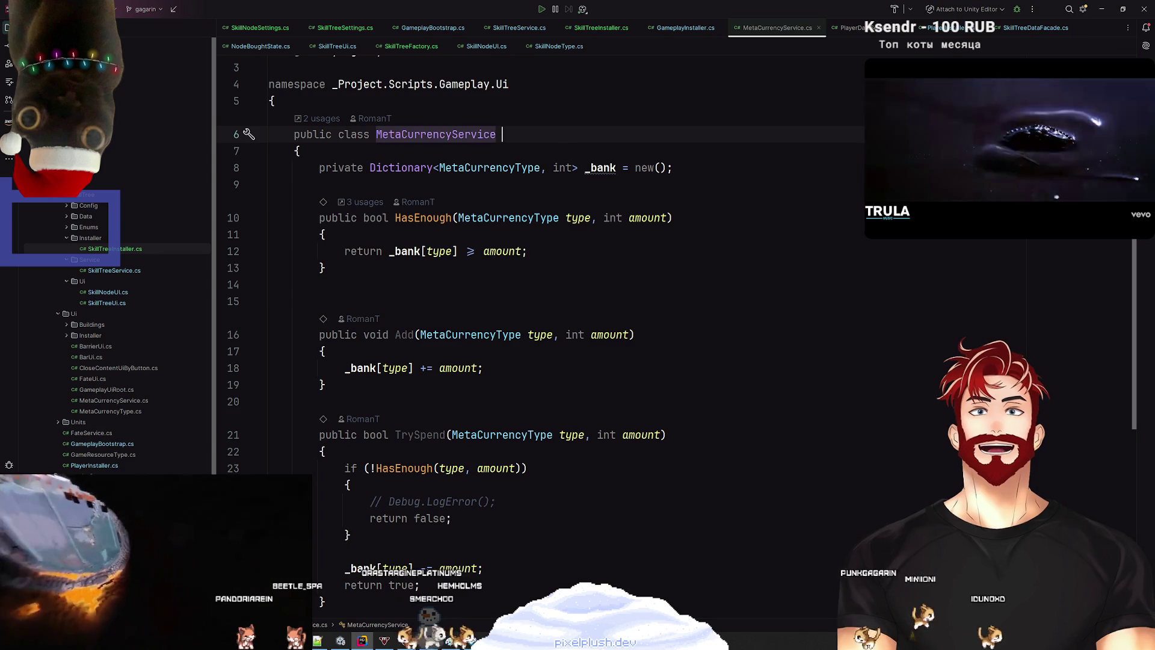
type(": i")
key("BackSpace")
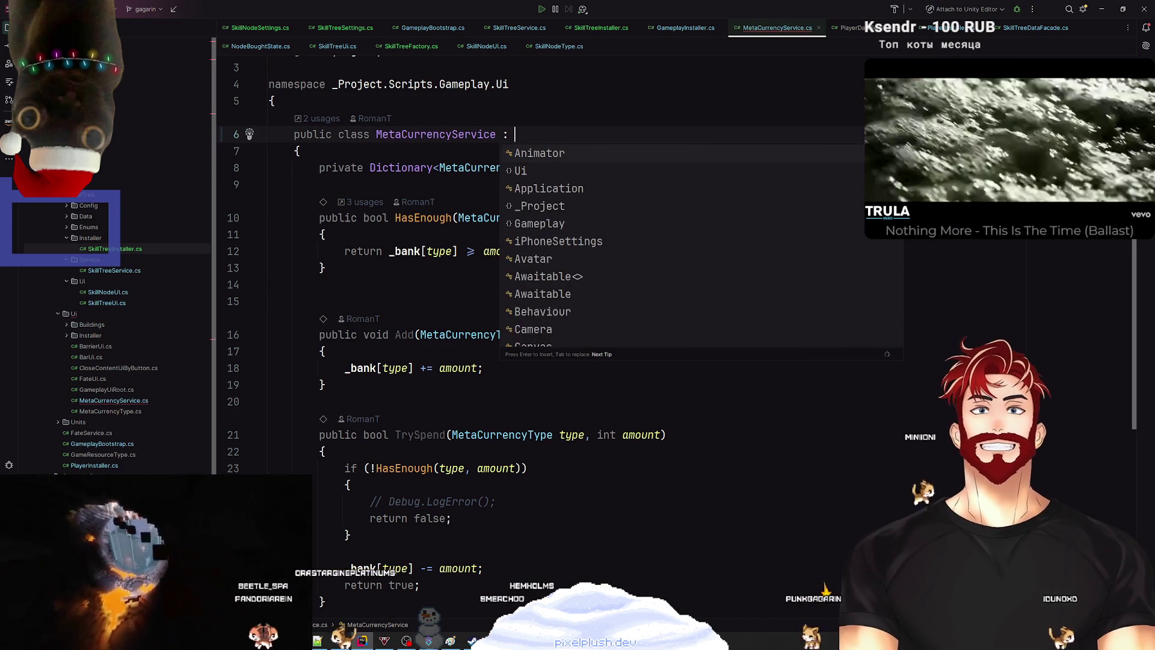
type("IInit")
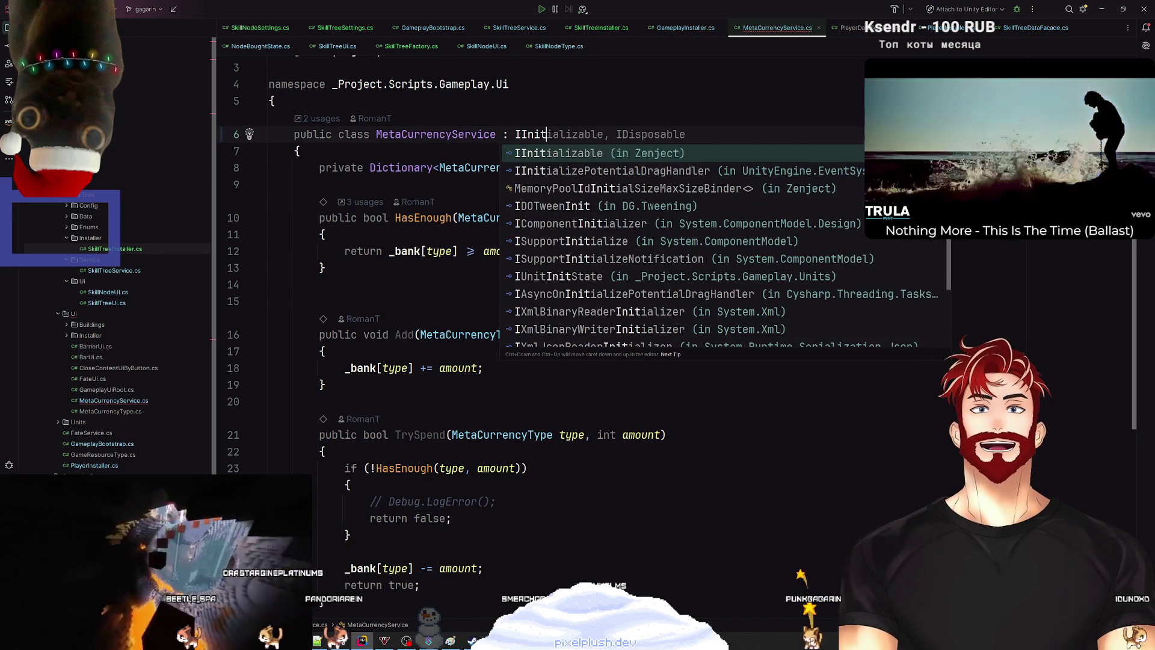
key("Tab")
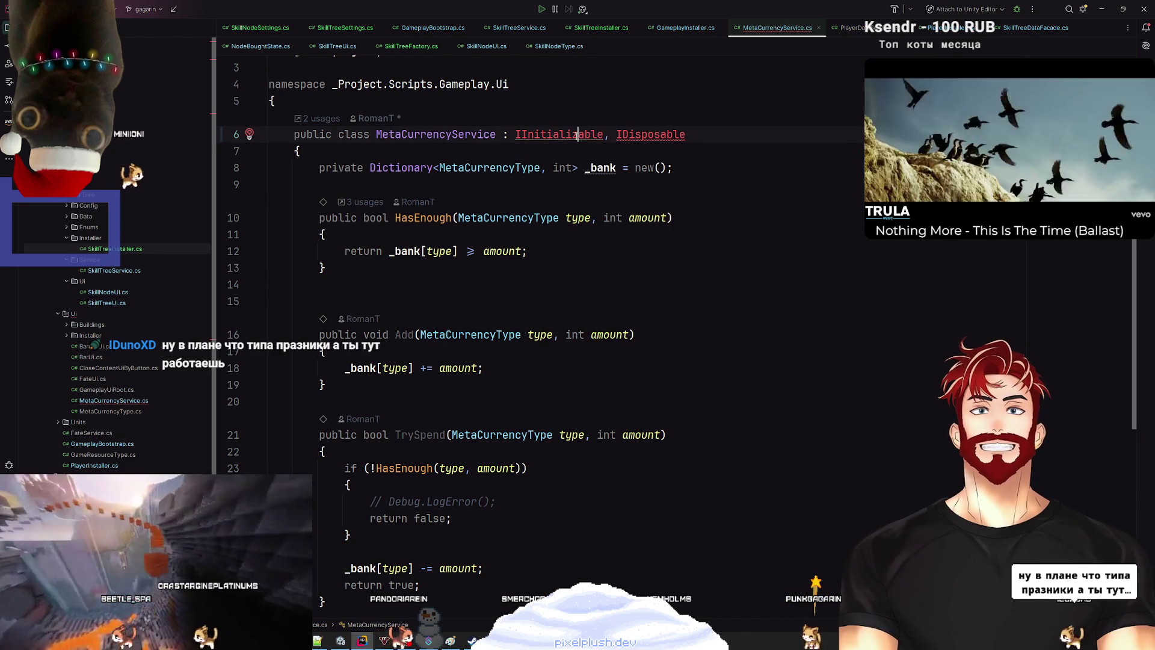
key("alt+Return")
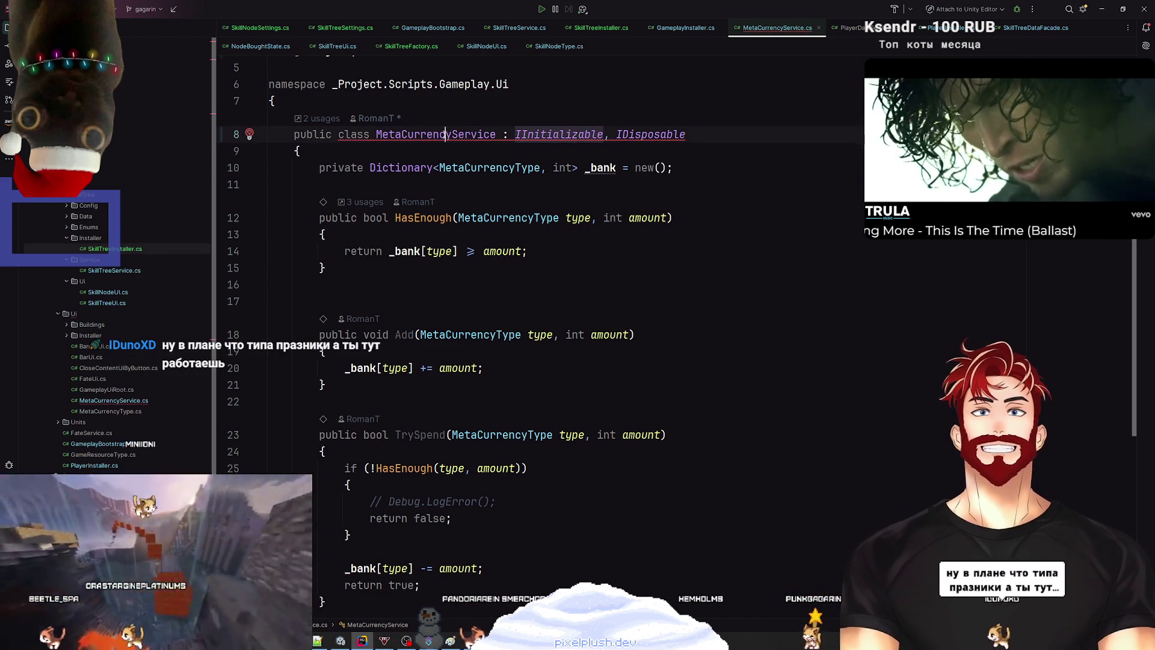
key("ctrl+z")
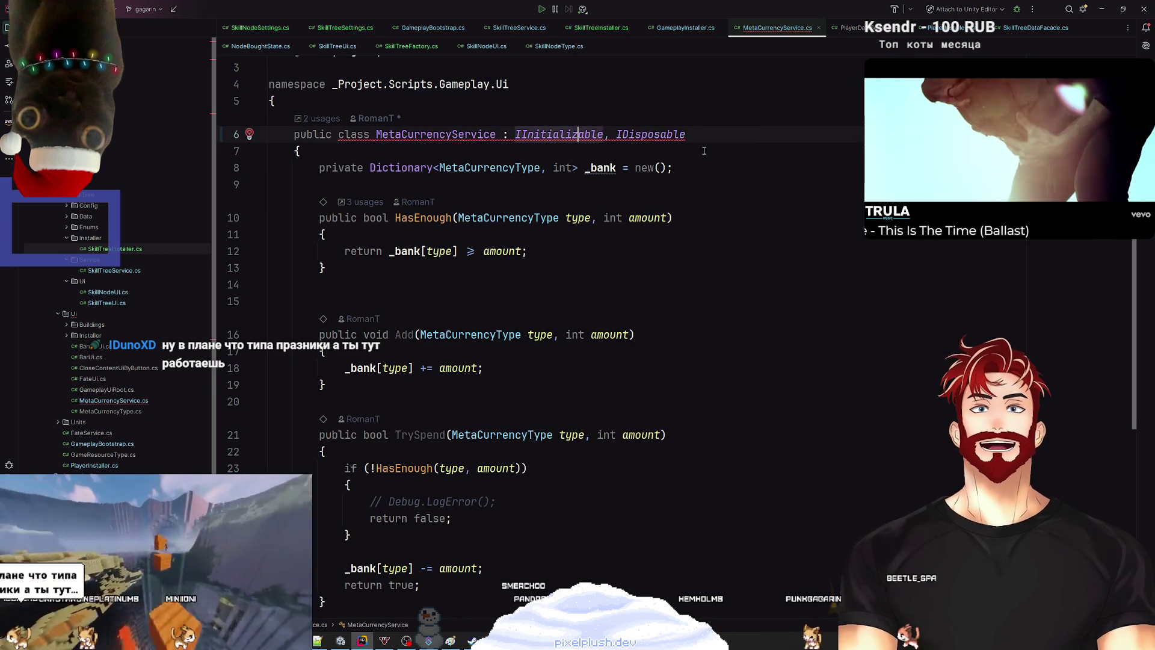
key("ctrl+z")
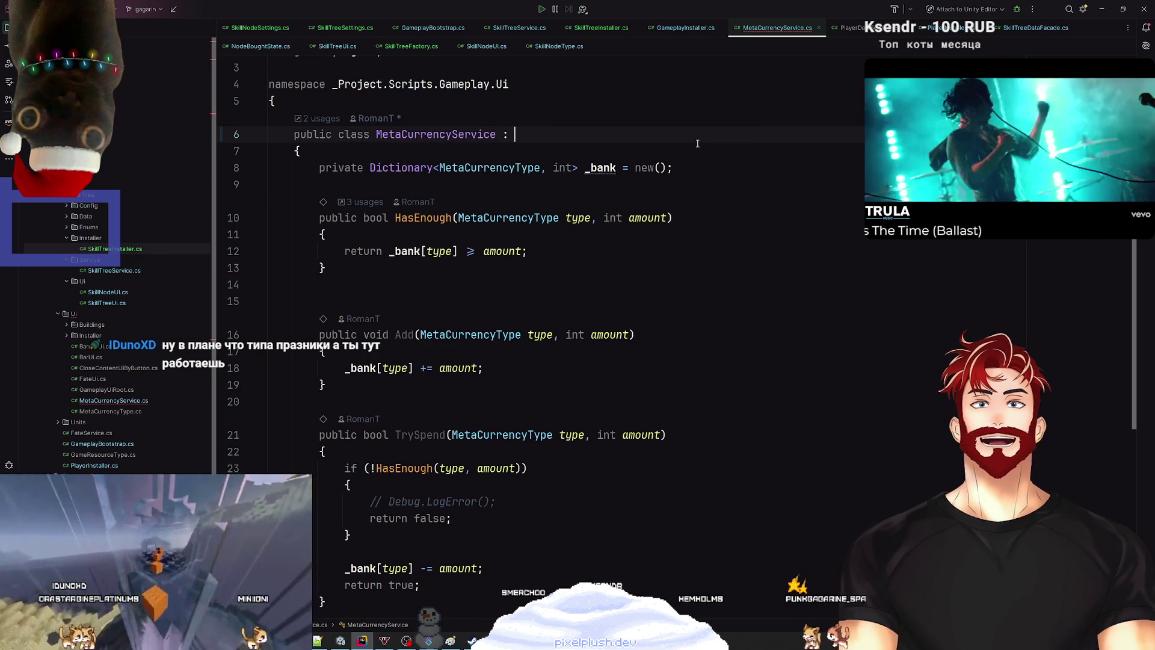
key("ctrl+z")
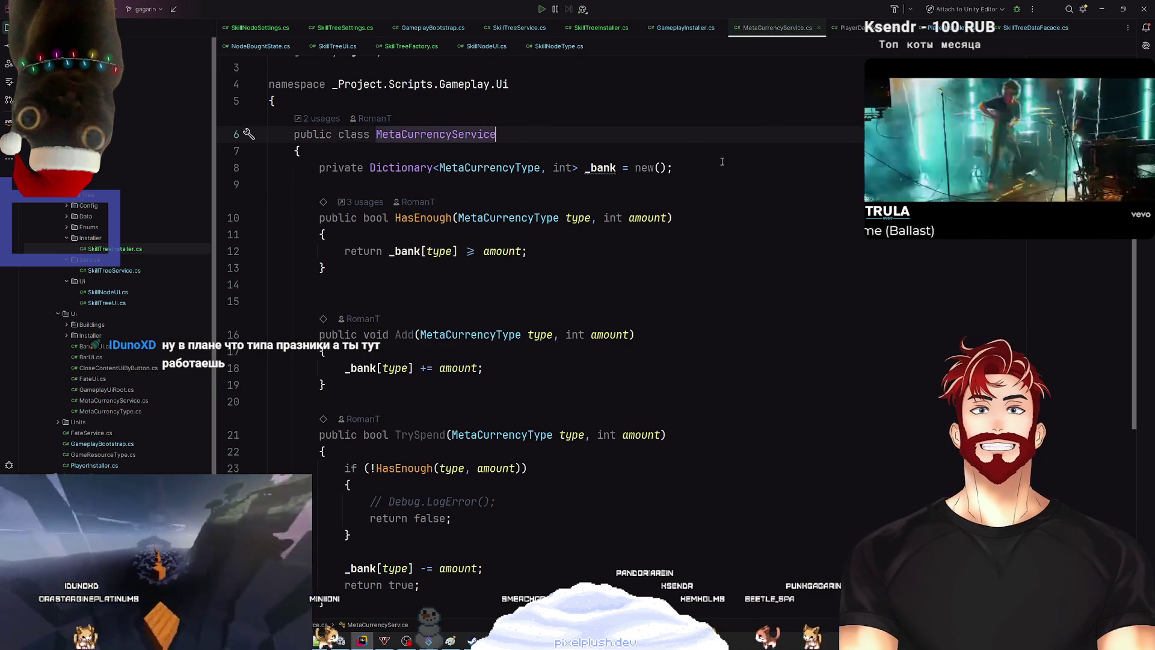
Step: Begin a new public void In method on a fresh line below the _bank field
left_click(722, 161)
key("Return")
key("Return")
type("publ")
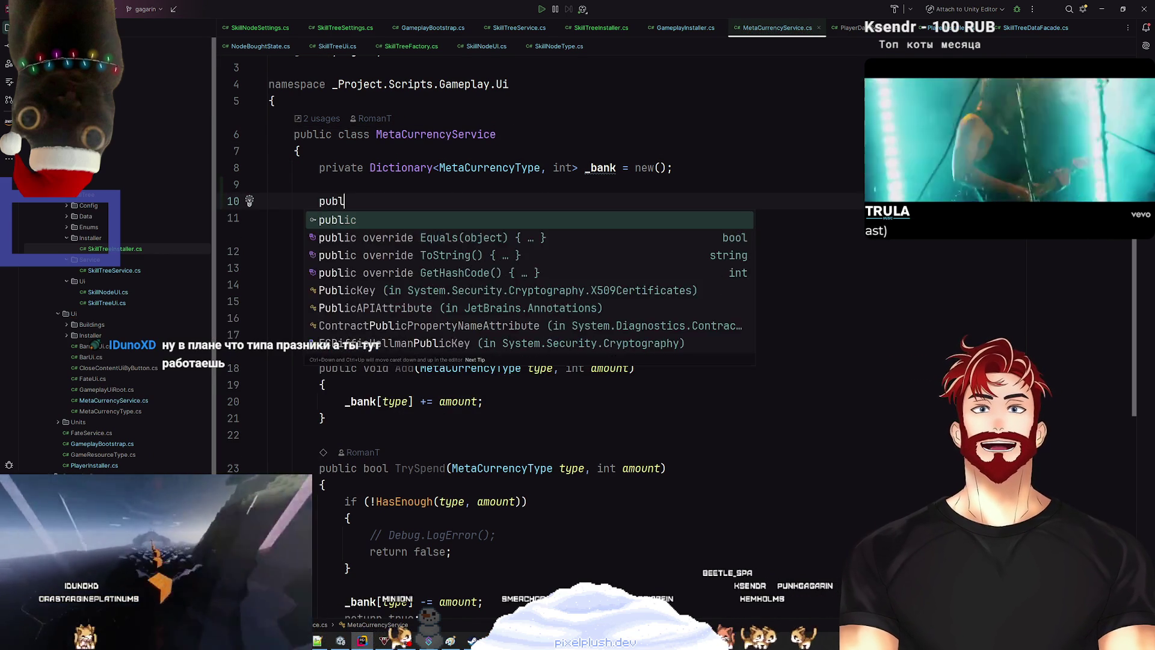
type("ic void In")
type("(){")
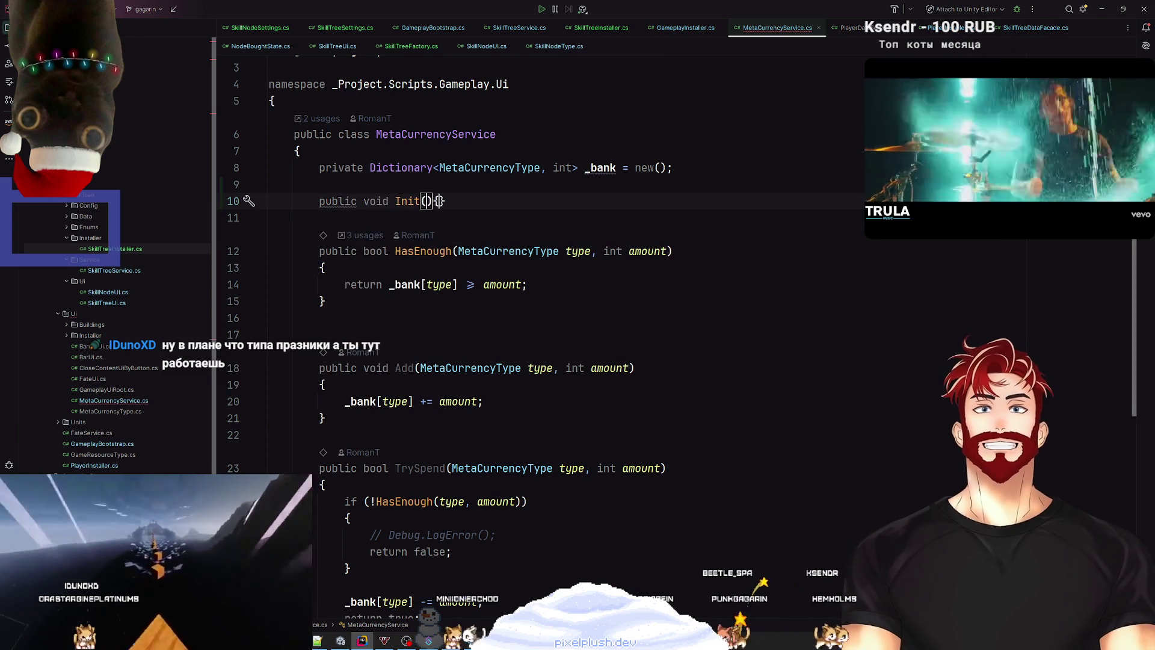
type("{")
Step: Finish the empty Init() method and add an empty public void Create() above it
key("Return")
type("_bank.Clear();")
key("Home")
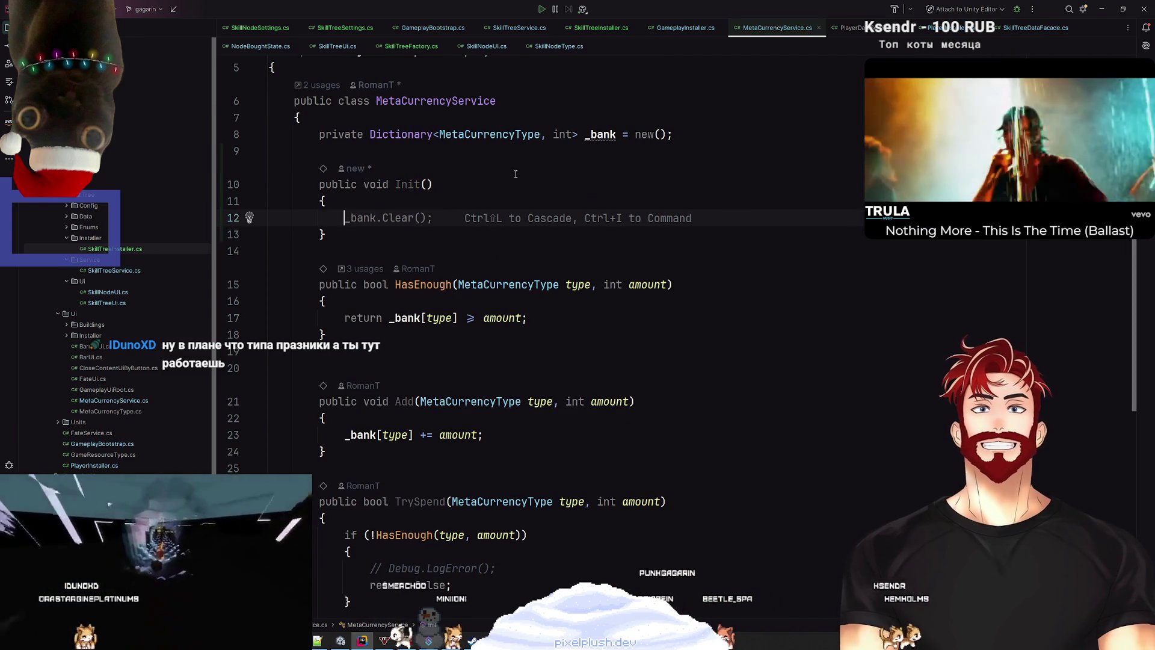
key("ctrl+z")
key("ctrl+z")
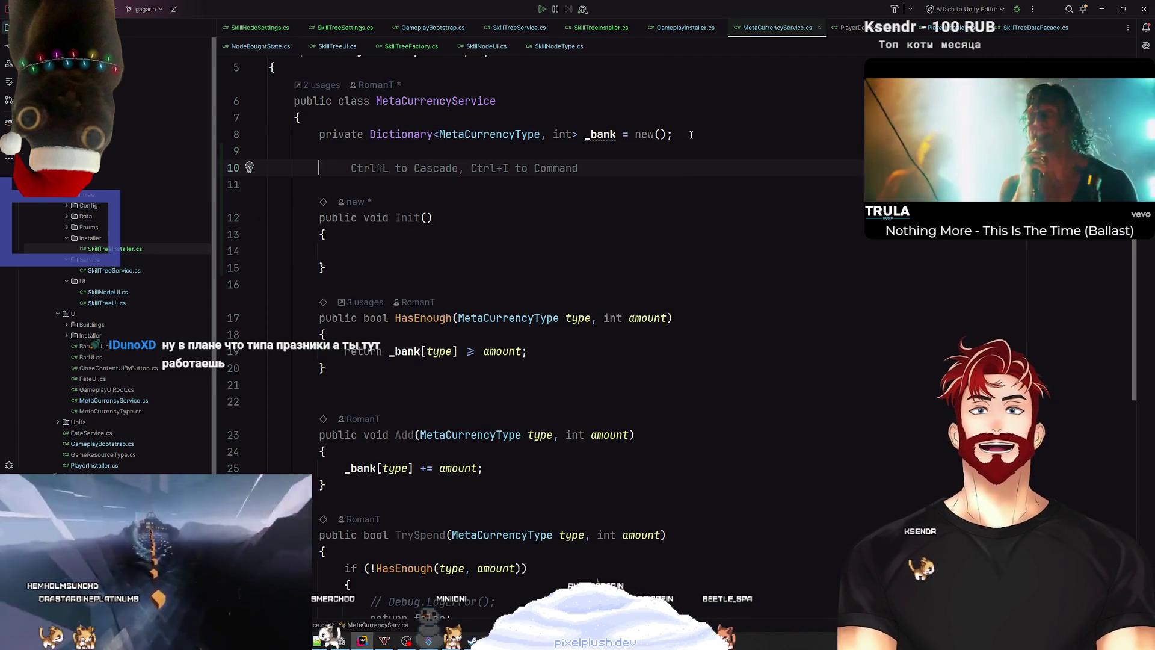
type("public void Cr")
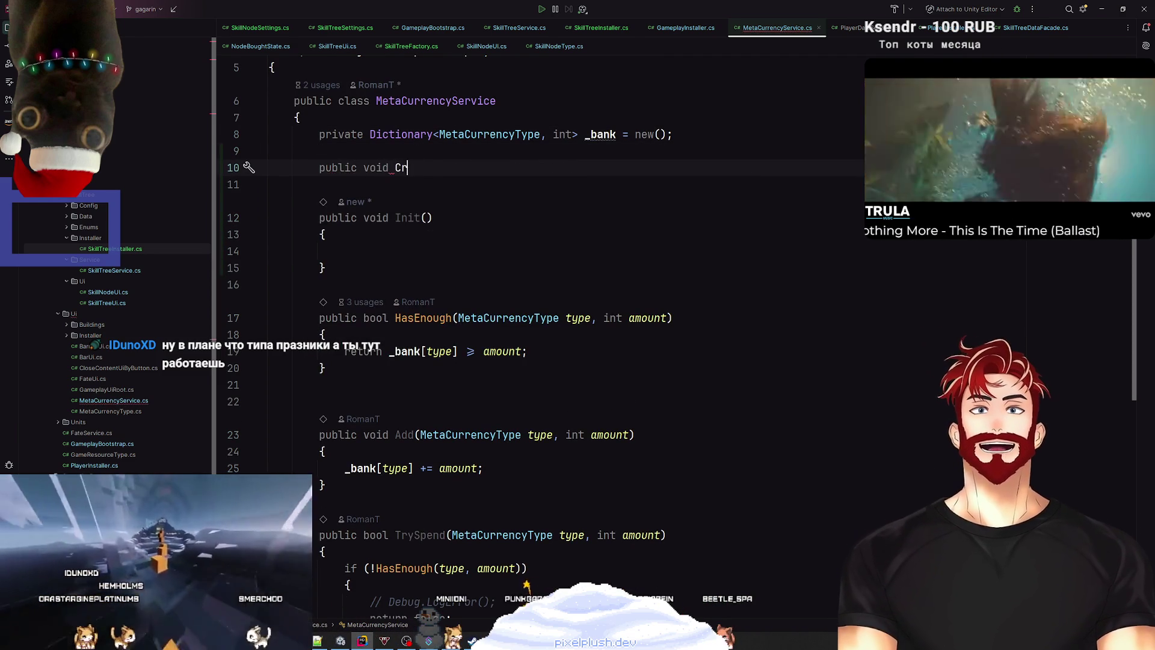
type("eate()")
key("Return")
type("{")
key("Return")
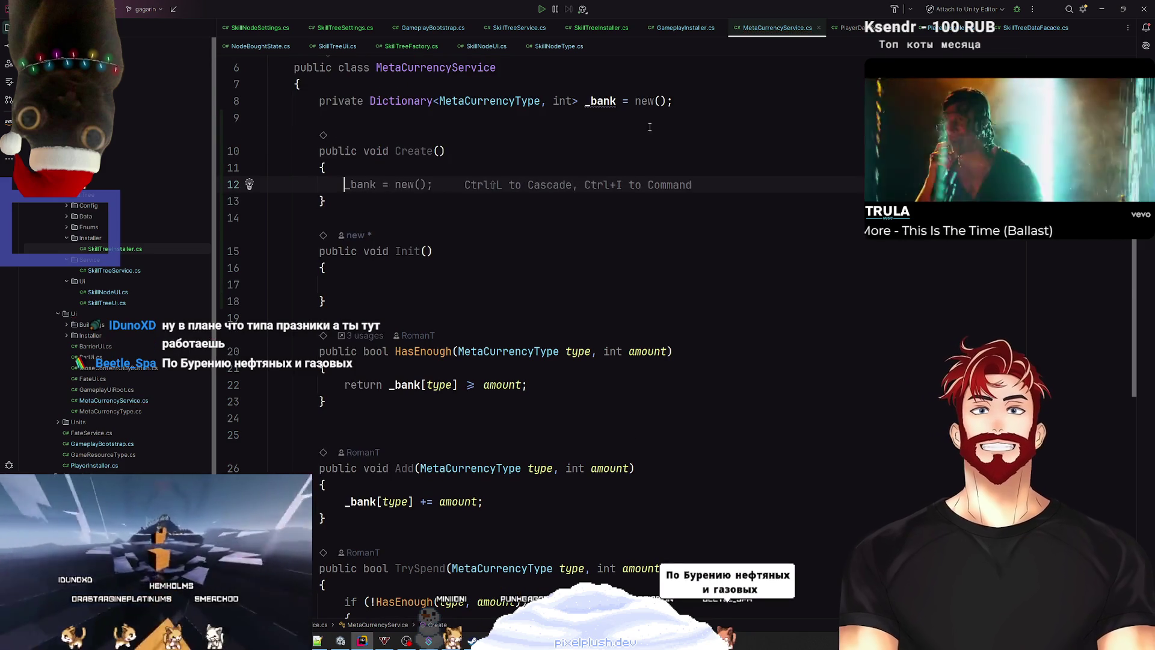
Step: Try a new Dictionary collection initializer for _bank inside Create, then delete it
scroll(650, 126, "up", 2)
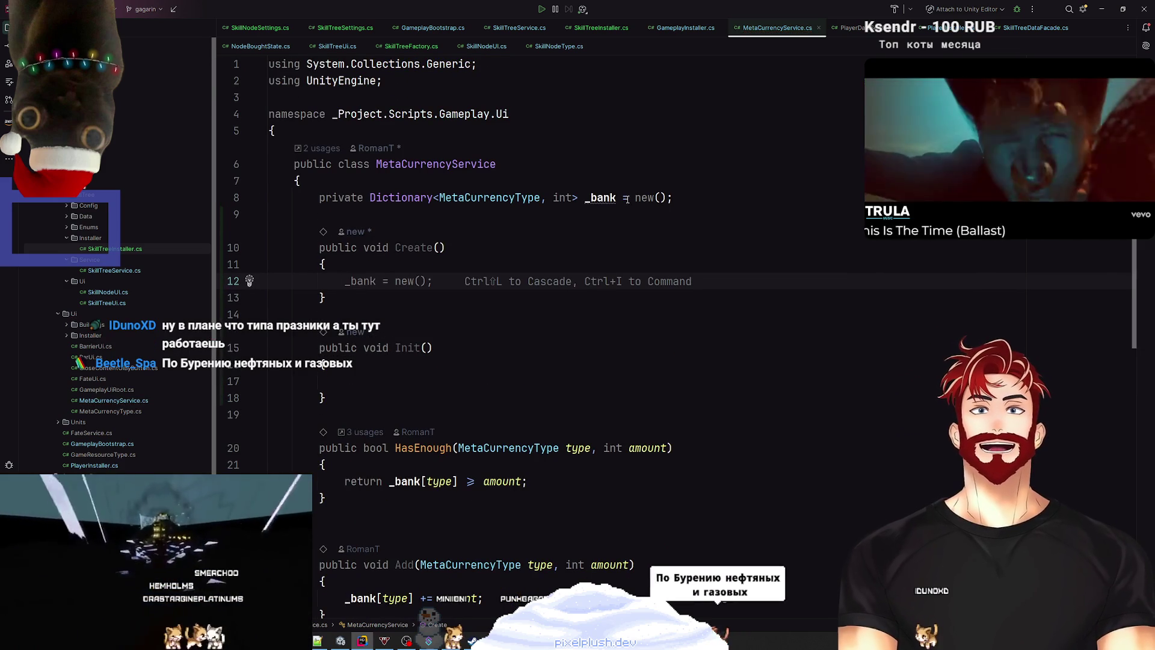
key("Tab")
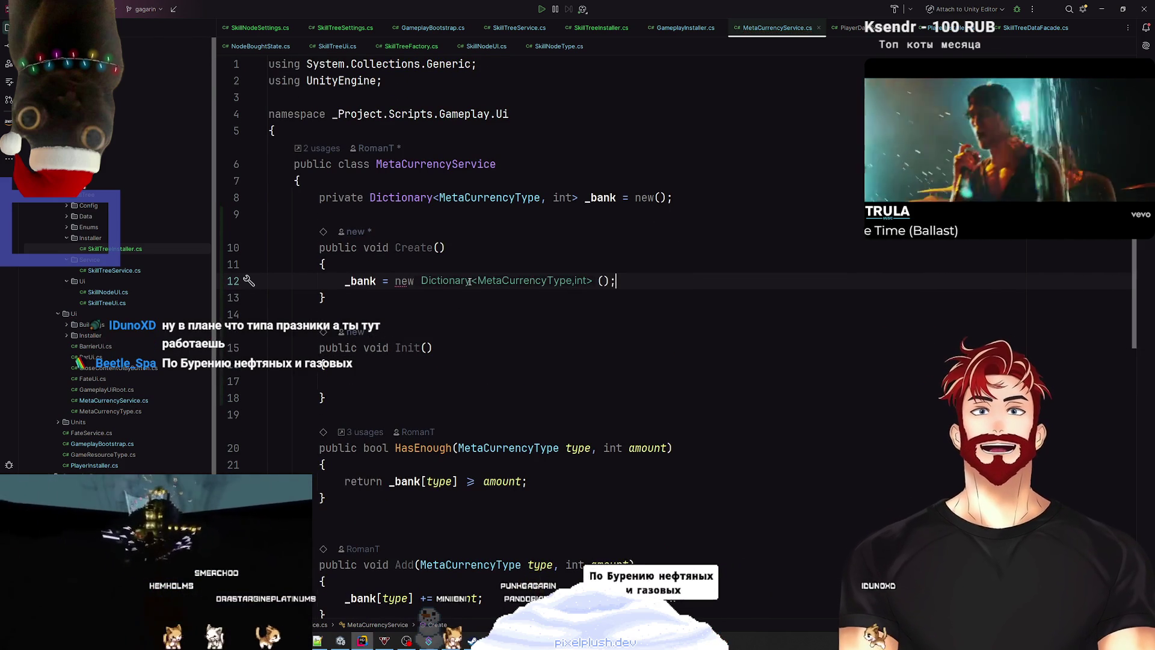
key("BackSpace")
key("Left")
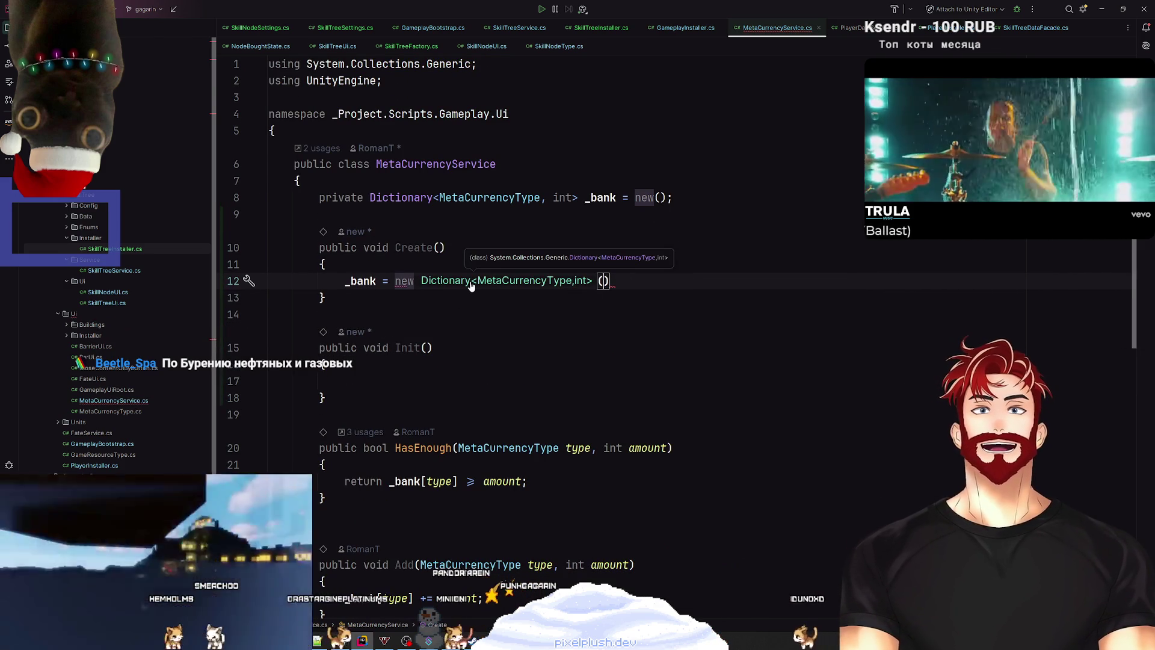
type("{")
key("Return")
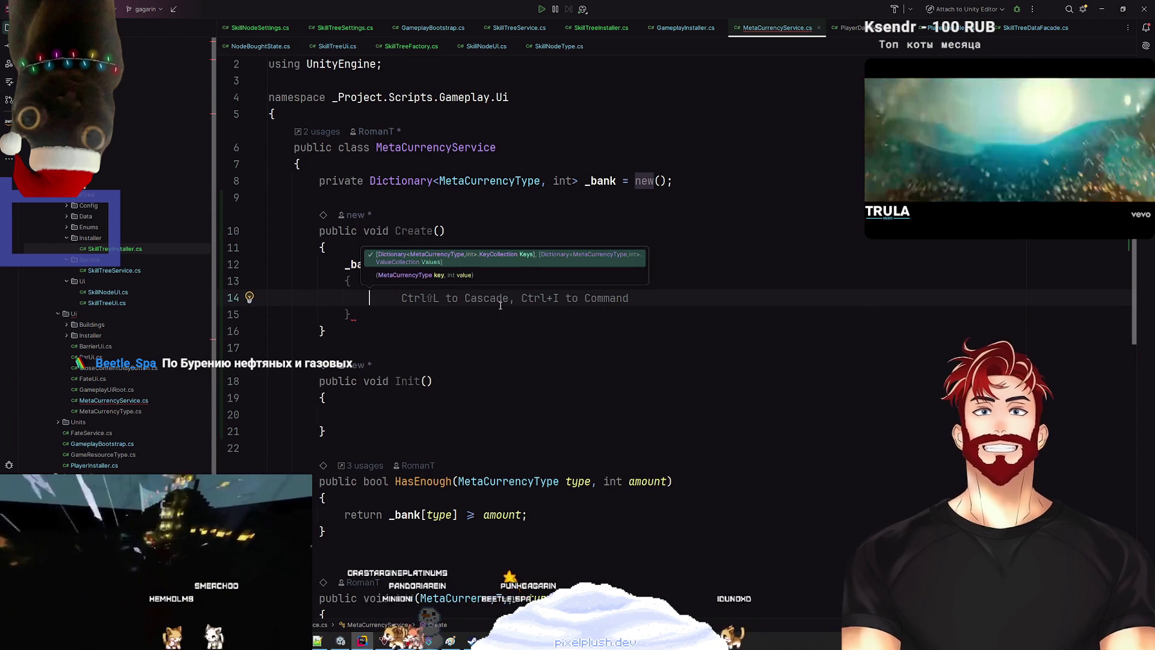
left_click(403, 314)
key("ctrl+z")
key("ctrl+z")
key("ctrl+z")
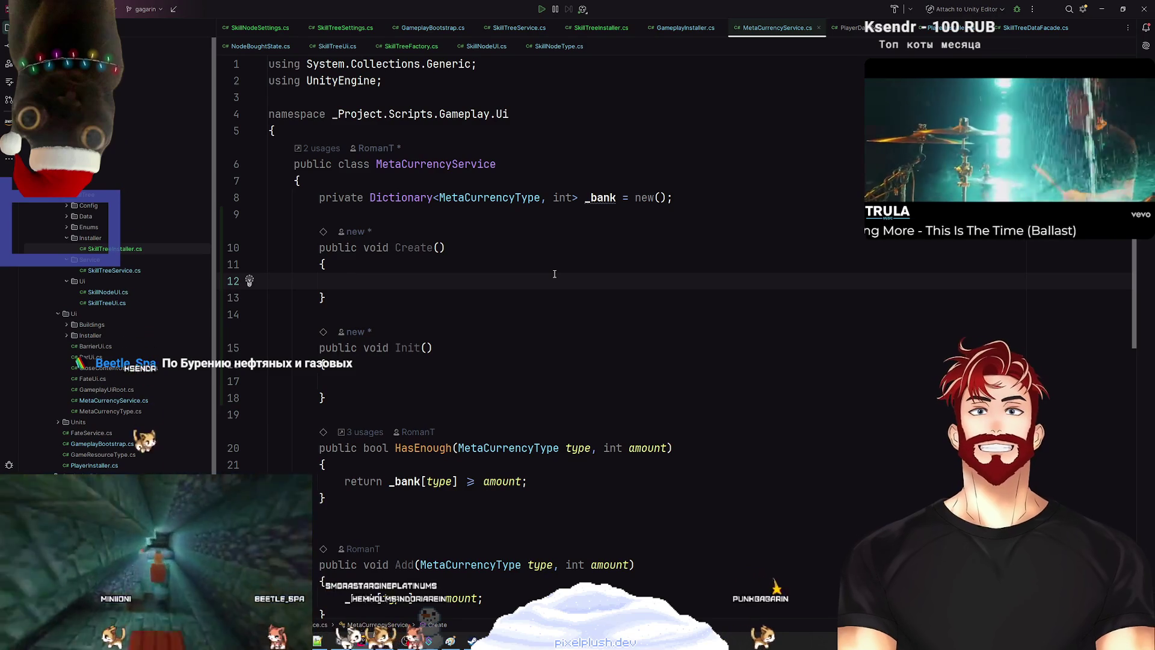
Step: Add a foreach loop in Create over Enum.GetValues(typeof(MetaCurrencyType))
type("forea")
key("Return")
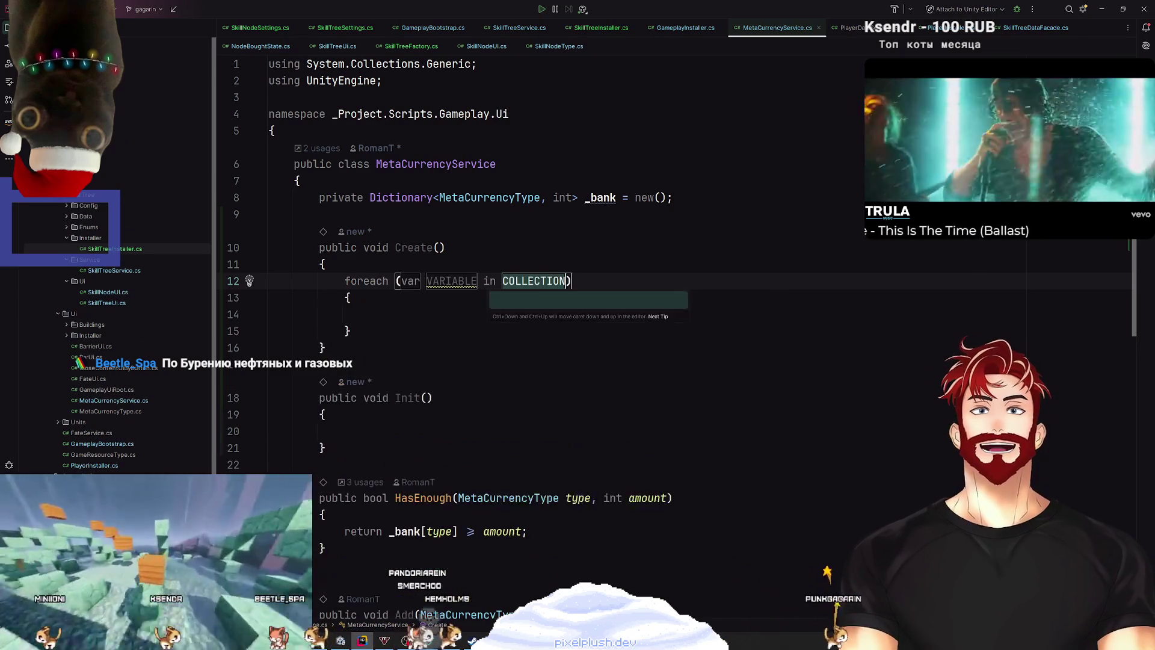
type("Enu")
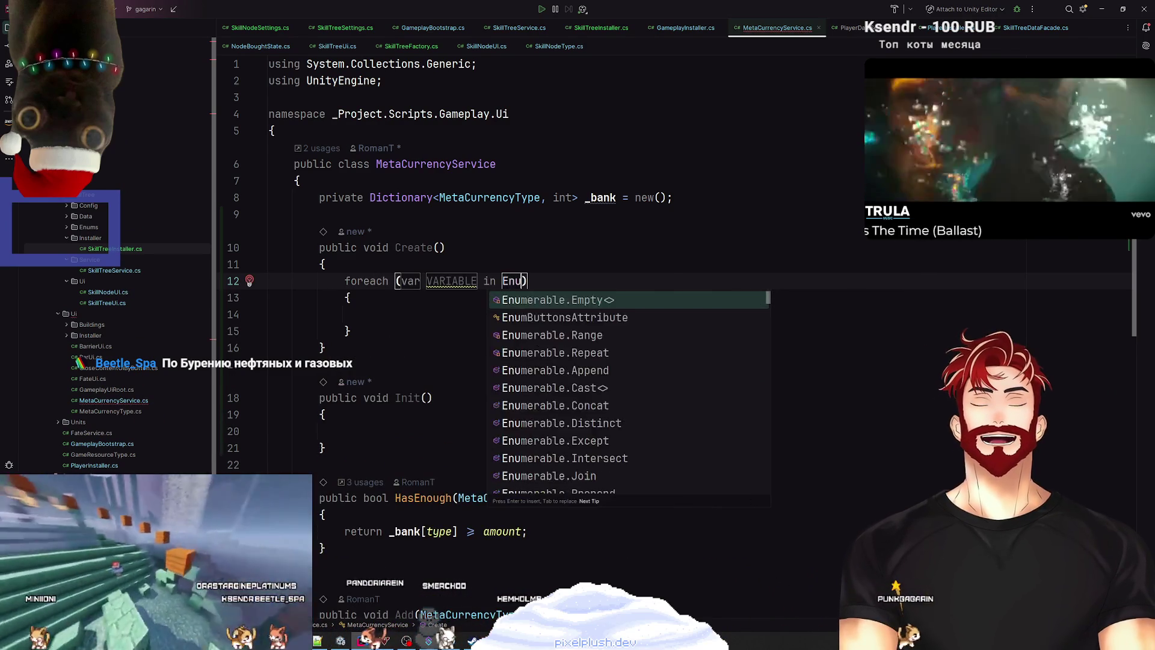
key("Return")
key("ctrl+z")
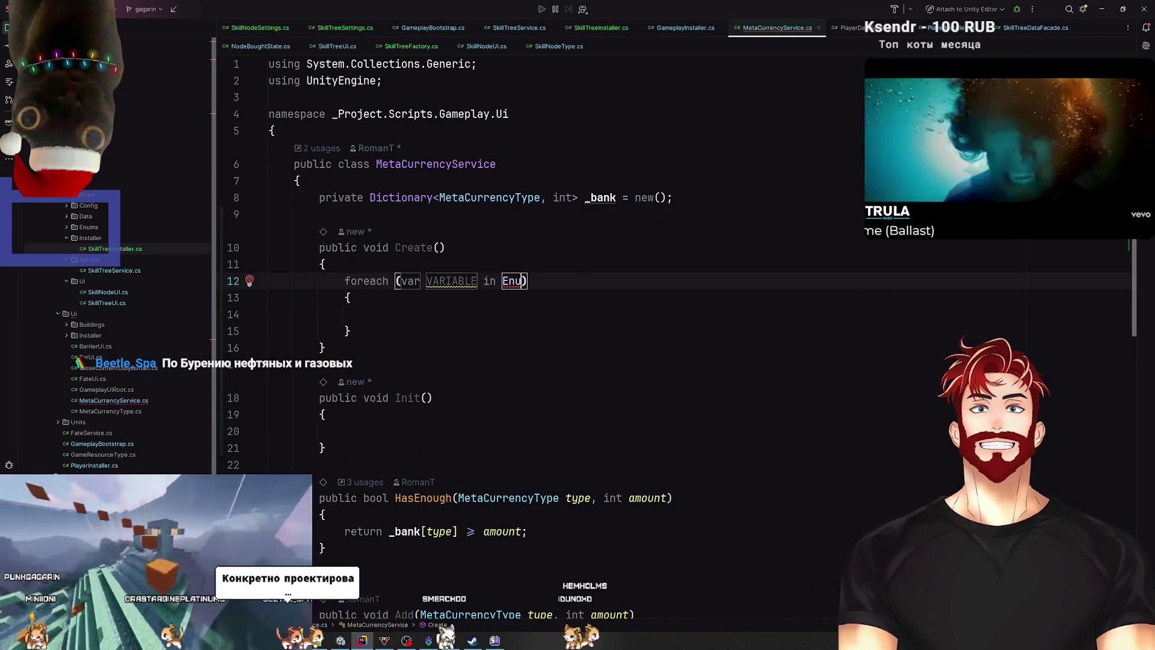
type("m.")
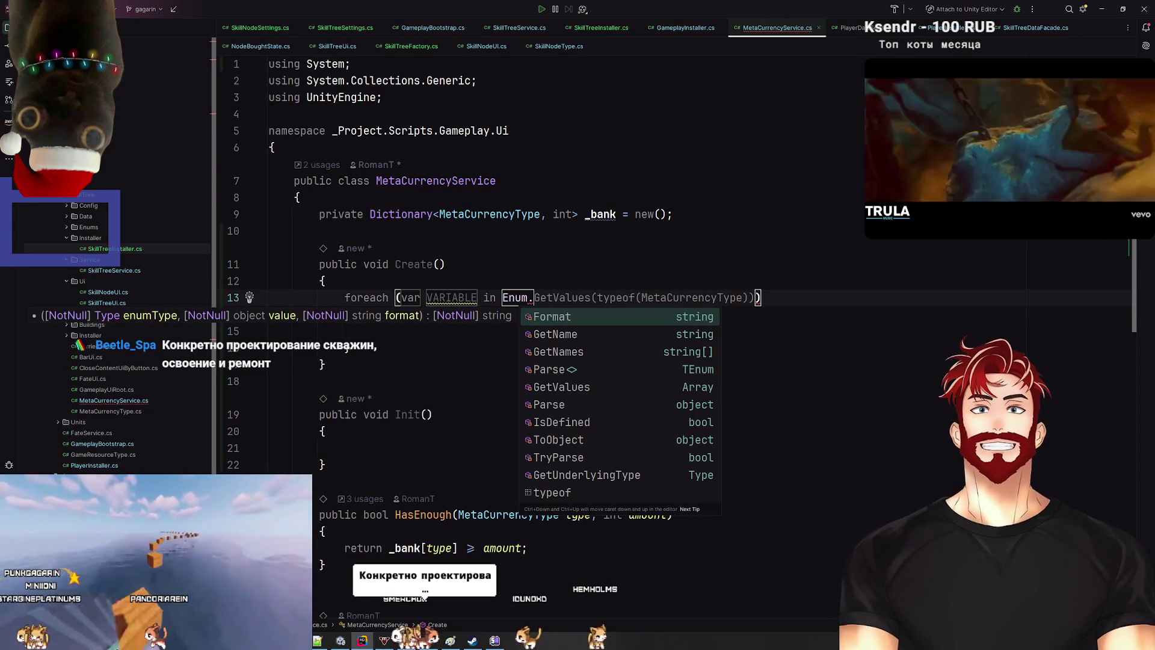
key("Down")
key("Down")
key("Down")
key("Return")
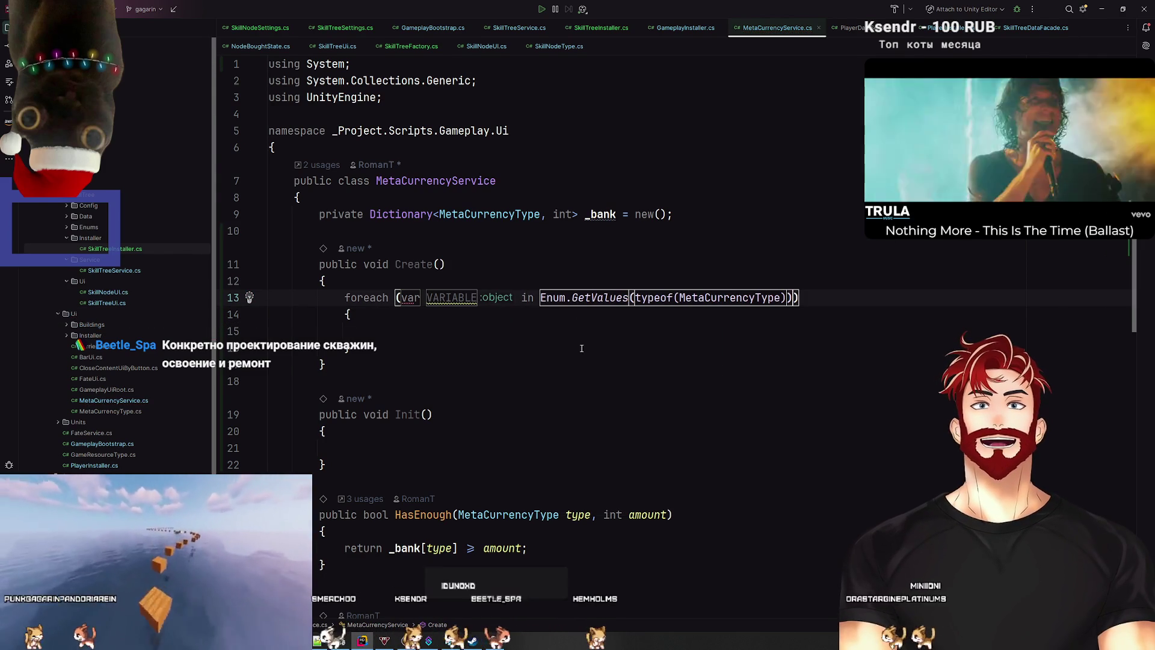
Step: Name the loop variable currencyType and remove the suggested _bank.Add line from the body
key("Down")
key("Down")
key("Down")
left_click(460, 297)
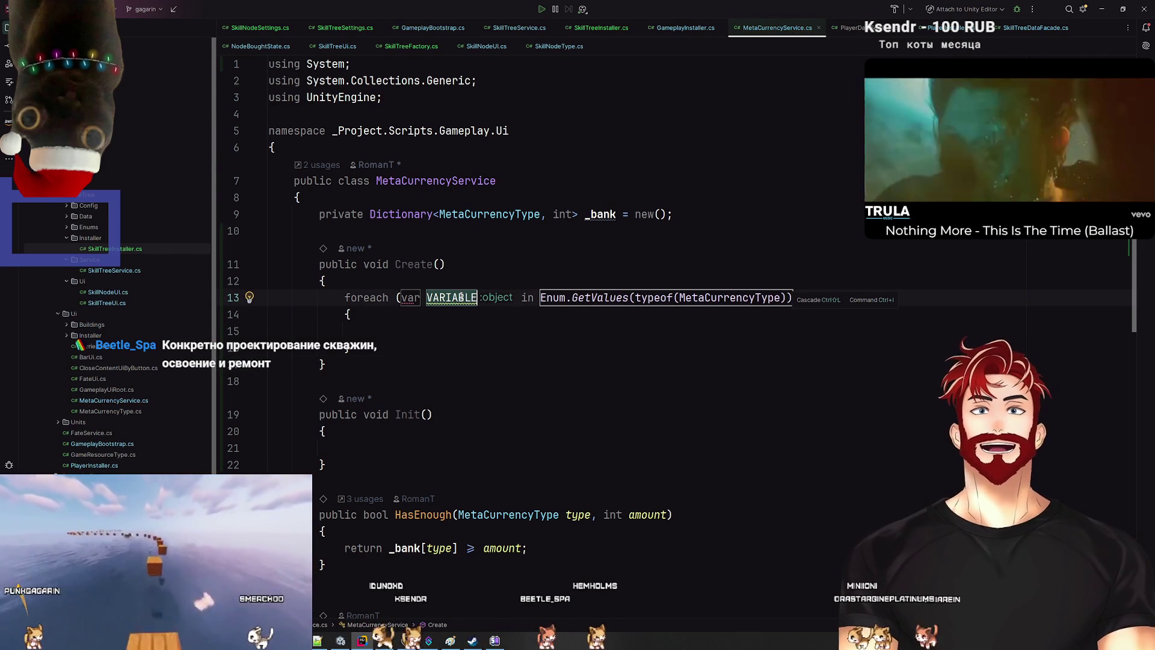
key("Return")
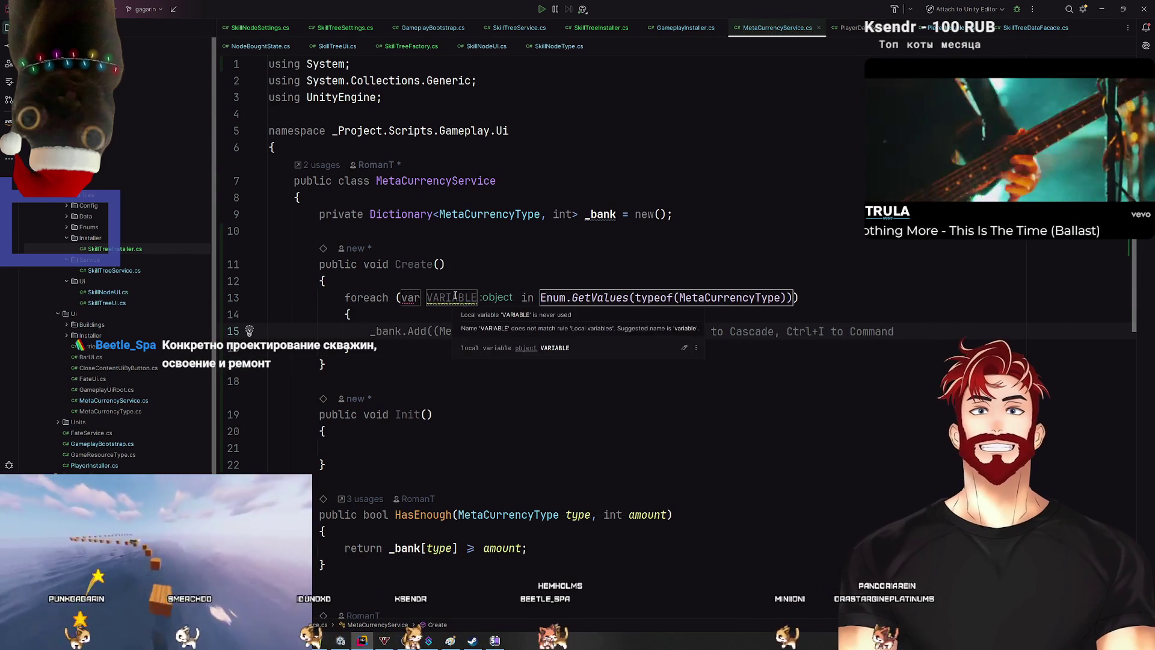
key("Tab")
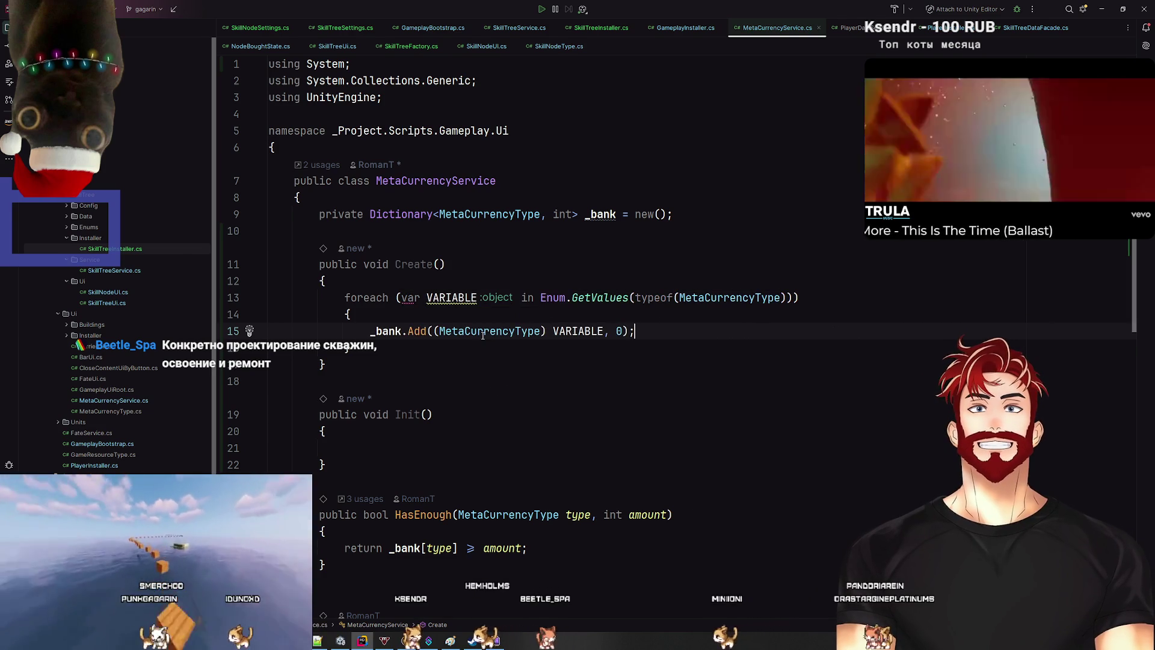
key("Up")
key("Up")
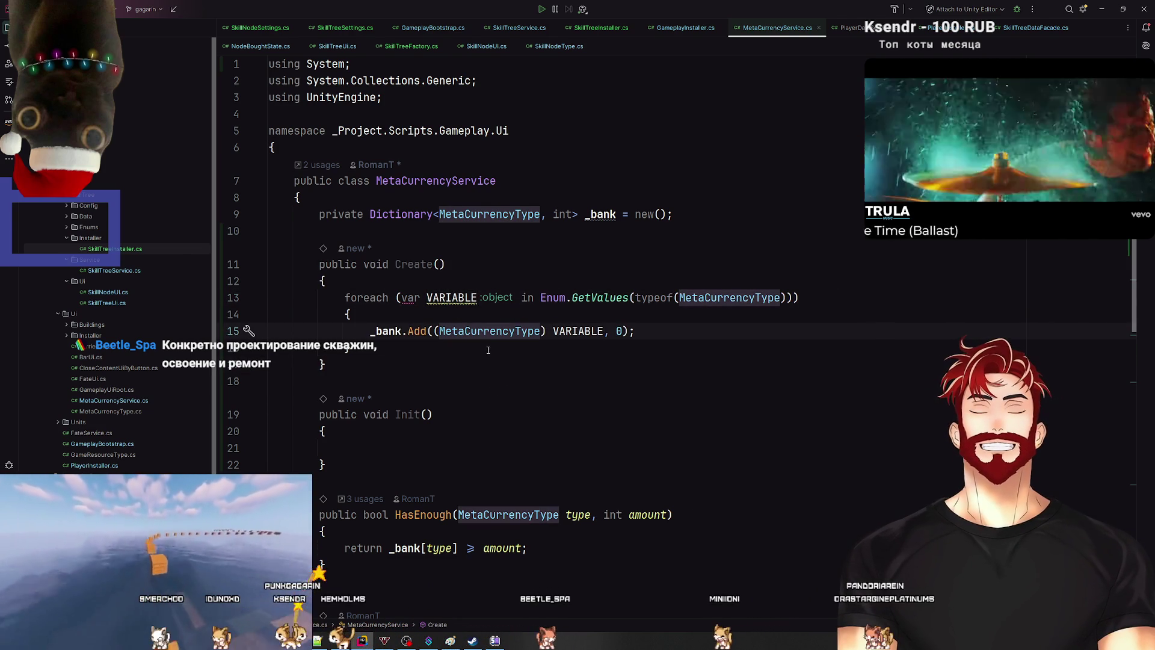
key("shift+Home")
key("BackSpace")
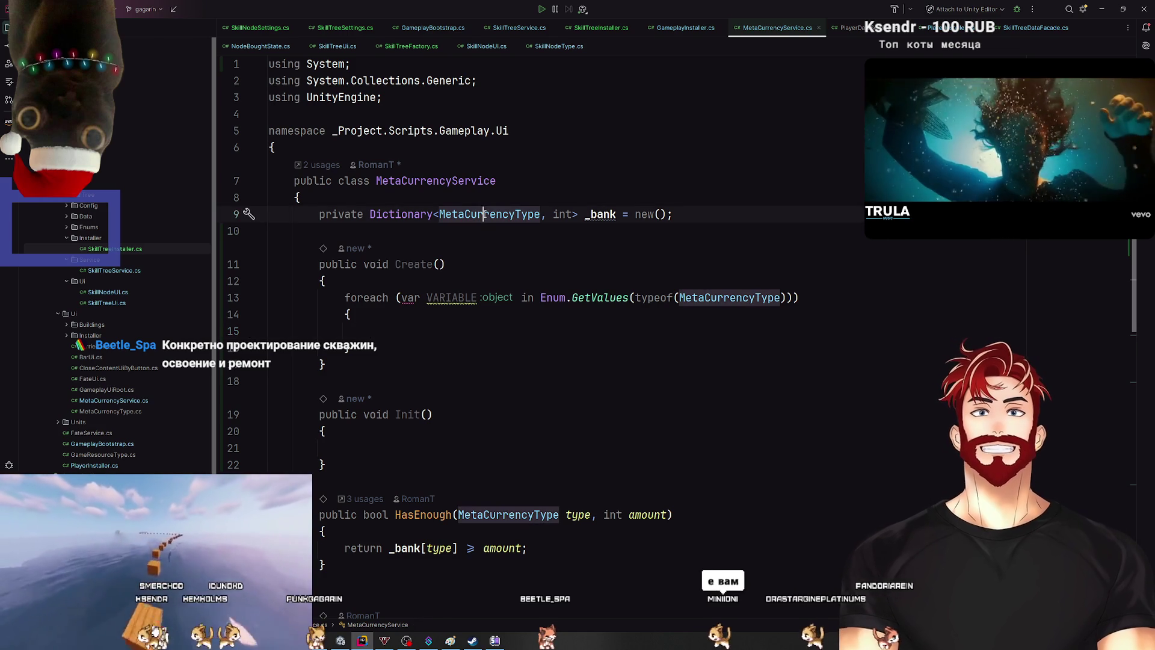
double_click(452, 297)
type("currency")
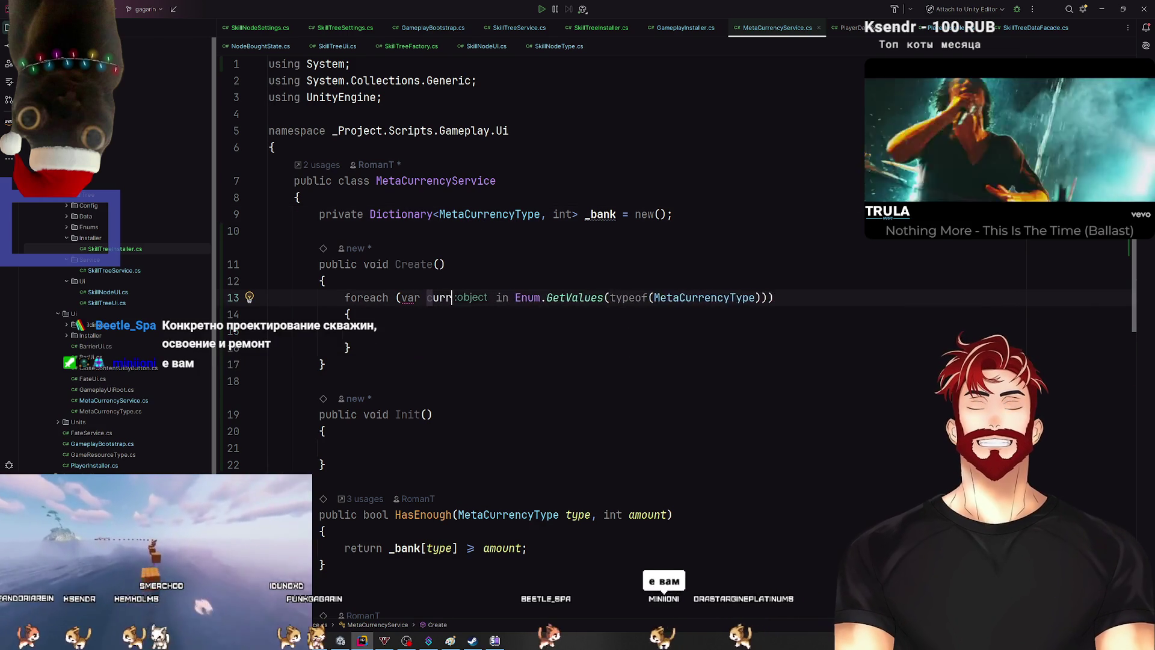
type("Type")
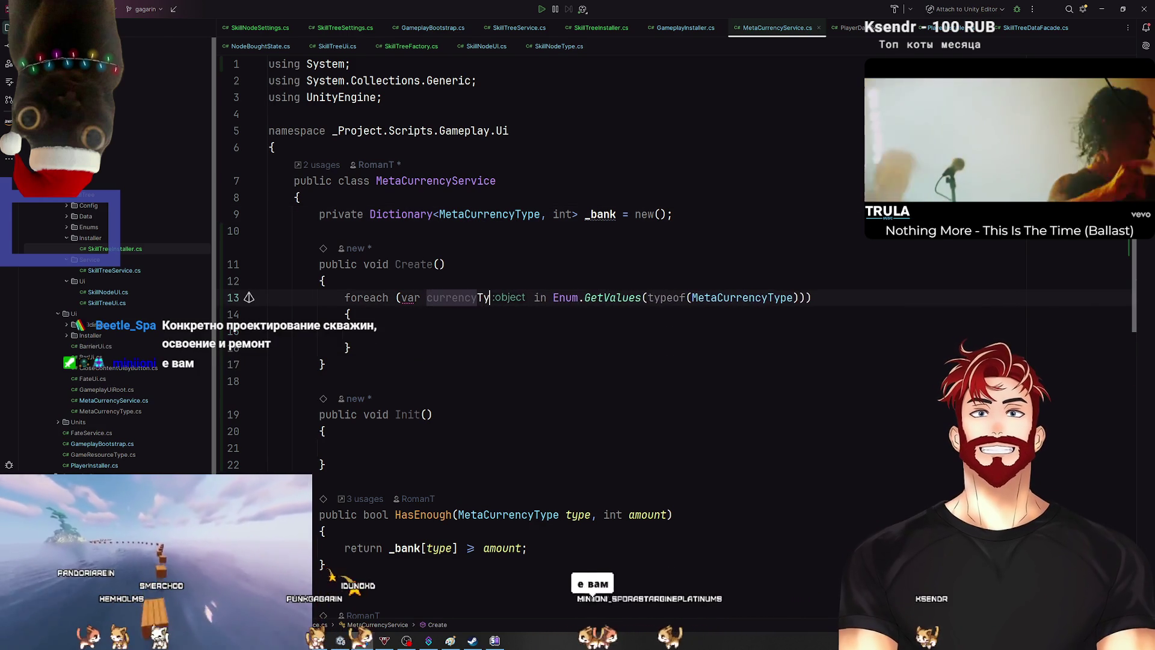
key("Return")
Step: Try and remove a .To call after GetValues, then view the Enum.GetValues source
left_click(522, 297)
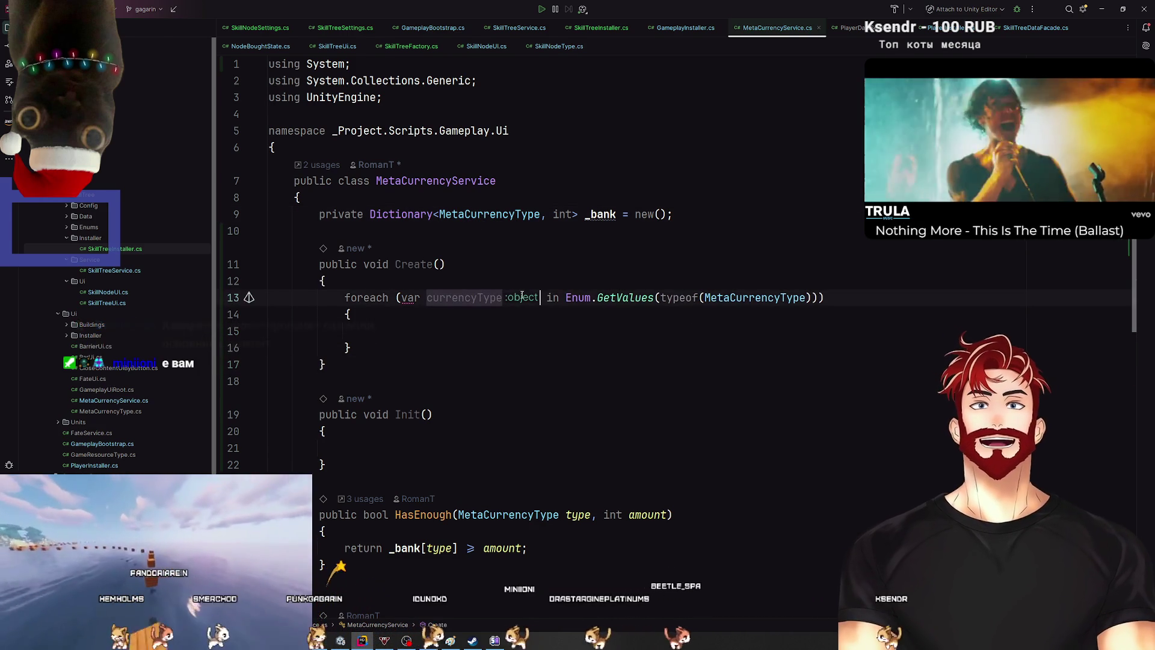
left_click(814, 297)
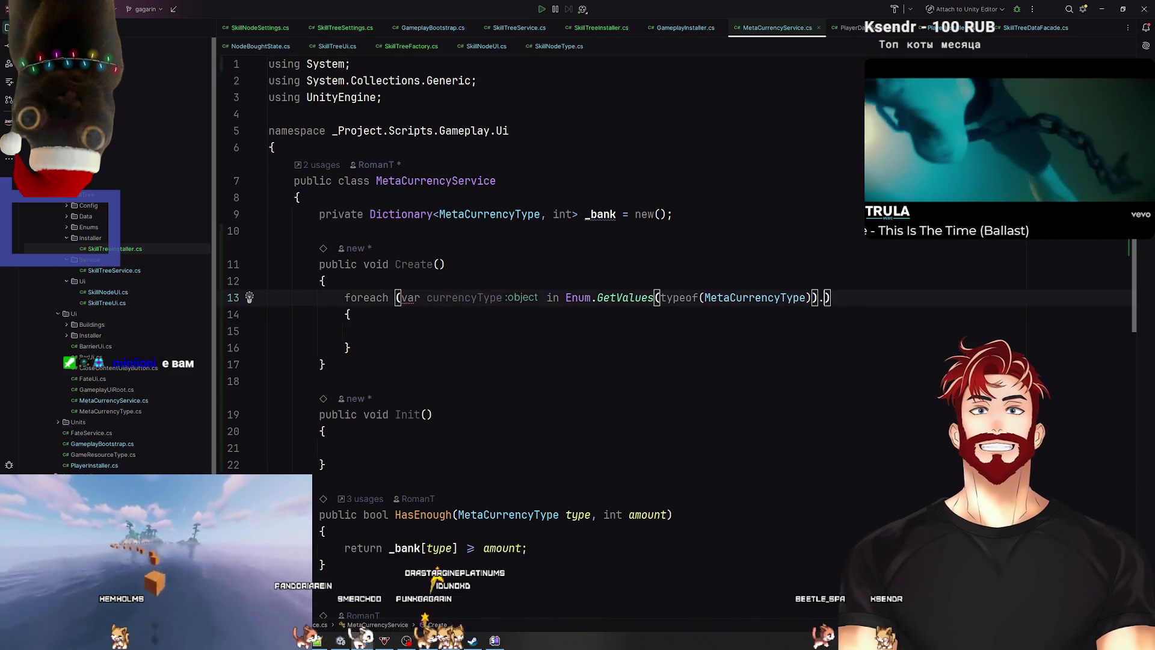
type(".To")
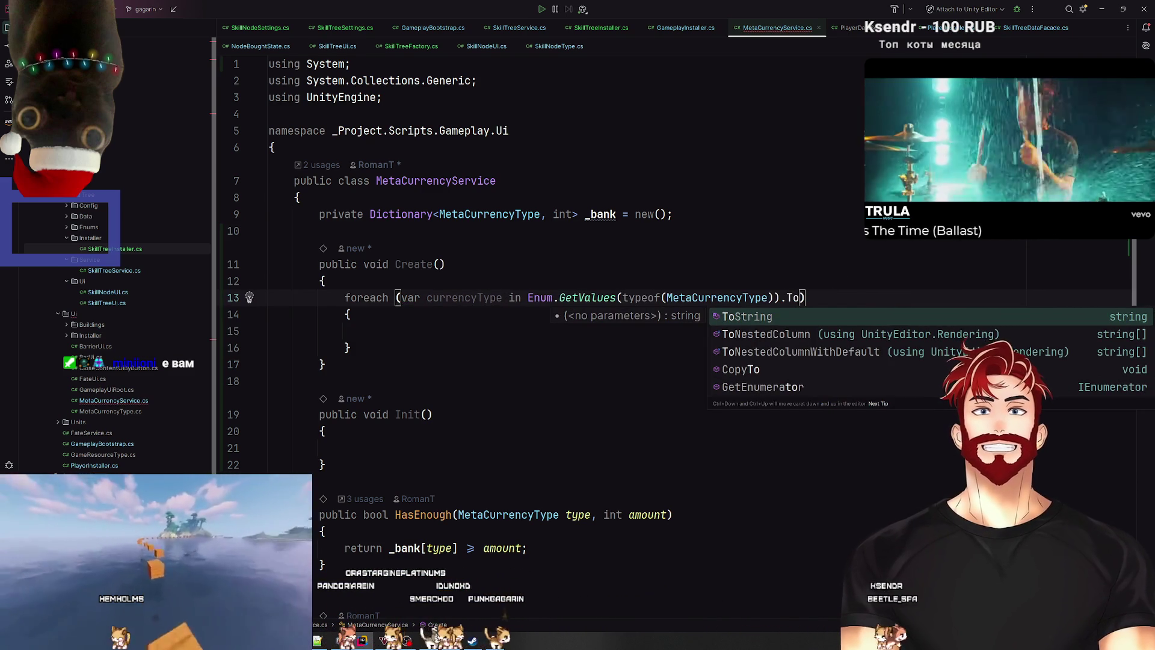
key("BackSpace")
key("BackSpace")
key("BackSpace")
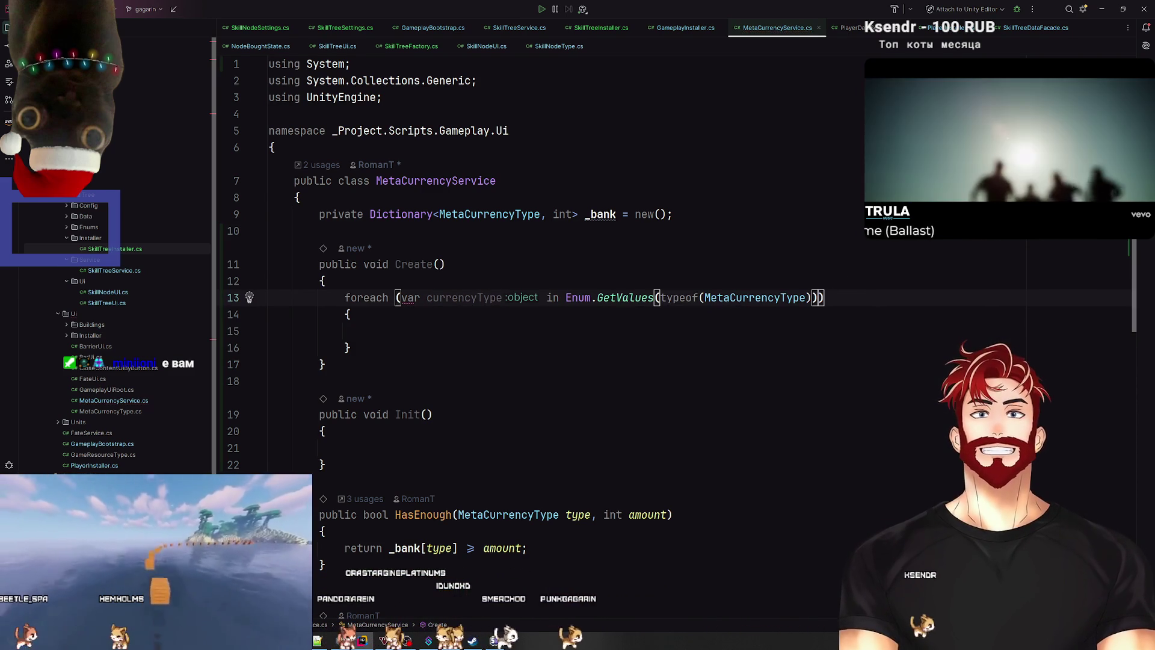
left_click(839, 331)
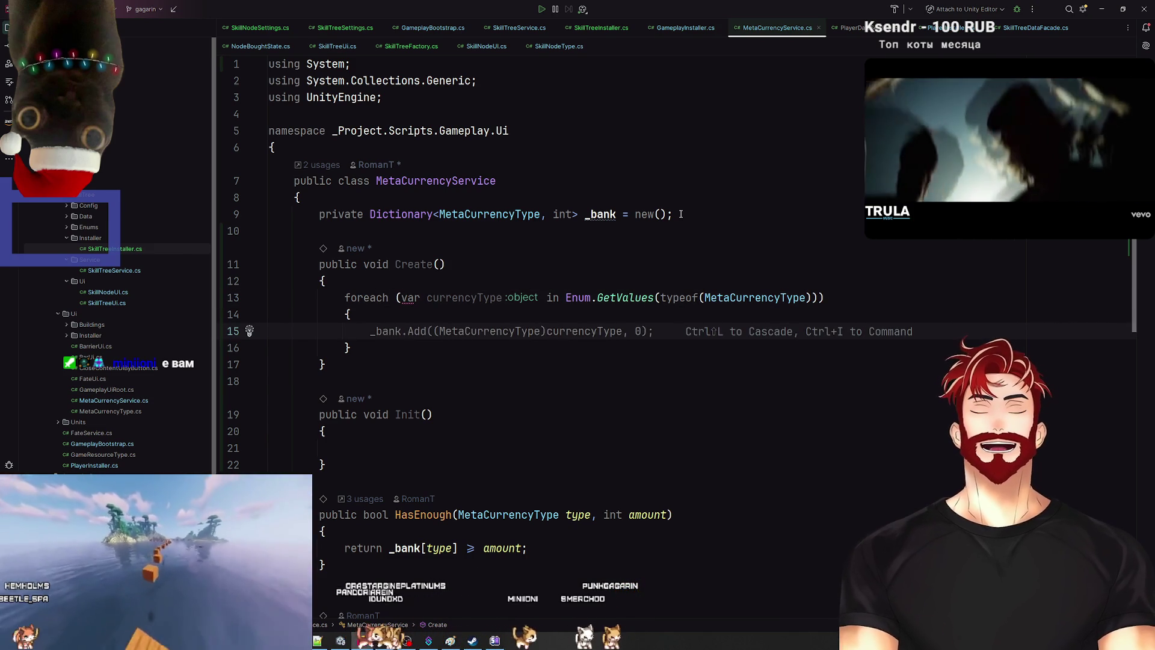
left_click(577, 297)
left_click(622, 297)
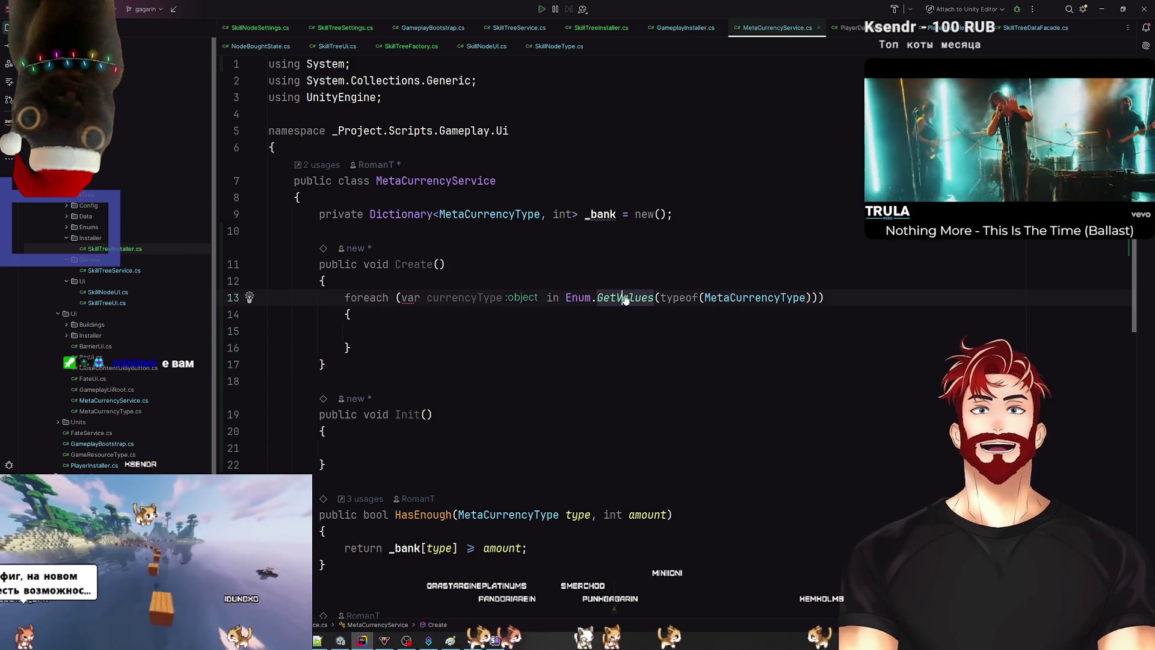
key("ctrl+b")
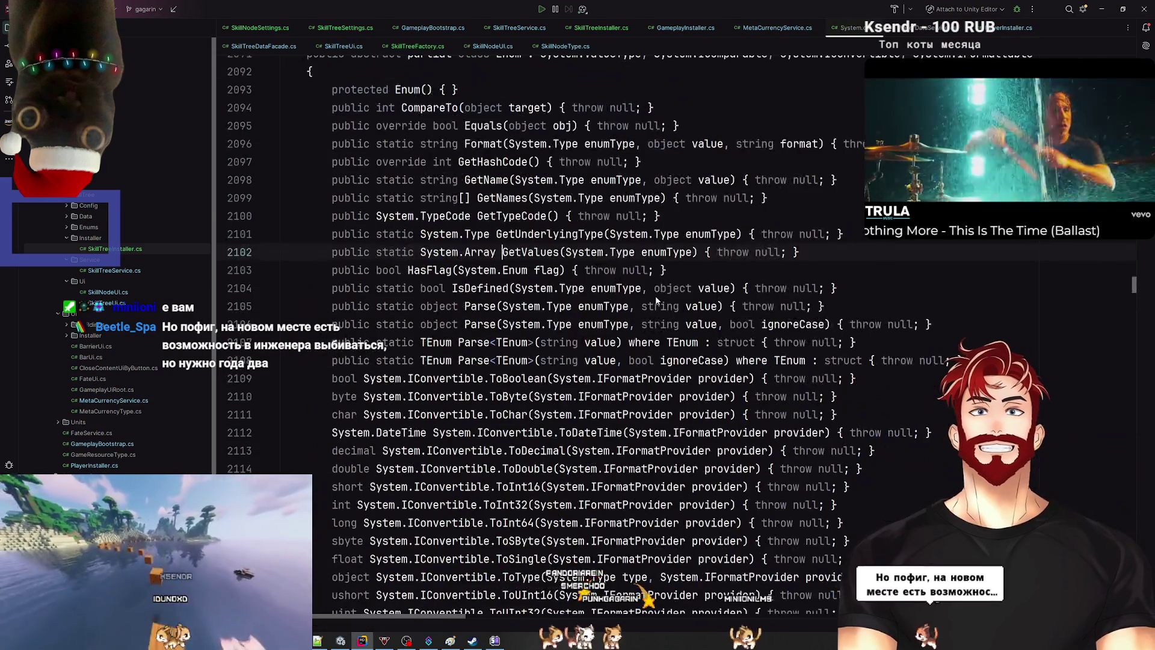
key("ctrl+alt+Left")
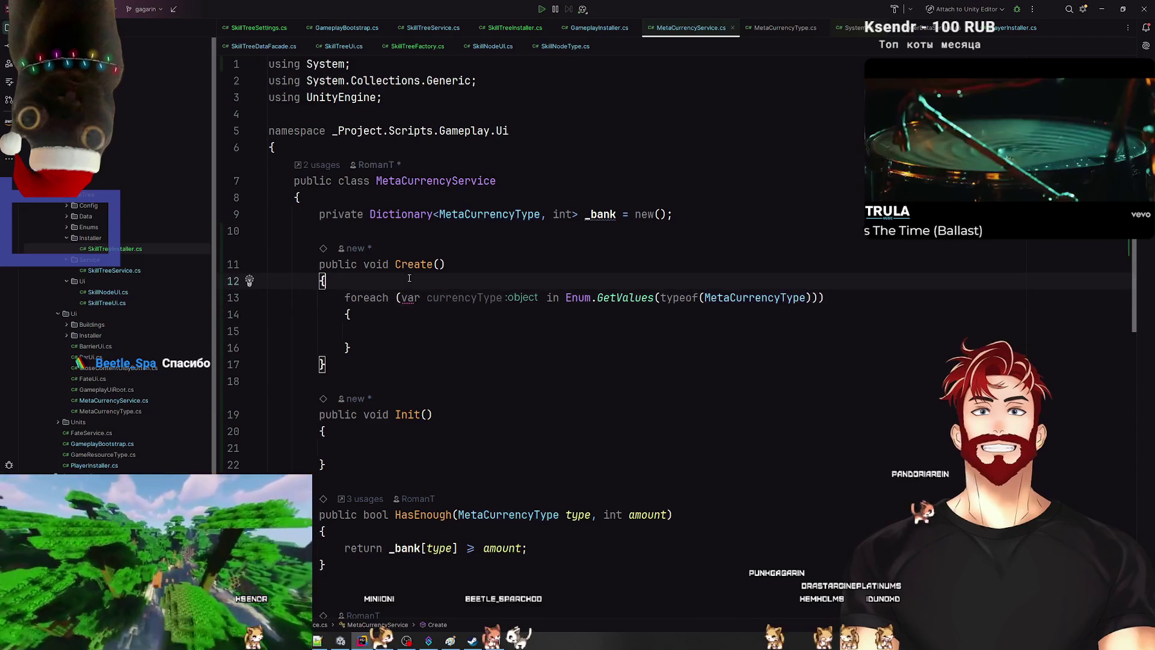
Step: Start a var currencyTypes declaration above the foreach and cut the foreach block
left_click(409, 278)
key("Return")
type("var ")
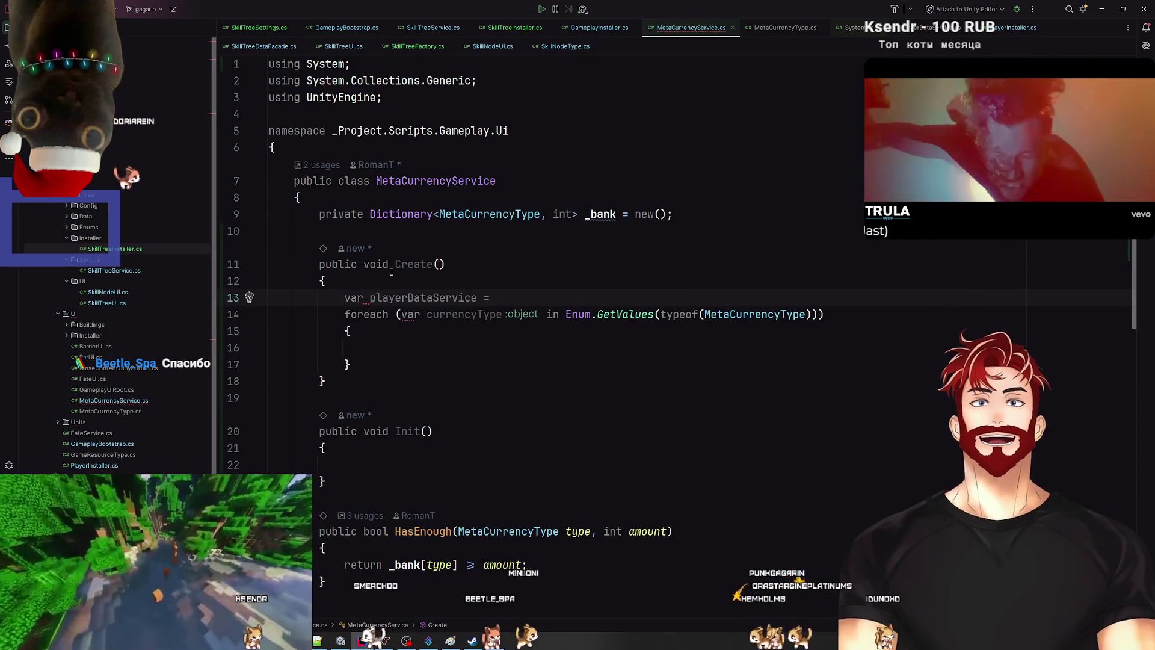
type("curre")
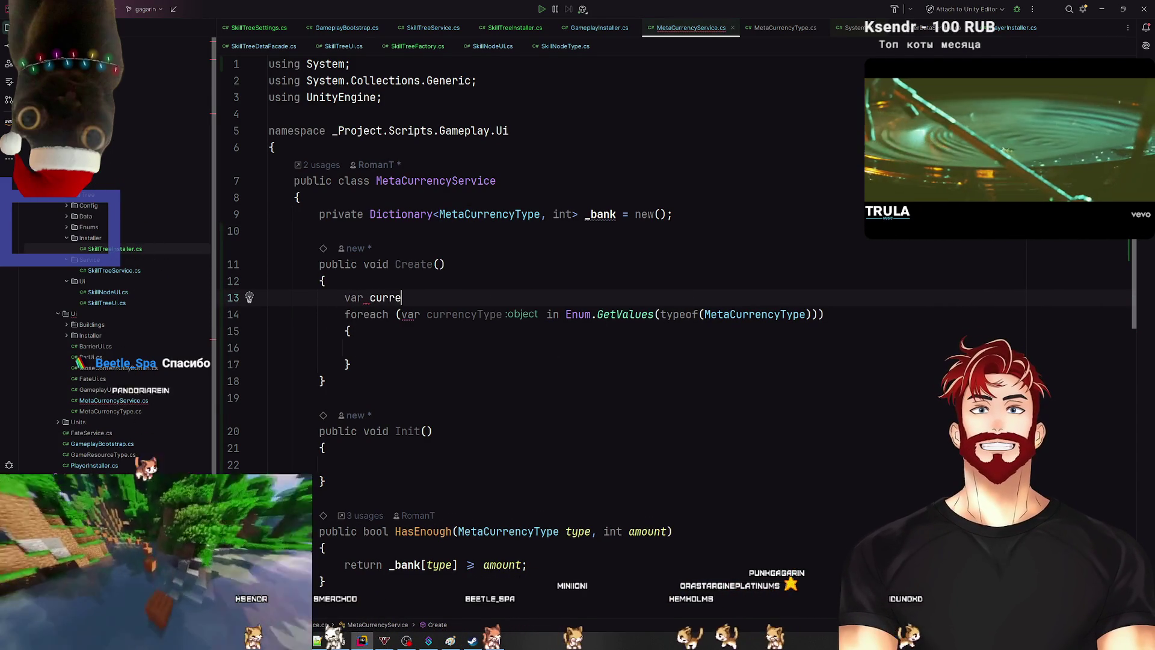
type("ncyTypes =")
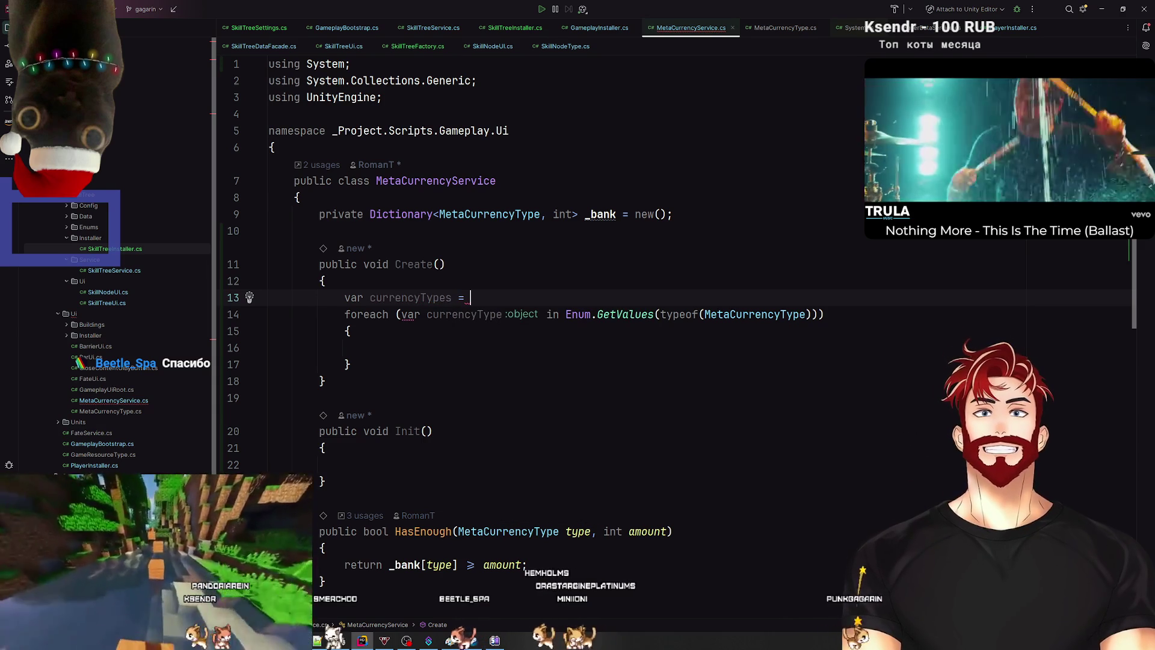
left_click_drag(373, 375, 353, 319)
key("ctrl+x")
Step: Rename it allCurrencyTypes and assign Enum.GetValues(typeof(MetaCurrencyType))
double_click(409, 297)
type("allC")
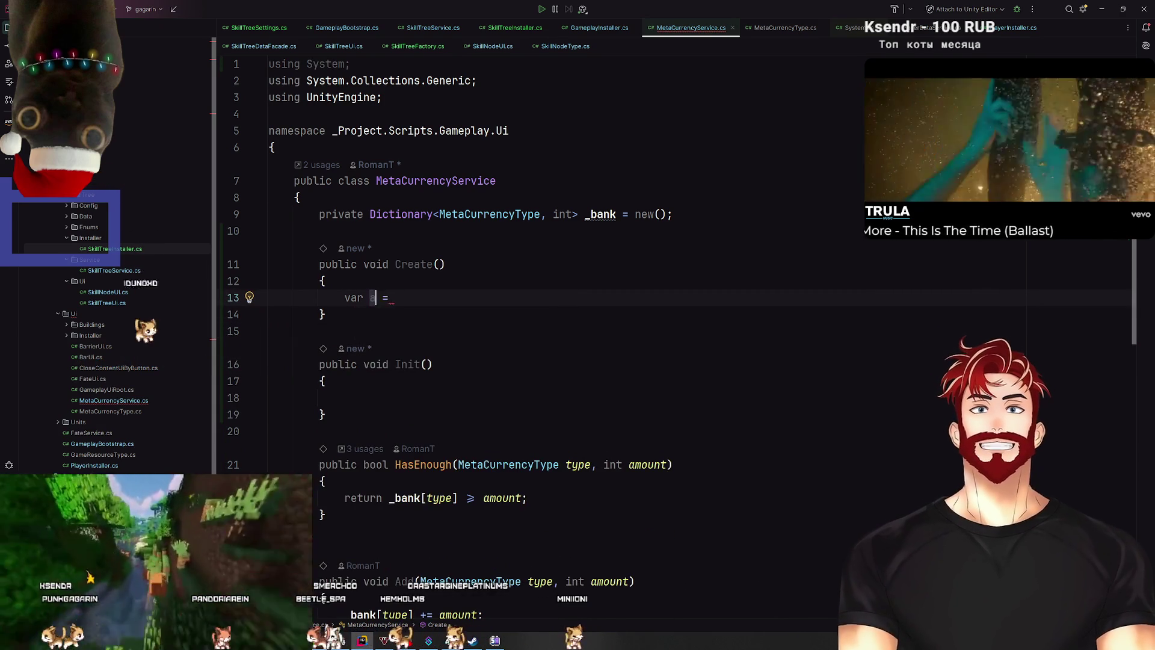
type("Types")
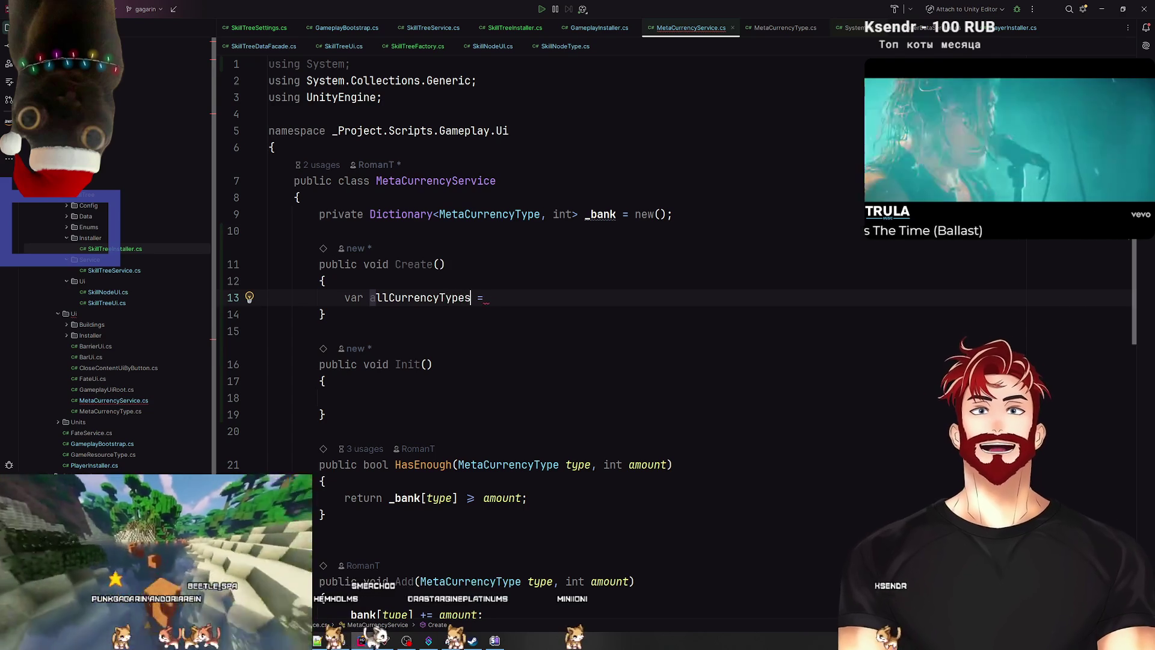
key("End")
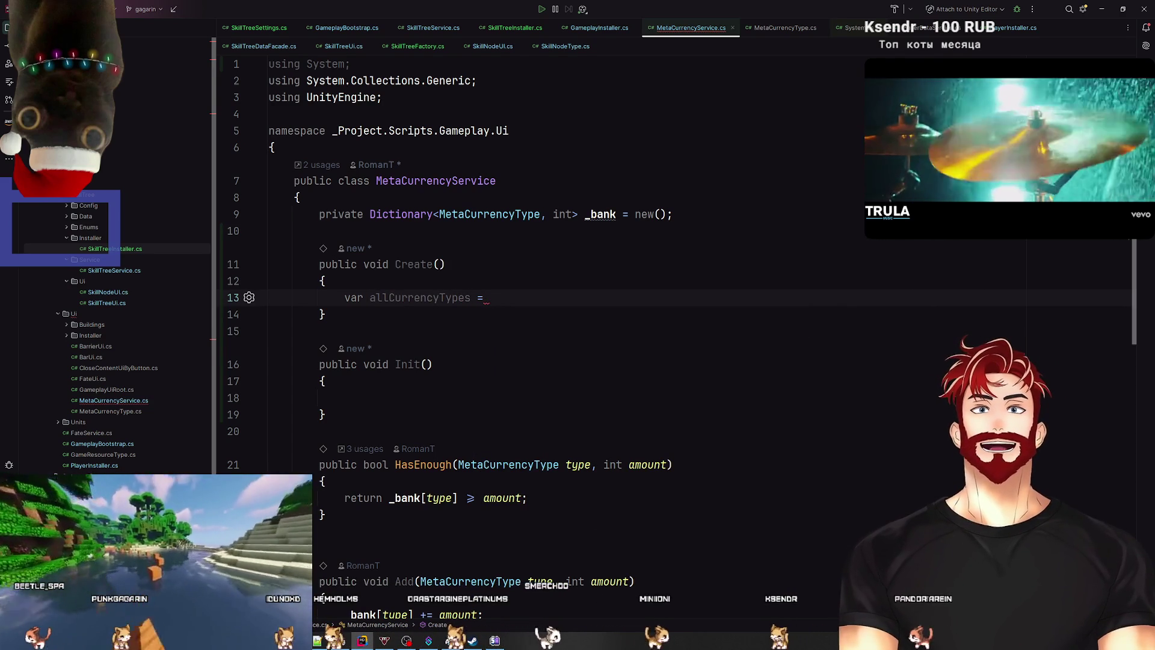
type("E")
key("Tab")
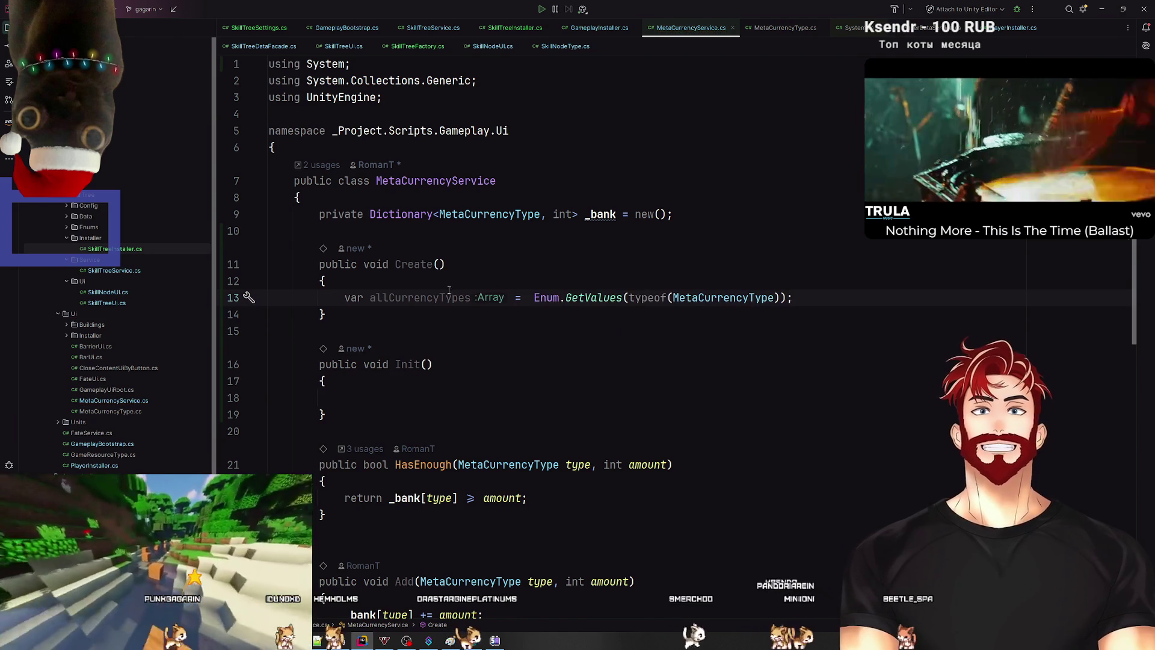
Step: Inspect the MetaCurrencyType enum, then replace var with the explicit type Array
left_click(503, 297)
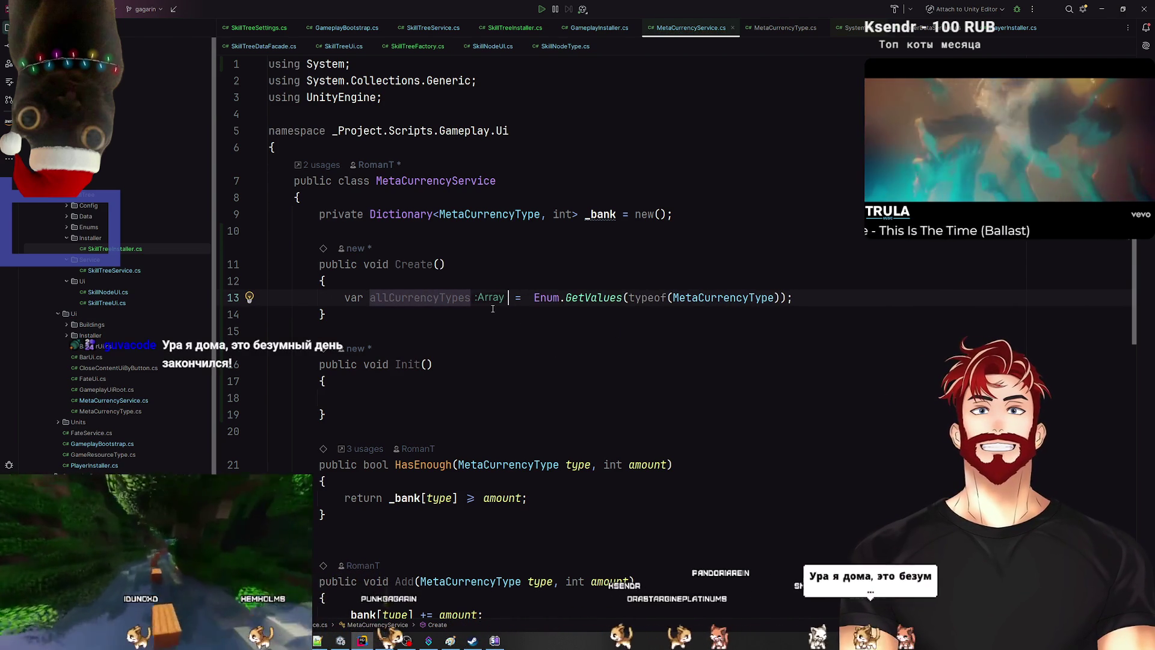
left_click(705, 298)
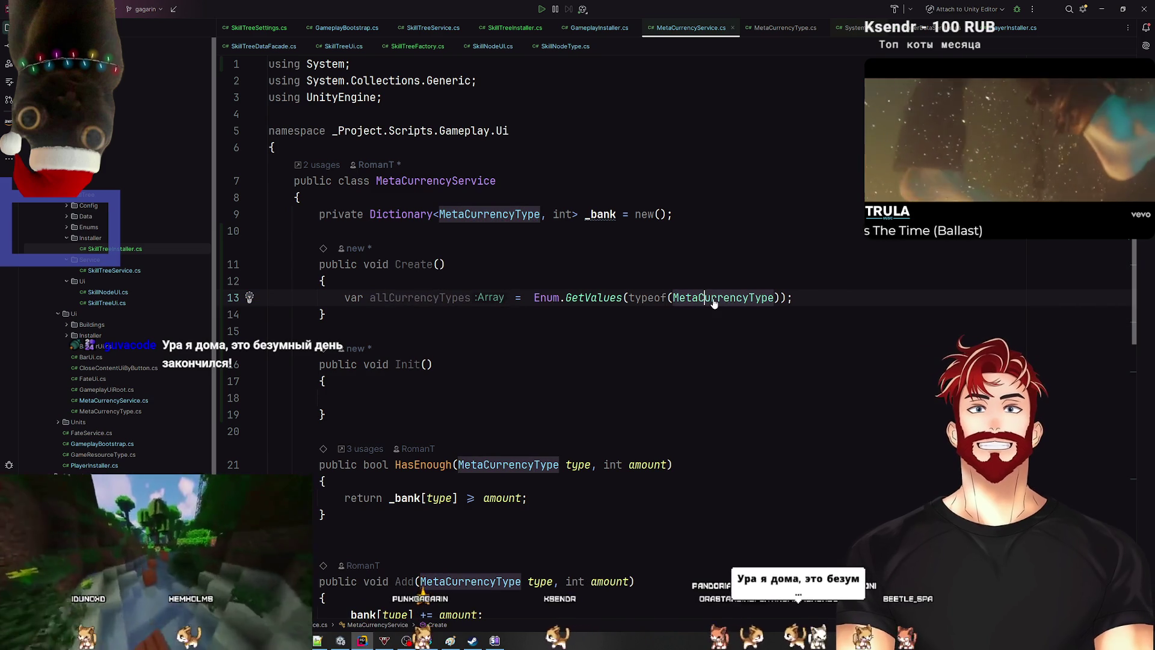
left_click(714, 299, "ctrl")
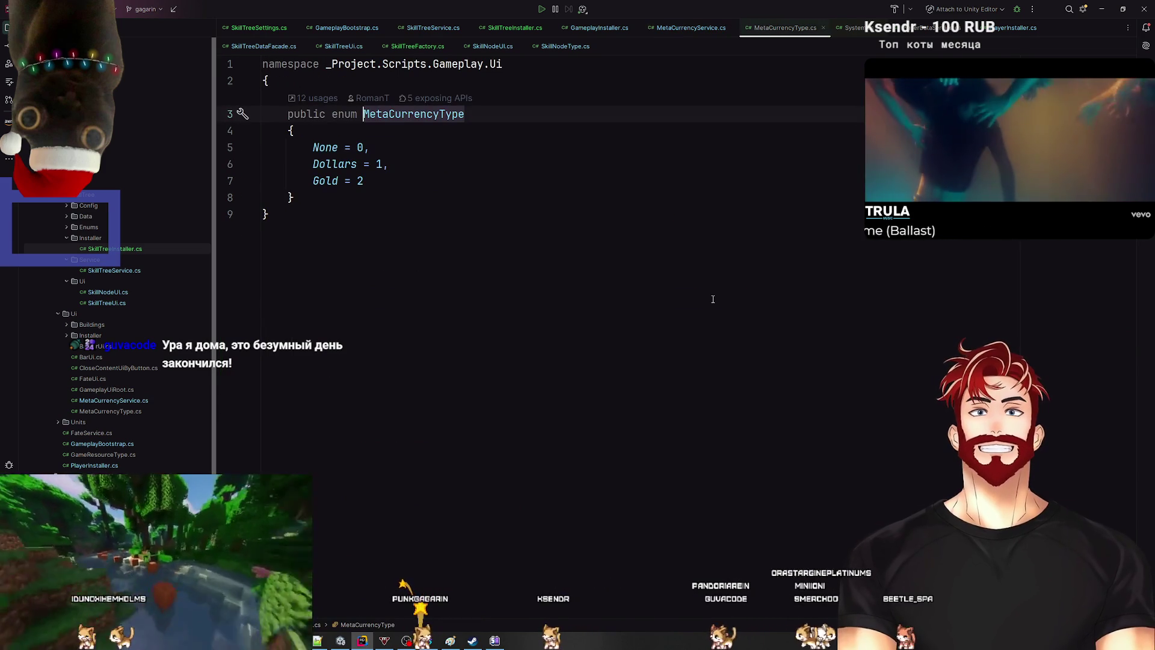
key("ctrl+alt+Left")
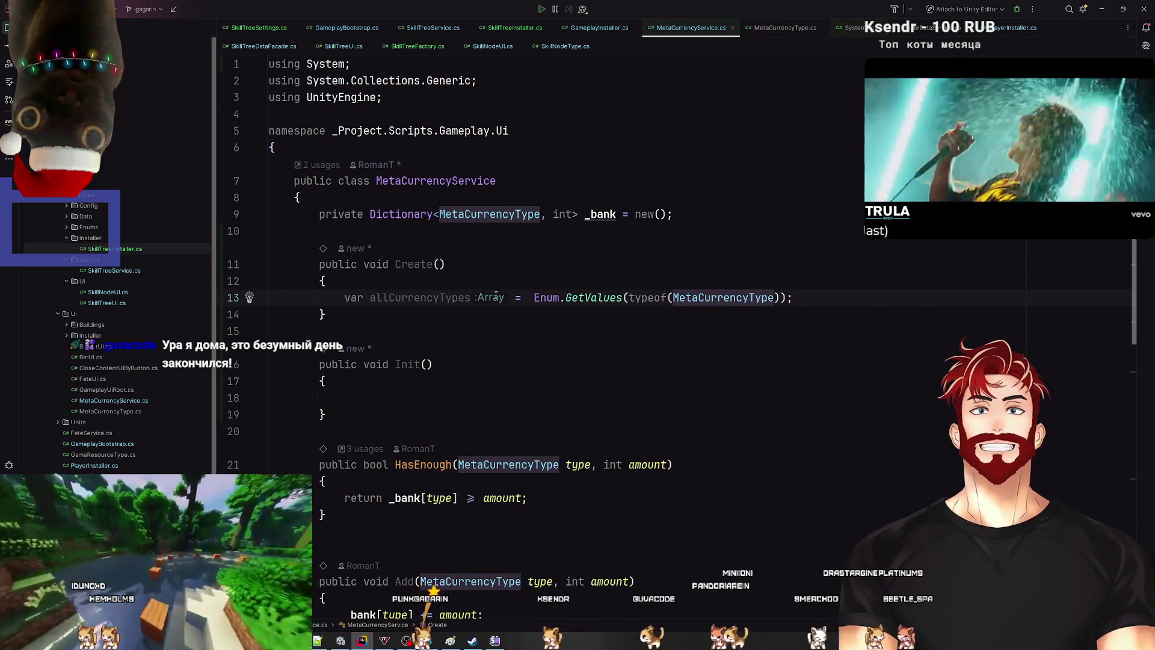
left_click(508, 298)
left_click(735, 299)
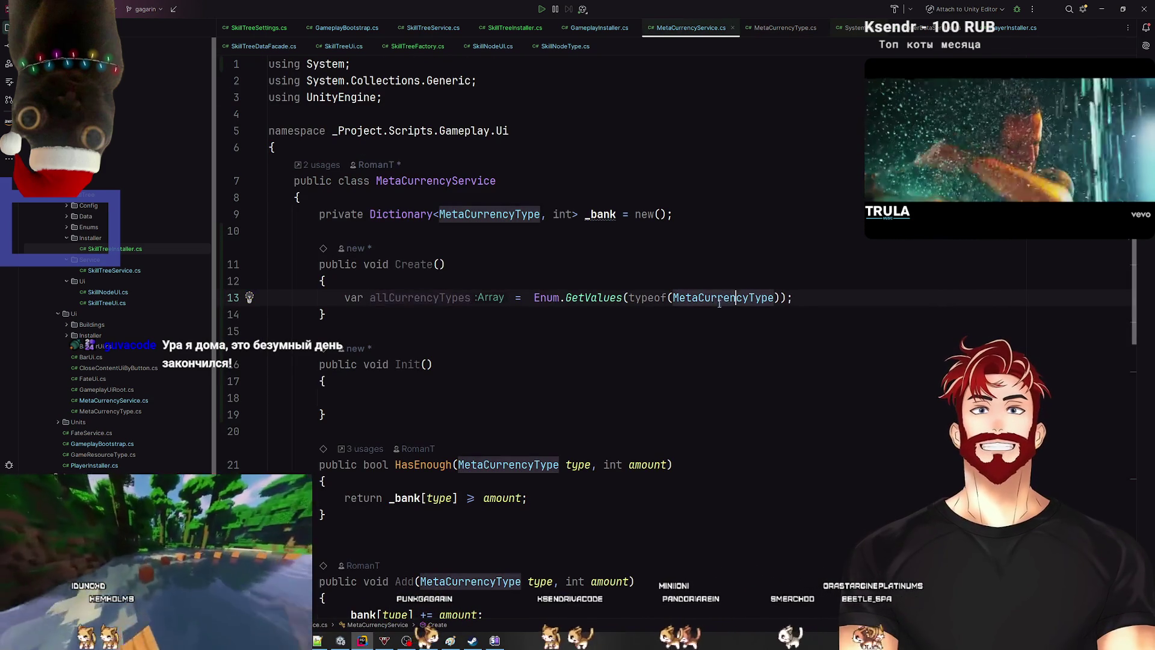
left_click(510, 299)
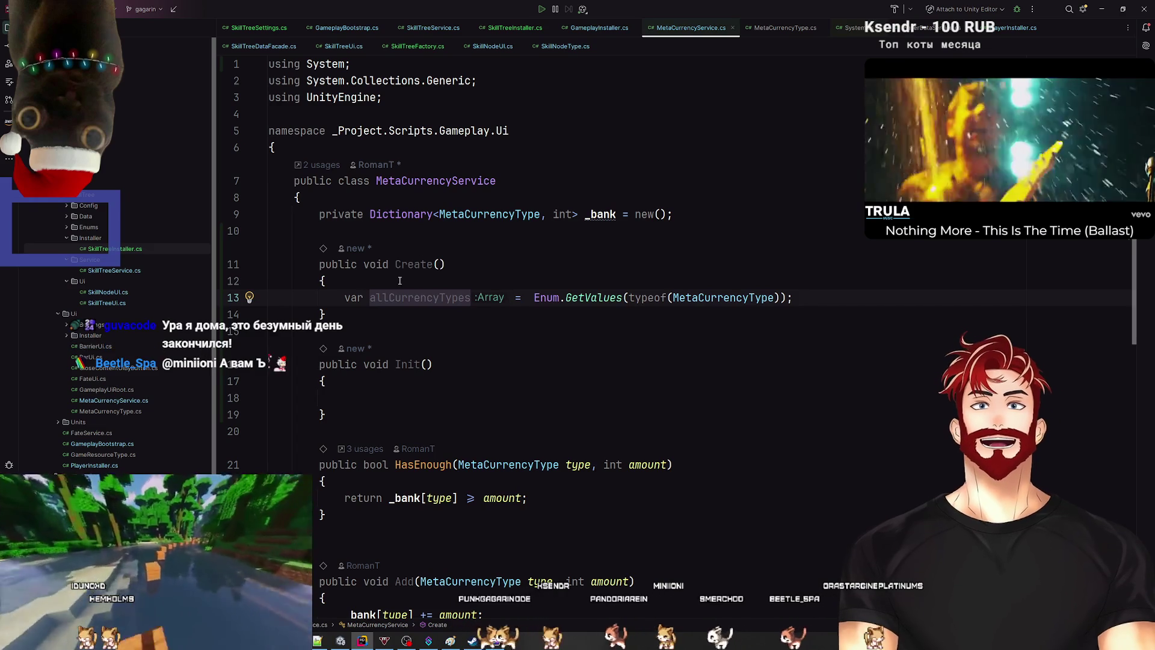
key("alt+Return")
key("Return")
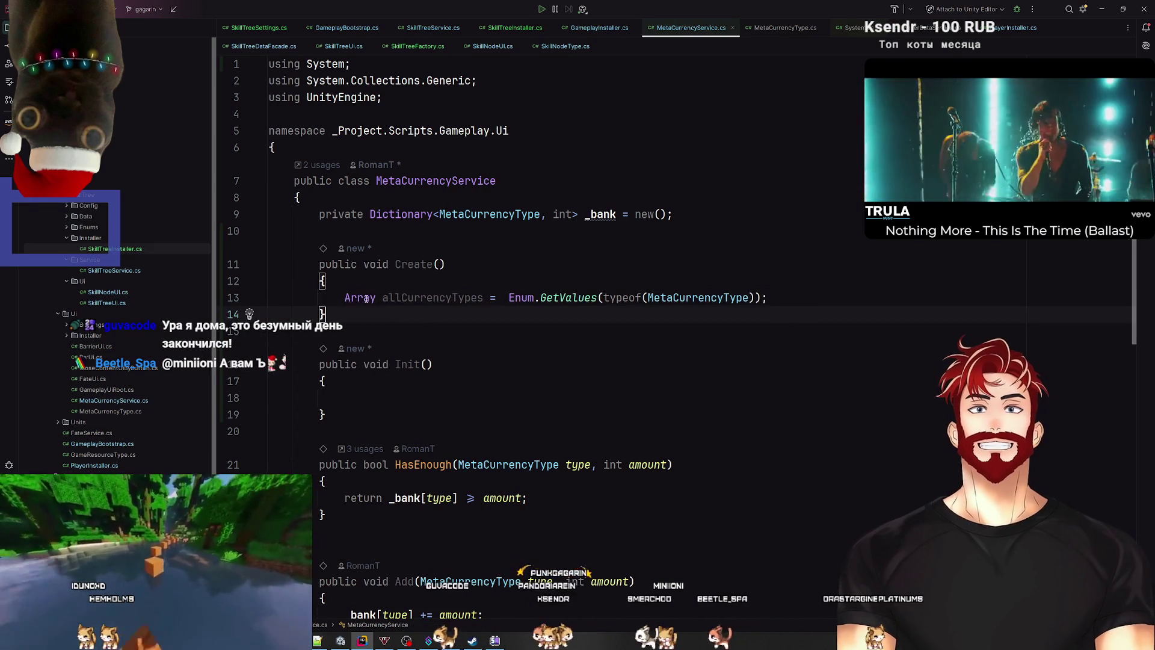
Step: Declare allCurrencyTypes as MetaCurrencyType[] instead of Array
left_click(361, 298, "ctrl")
key("ctrl+minus")
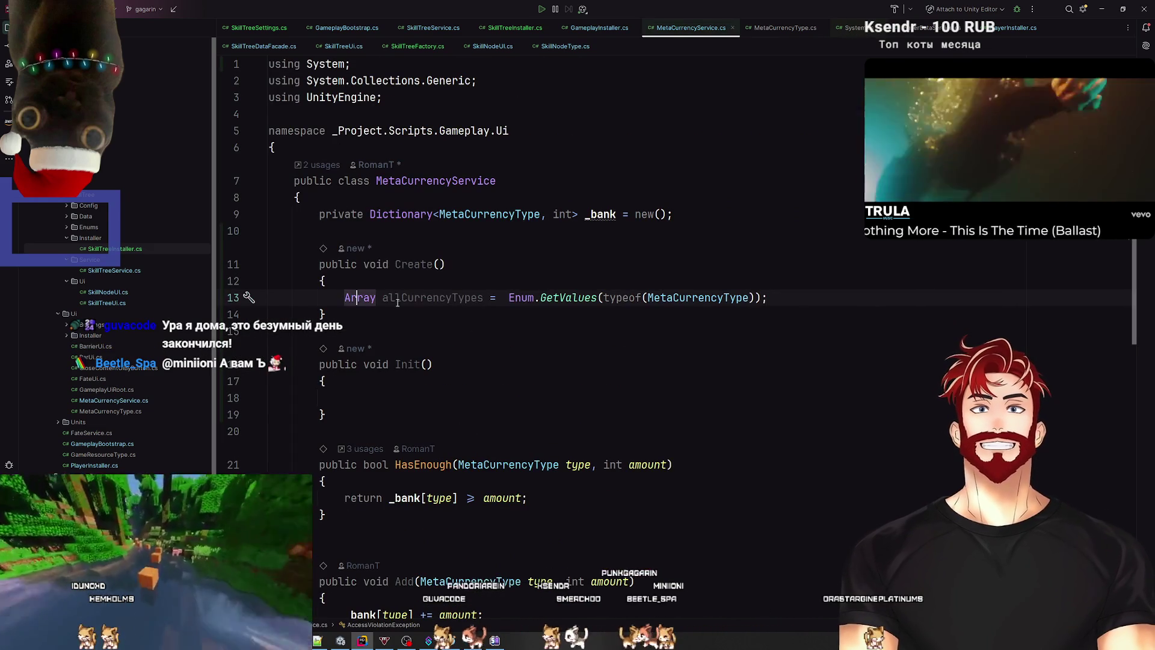
key("ctrl+z")
key("ctrl+z")
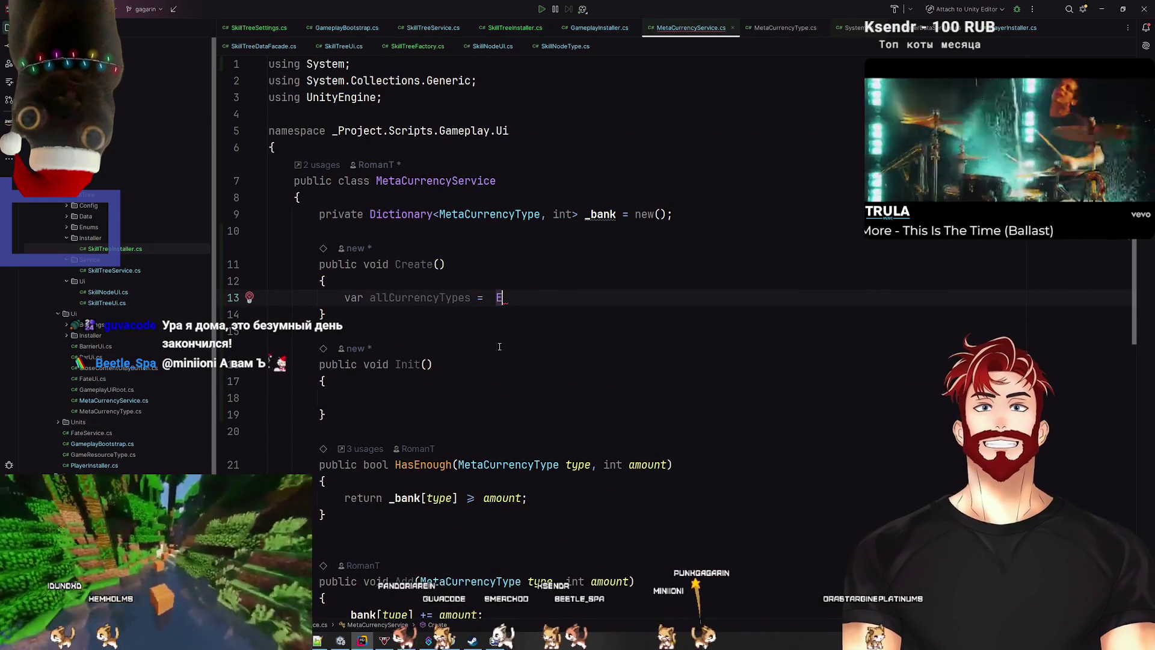
type("MetaCur")
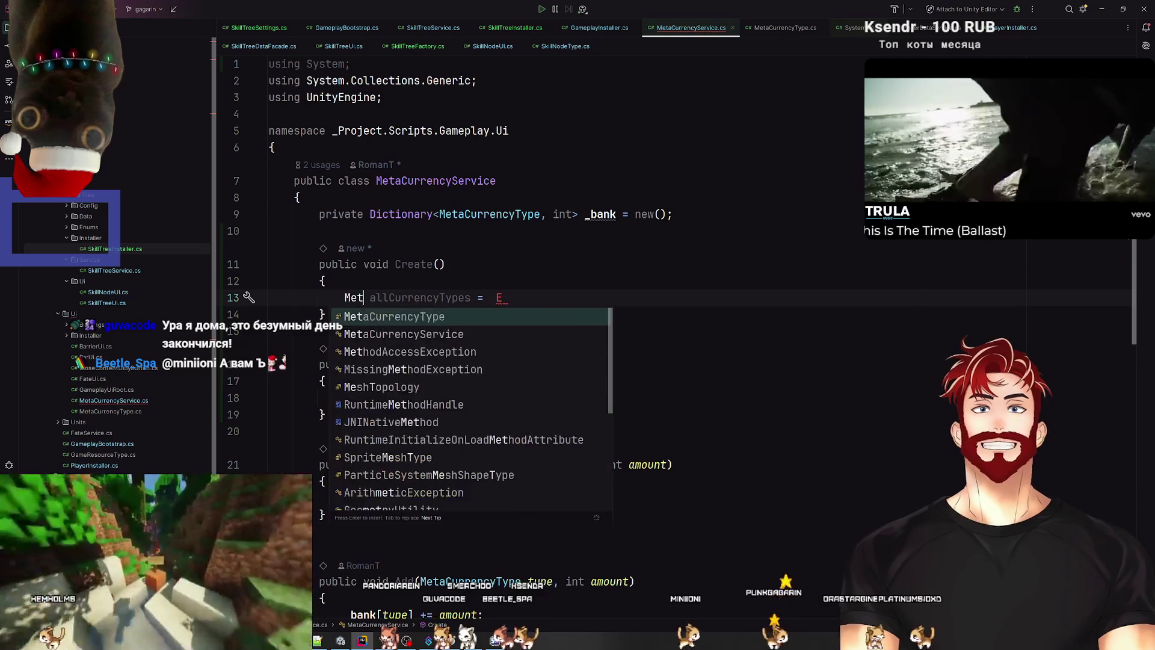
key("Down")
key("Return")
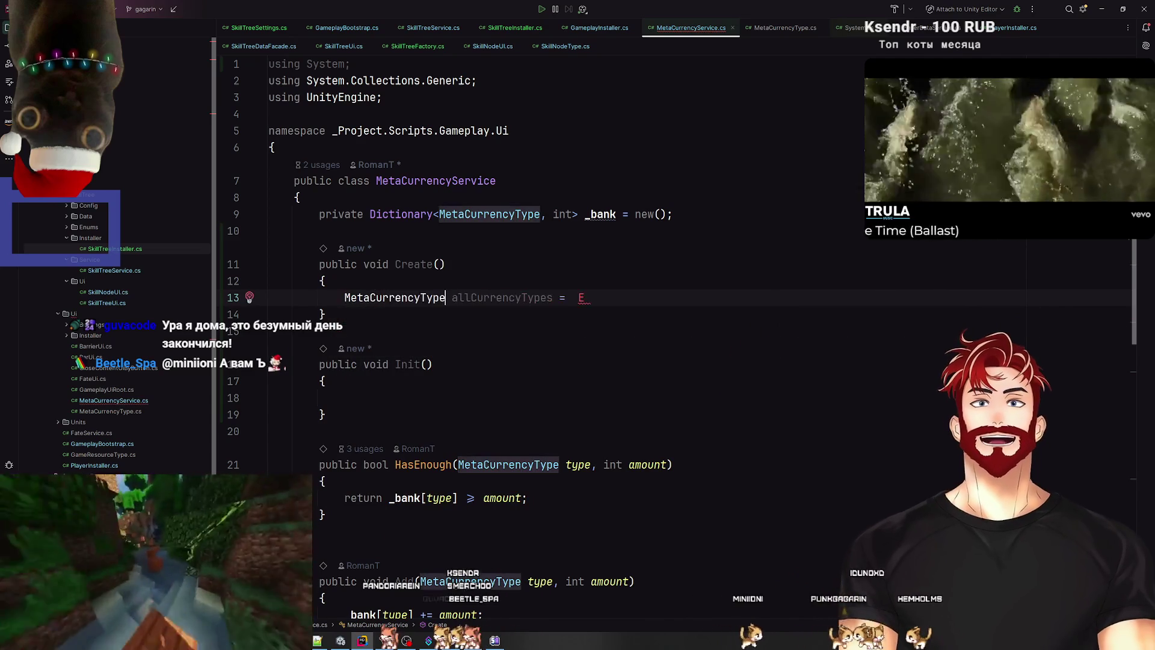
type("[")
Step: Restore the Enum.GetValues initialiser, delete the foreach block, then open a new browser tab
key("End")
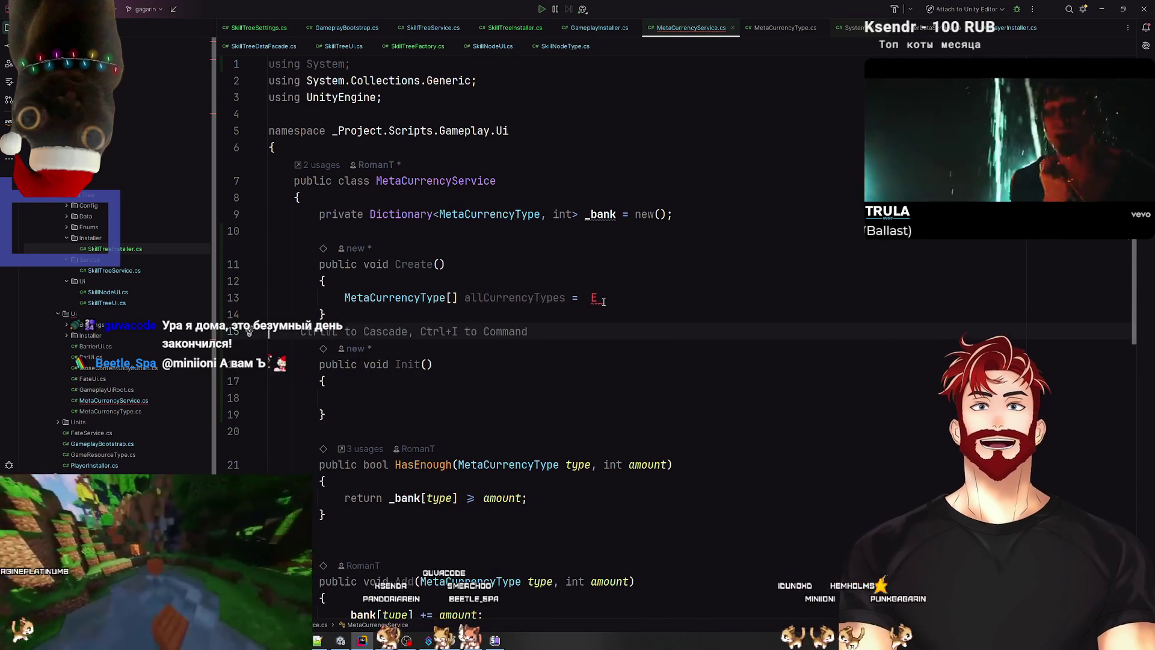
key("BackSpace")
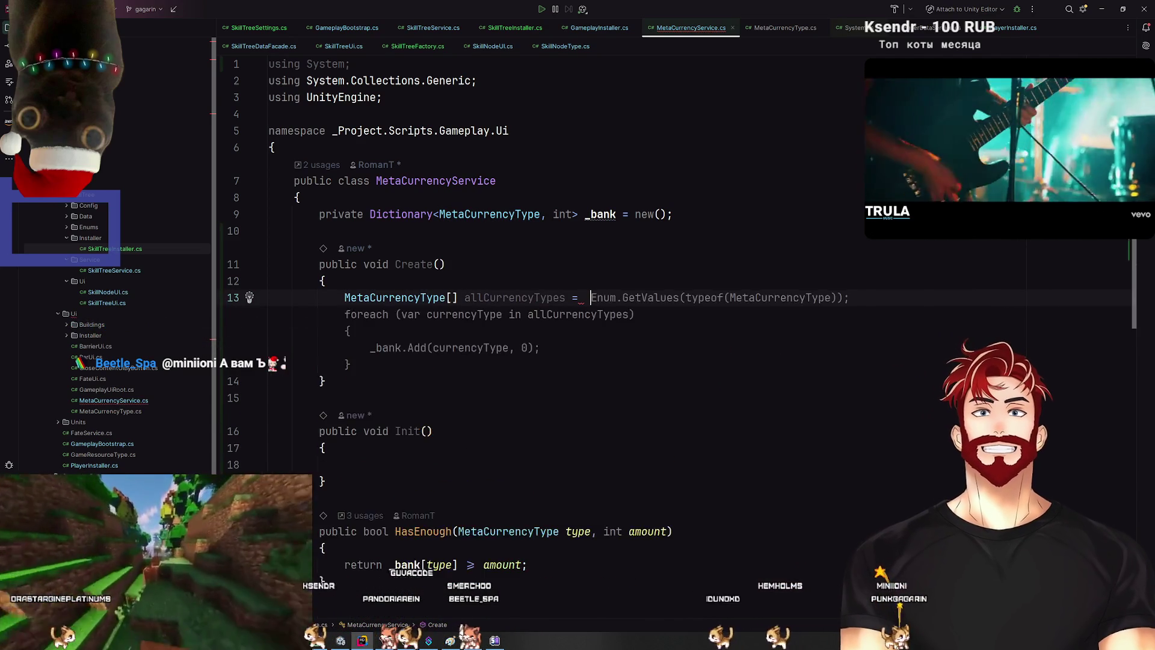
key("Tab")
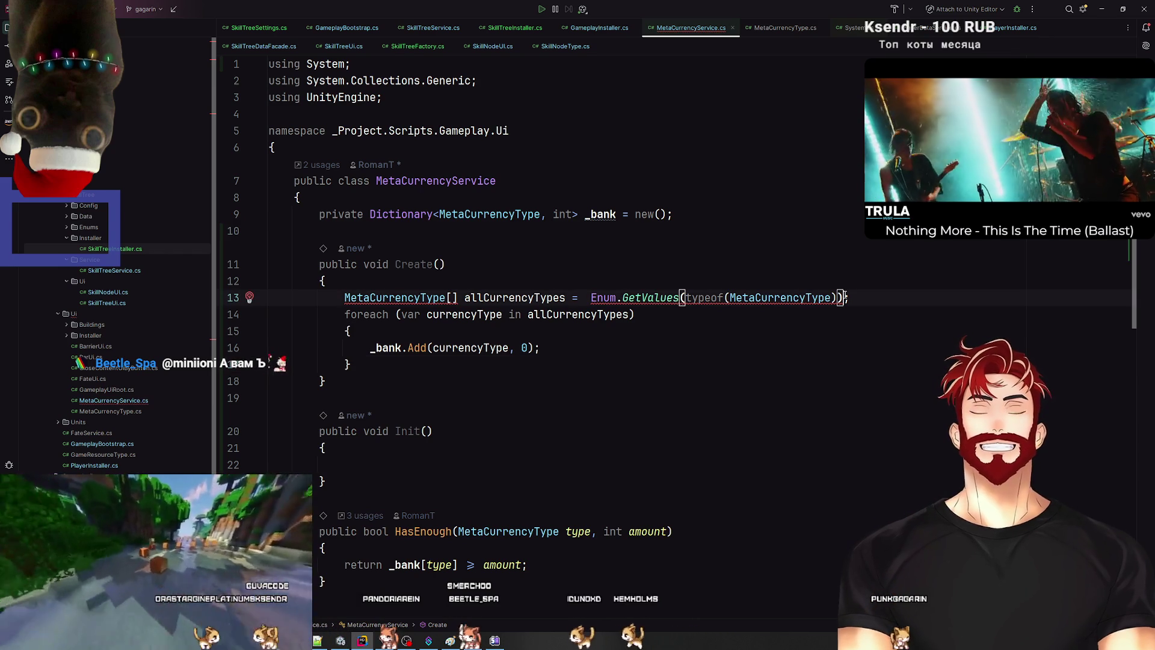
type(".To")
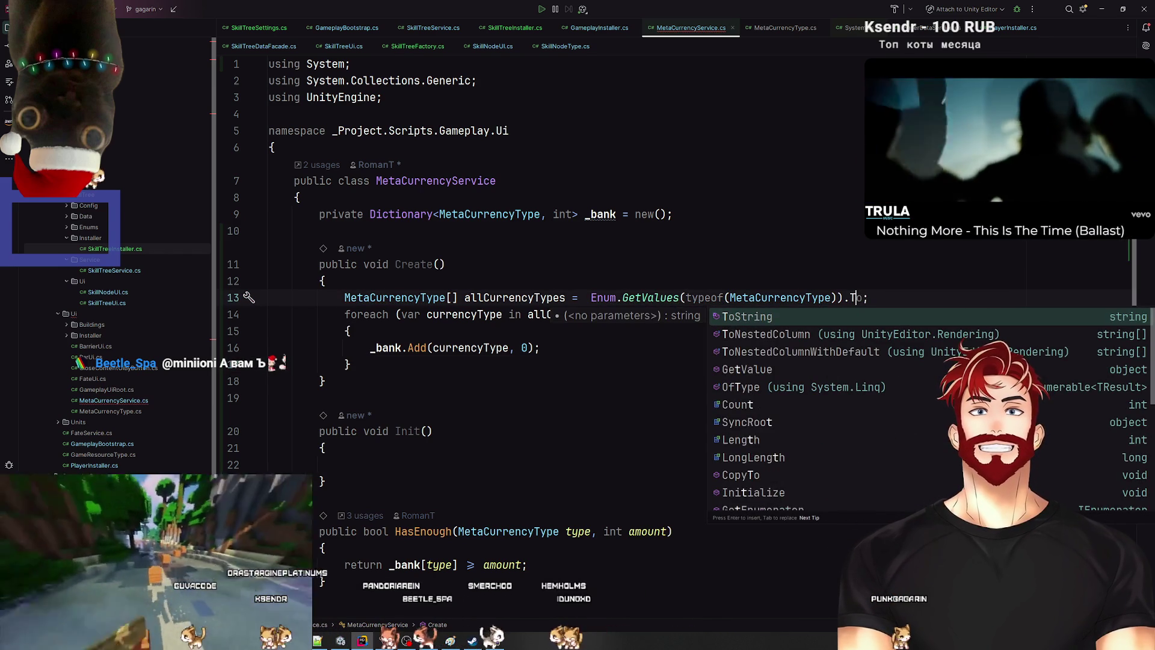
key("BackSpace")
key("BackSpace")
key("BackSpace")
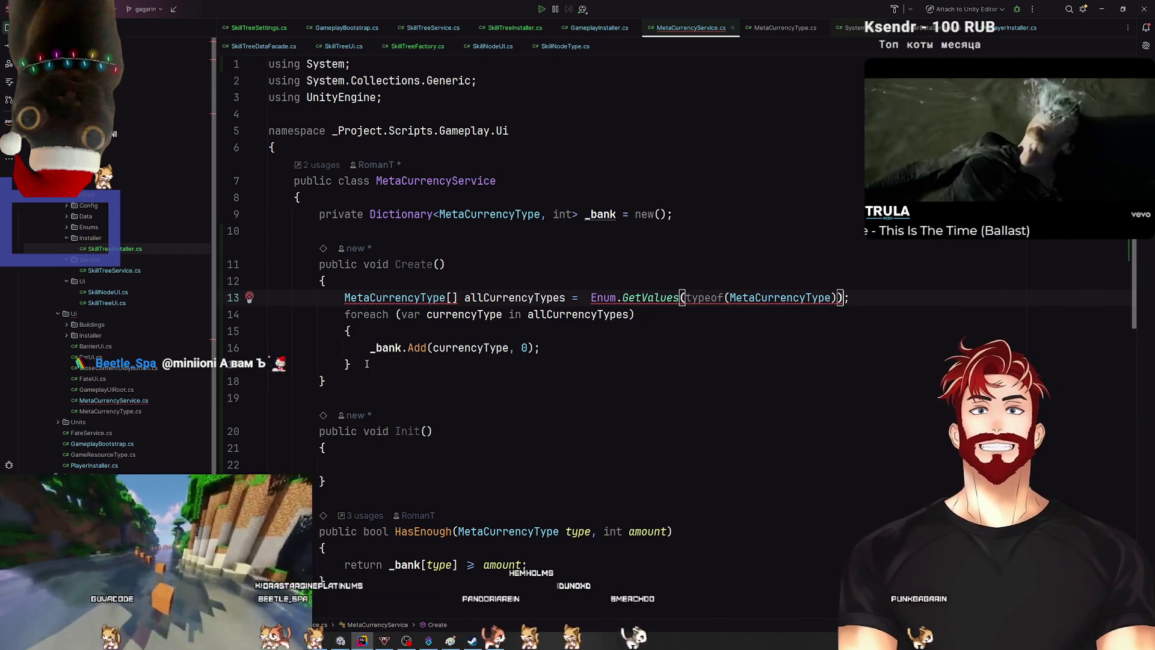
key("Delete")
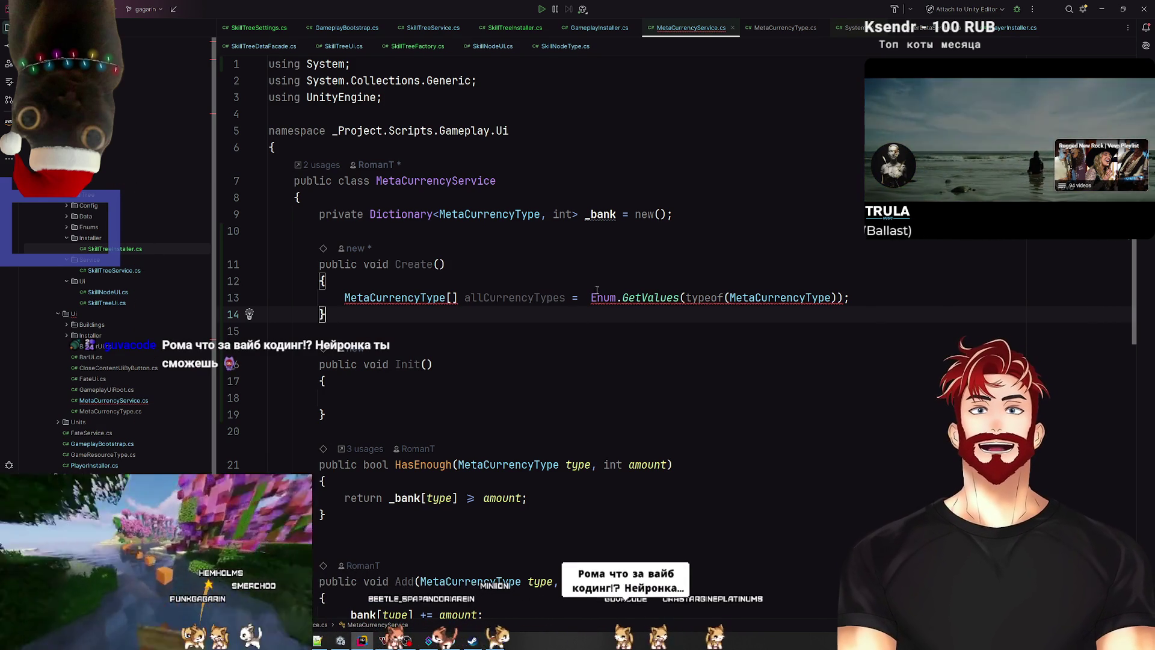
left_click_drag(591, 297, 842, 298)
left_click(426, 364)
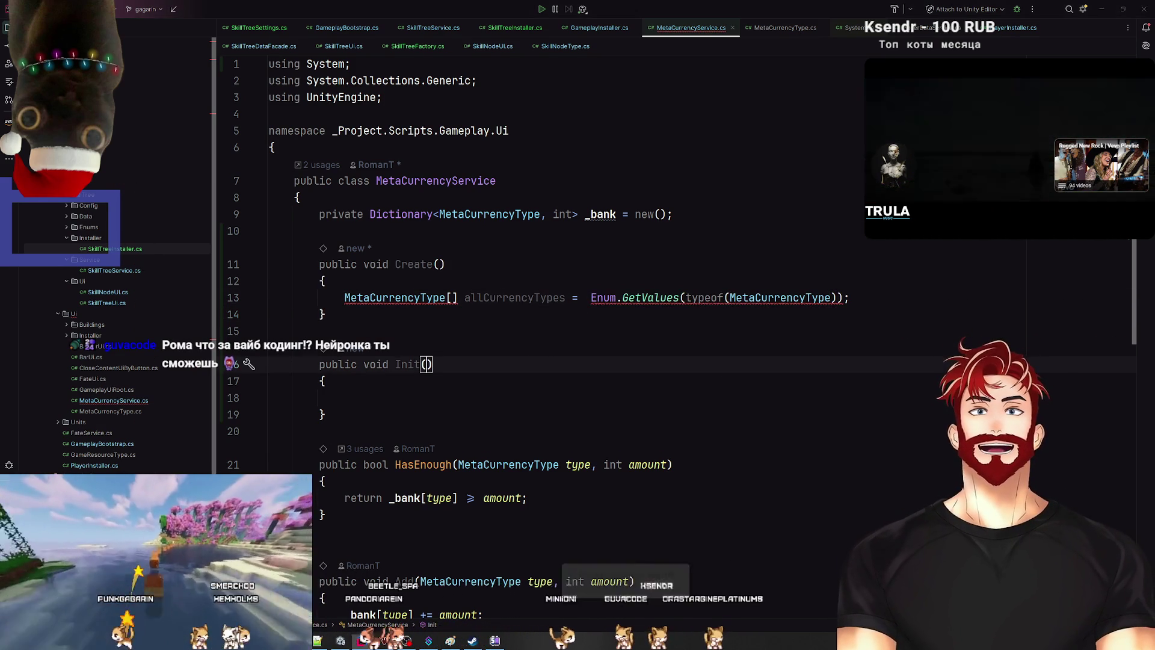
key("alt+Tab")
left_click(1068, 8)
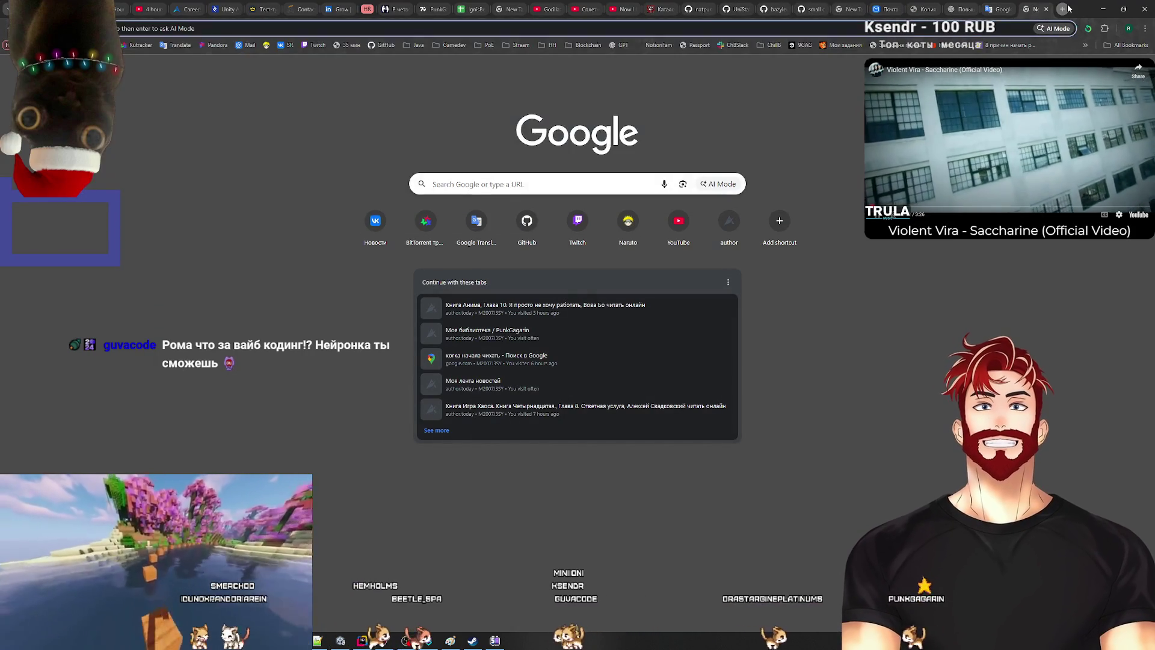
Step: Search 'c# get enum values', read Microsoft Learn's Enum.GetValues page, then go back to results
type("c# enum")
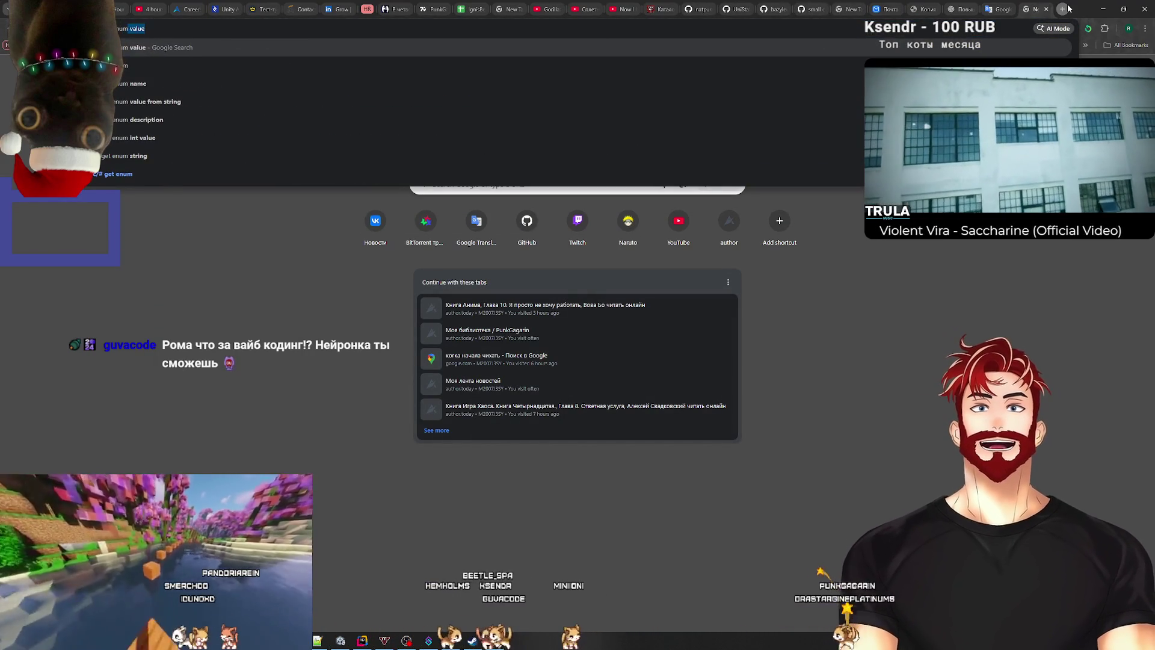
key("Return")
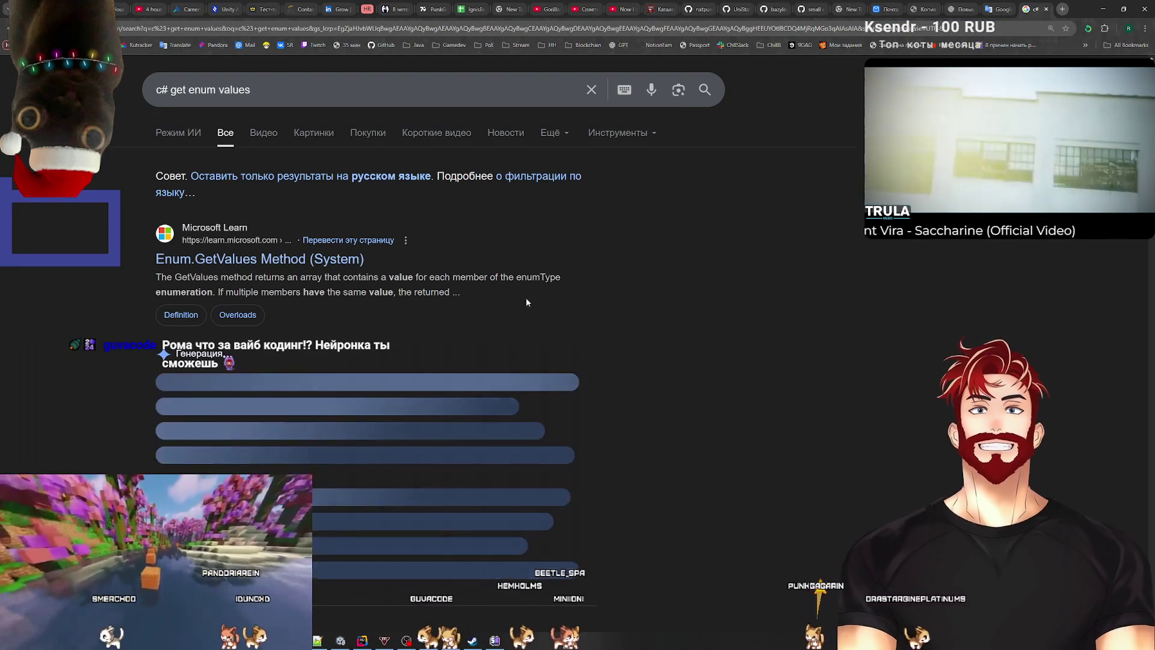
left_click(288, 260)
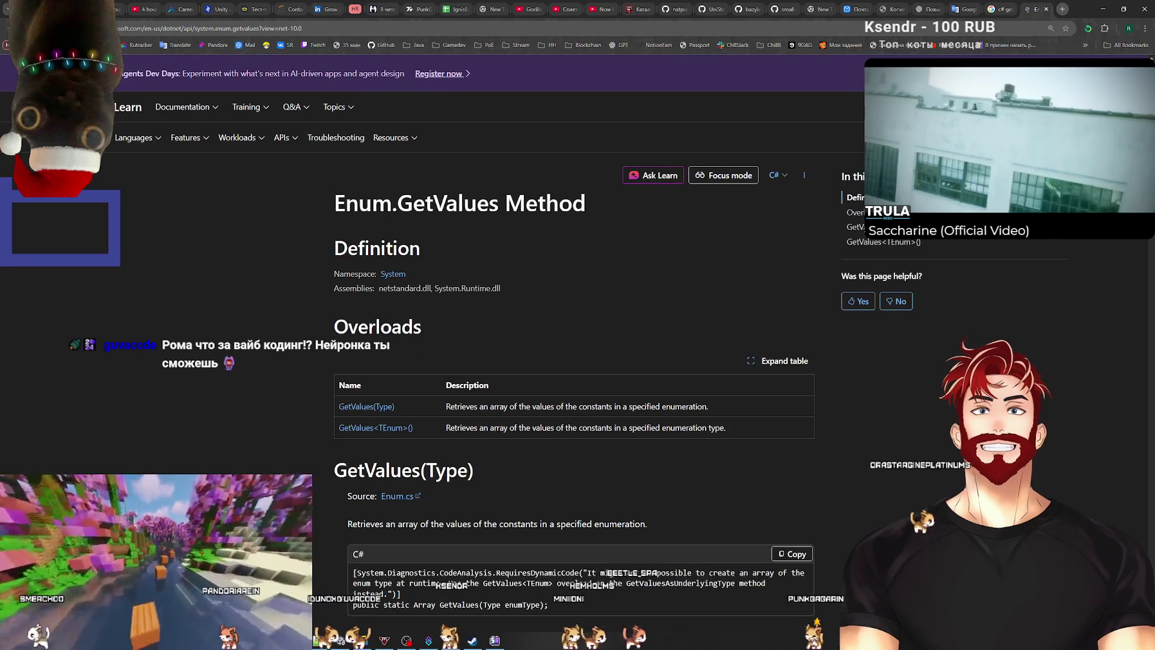
scroll(748, 295, "down", 3)
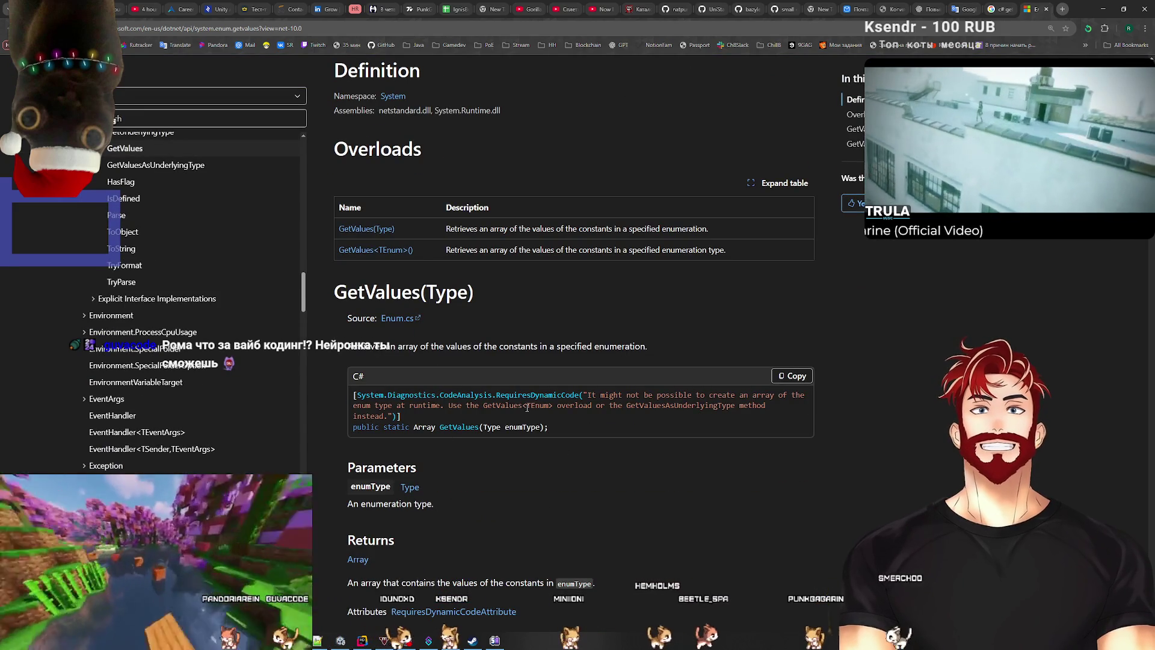
scroll(503, 443, "down", 2)
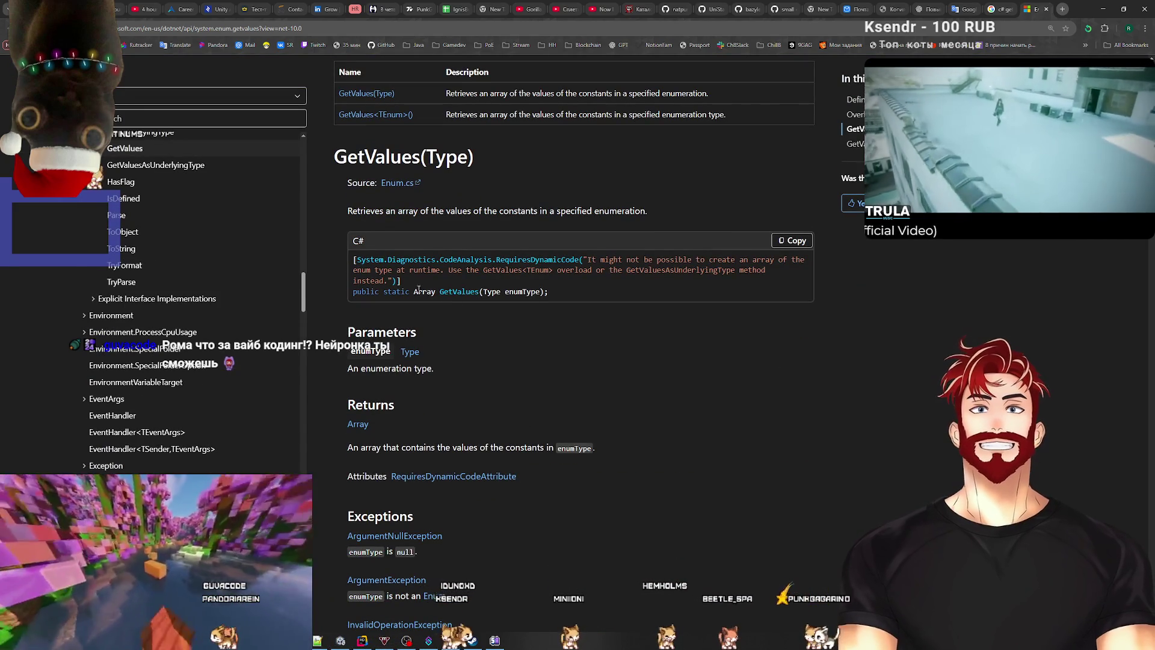
left_click_drag(418, 290, 425, 290)
scroll(699, 458, "down", 7)
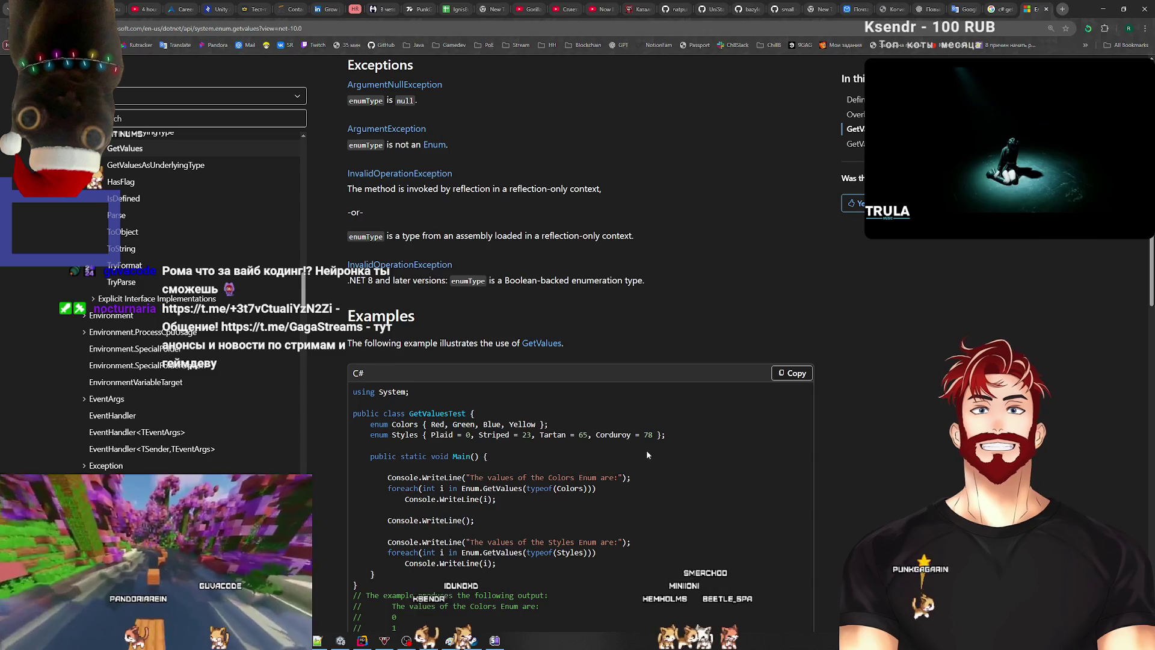
scroll(644, 452, "down", 8)
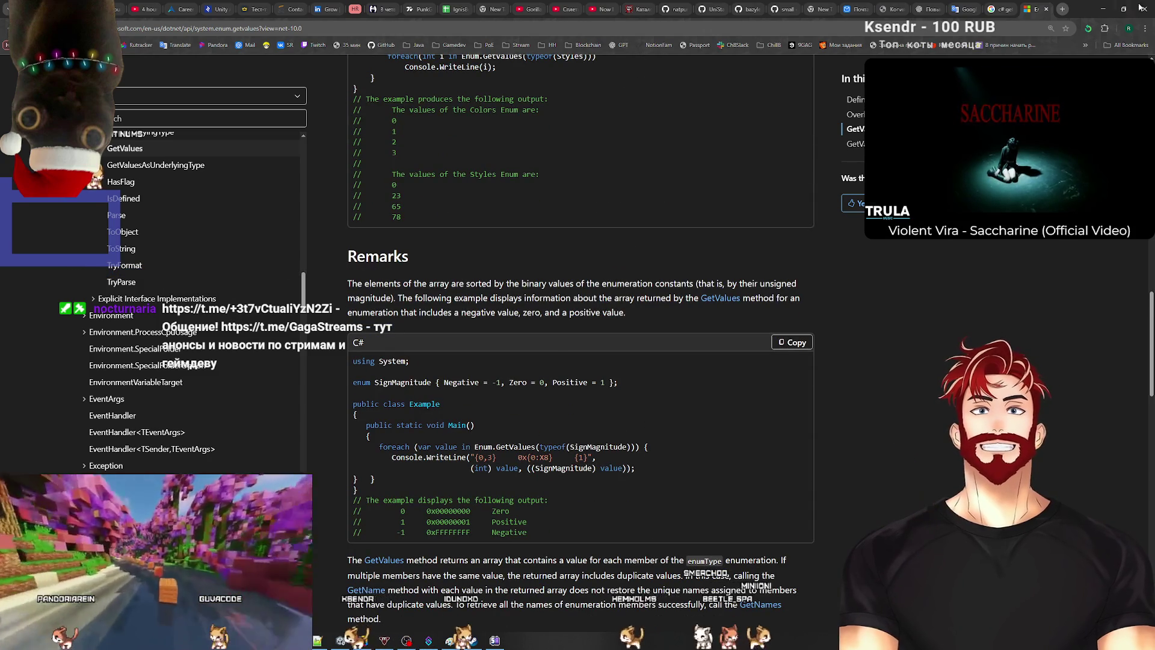
key("alt+Left")
scroll(364, 338, "down", 4)
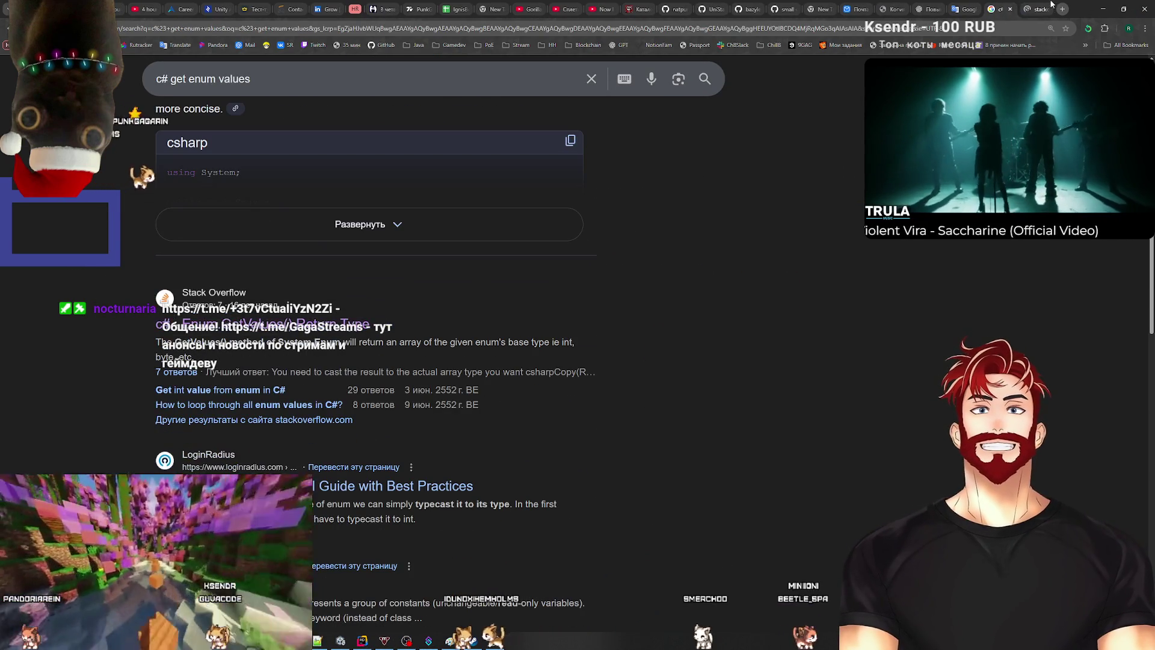
Step: Read the accepted Stack Overflow 'Enum.GetValues() Return Type' answer, then return to Rider
left_click(1050, 7)
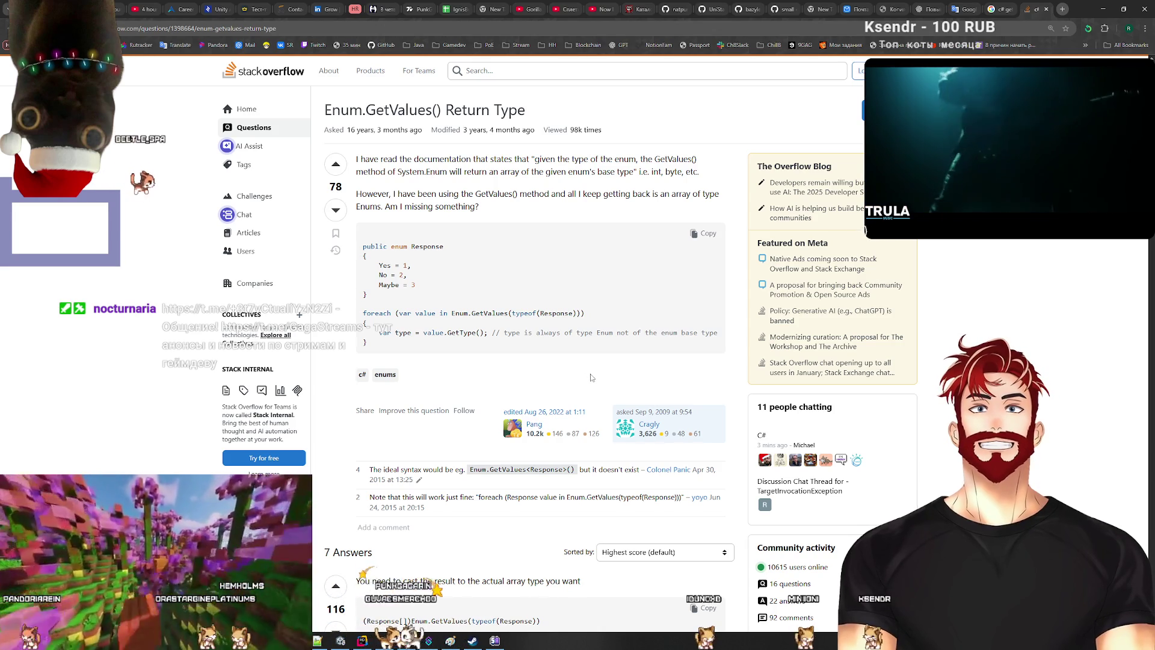
scroll(591, 377, "down", 5)
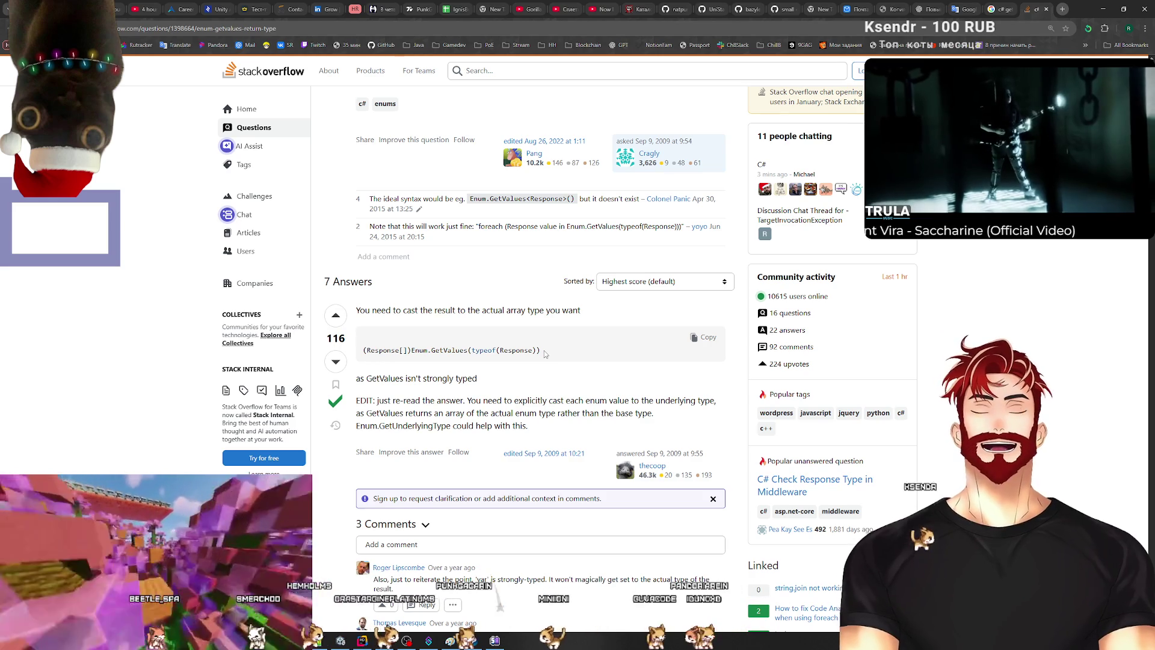
scroll(545, 354, "down", 1)
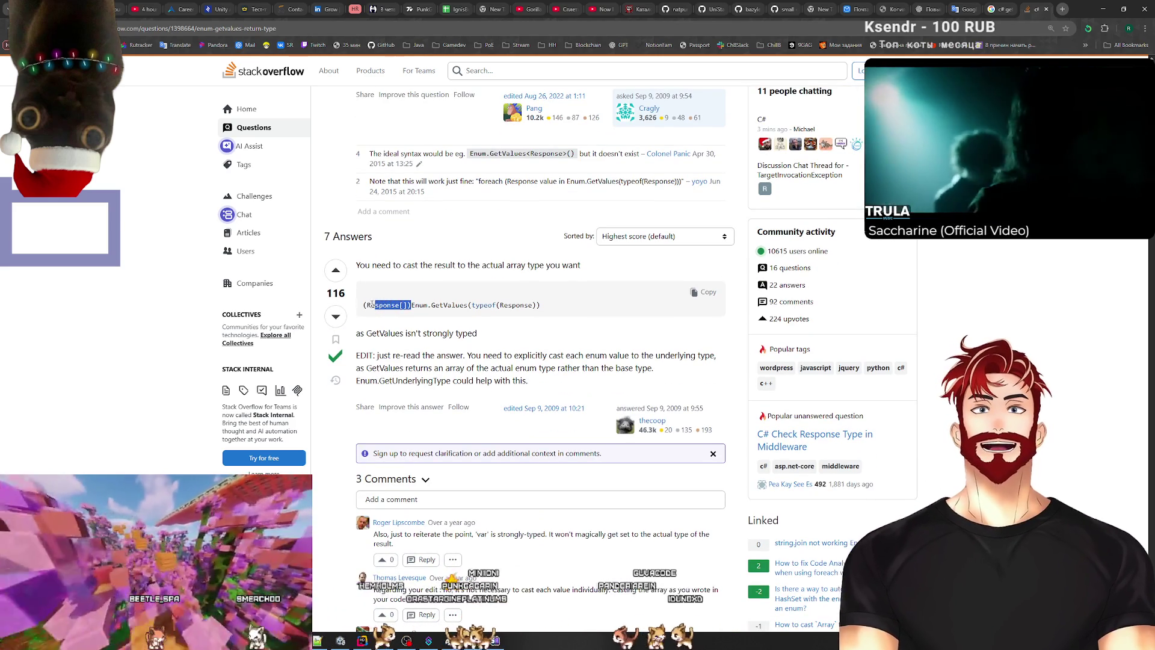
scroll(525, 371, "down", 1)
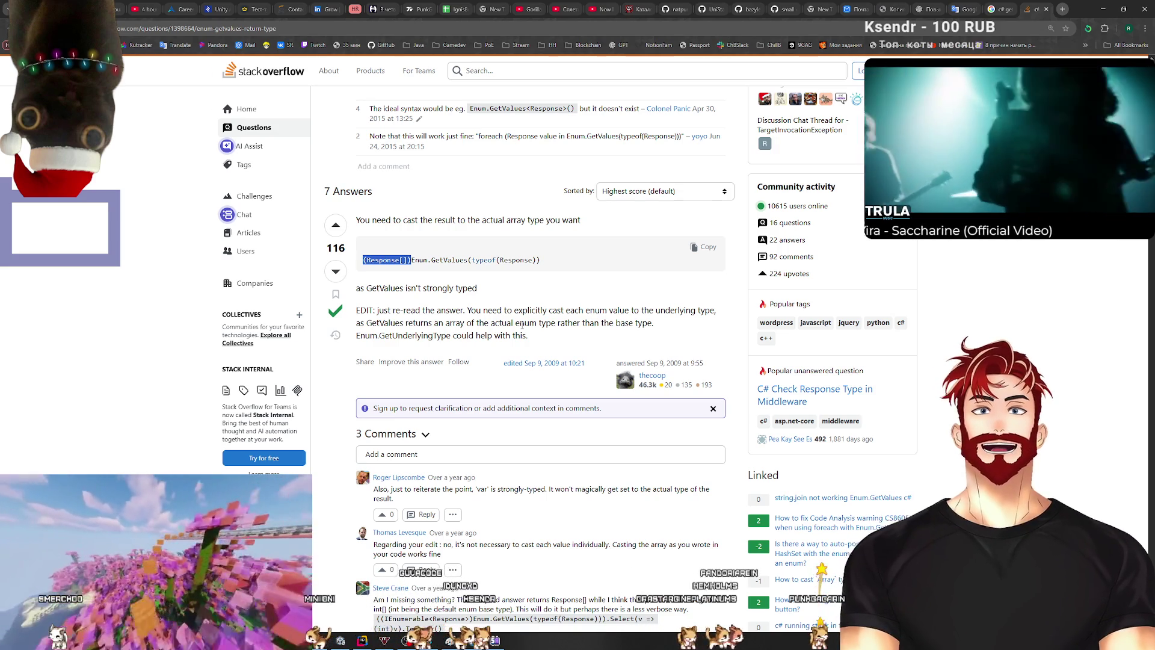
key("alt+Tab")
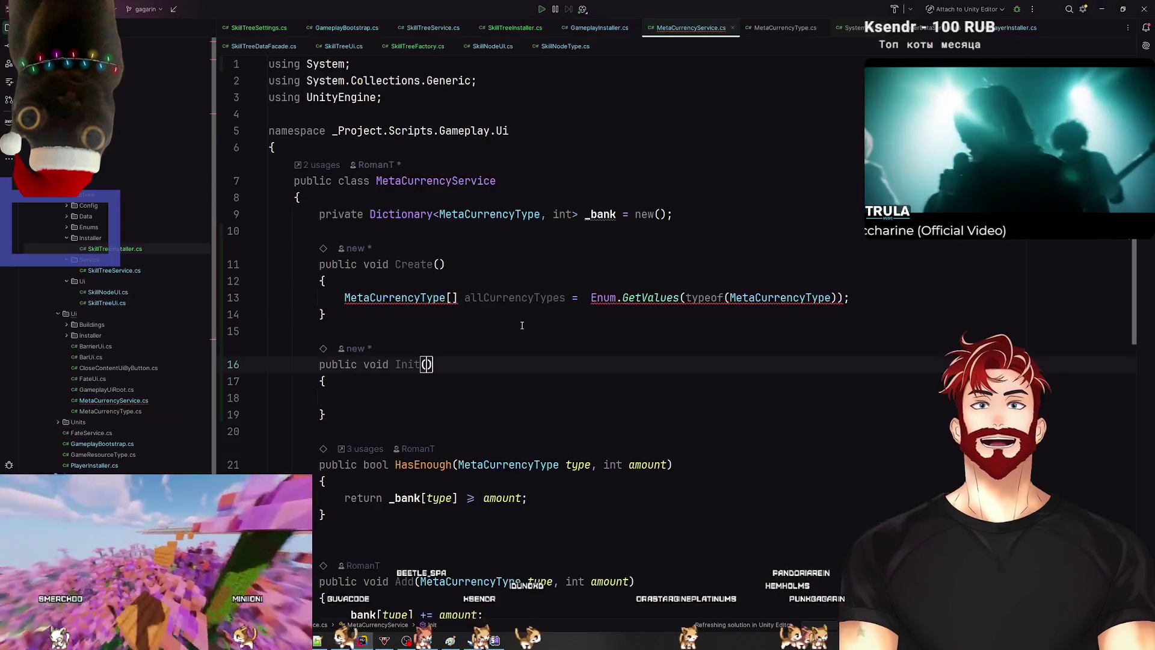
Step: Cast the Enum.GetValues result on line 13 to (MetaCurrencyType[])
left_click(596, 297)
type("(Response[])")
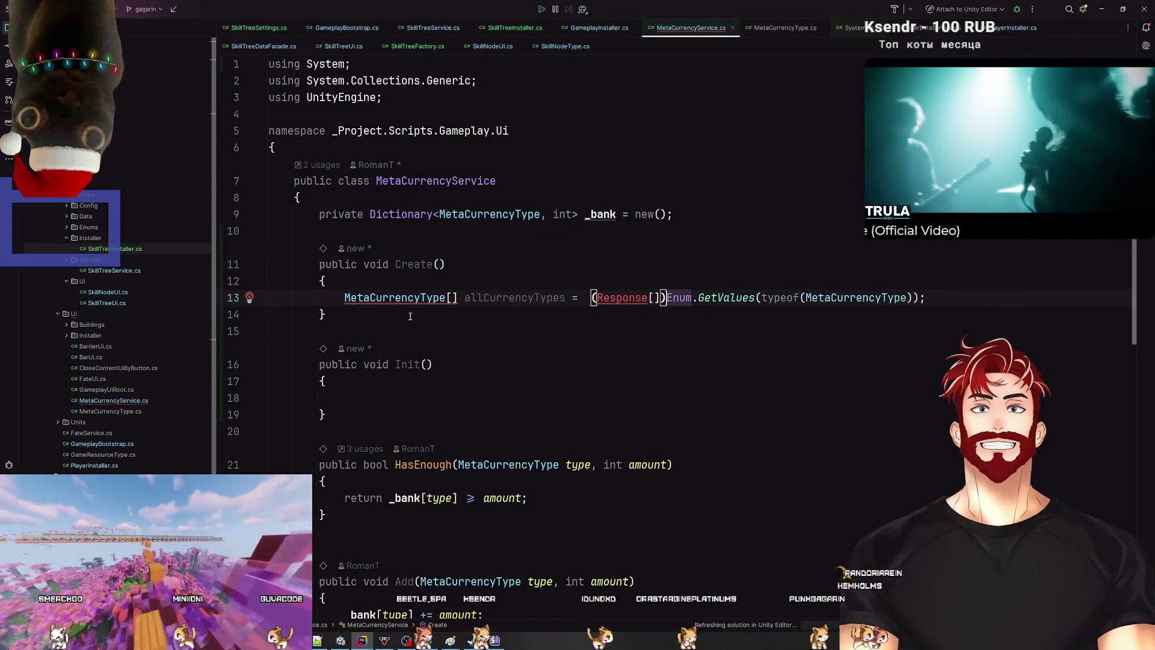
double_click(399, 297)
key("ctrl+c")
double_click(621, 297)
key("ctrl+v")
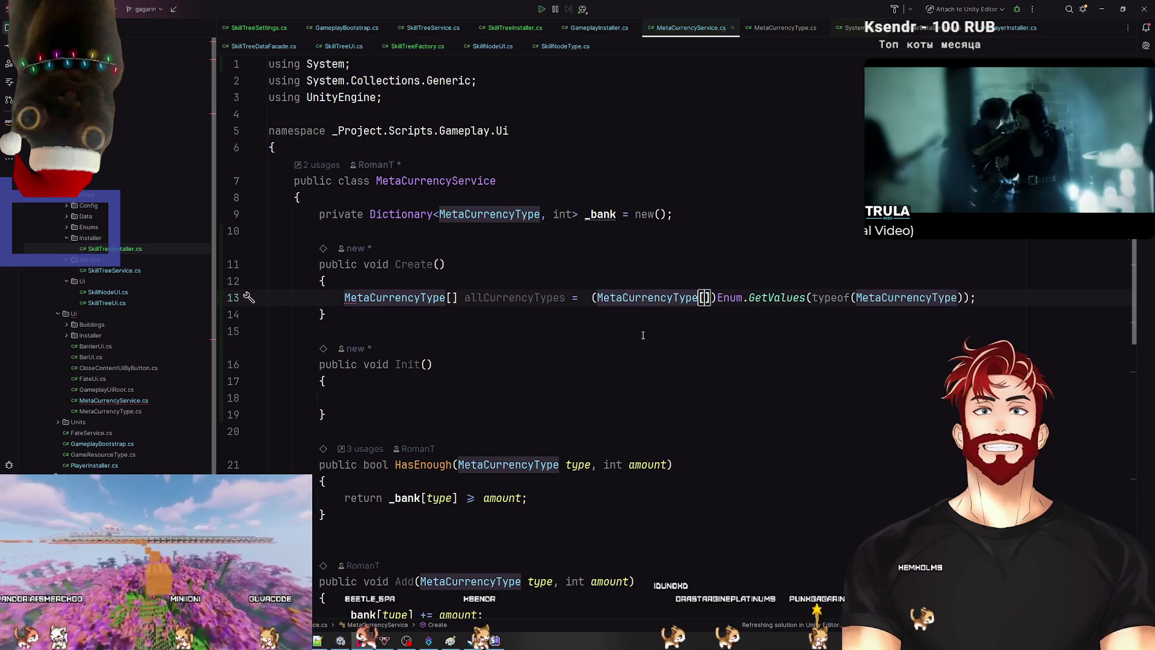
left_click(636, 330)
Step: Add a foreach over allCurrencyTypes that adds each currencyType to _bank with 0
left_click(998, 297)
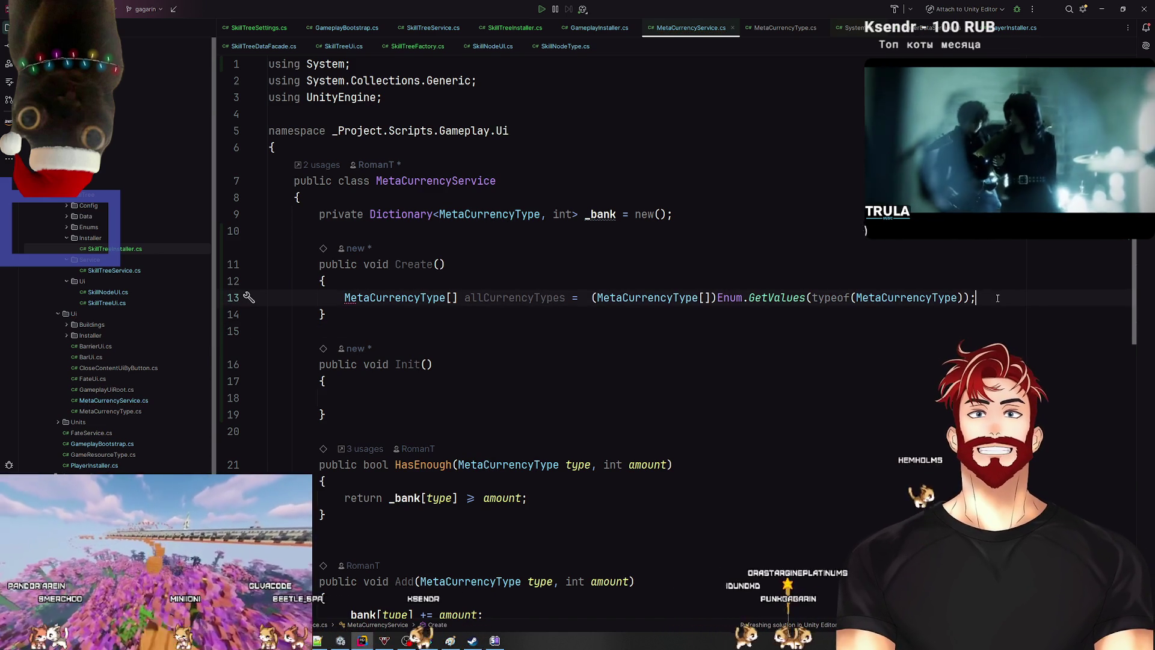
key("Return")
type("fore")
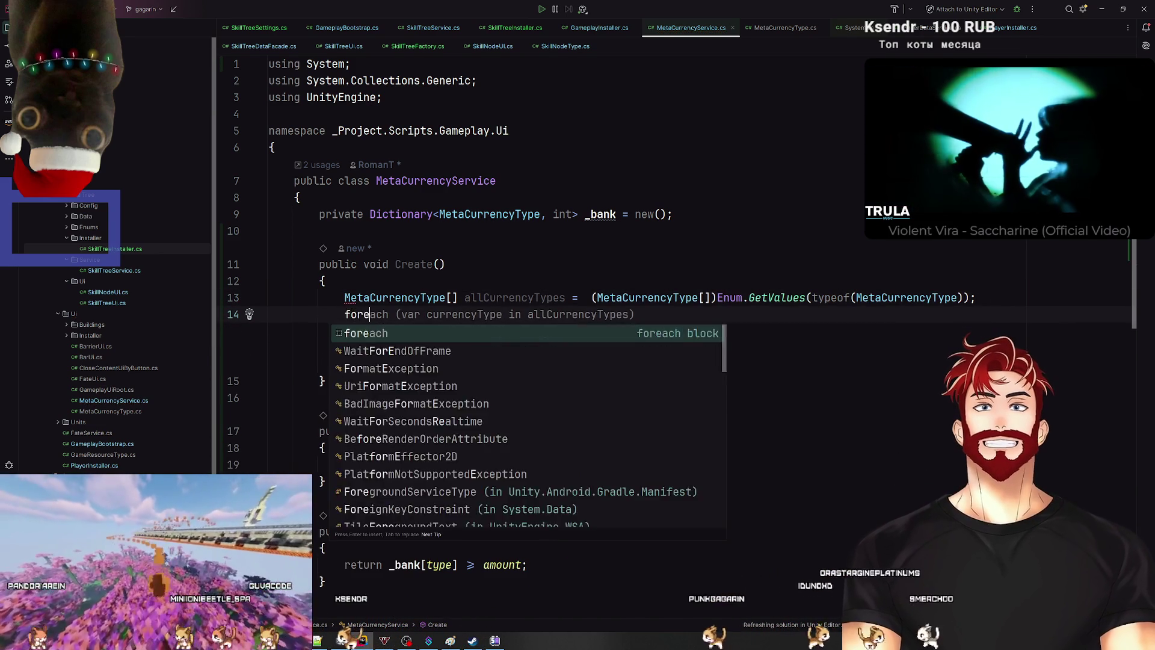
key("Tab")
left_click(494, 297)
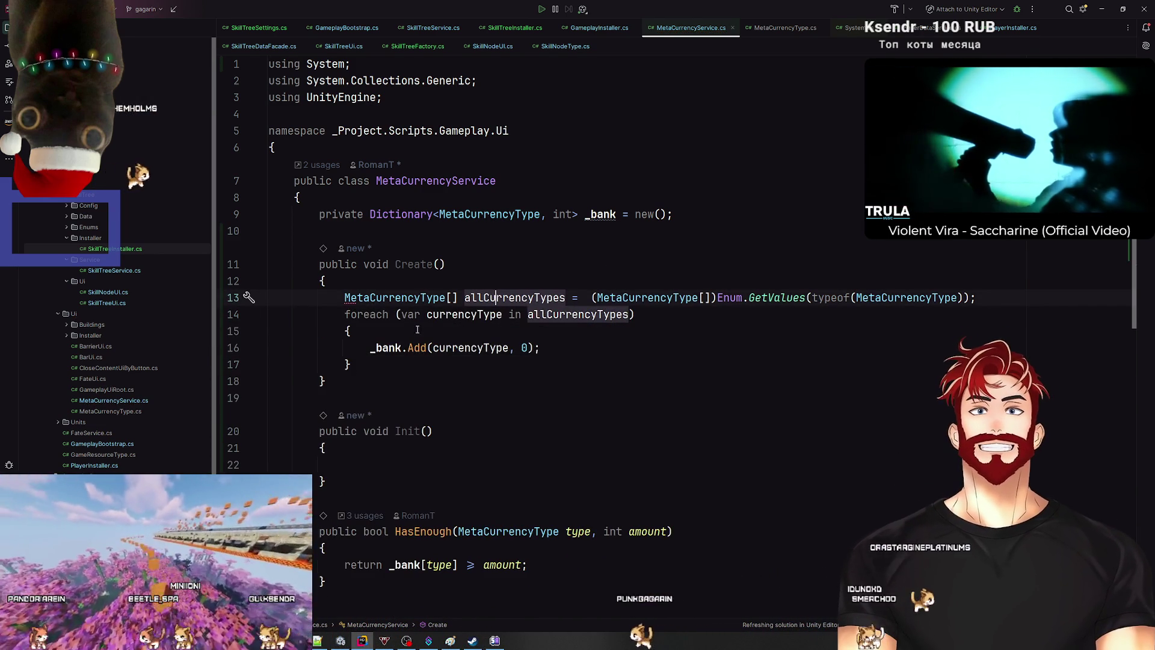
key("Down")
key("ctrl+Right")
key("ctrl+Right")
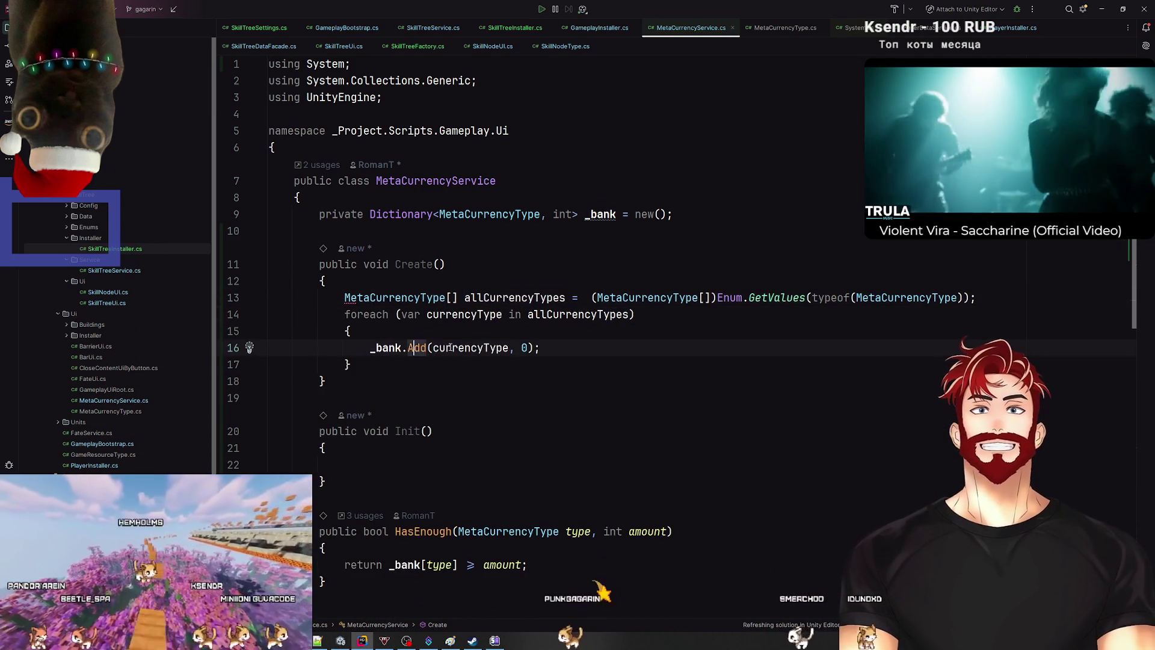
left_click(601, 346)
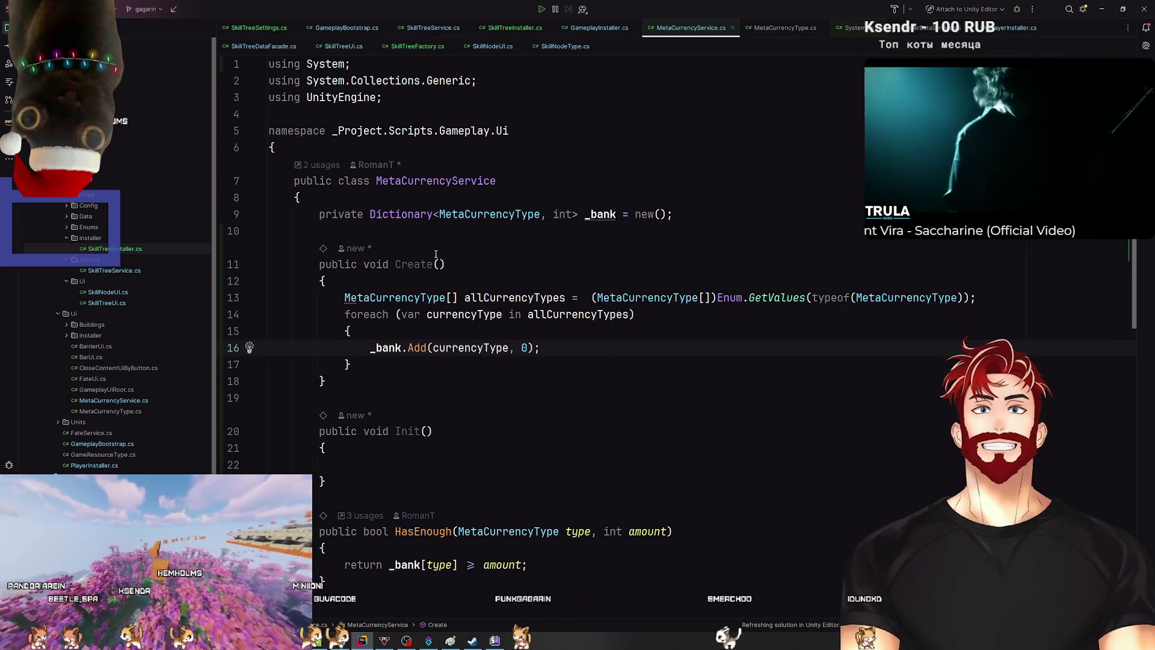
left_click(421, 180)
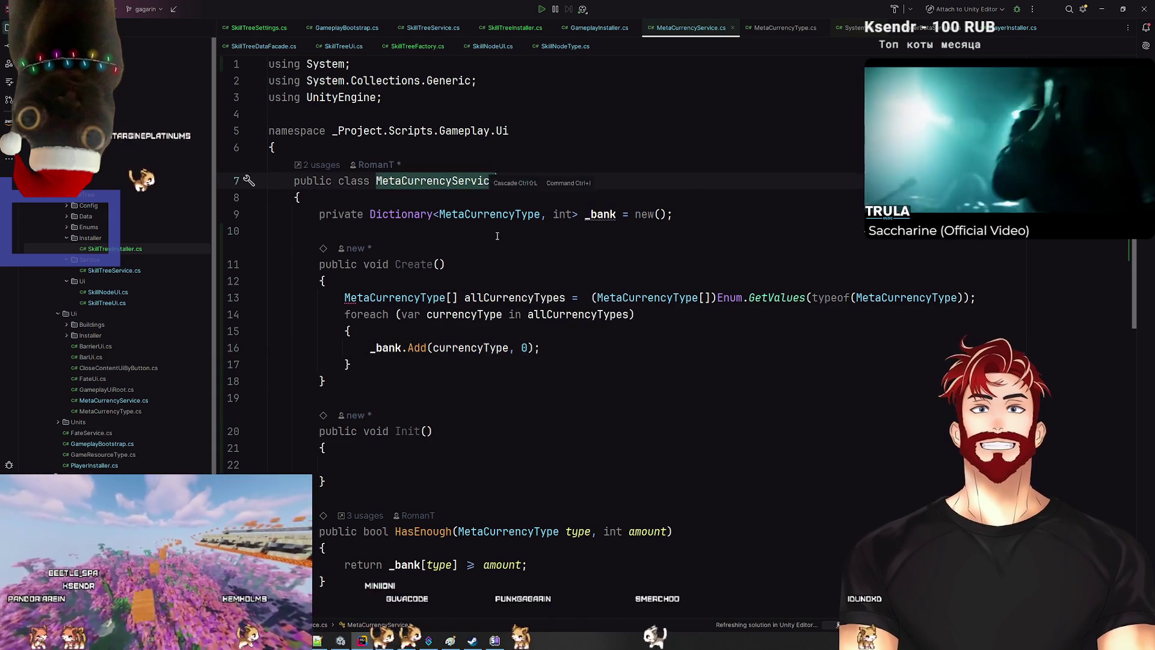
Step: Open GameplayBootstrap.cs from the recent files list
key("ctrl+e")
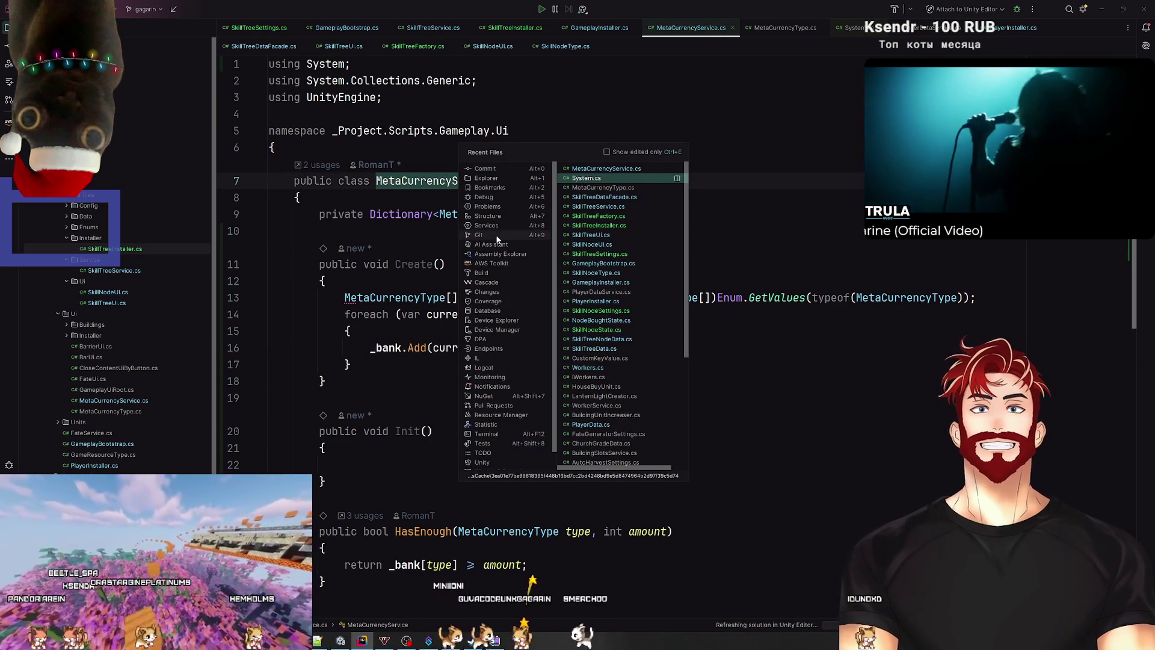
type("GameplayBo")
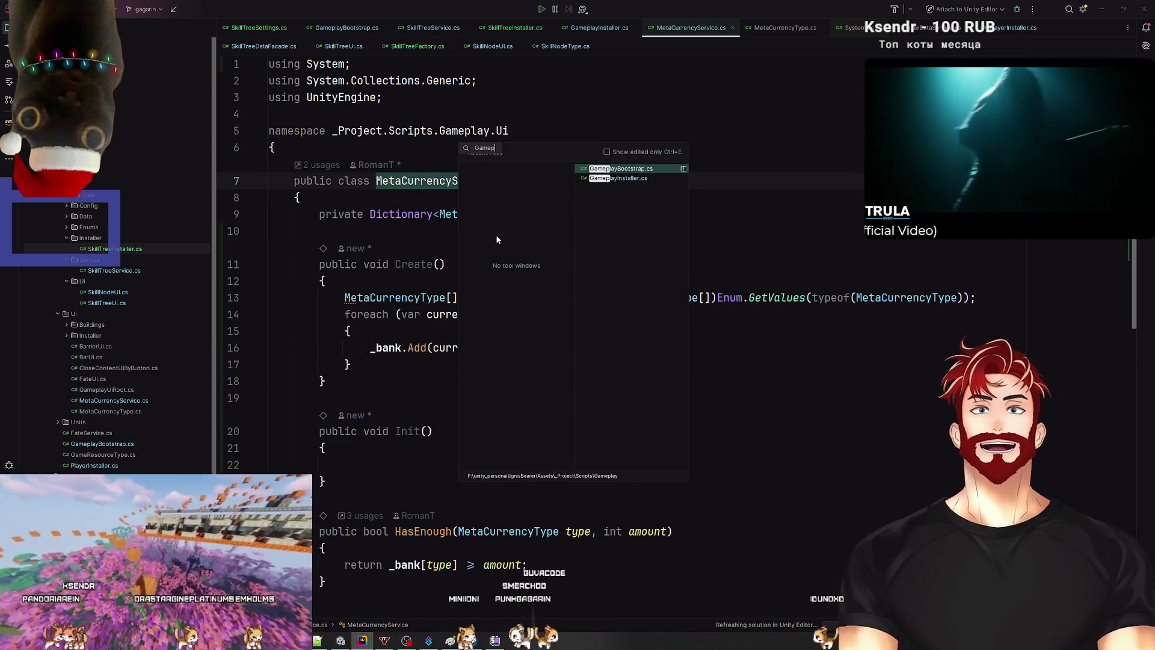
left_click(626, 169)
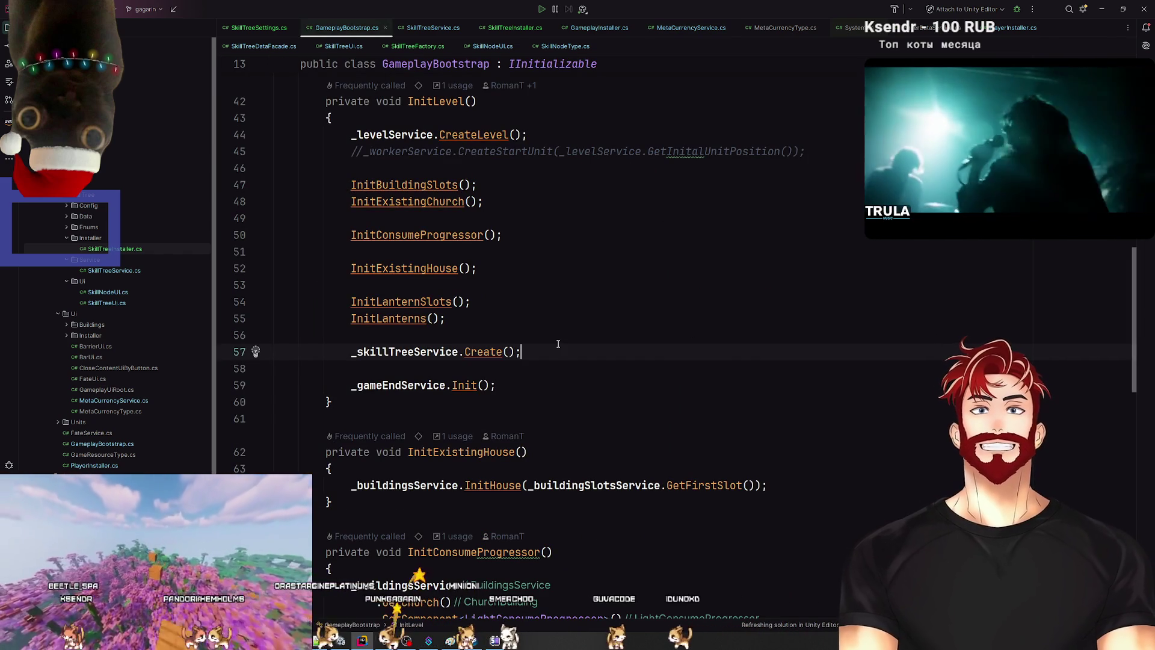
scroll(558, 343, "up", 10)
Step: Duplicate the PlayerDataService injection as an [Inject] MetaCurrencyService _metaCurrencyService field
left_click(686, 388)
key("ctrl+d")
double_click(486, 402)
type("MetaC")
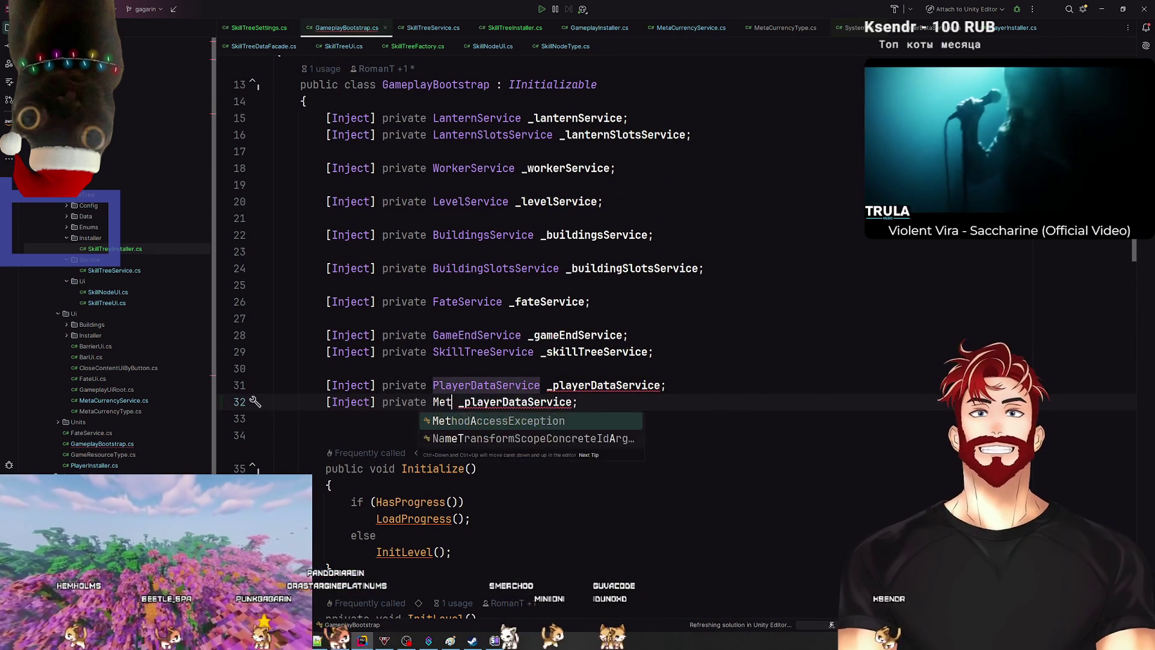
type("urre")
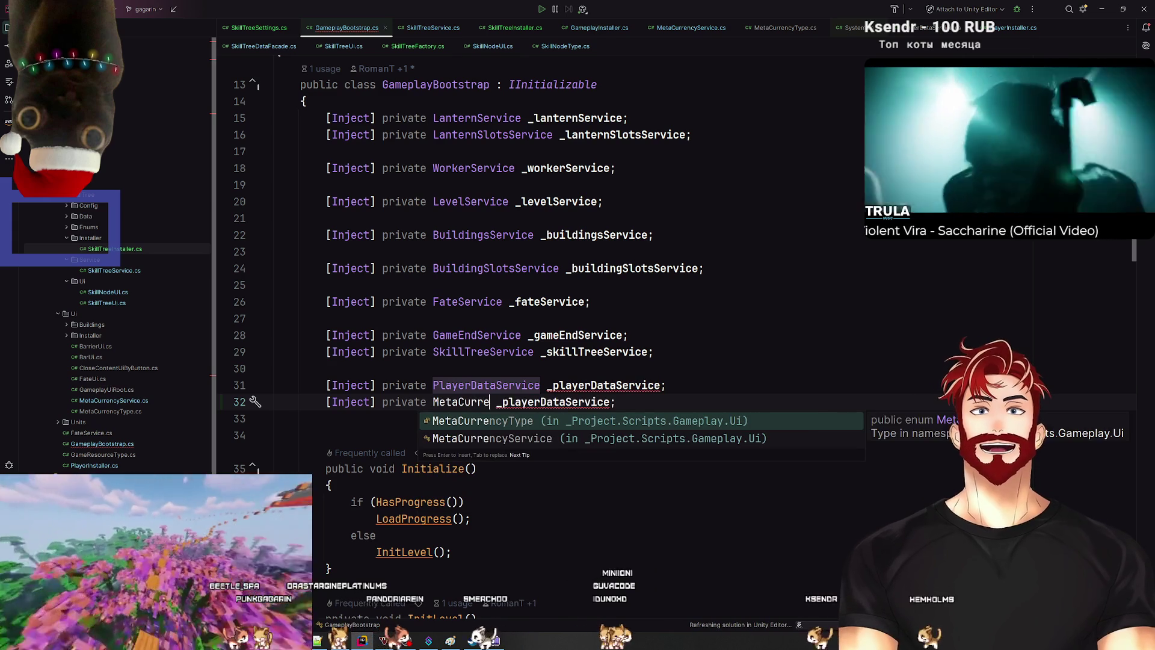
key("Down")
key("Return")
double_click(600, 418)
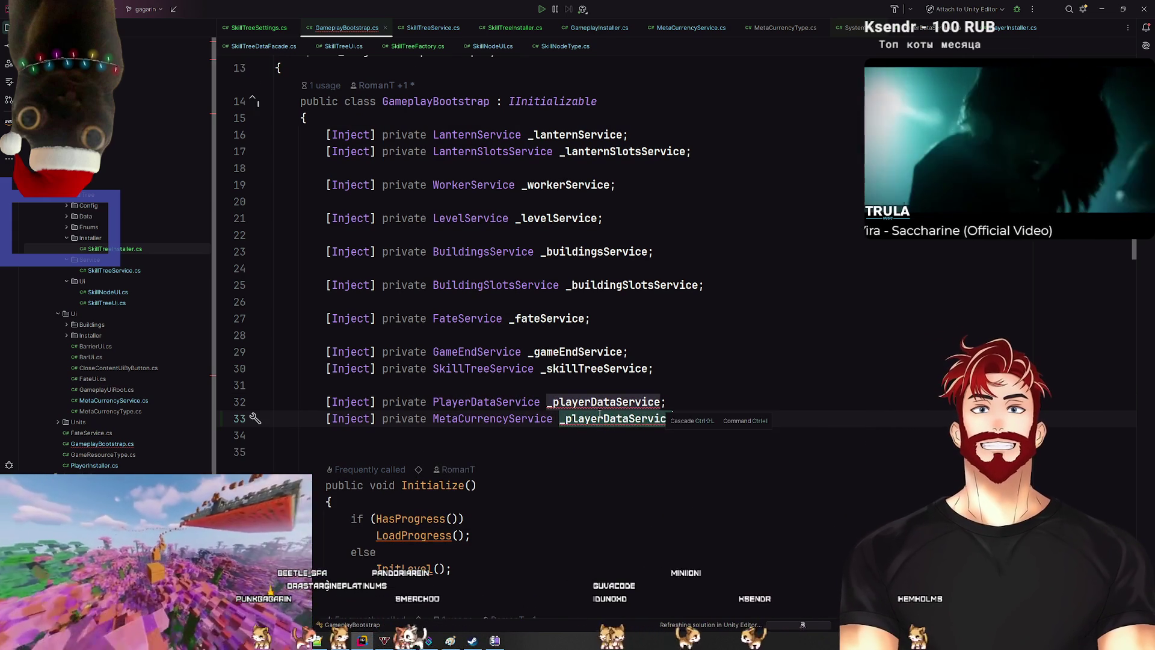
type("_meta")
key("Down")
key("Down")
key("Return")
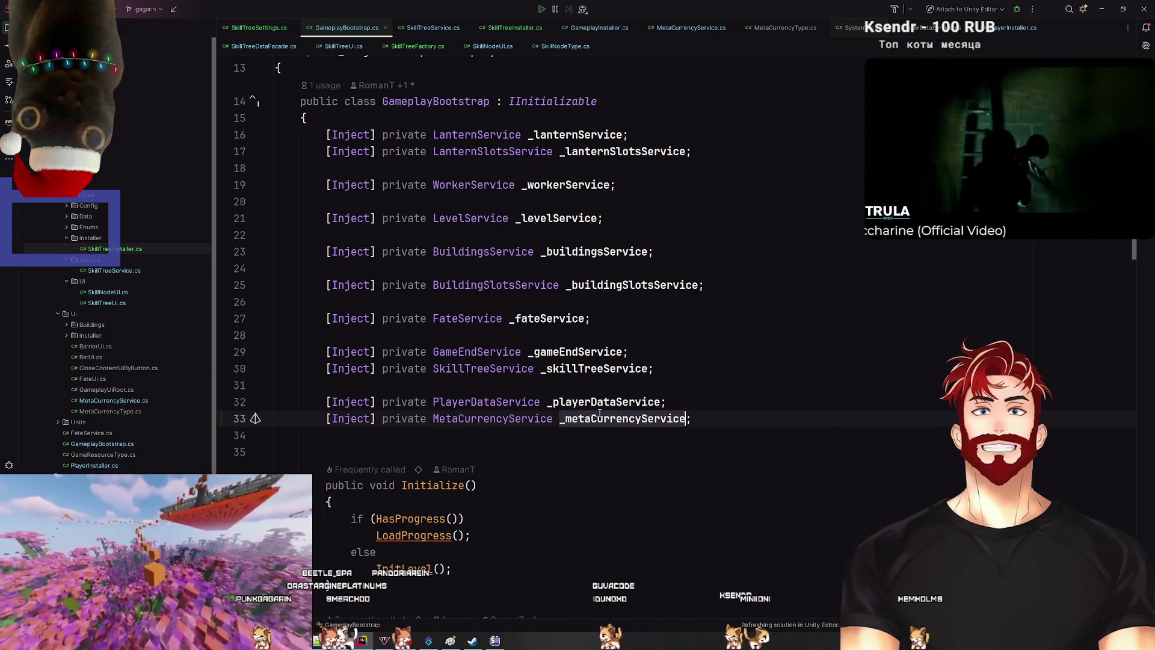
scroll(524, 421, "down", 10)
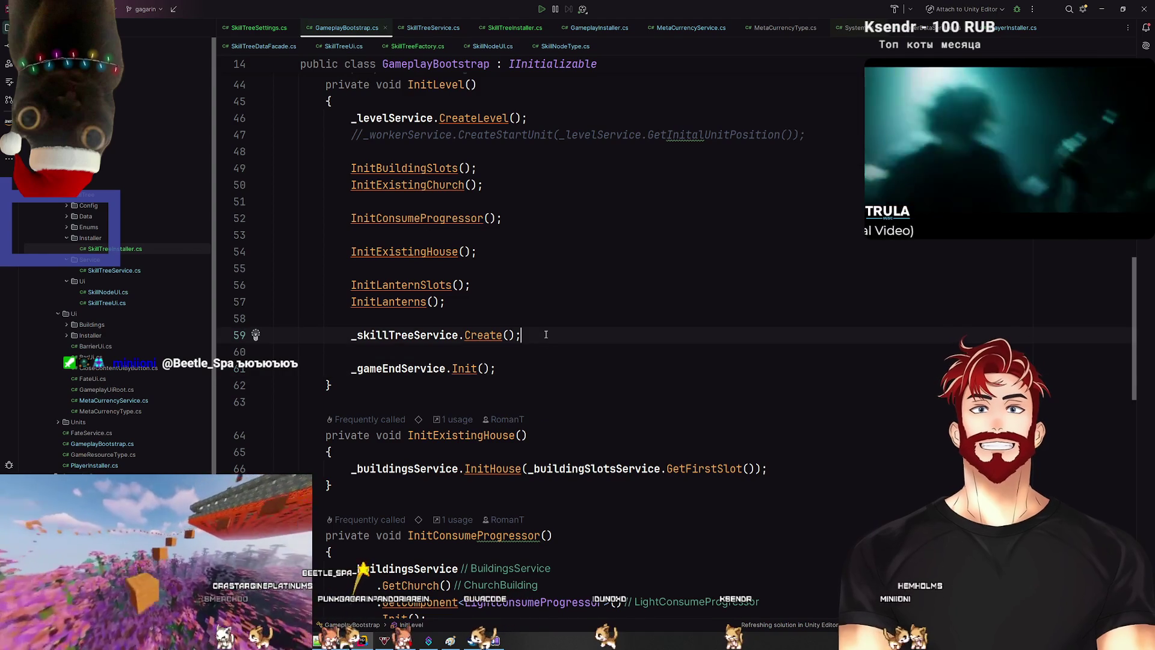
Step: Insert _metaCurrencyService.Create(); above _skillTreeService.Create() in InitLevel, then return to MetaCurrencyService.cs
left_click(513, 318)
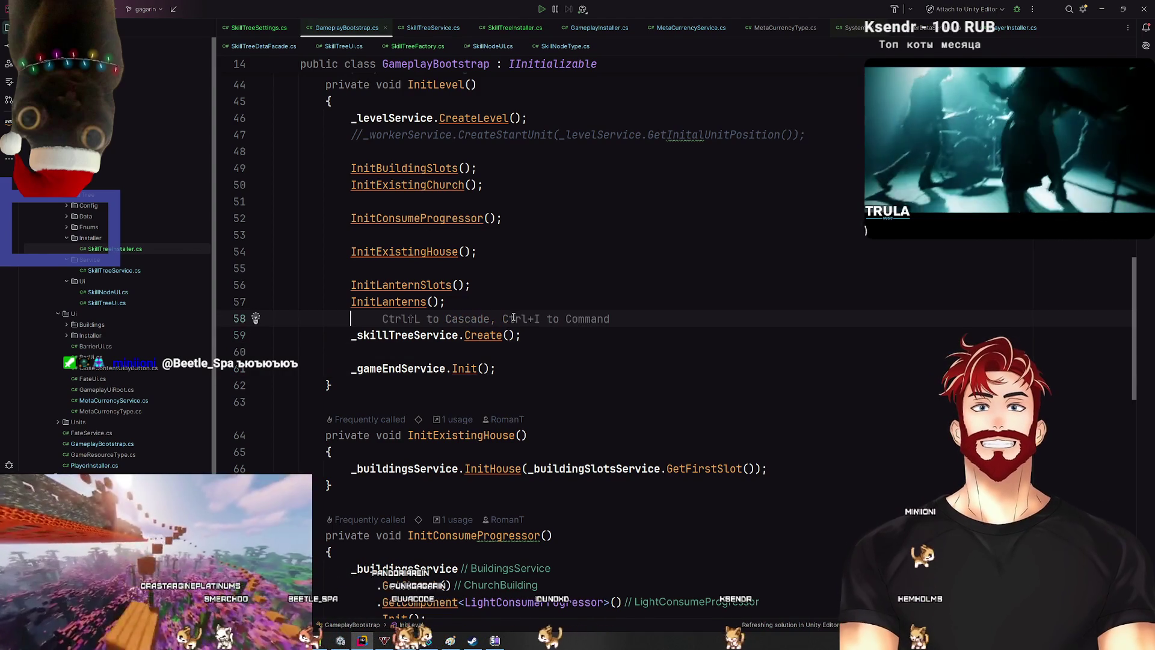
key("Return")
type("_metaCurrencyService")
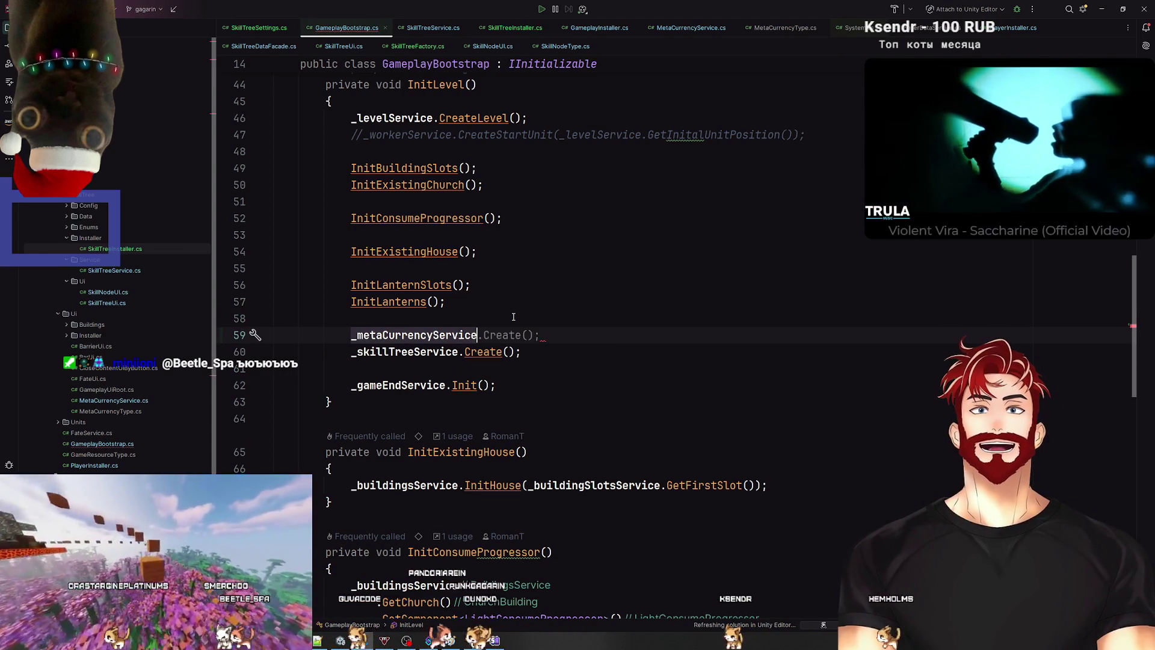
key("Tab")
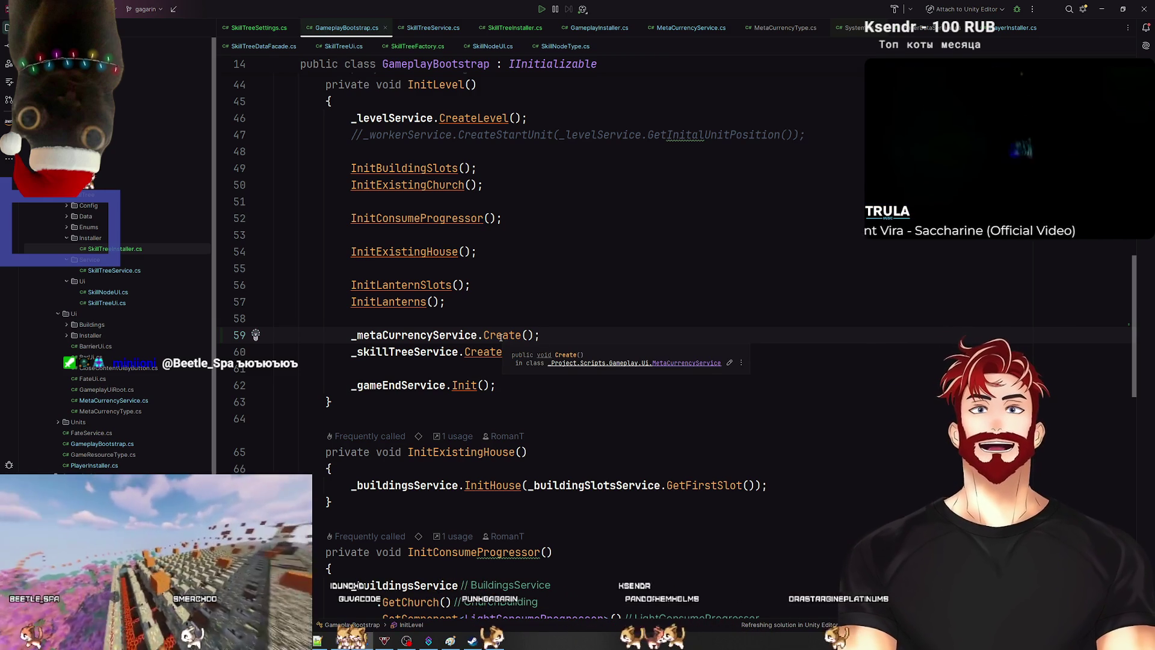
left_click(500, 337, "ctrl")
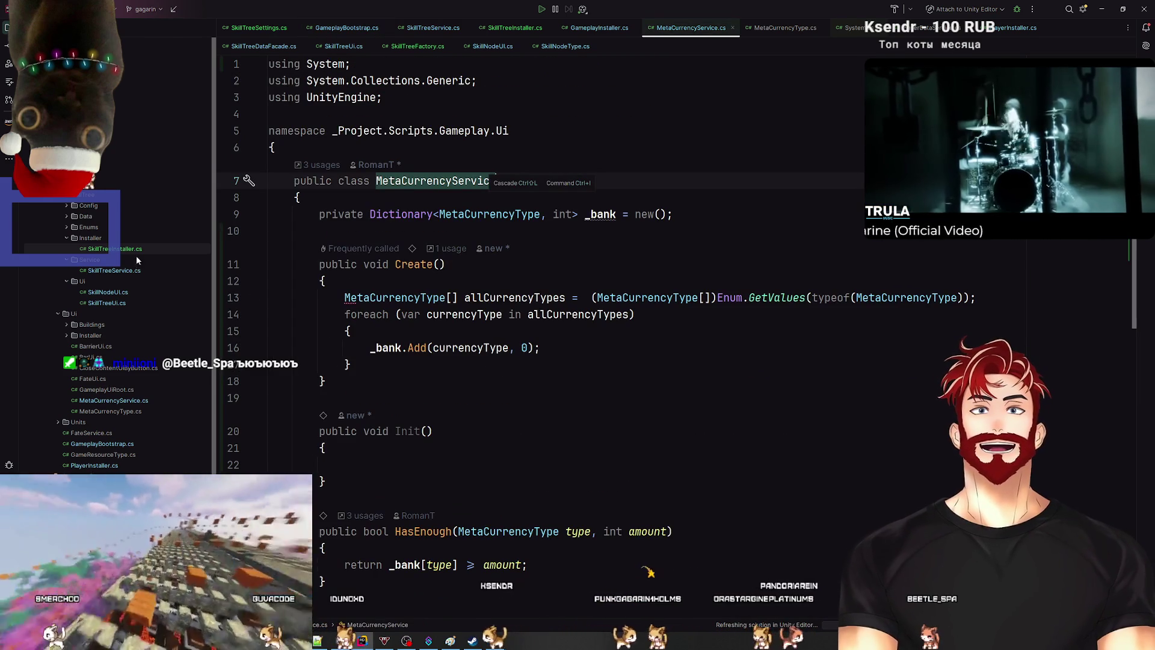
Step: Reformat Create() to remove the extra space after the equals sign
left_click(722, 316)
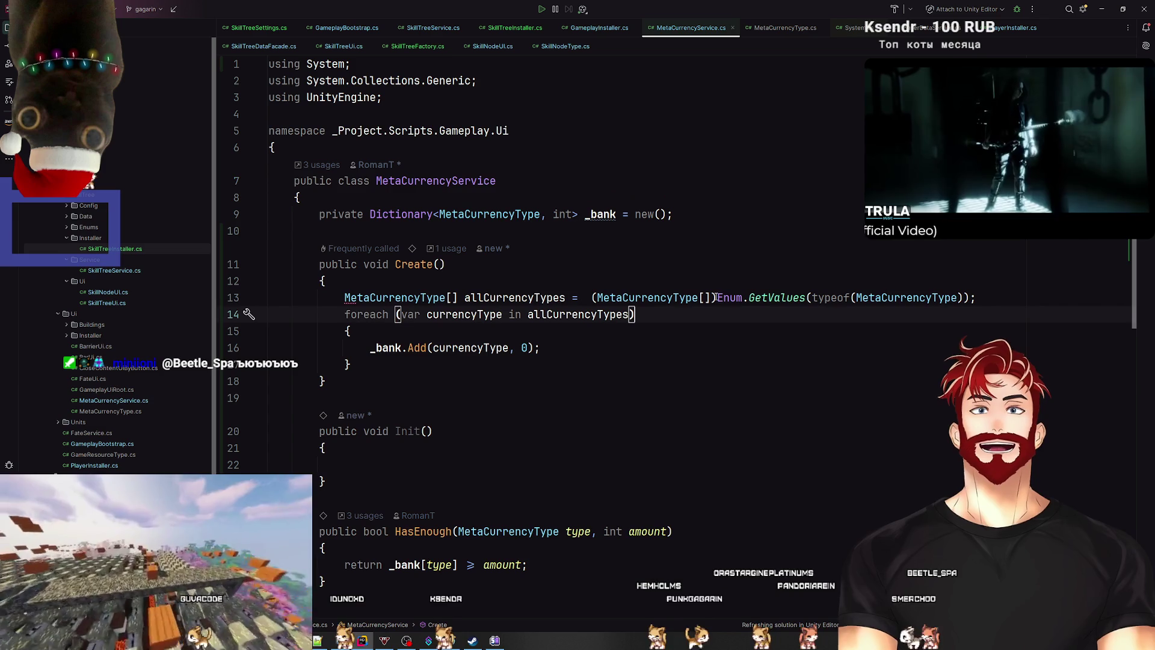
left_click(716, 297)
left_click(680, 328)
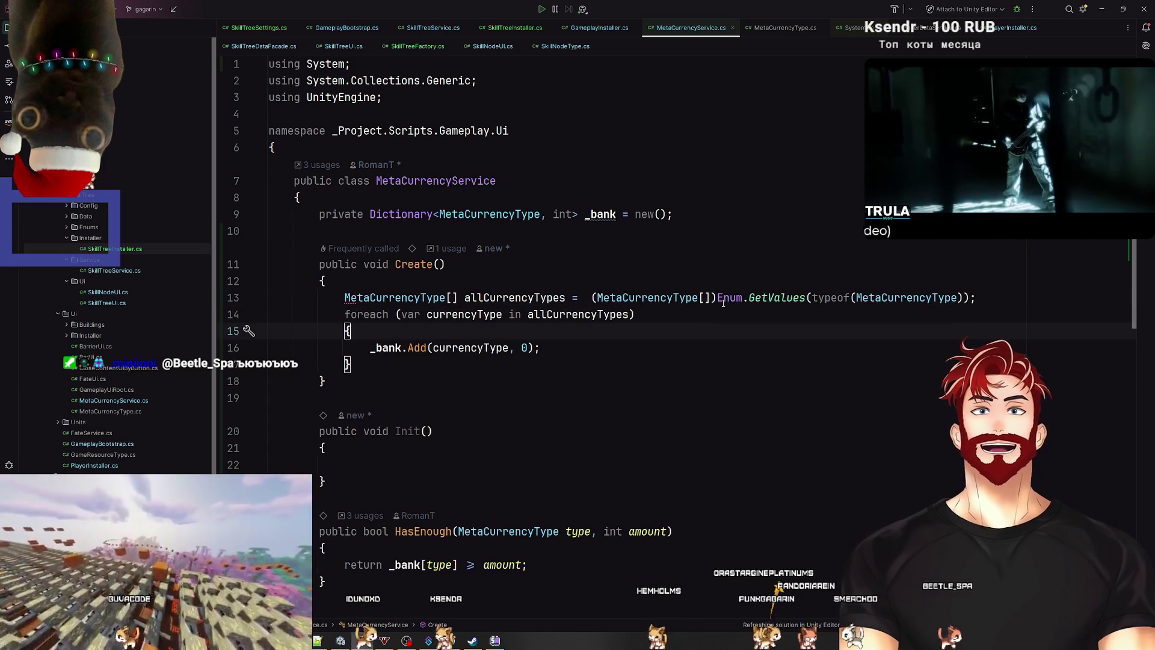
left_click(717, 342)
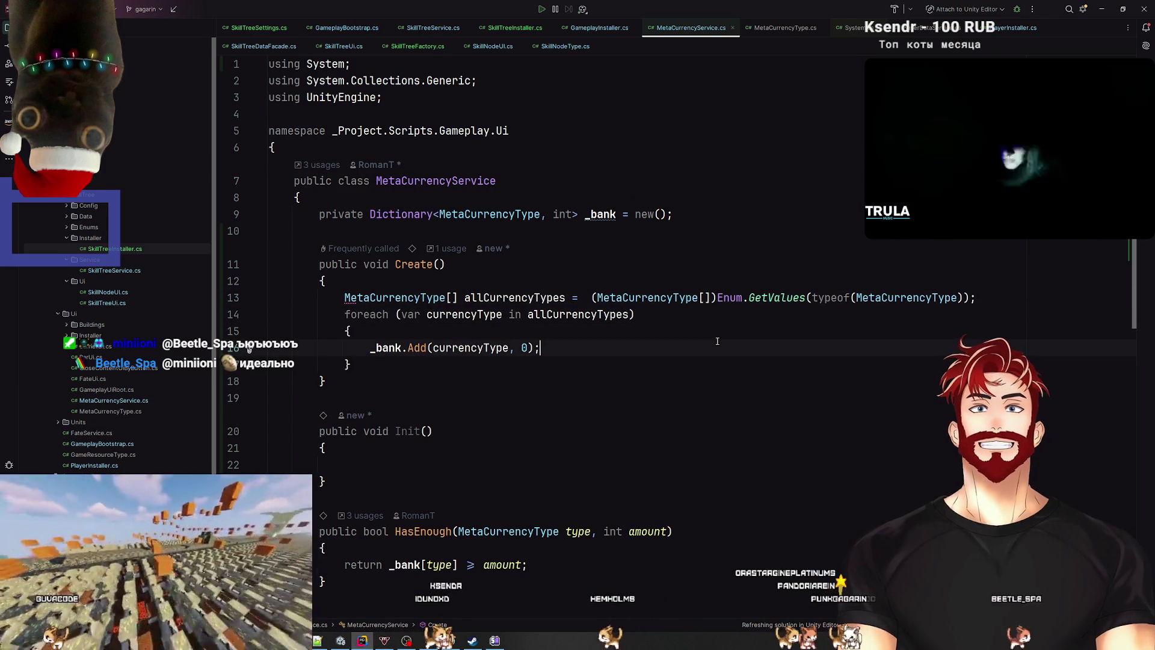
key("ctrl+alt+l")
Step: Delete the foreach braces so the loop body is a single _bank.Add(currencyType, 0) line
key("Up")
key("ctrl+y")
left_click(402, 352)
key("ctrl+y")
left_click(528, 372)
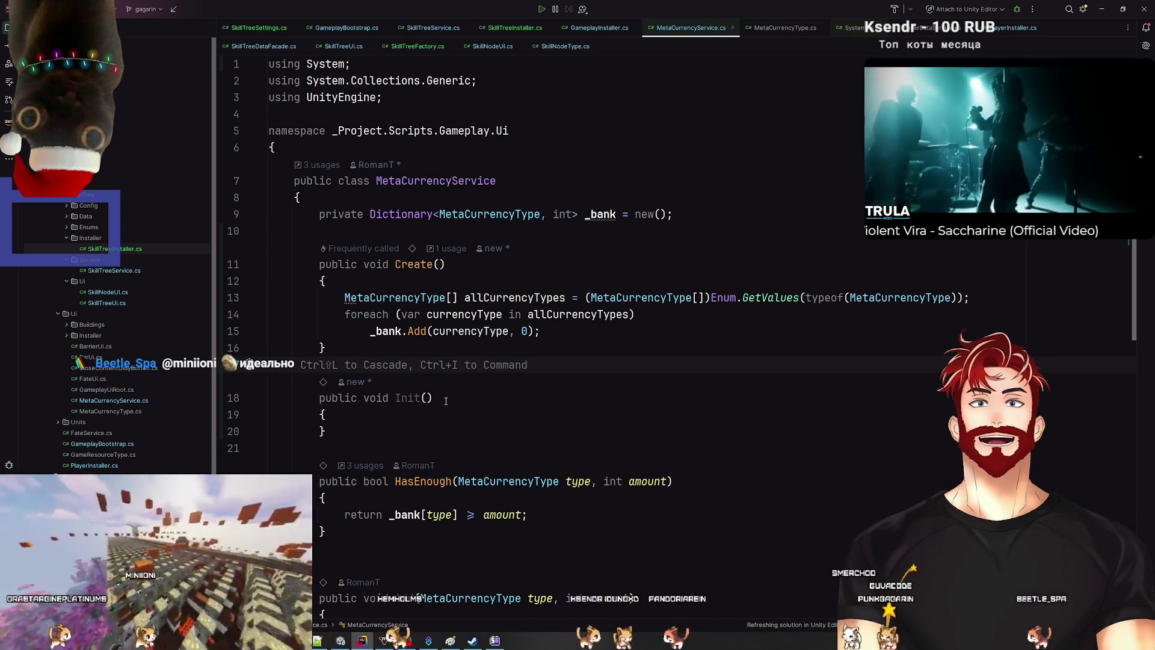
left_click(421, 398)
left_click(467, 360)
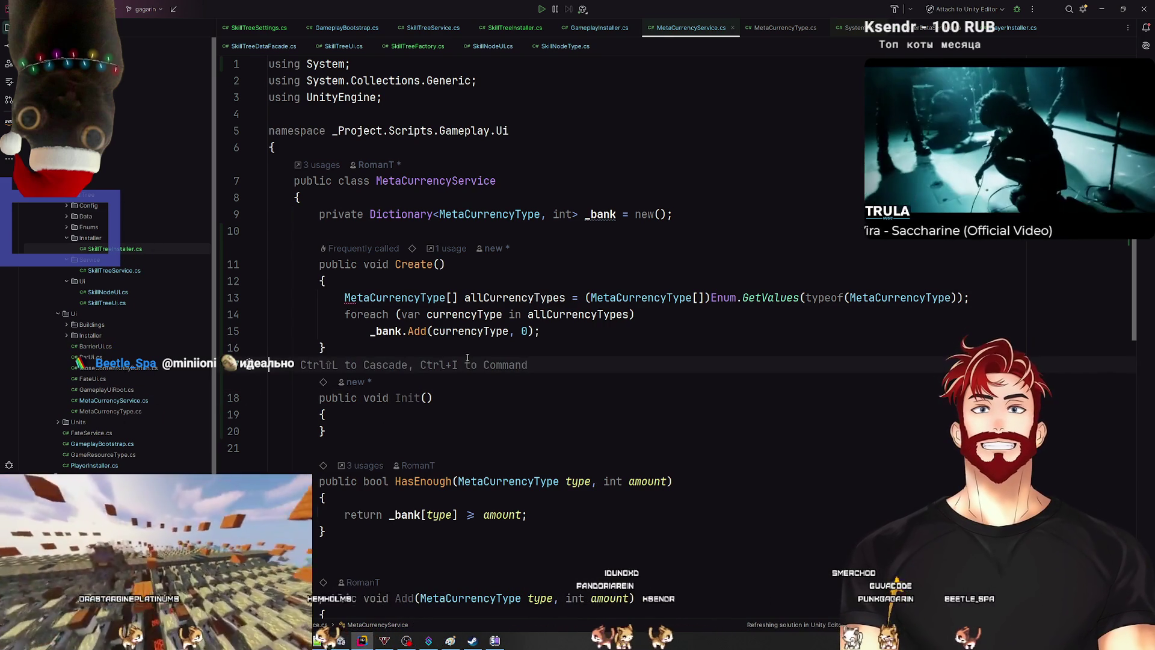
key("alt+Tab")
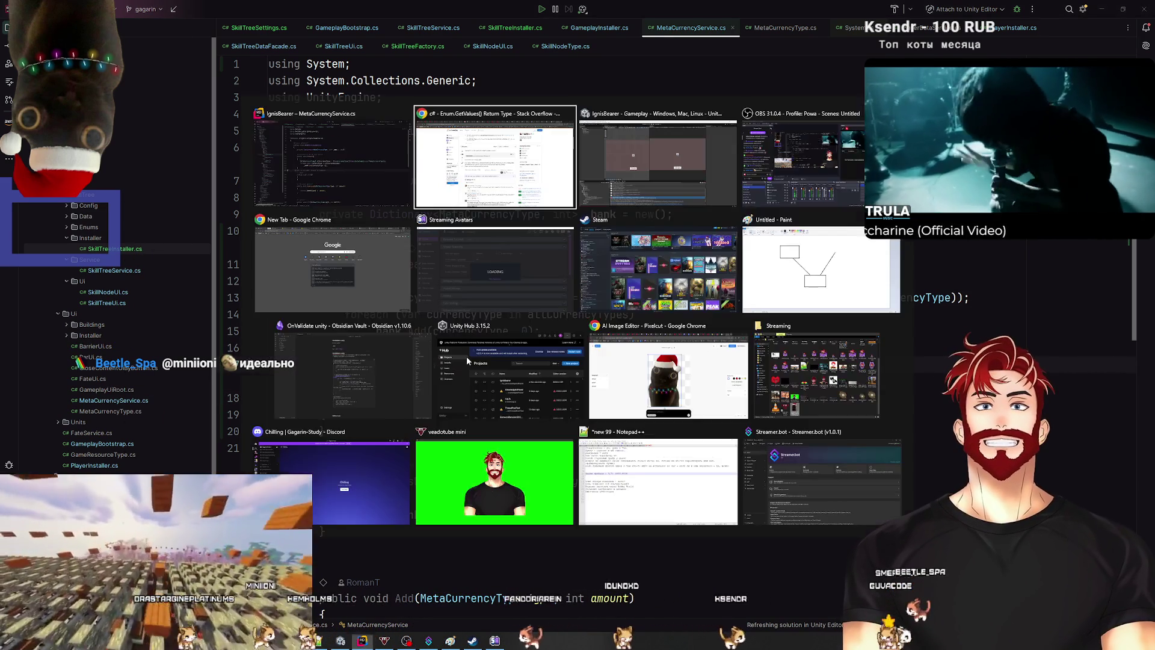
Step: Bring the Unity Editor window to the front with Alt+Tab
key("alt+Tab")
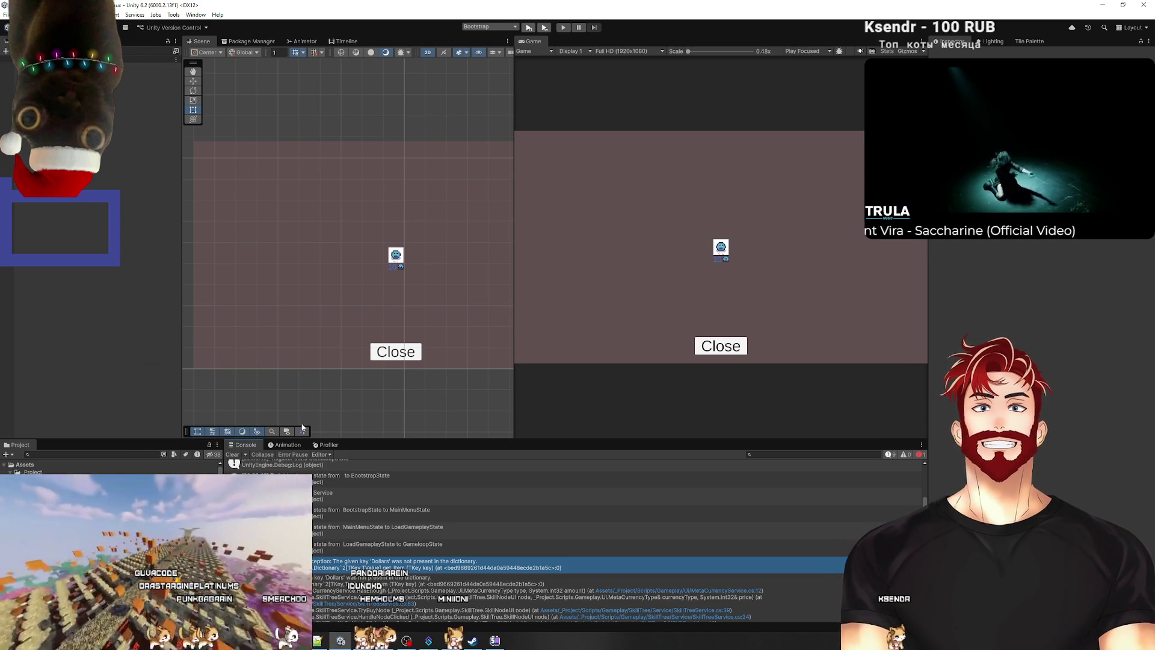
Step: Clear the Console, enter Play mode, start a new game, and click the root and both child skill nodes
left_click(232, 455)
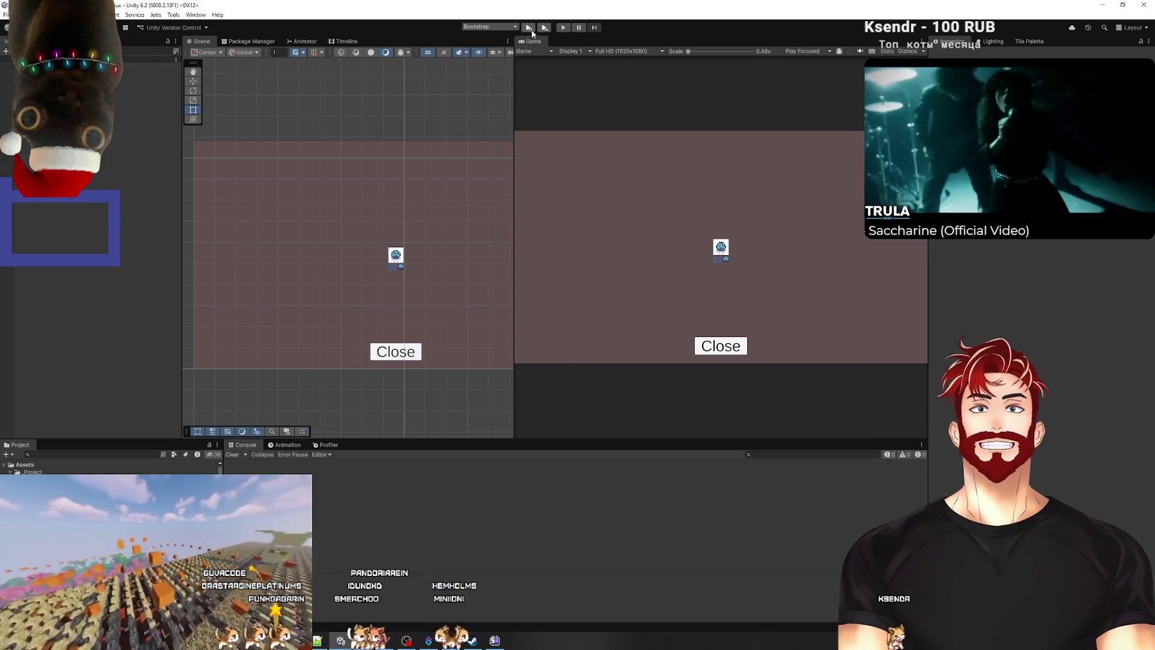
left_click(529, 28)
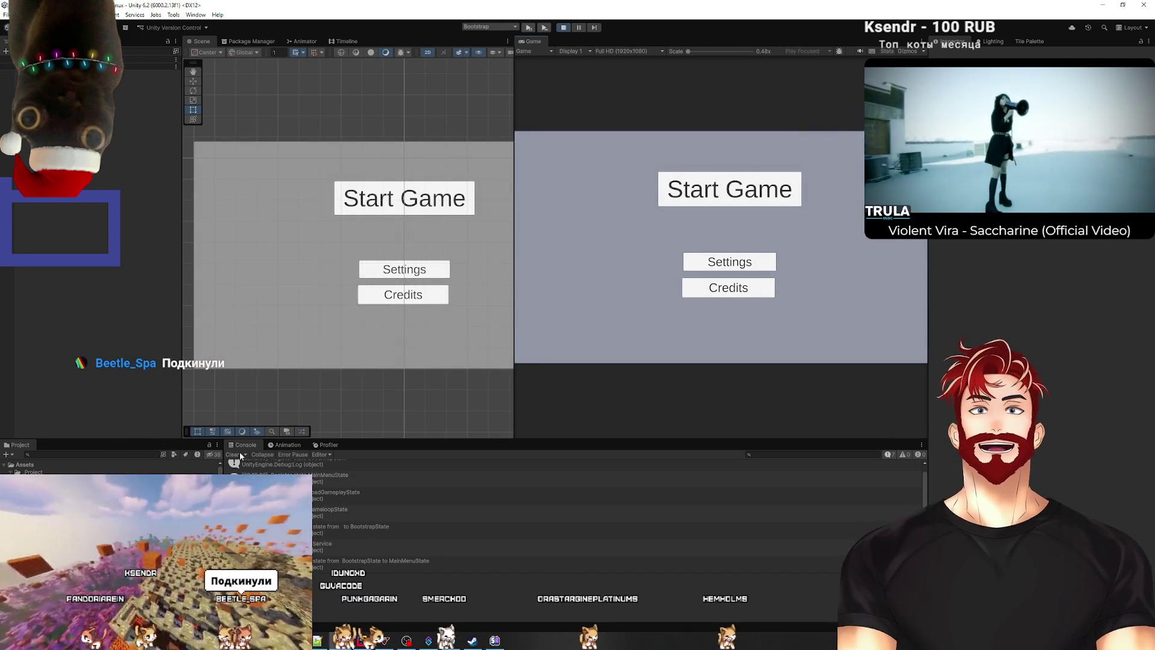
left_click(748, 192)
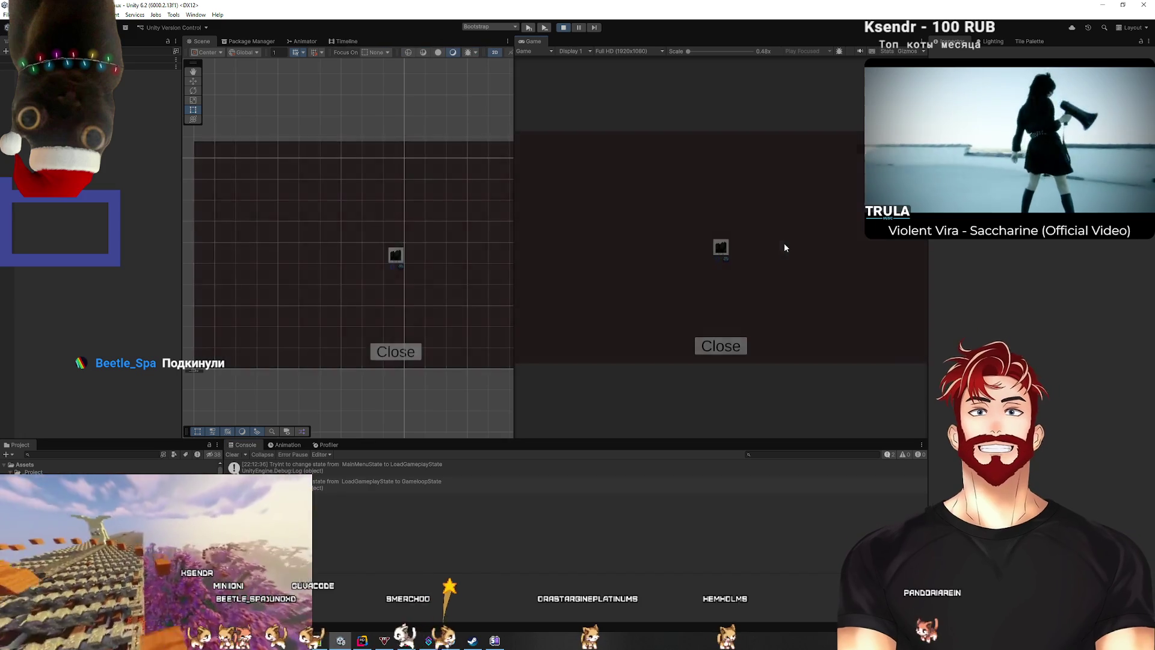
left_click(722, 249)
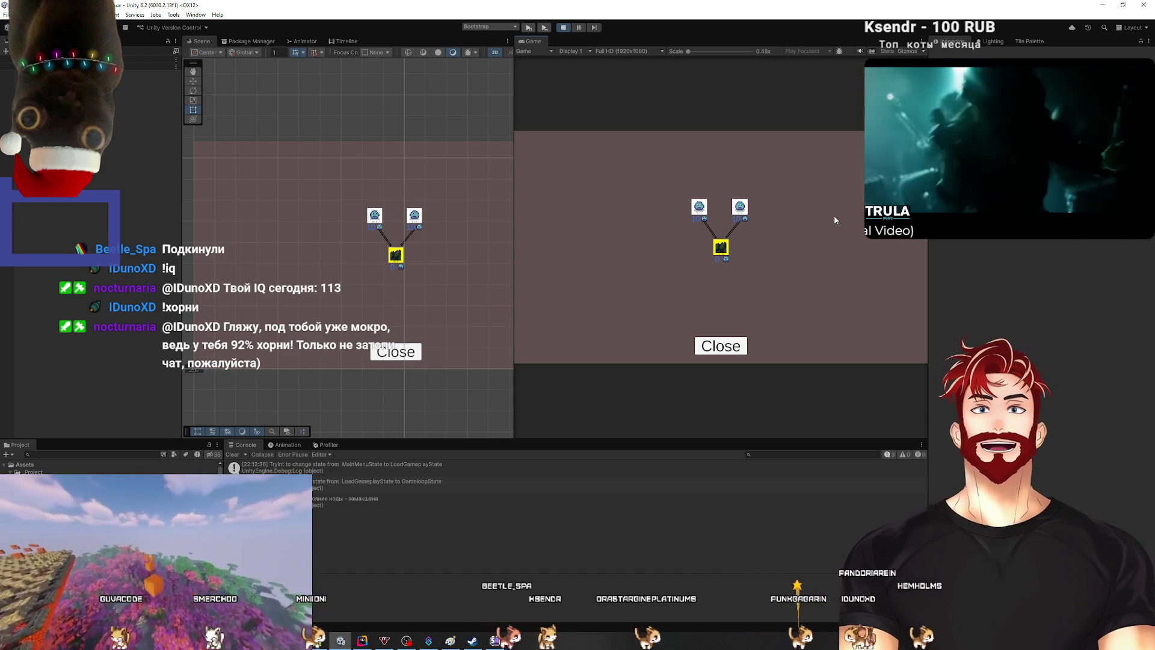
left_click(701, 208)
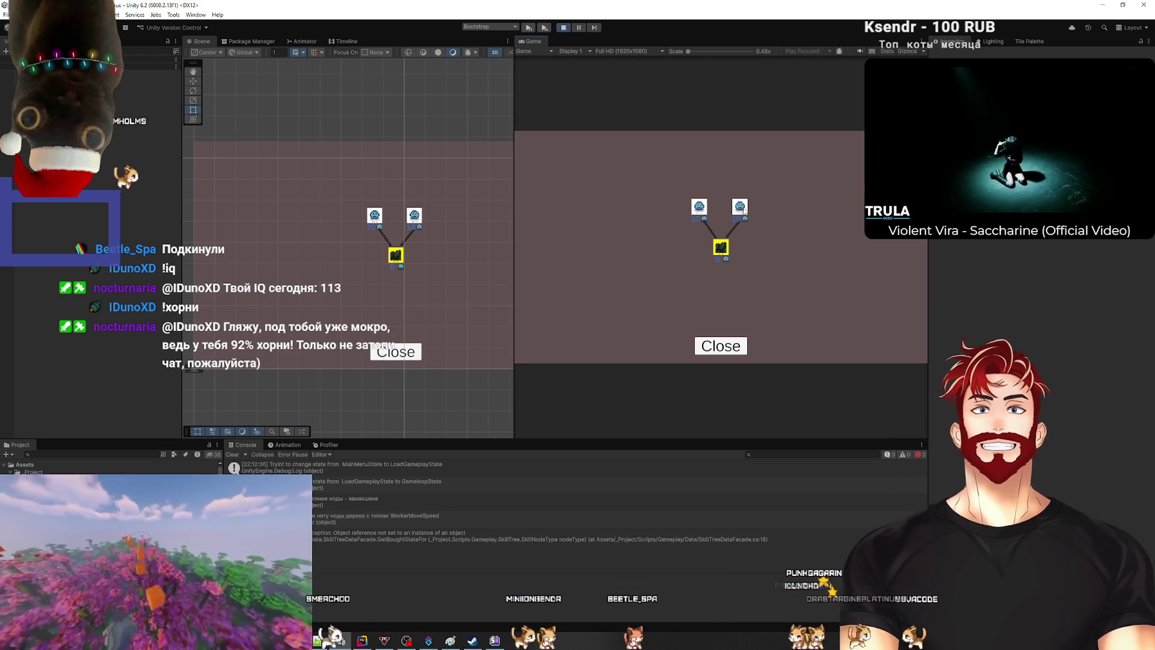
left_click(744, 211)
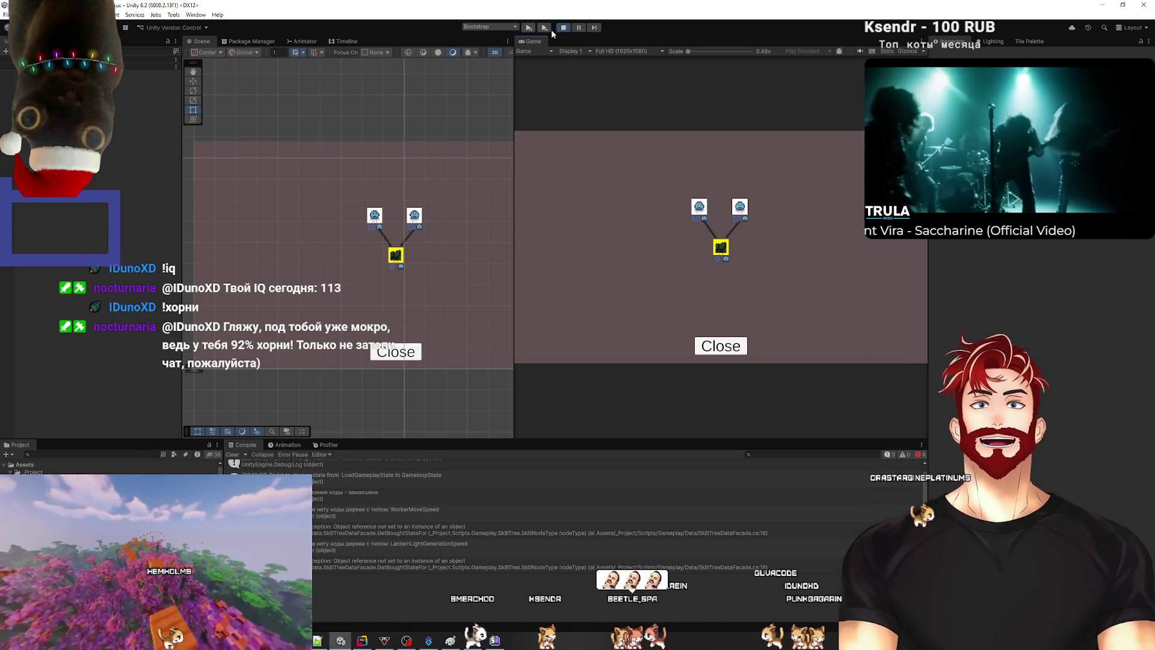
Step: Restart Play mode, start a new game and unlock the root skill node again
left_click(562, 27)
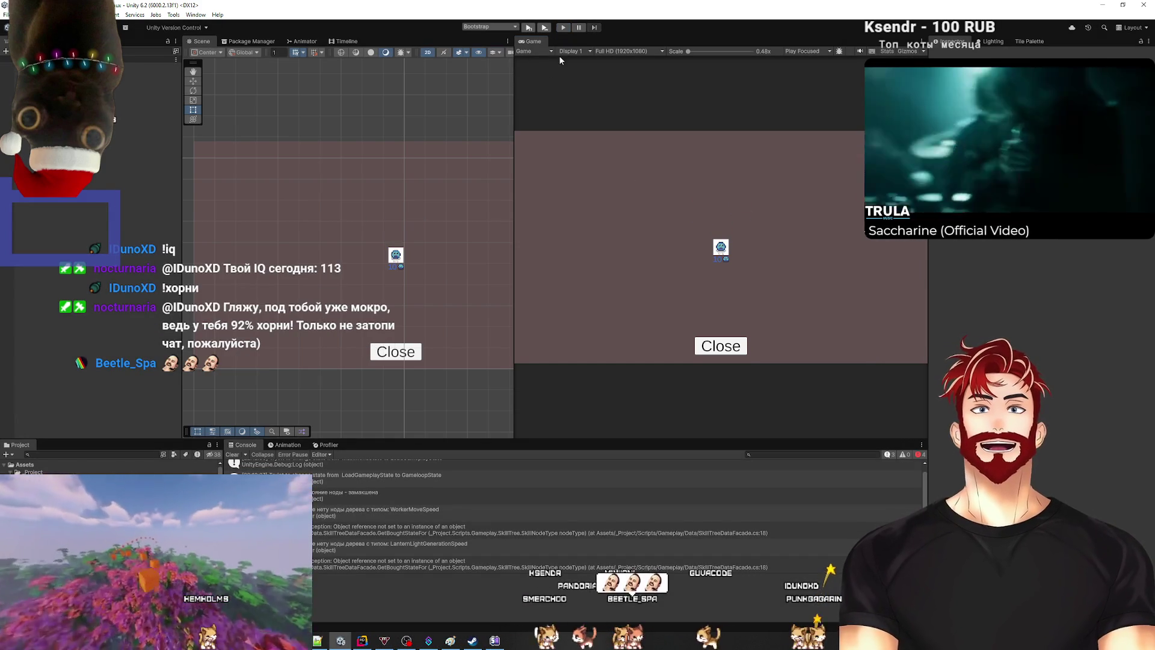
left_click(562, 27)
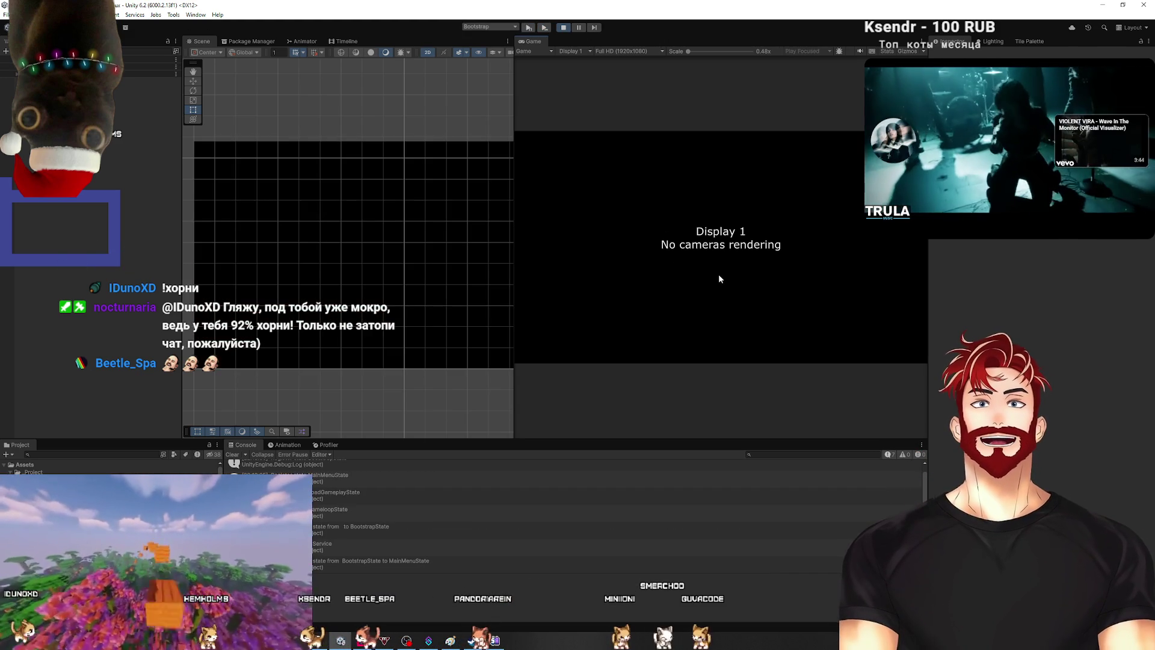
left_click(730, 191)
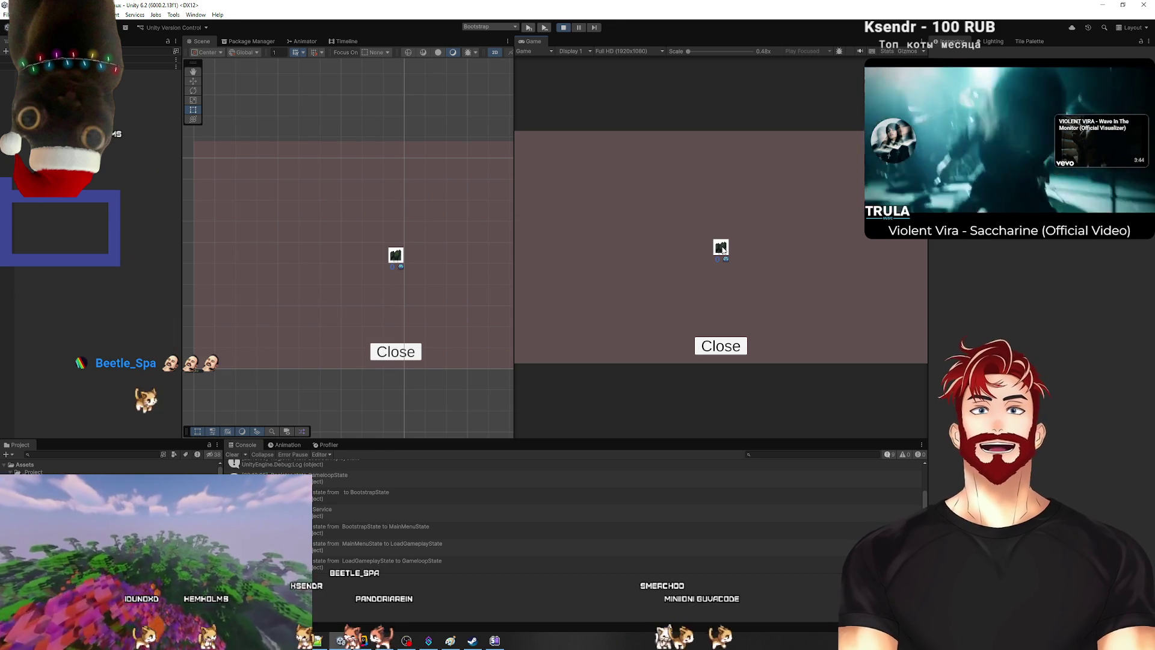
left_click(722, 250)
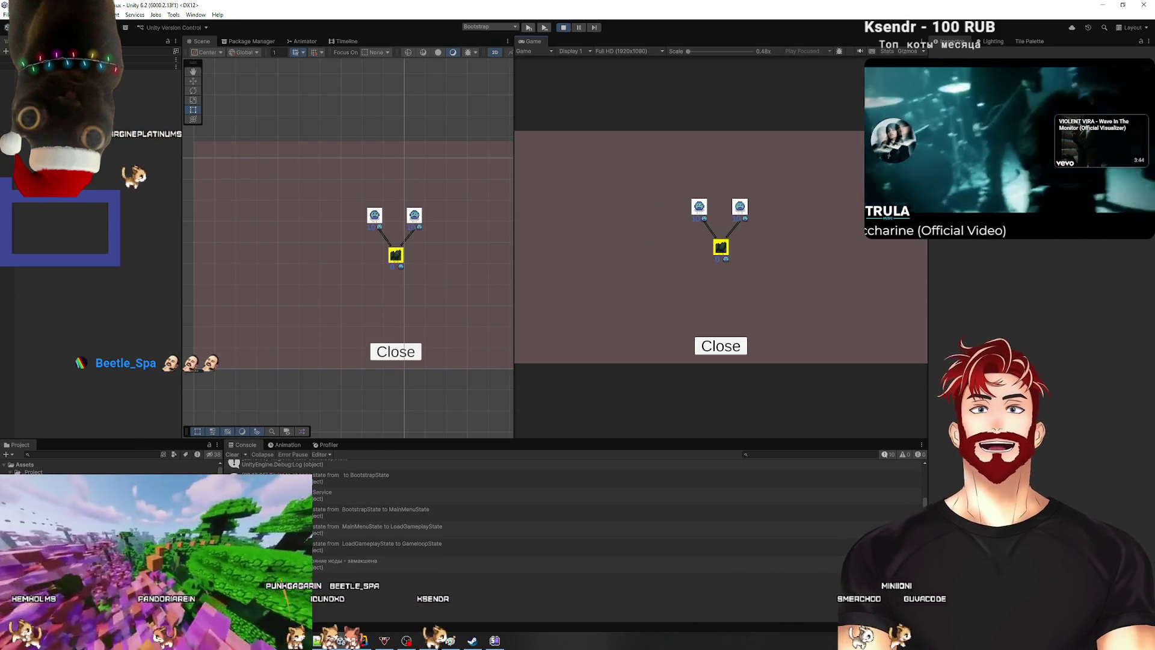
Step: Stop Play mode, close the in-game popup, and switch back to Rider
key("ctrl+p")
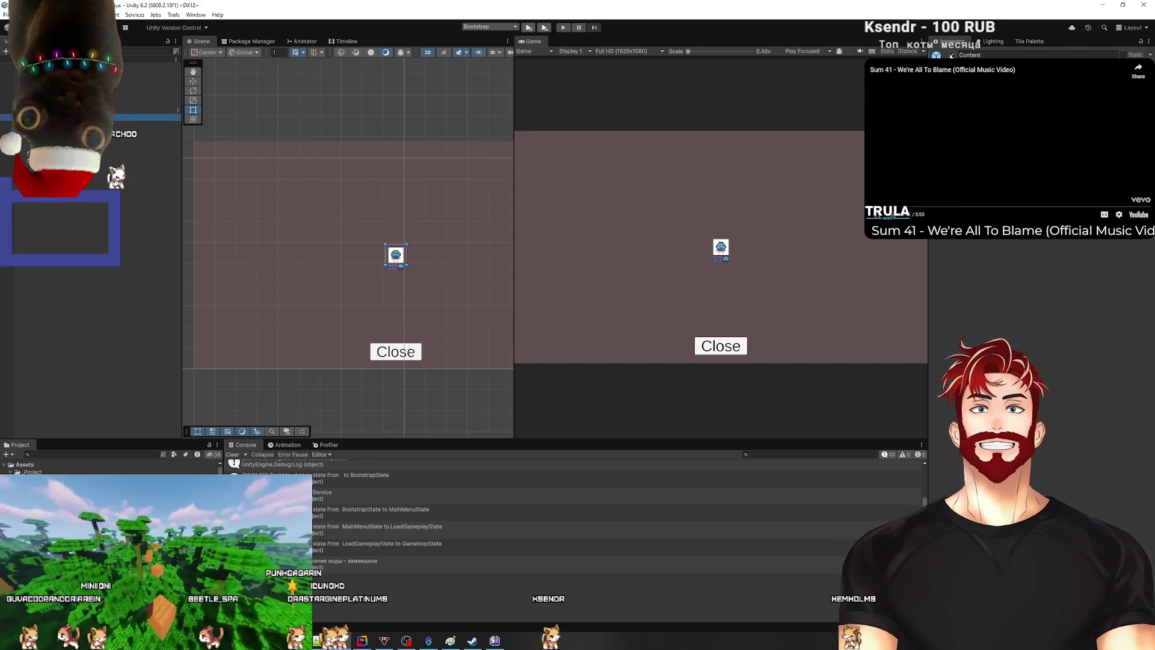
key("shift+alt+a")
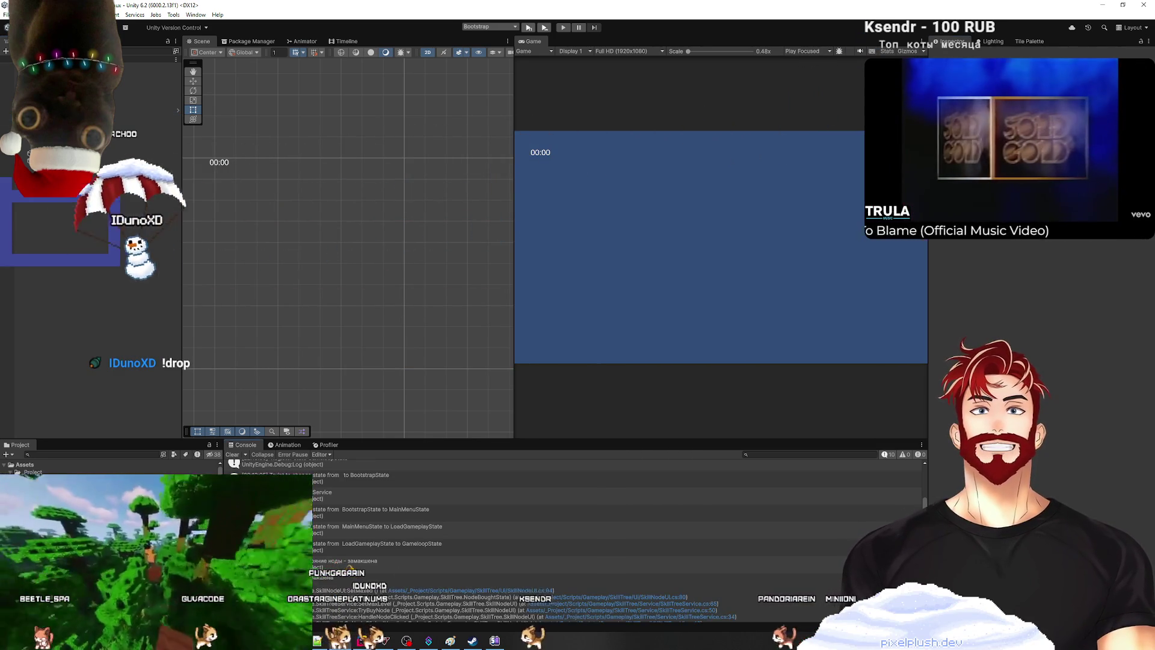
key("alt+Tab")
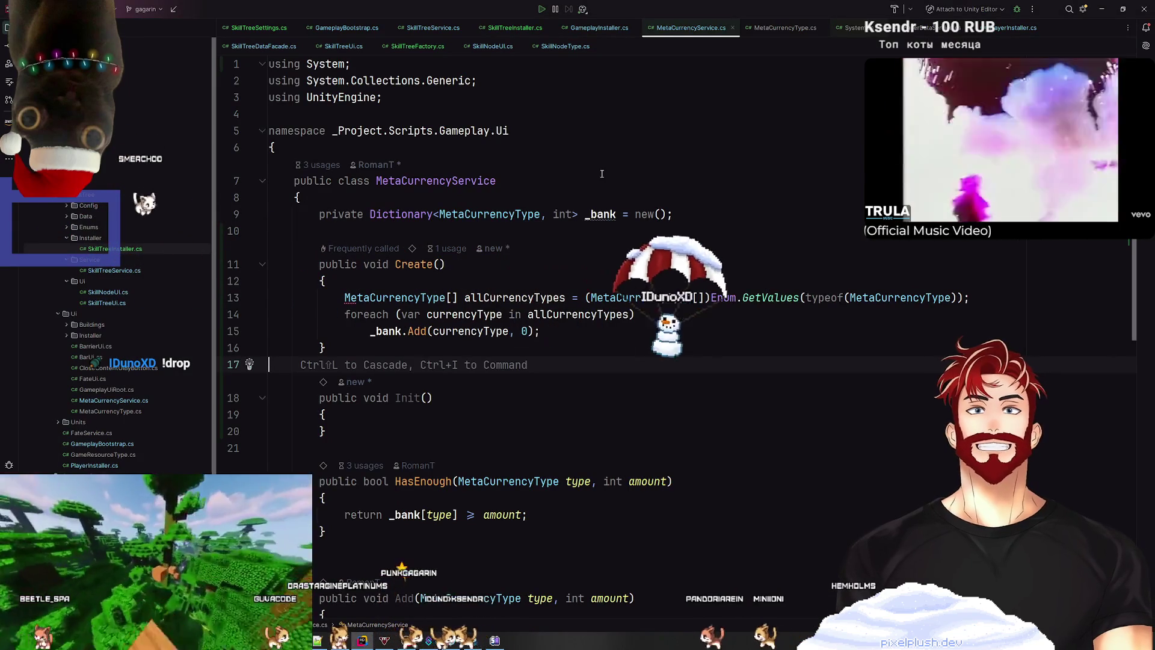
Step: Commit all changed files with the message 'skill tree init and create'
left_click(496, 180)
key("alt+0")
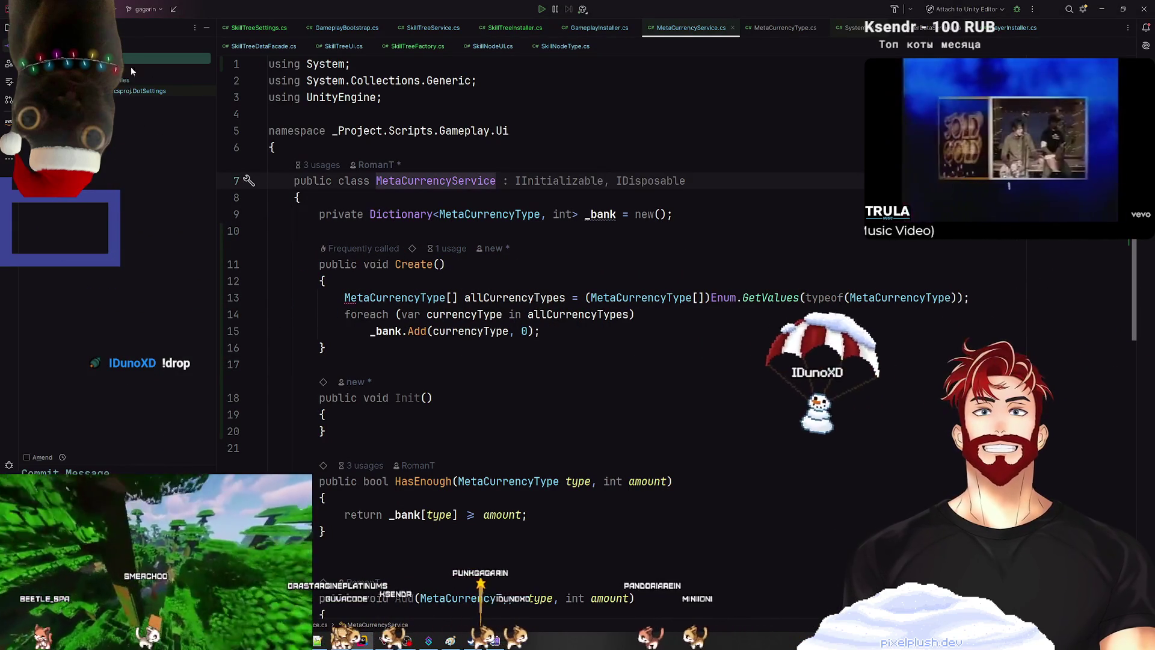
left_click(145, 101)
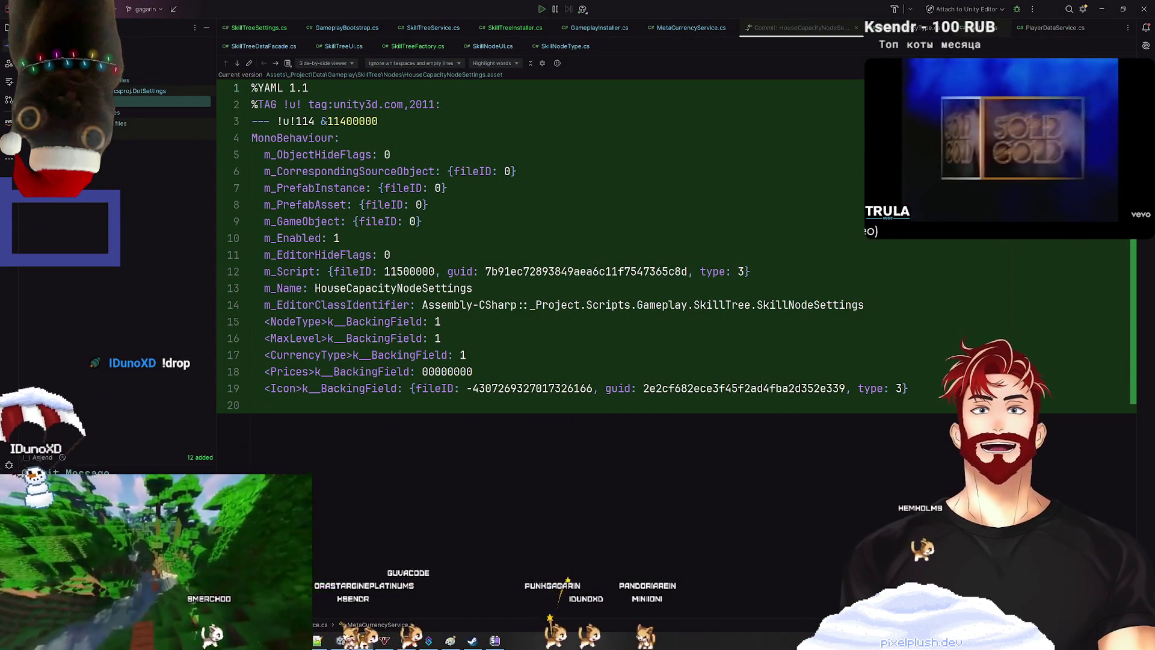
right_click(135, 111)
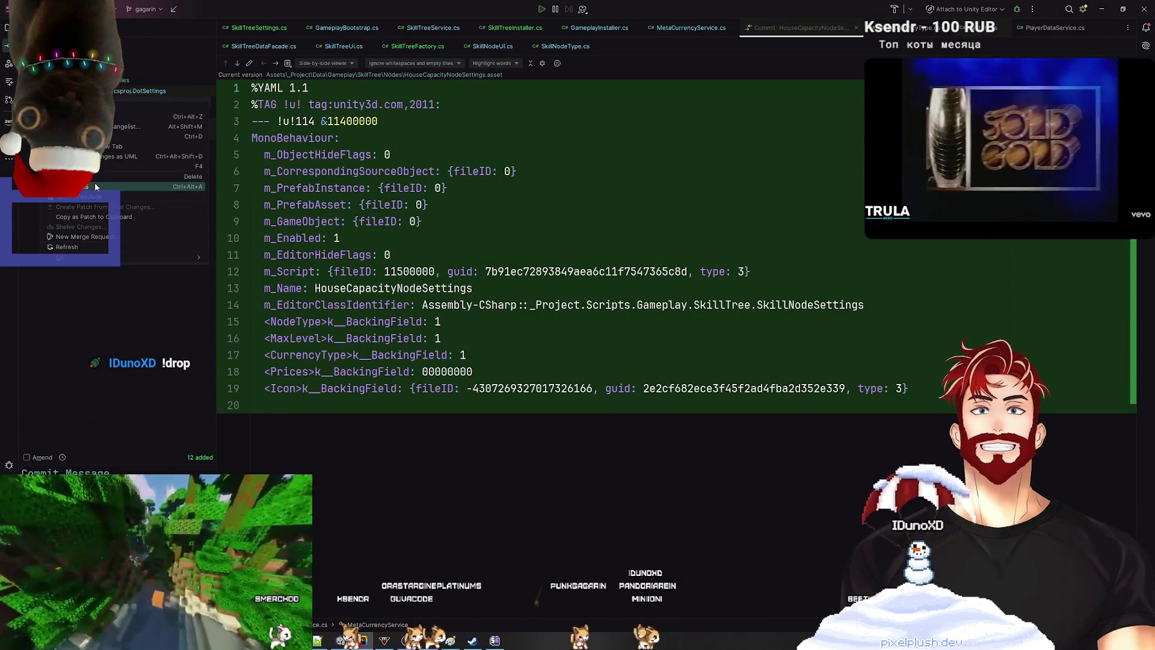
left_click(95, 182)
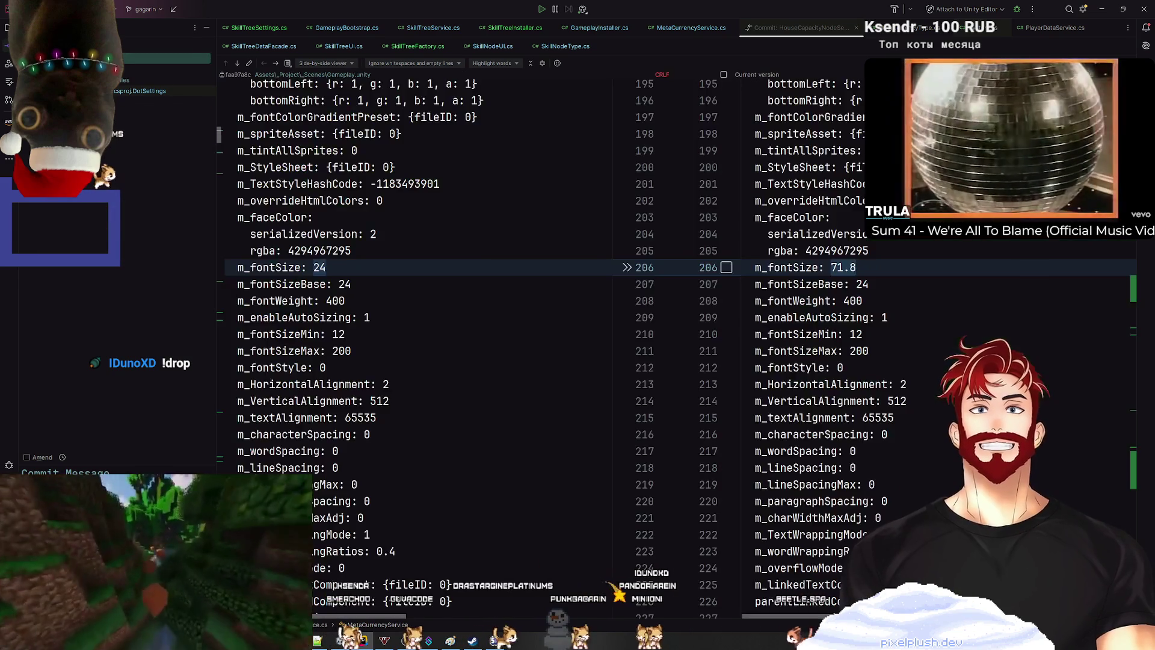
left_click(48, 472)
type("skill tree init and create")
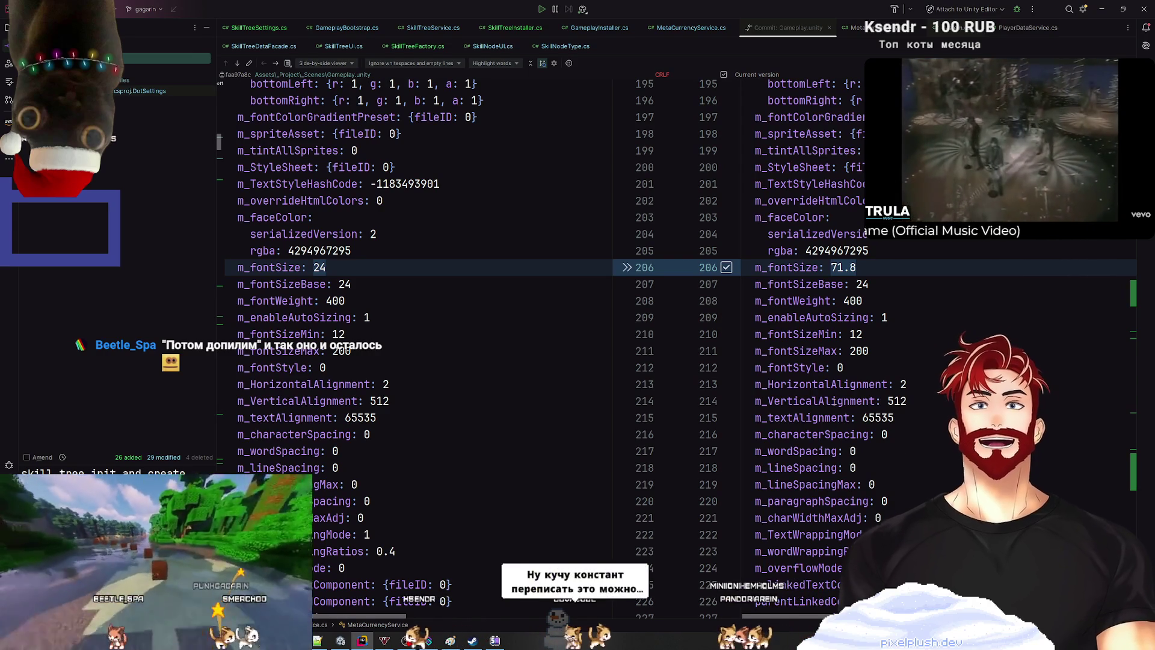
key("ctrl+Tab")
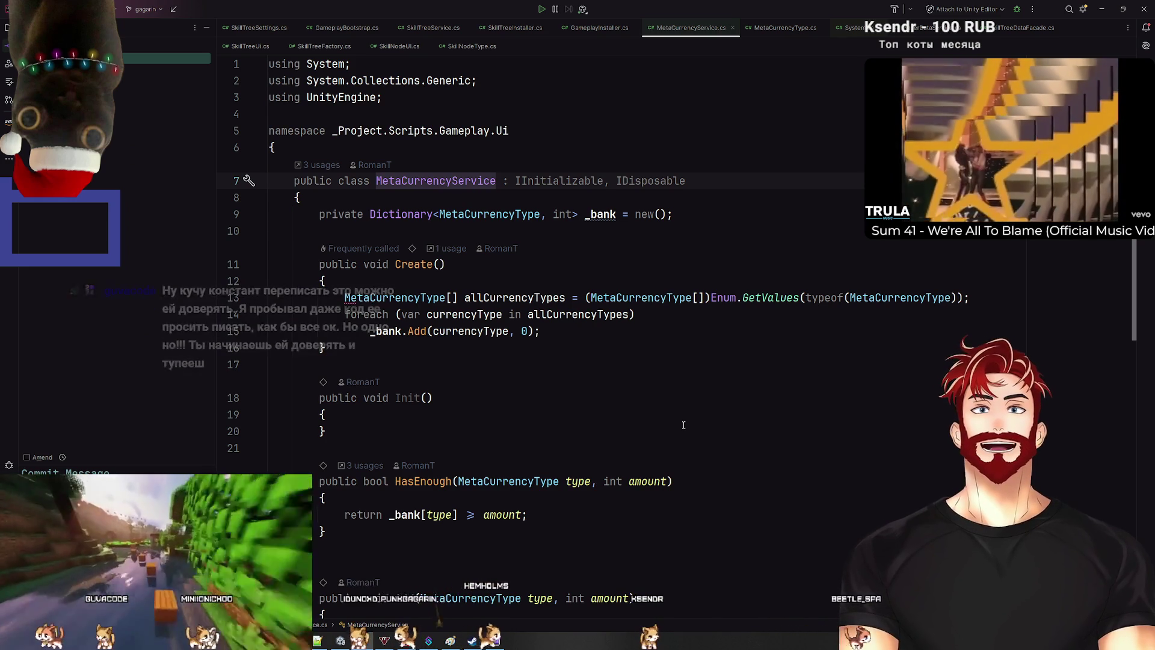
Step: Add a blank line after the allCurrencyTypes array declaration in Create()
left_click(656, 389)
key("ctrl+e")
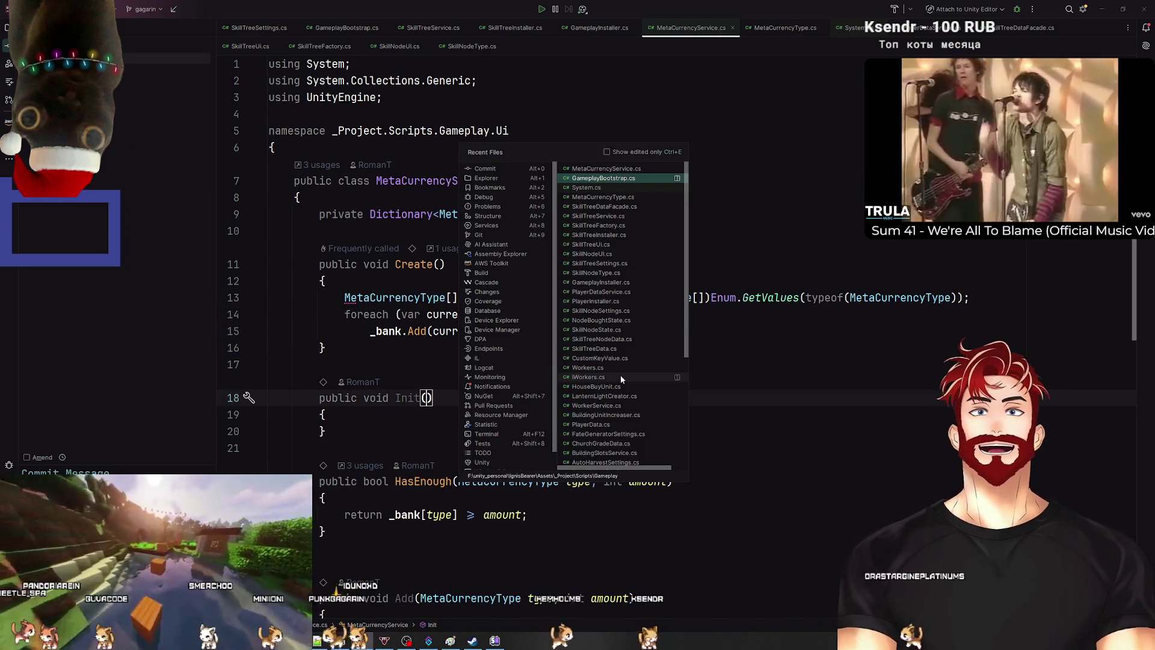
key("Escape")
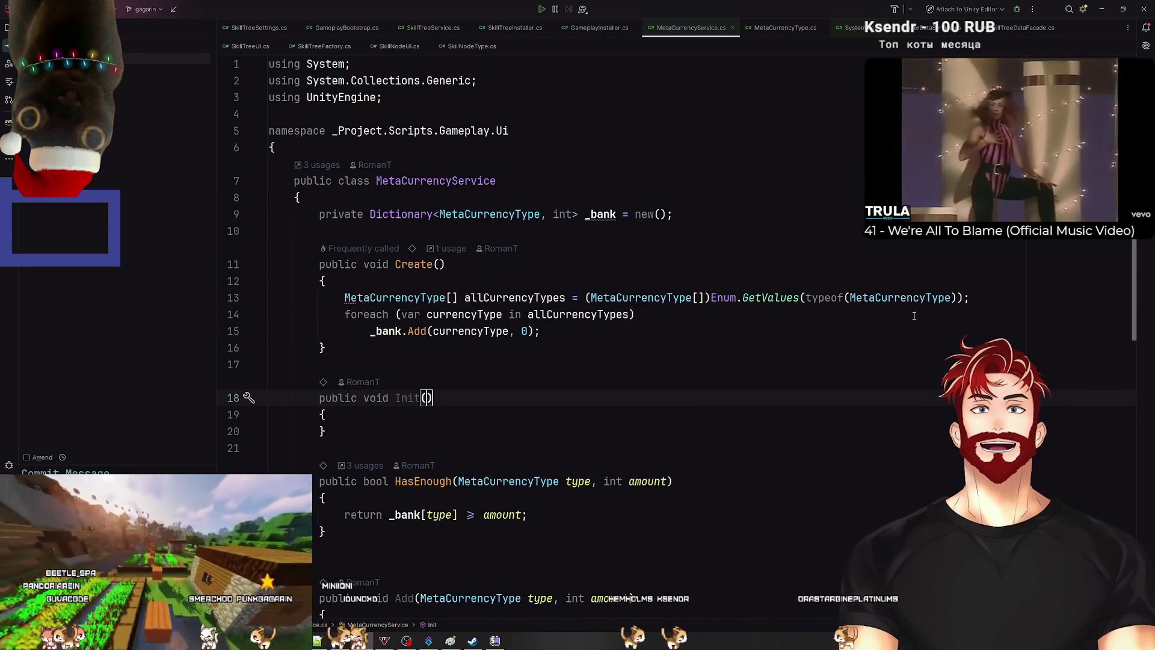
left_click(529, 297)
key("shift+Return")
left_click(503, 297)
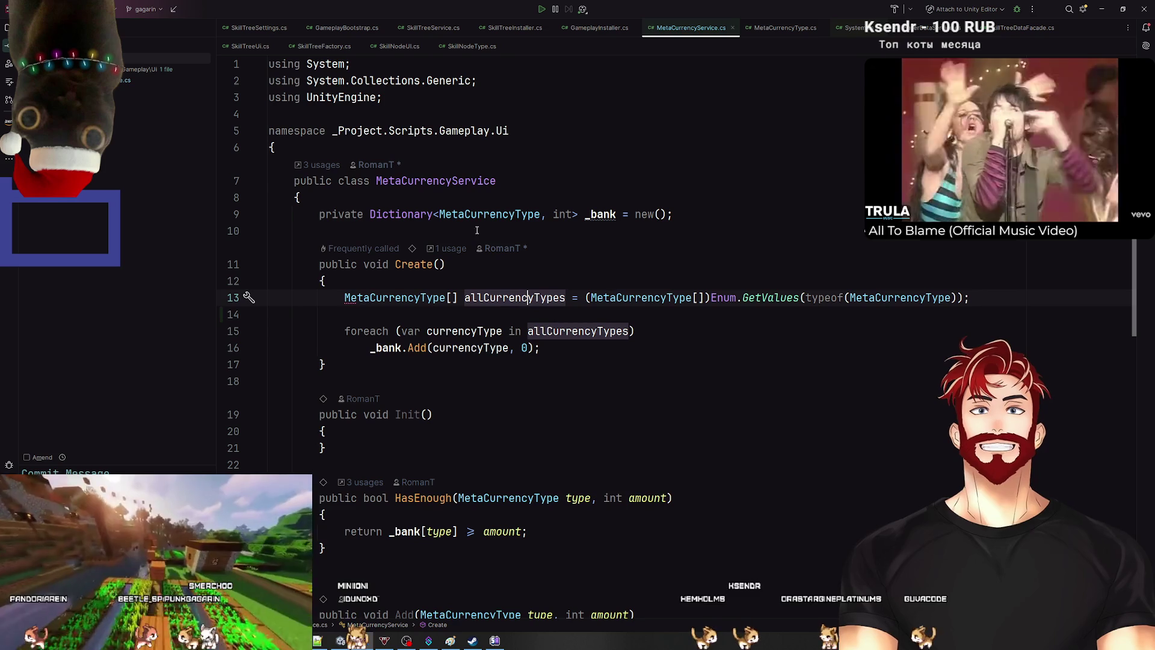
left_click(580, 331)
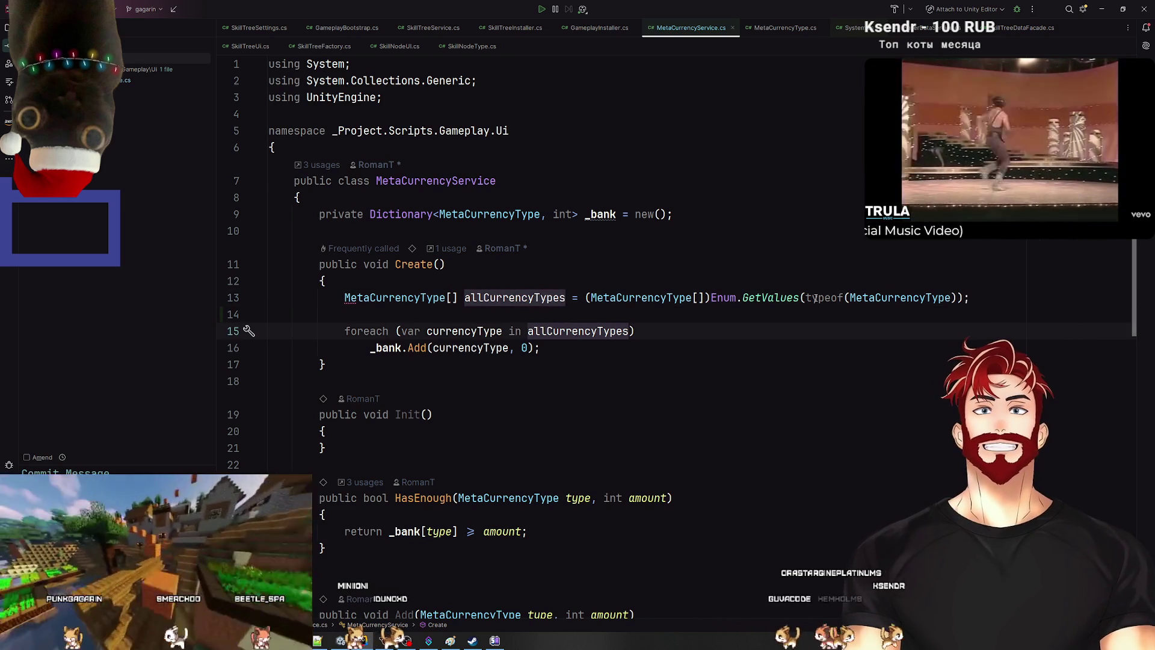
left_click_drag(540, 348, 371, 354)
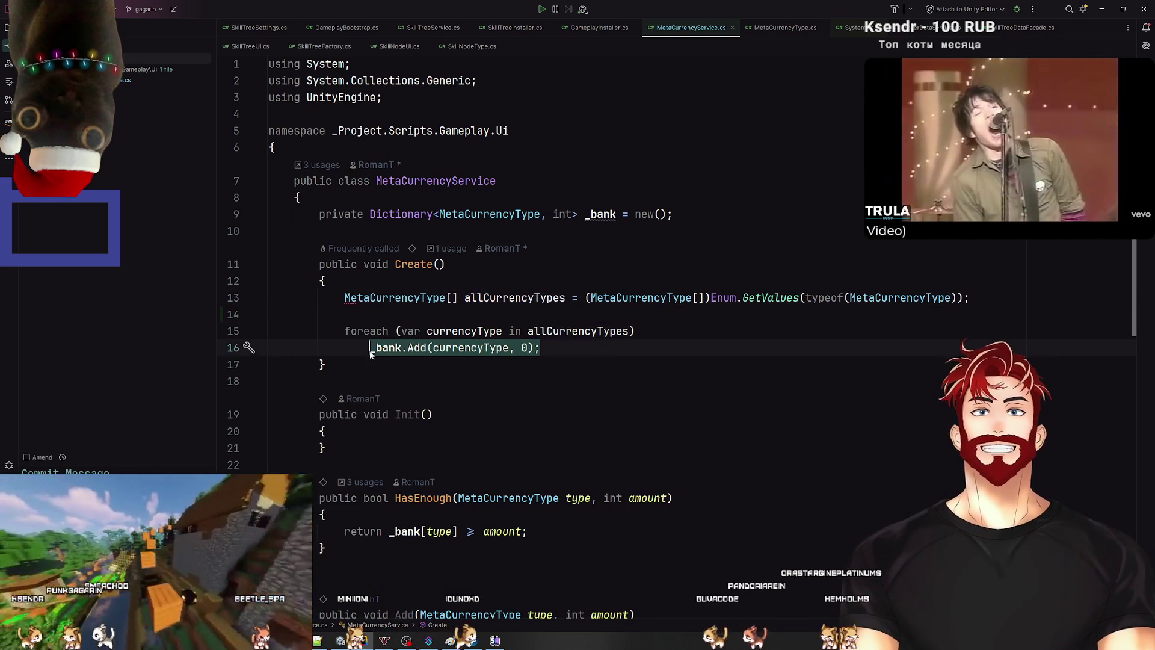
left_click(402, 215)
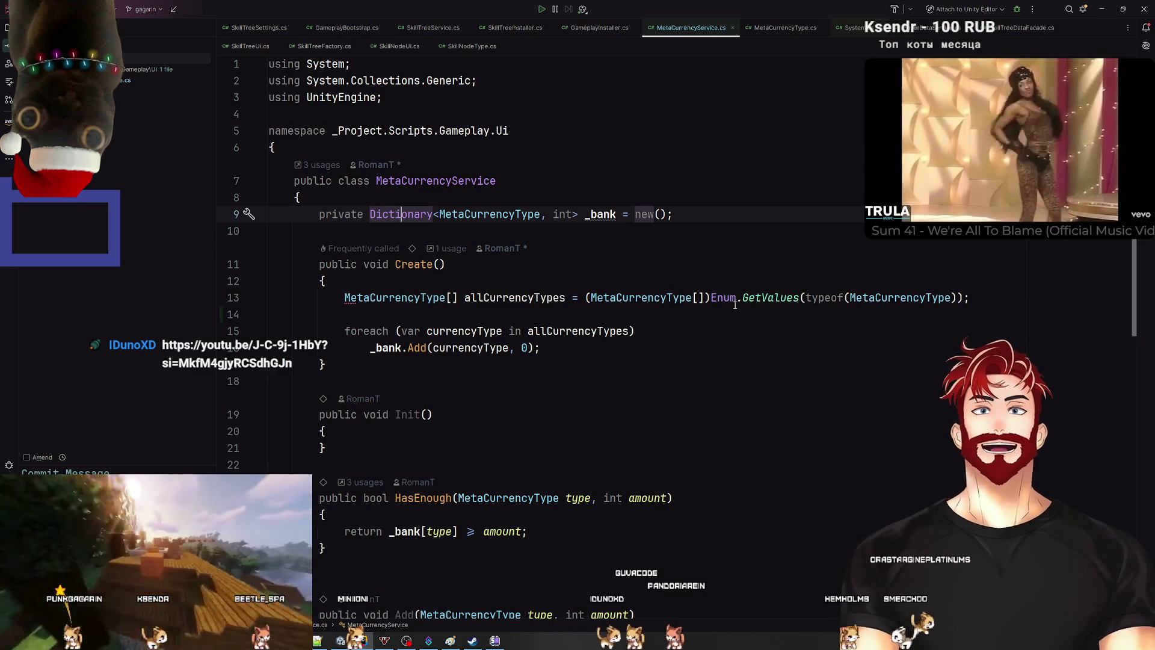
Step: Filter the foreach with allCurrencyTypes.Where(currencyType => currencyType != MetaCurrencyType.None), importing System.Linq
left_click(631, 331)
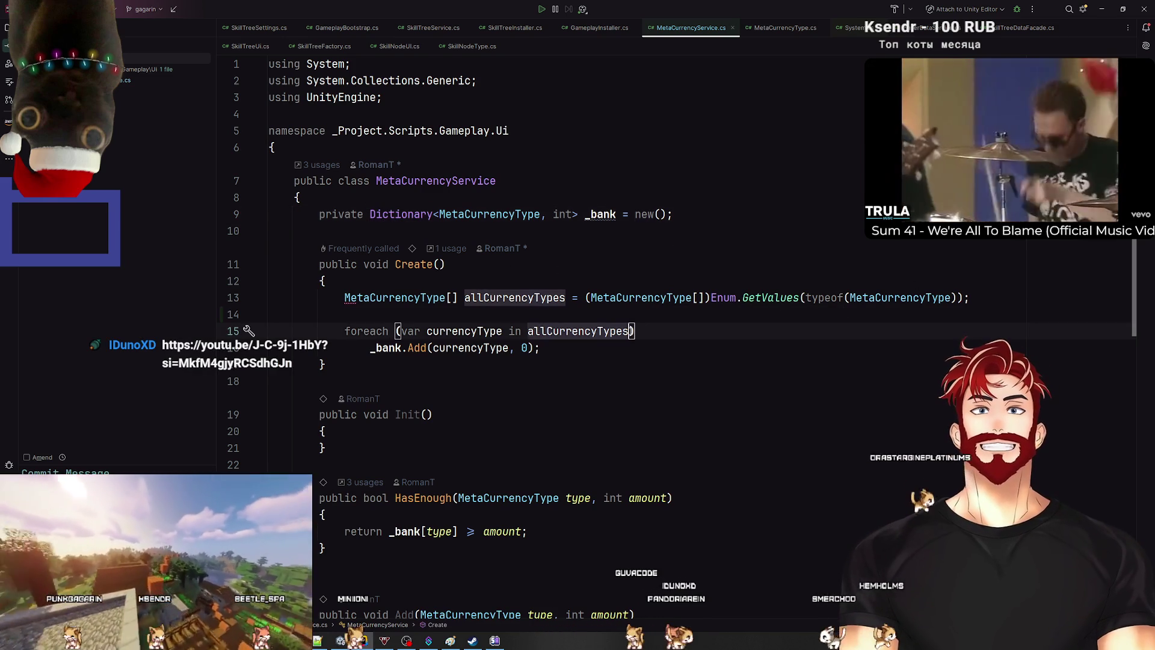
type("where currencyType != MetaCurrencyType.None")
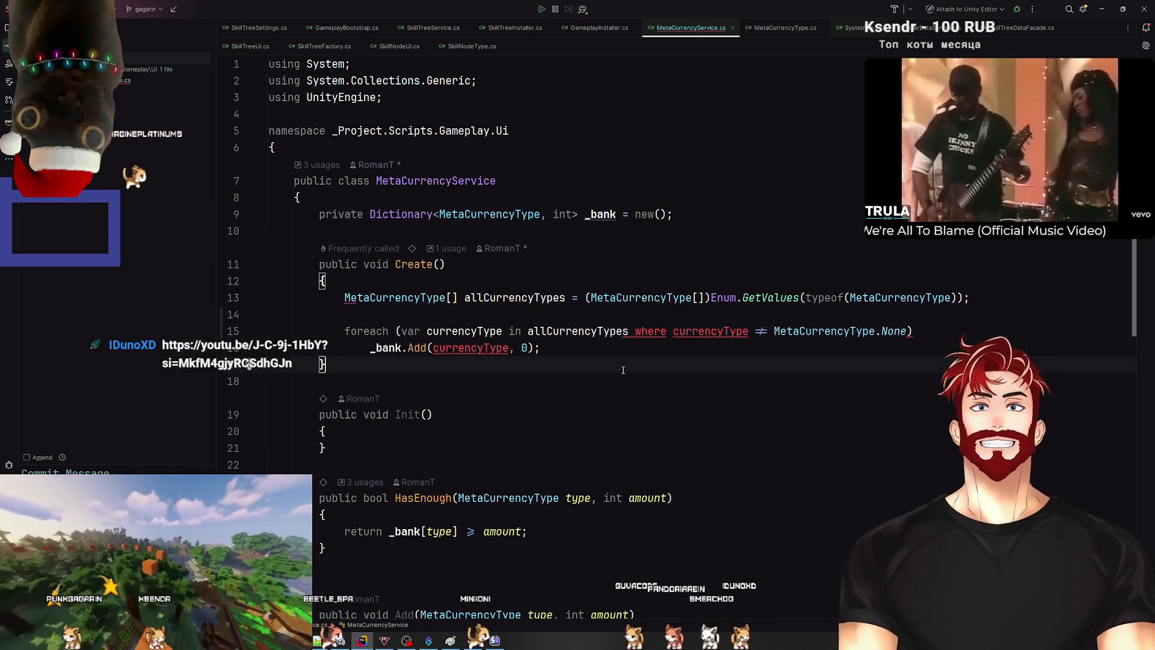
key("ctrl+z")
key("ctrl+z")
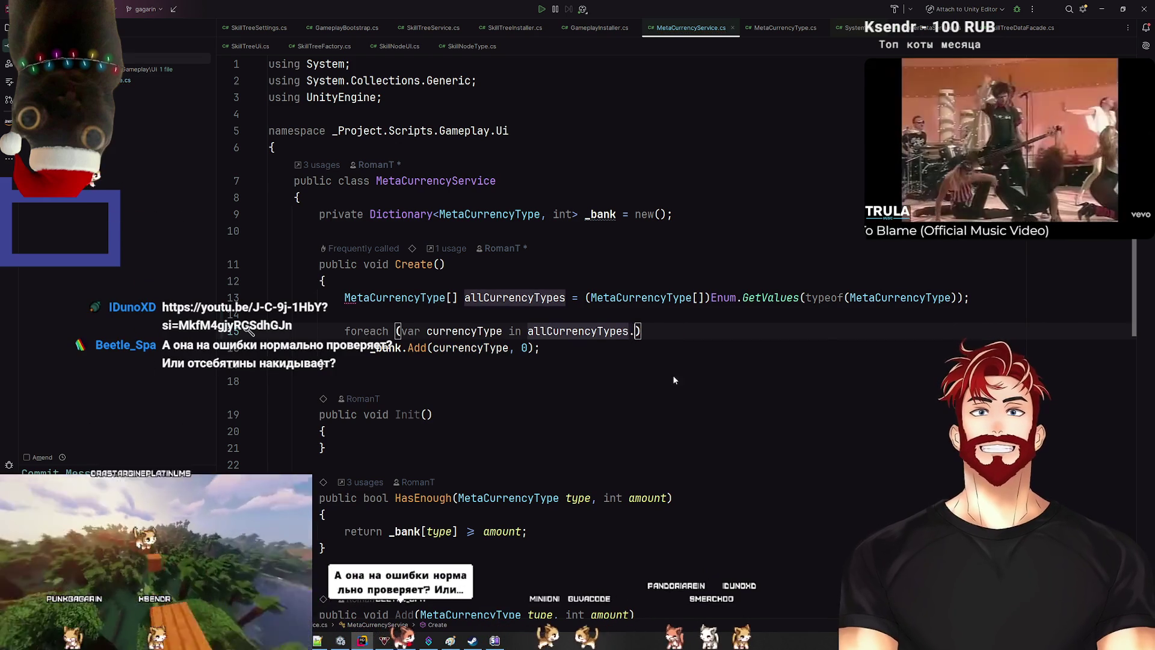
type(".Whe")
key("Return")
type("currencyType => currencyType != MetaCurrencyType.None")
key("Down")
key("Down")
key("Down")
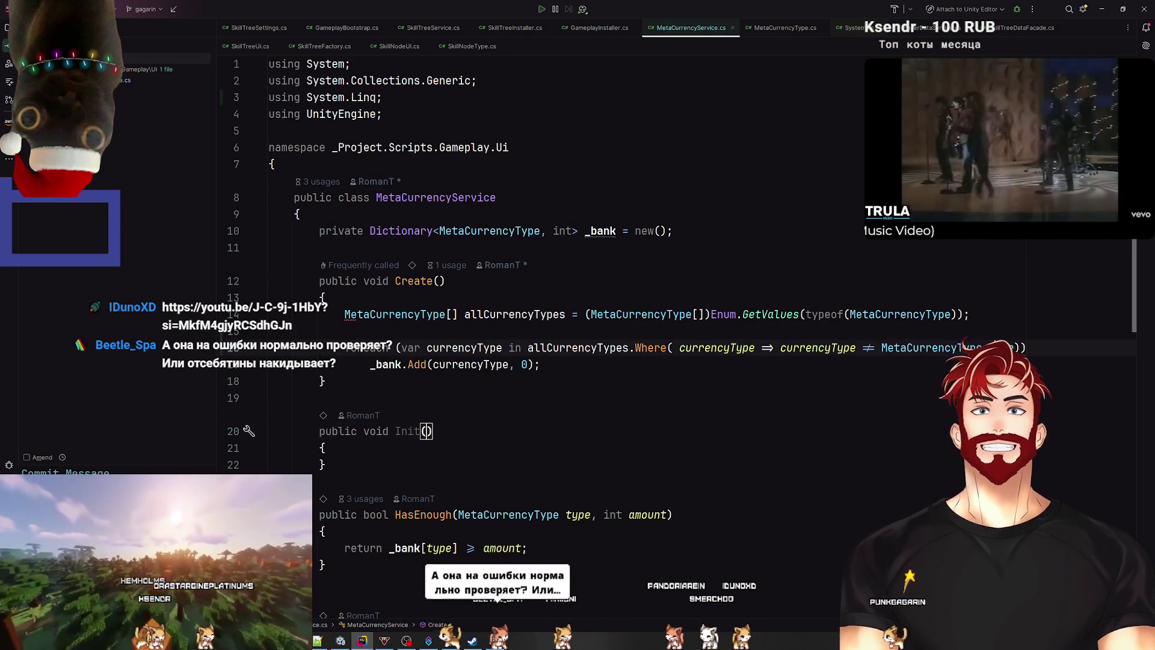
left_click(707, 362)
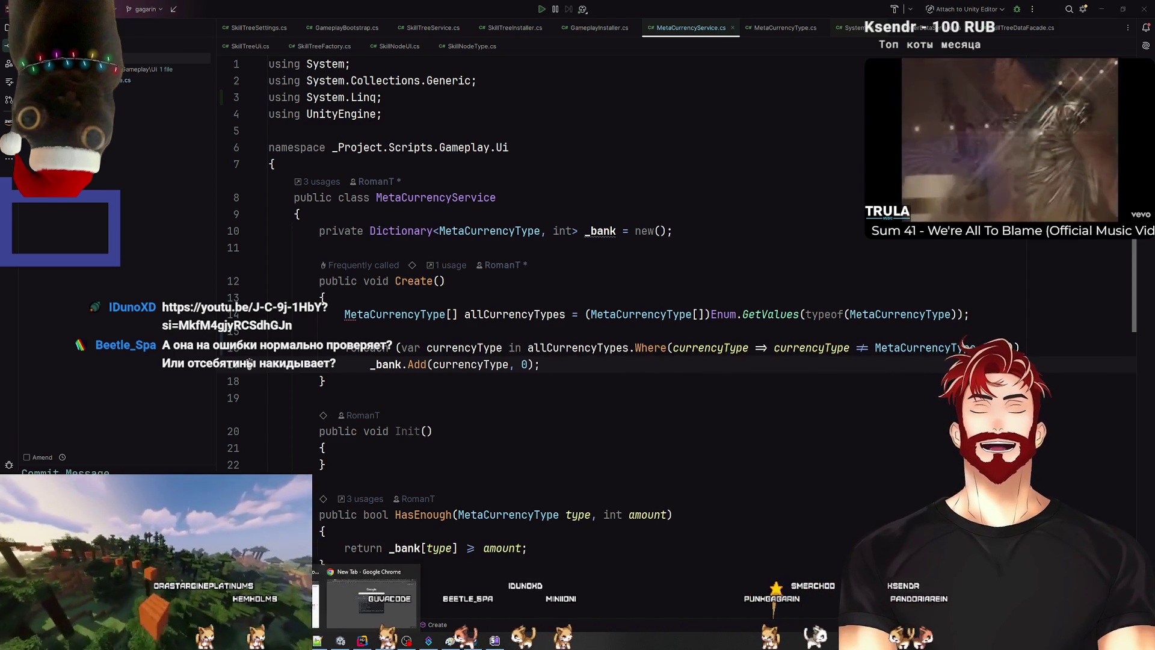
Step: In Chrome, check the Enum.GetValues() Return Type tab and close the extra New Tab window
left_click(371, 599)
left_click(1000, 8)
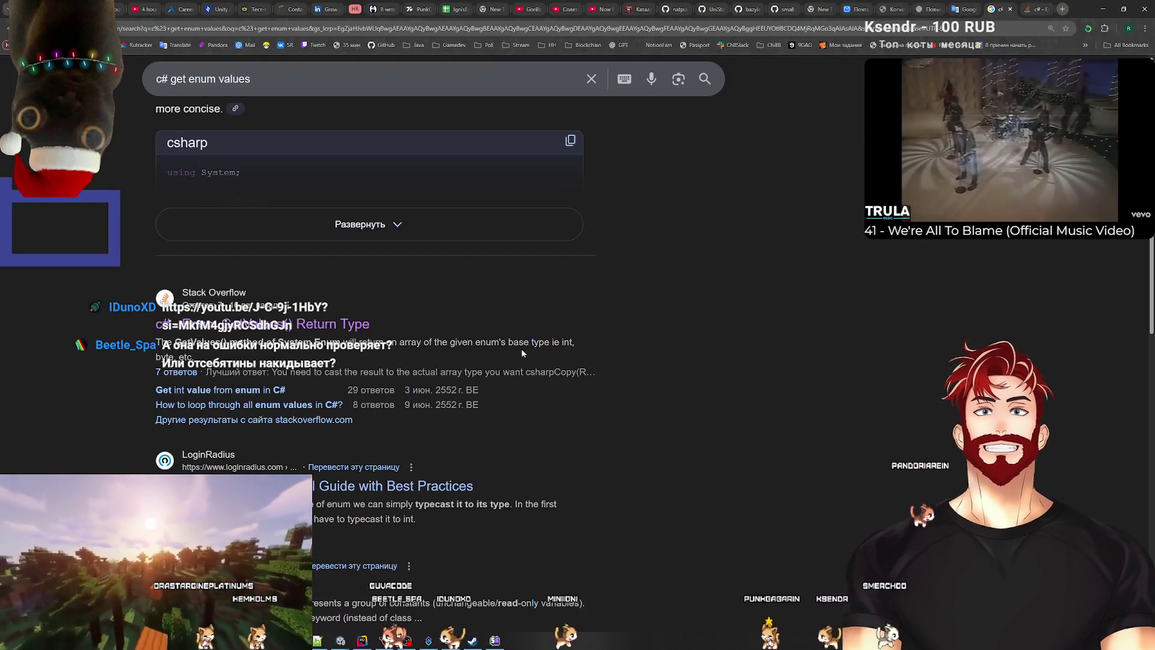
scroll(529, 349, "up", 5)
left_click(965, 8)
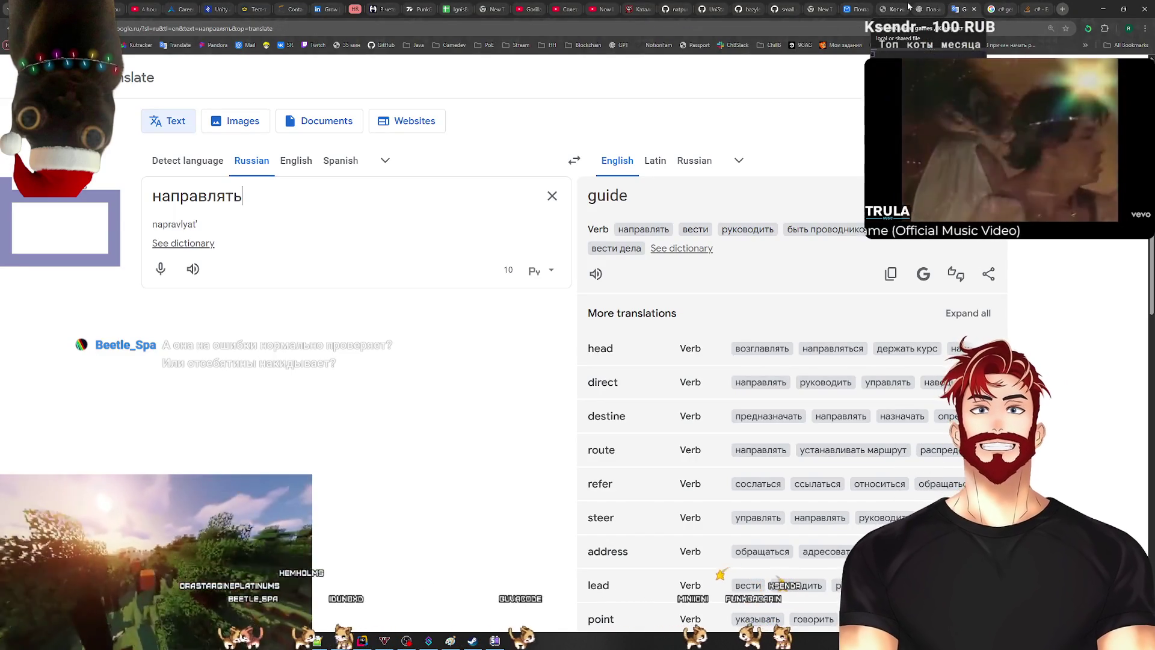
left_click(1033, 9)
scroll(444, 145, "up", 5)
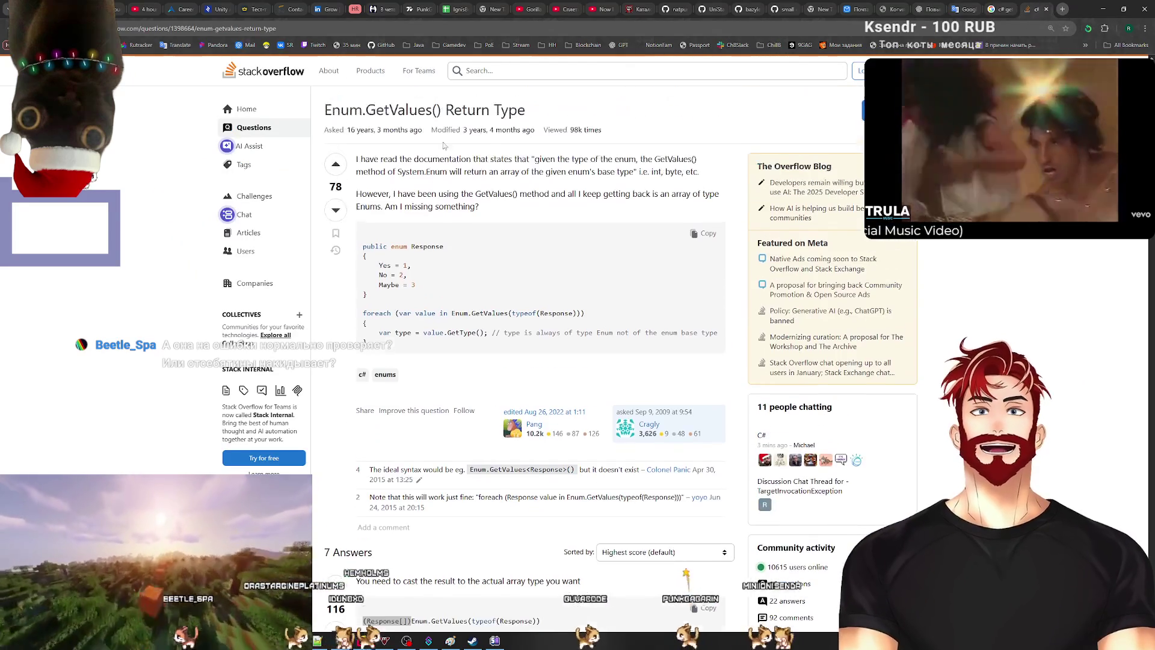
left_click(385, 640)
left_click(379, 604)
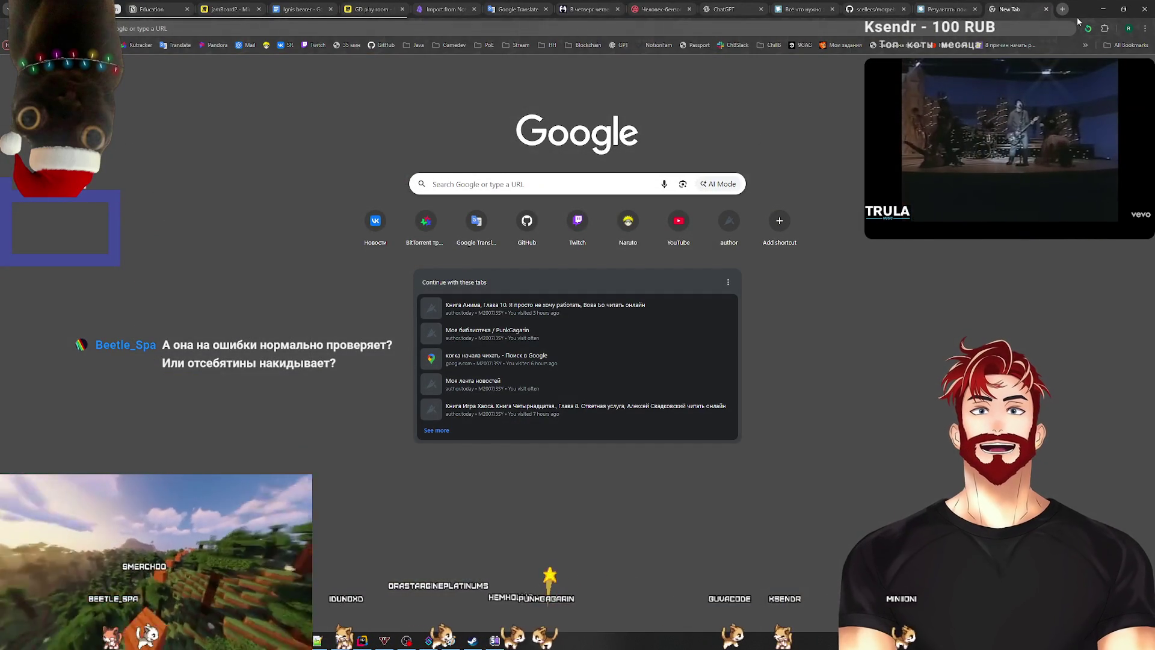
key("ctrl+w")
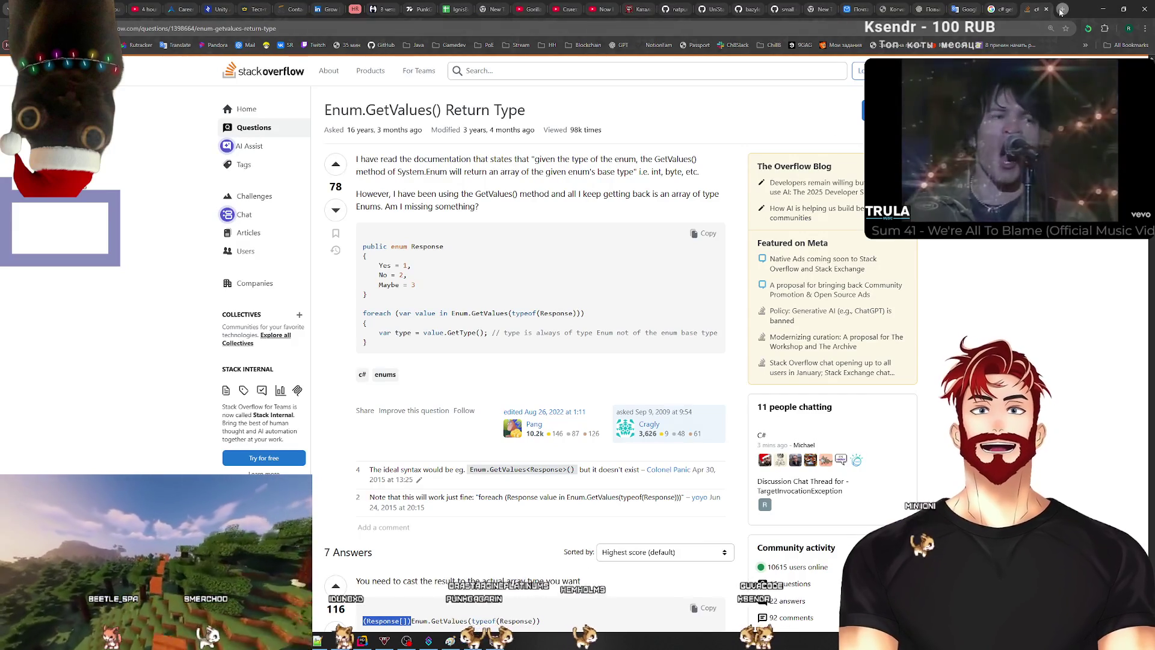
Step: Open a new tab, run a throwaway search, then replace the query with ^1
left_click(1062, 10)
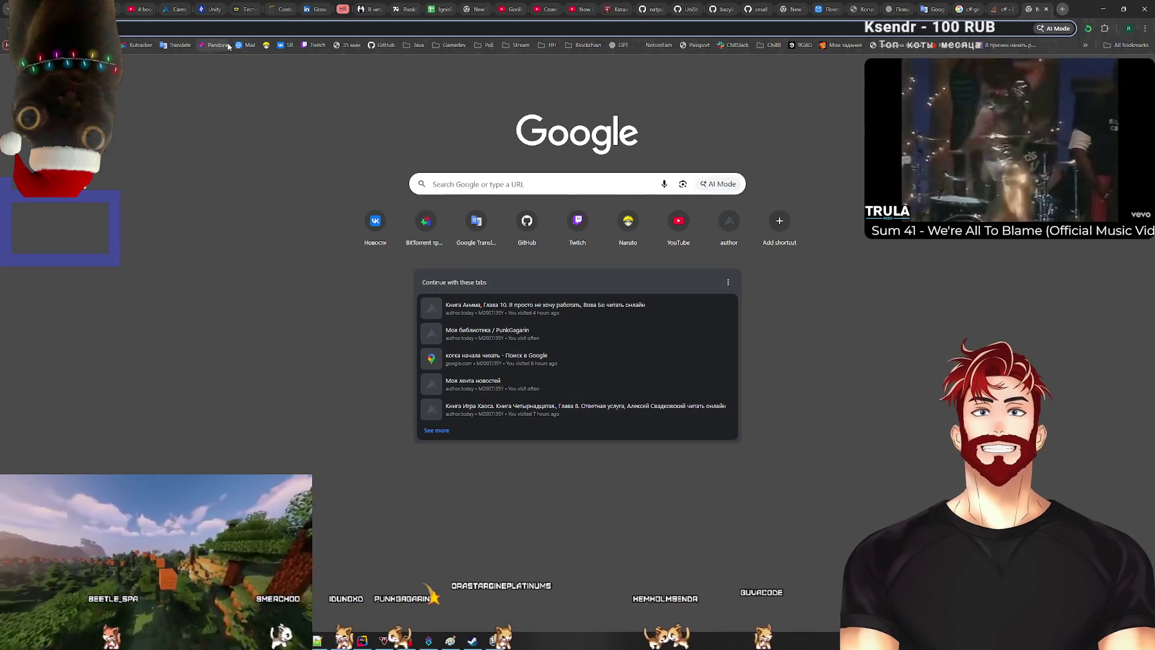
type("vo;kdnflkasjdnf")
key("Return")
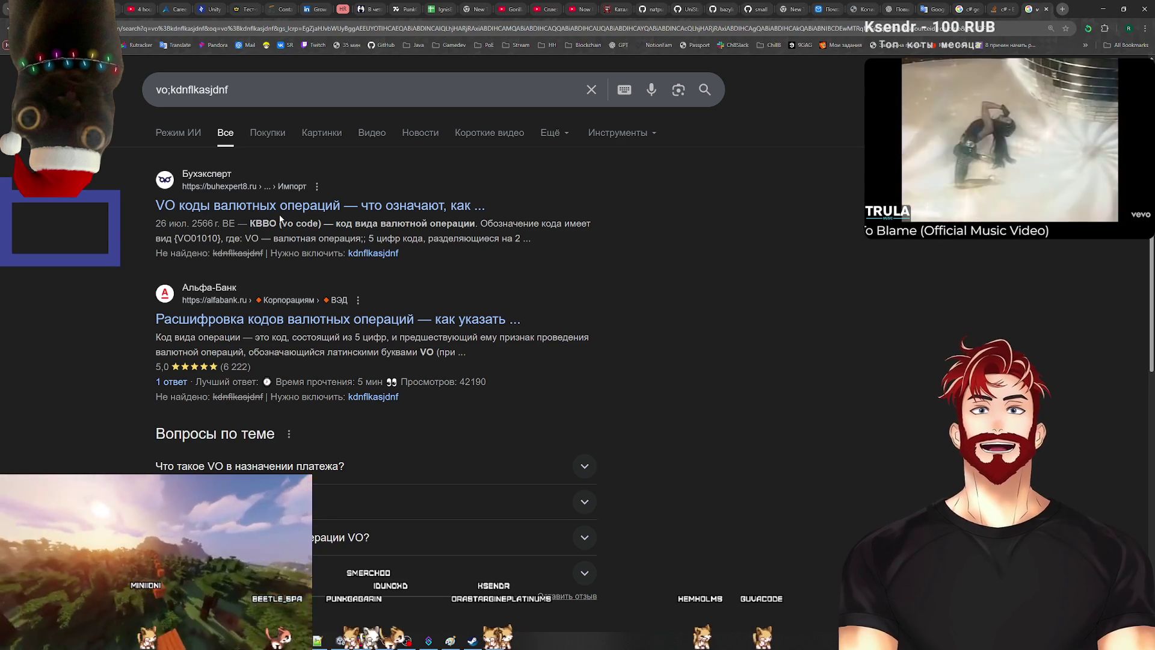
triple_click(252, 90)
key("BackSpace")
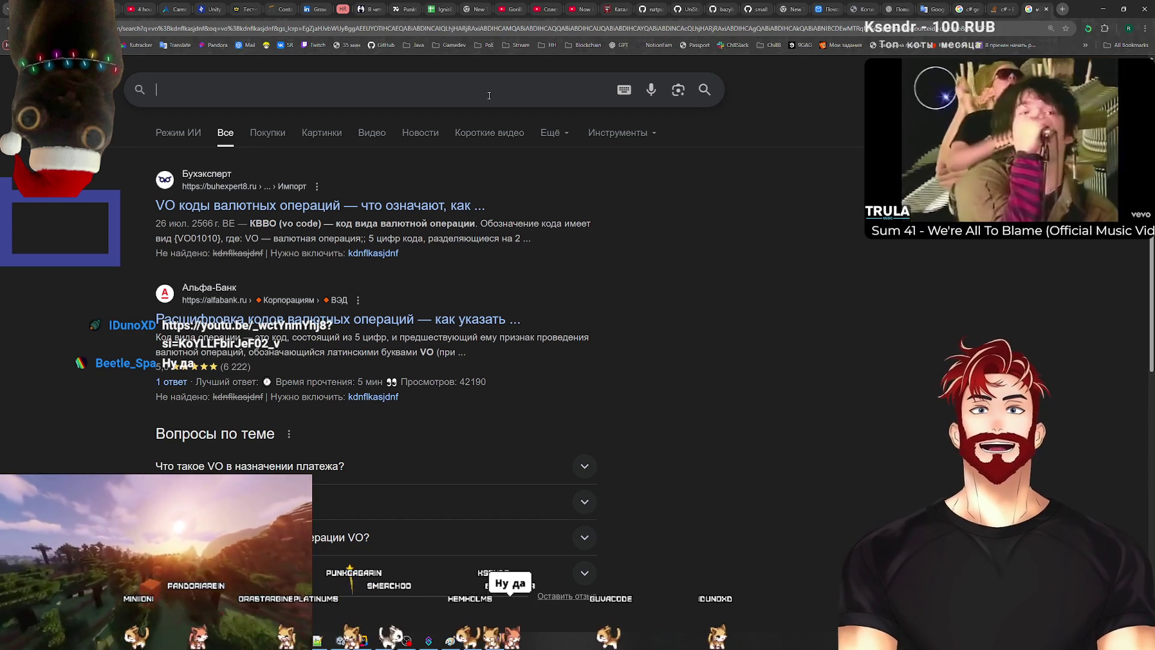
type("^1")
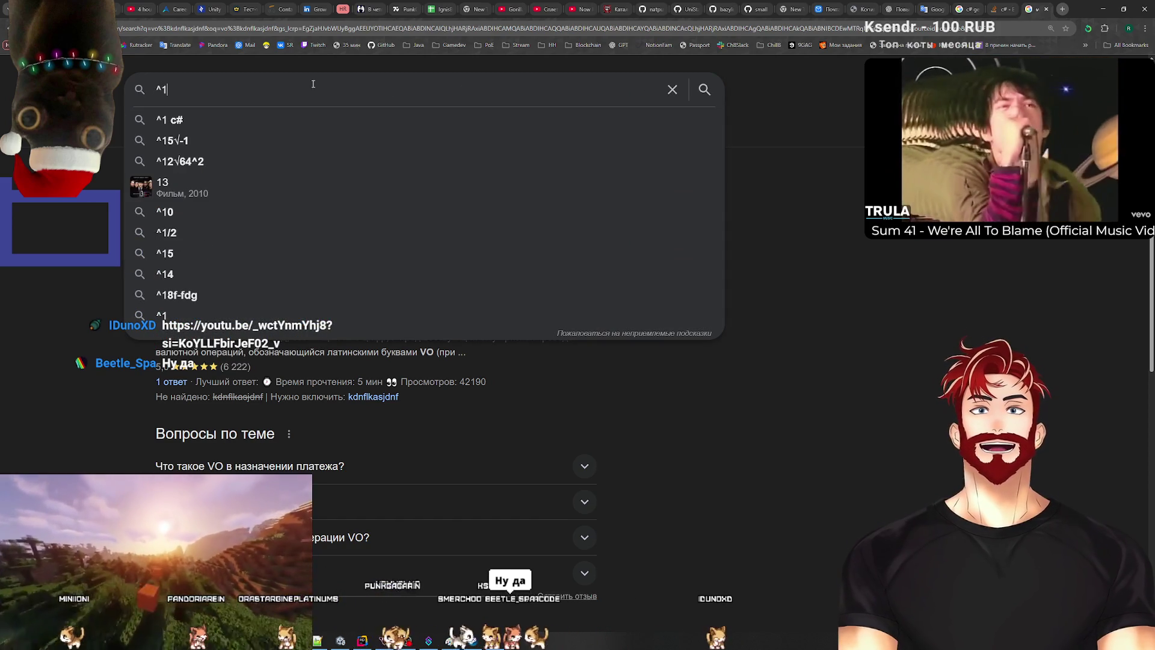
key("ctrl+a")
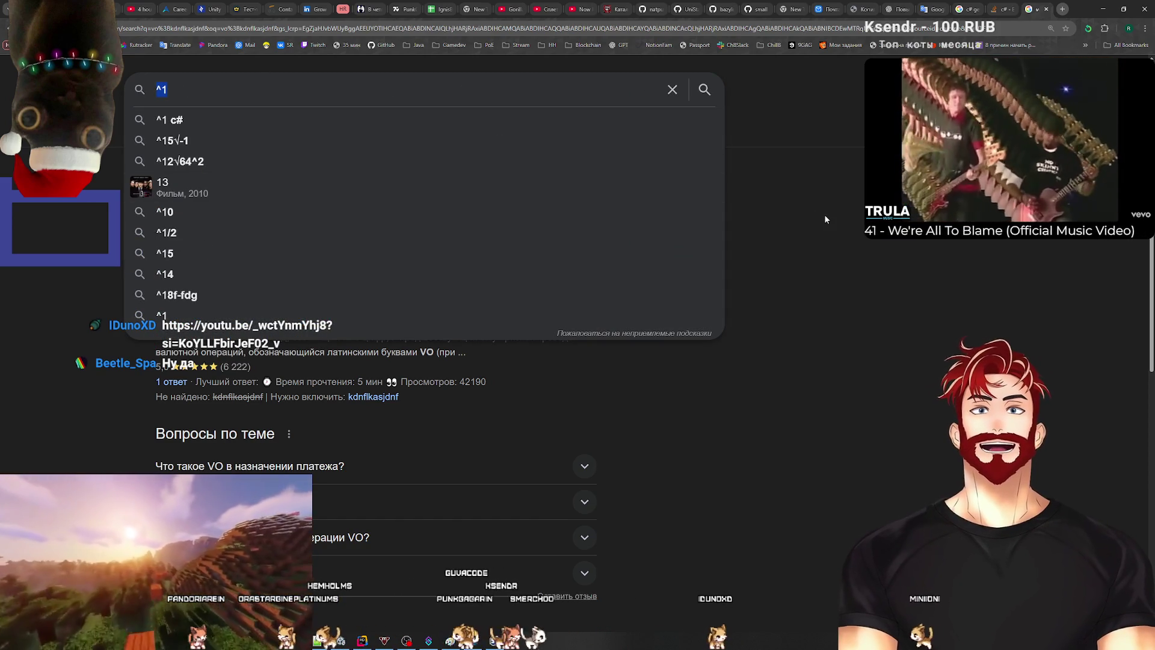
left_click(806, 213)
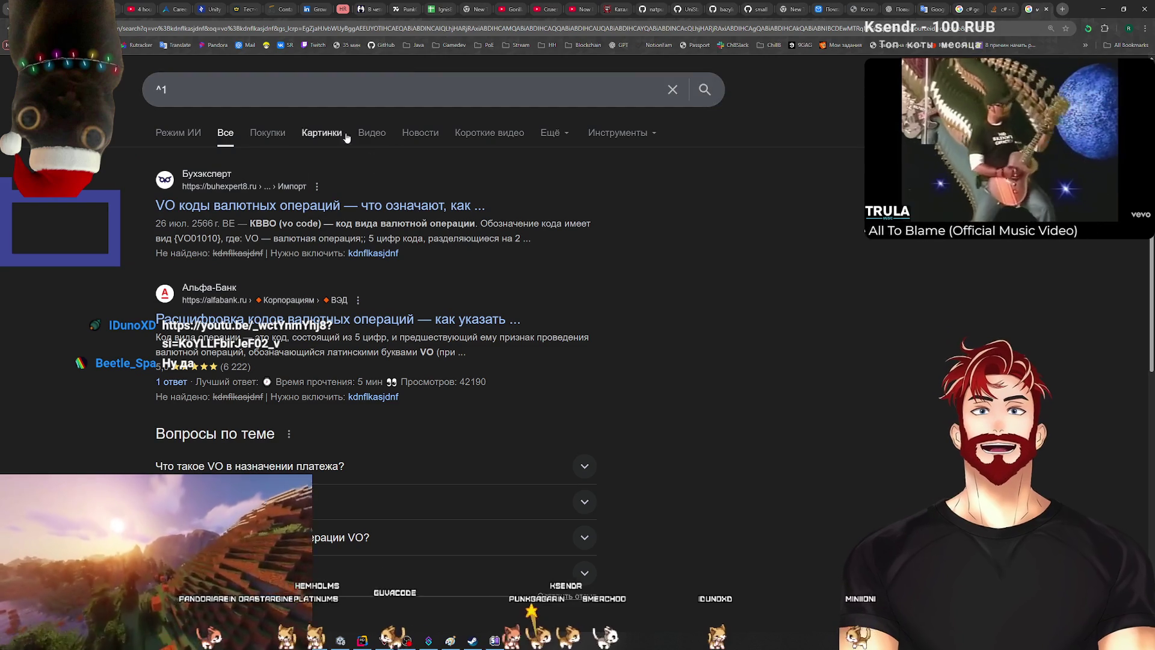
key("ctrl+a")
left_click(769, 226)
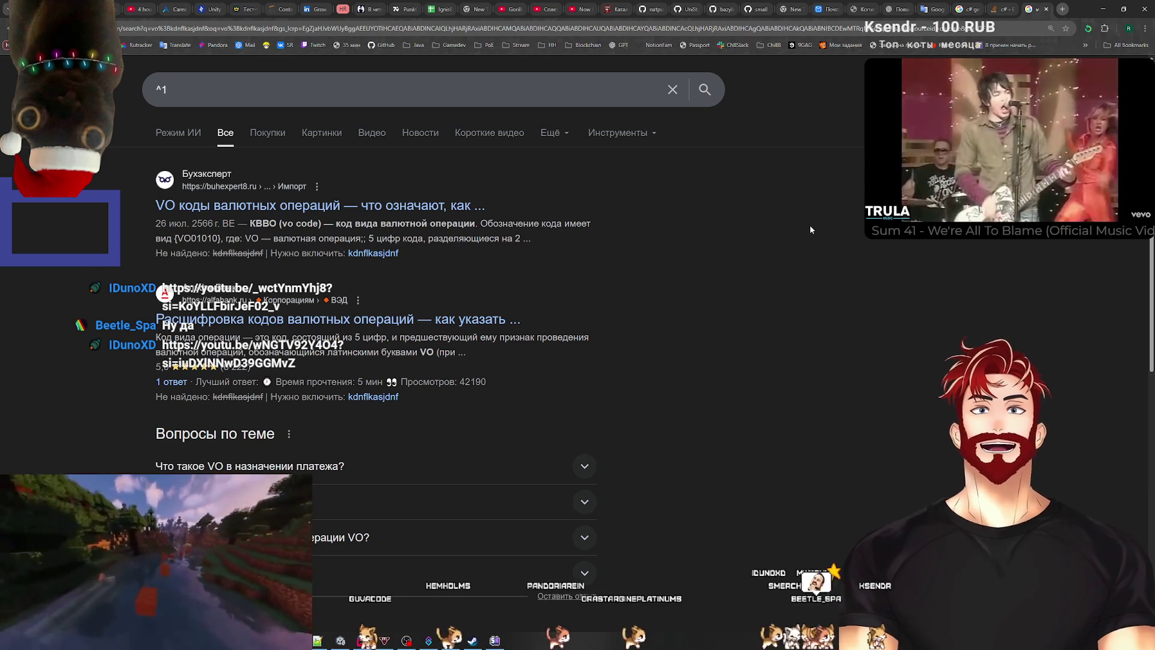
Step: Return to Rider, scroll through MetaCurrencyService.cs, then Alt+Tab toward the Unity editor
left_click(1103, 9)
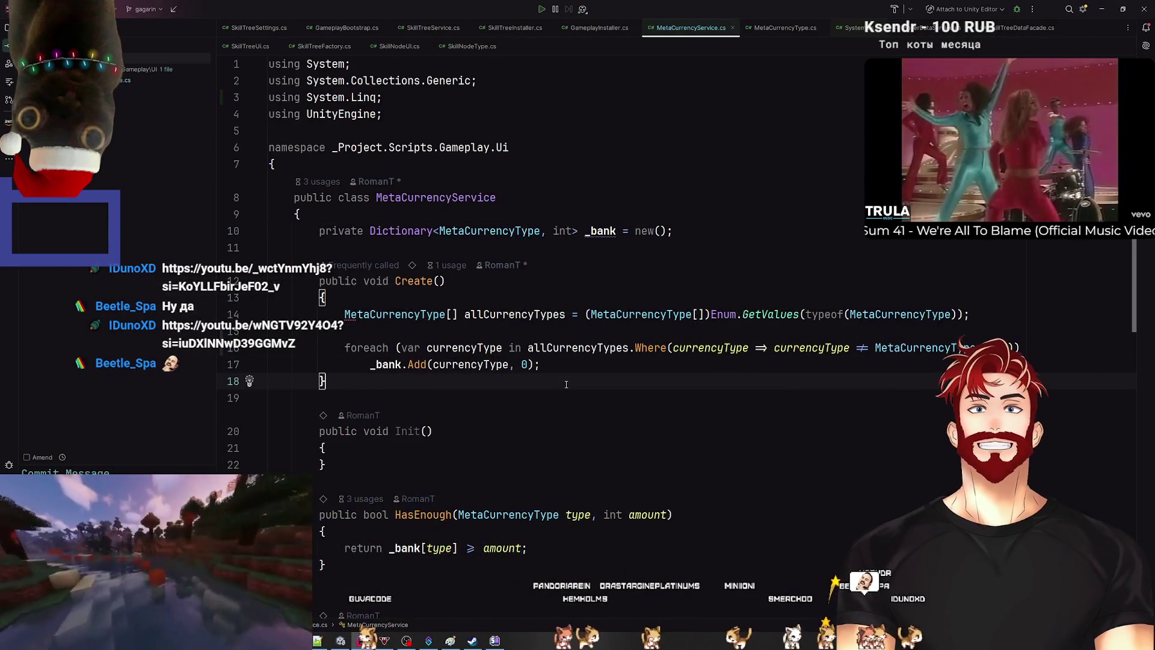
scroll(567, 384, "down", 10)
scroll(542, 384, "up", 10)
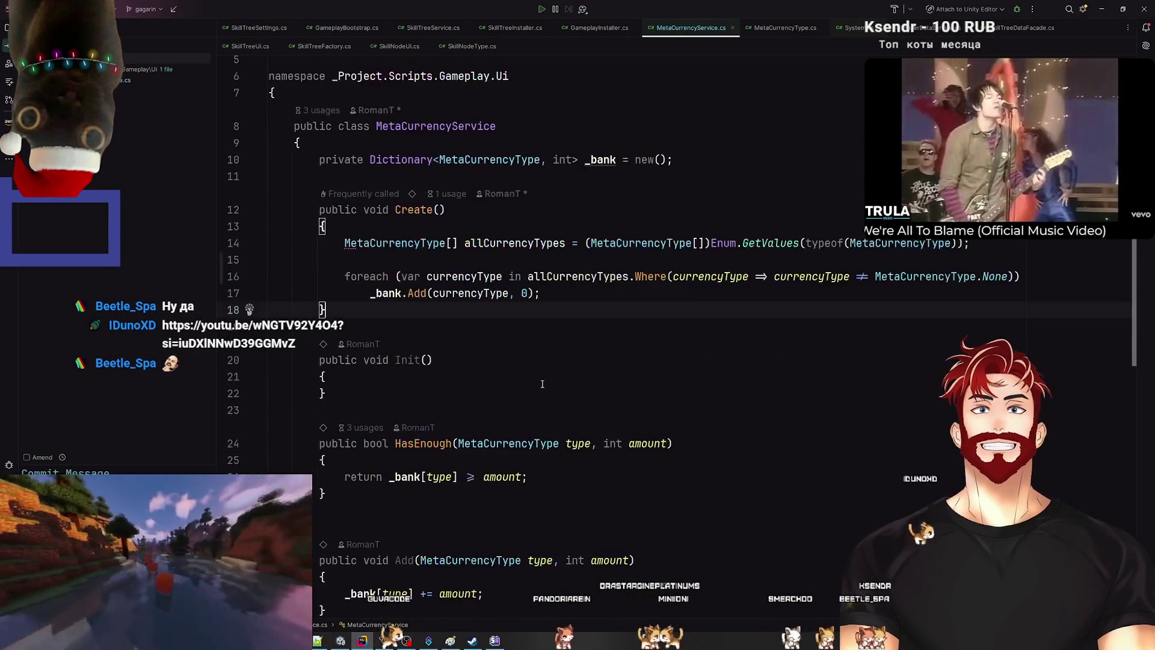
key("alt+Tab")
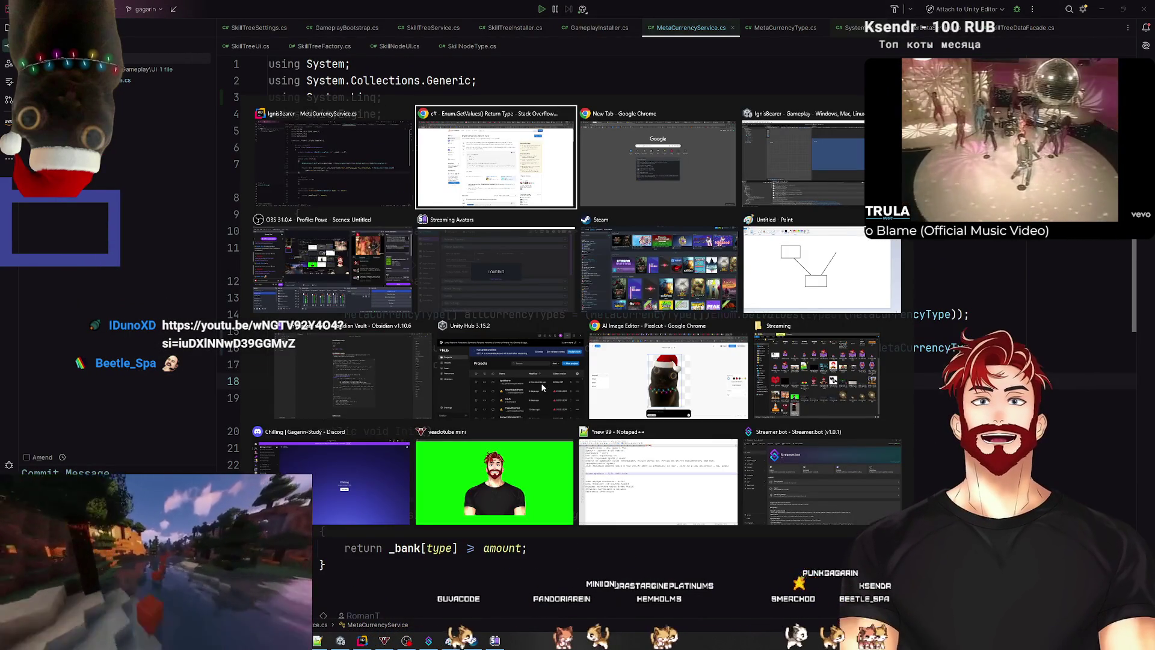
key("alt+Tab")
key("alt+Tab")
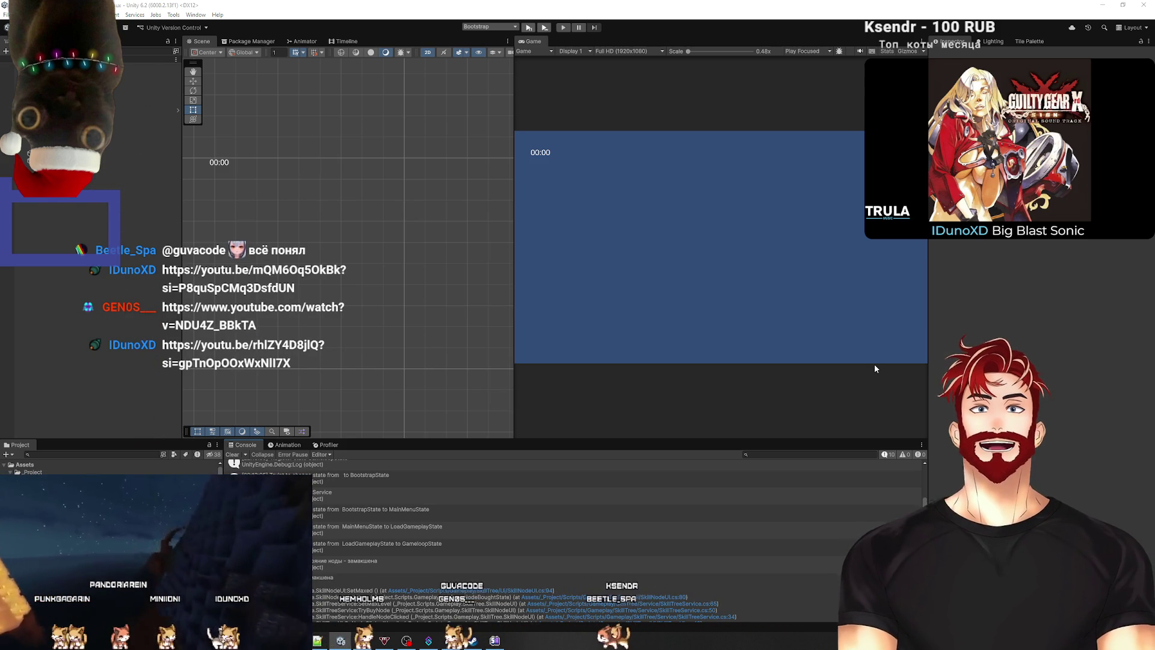
Step: Open Paint and undo the old sketch
key("super")
key("alt+Tab")
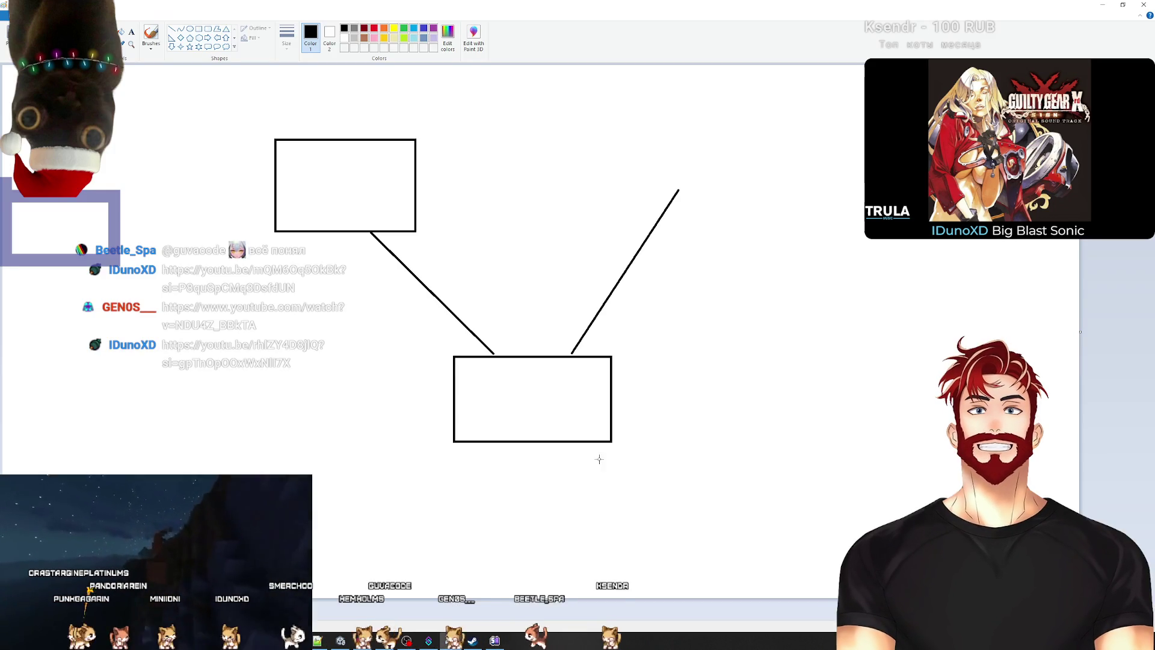
key("ctrl+z")
key("ctrl+z")
key("ctrl+z")
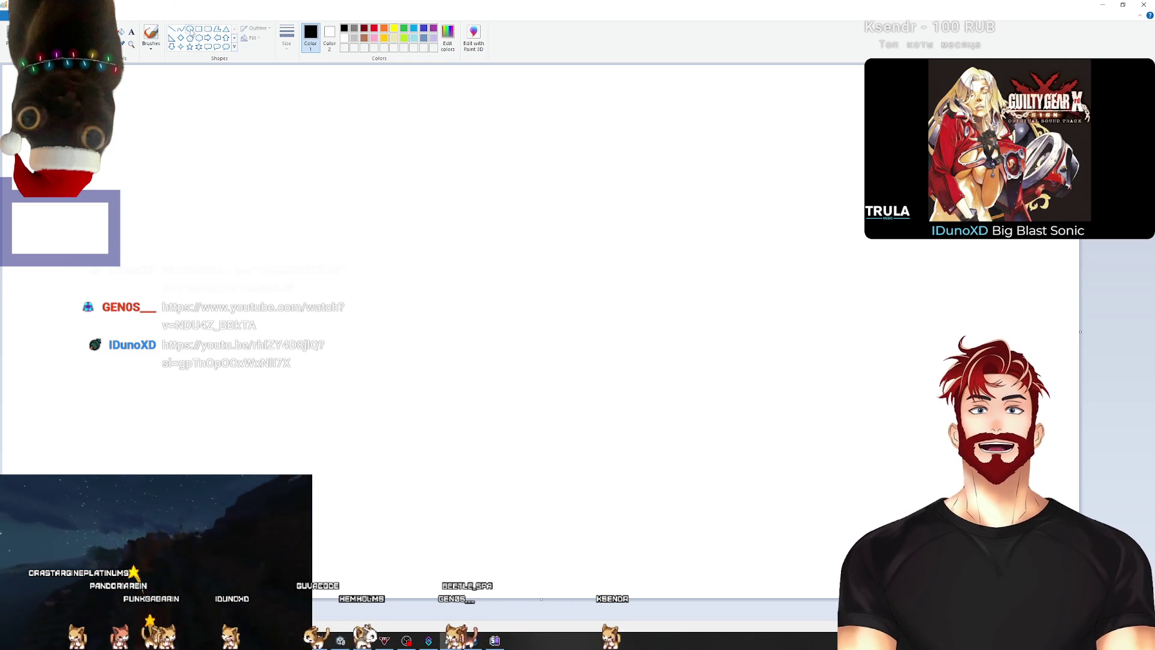
Step: Draw the boxes and label them 5, 1 and 10000, with digits beside the third box
left_click_drag(398, 213, 430, 234)
left_click_drag(250, 286, 456, 409)
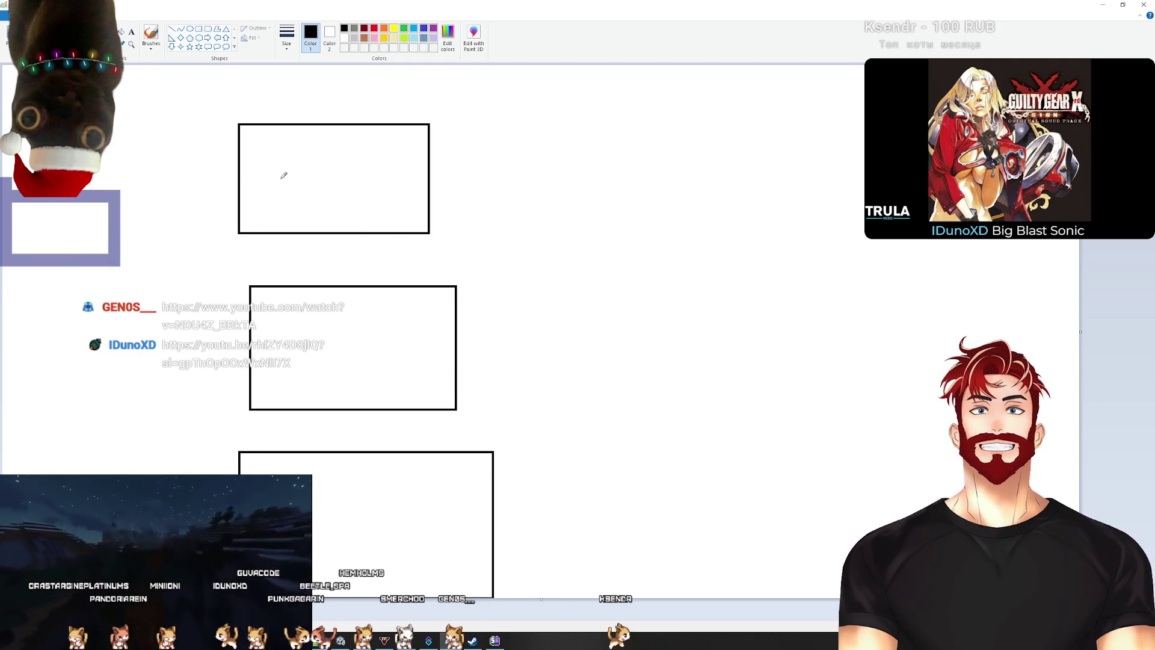
left_click_drag(346, 145, 360, 209)
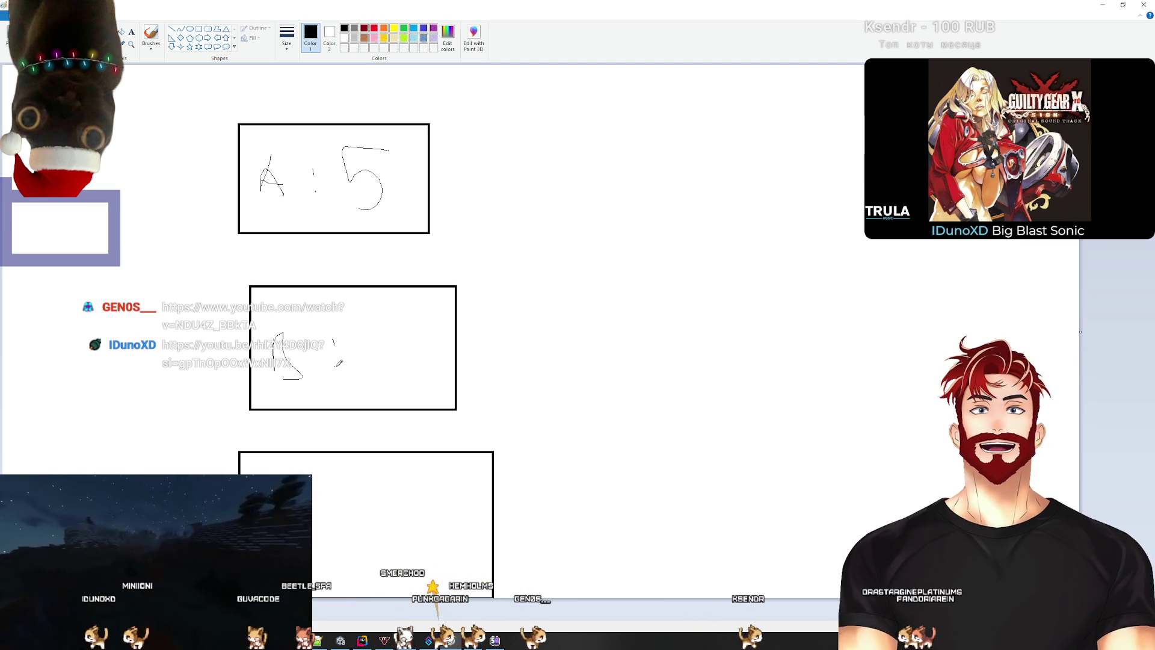
left_click_drag(364, 355, 389, 374)
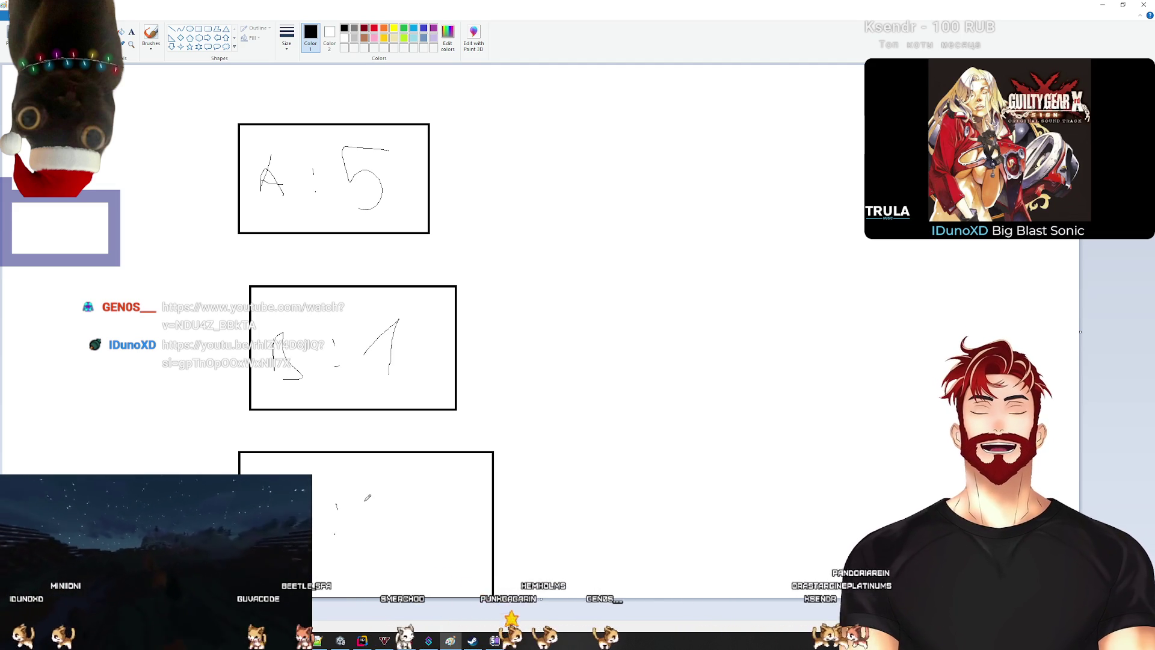
left_click_drag(454, 511, 470, 512)
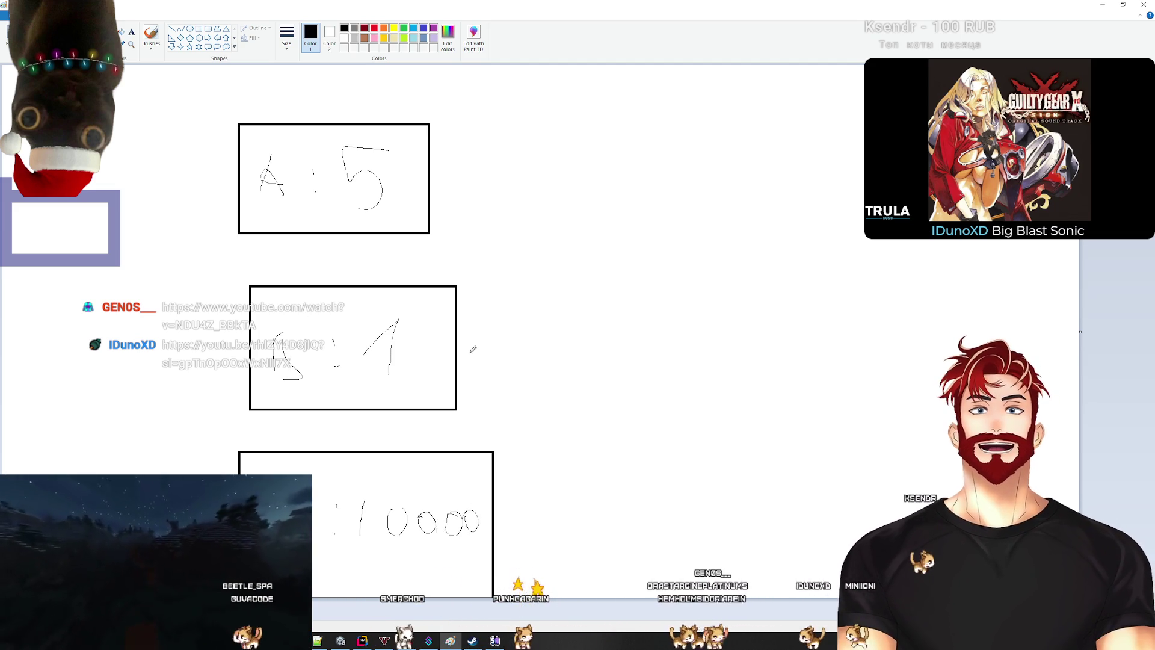
left_click_drag(596, 482, 600, 516)
mouse_move(630, 489)
left_mouse_down()
mouse_move(626, 502)
mouse_move(630, 489)
left_mouse_up()
mouse_move(677, 482)
left_mouse_down()
mouse_move(753, 495)
mouse_move(839, 486)
left_mouse_up()
left_click_drag(814, 469, 813, 499)
Step: Try circling each box, undoing every attempt
left_click_drag(217, 124, 211, 129)
key("ctrl+z")
left_click_drag(213, 314, 191, 346)
key("ctrl+z")
mouse_move(259, 444)
left_mouse_down()
mouse_move(529, 530)
mouse_move(404, 444)
left_mouse_up()
key("ctrl+z")
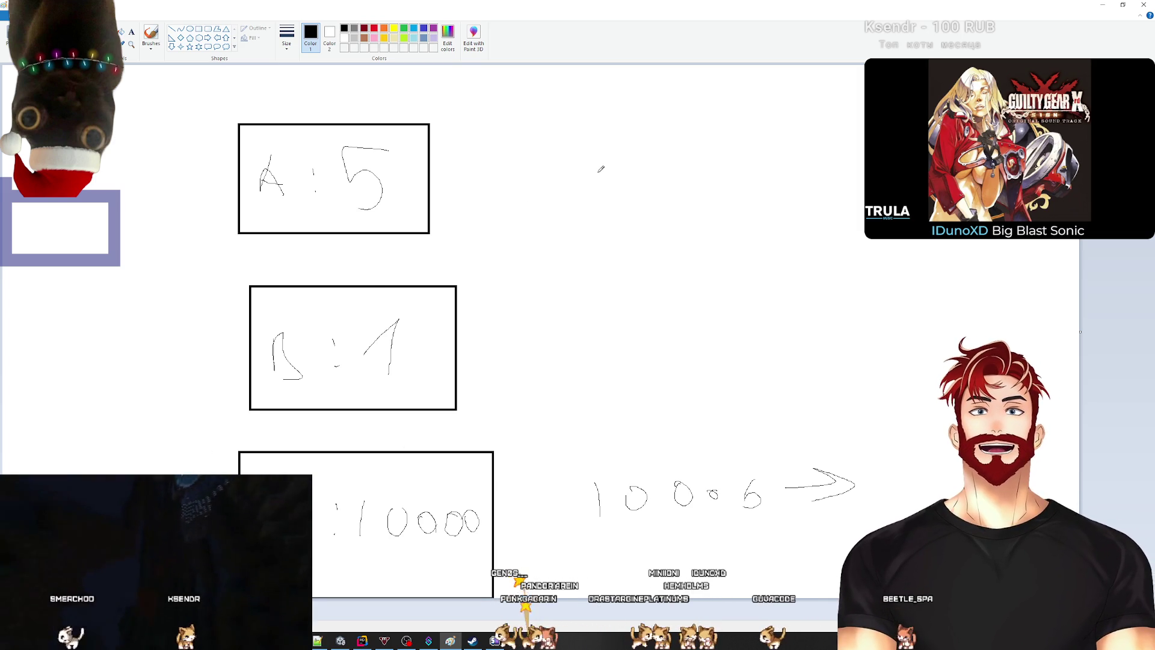
mouse_move(181, 427)
left_mouse_down()
mouse_move(171, 500)
mouse_move(557, 430)
left_mouse_up()
key("ctrl+z")
key("ctrl+z")
key("ctrl+z")
key("ctrl+z")
key("ctrl+z")
key("ctrl+z")
key("ctrl+z")
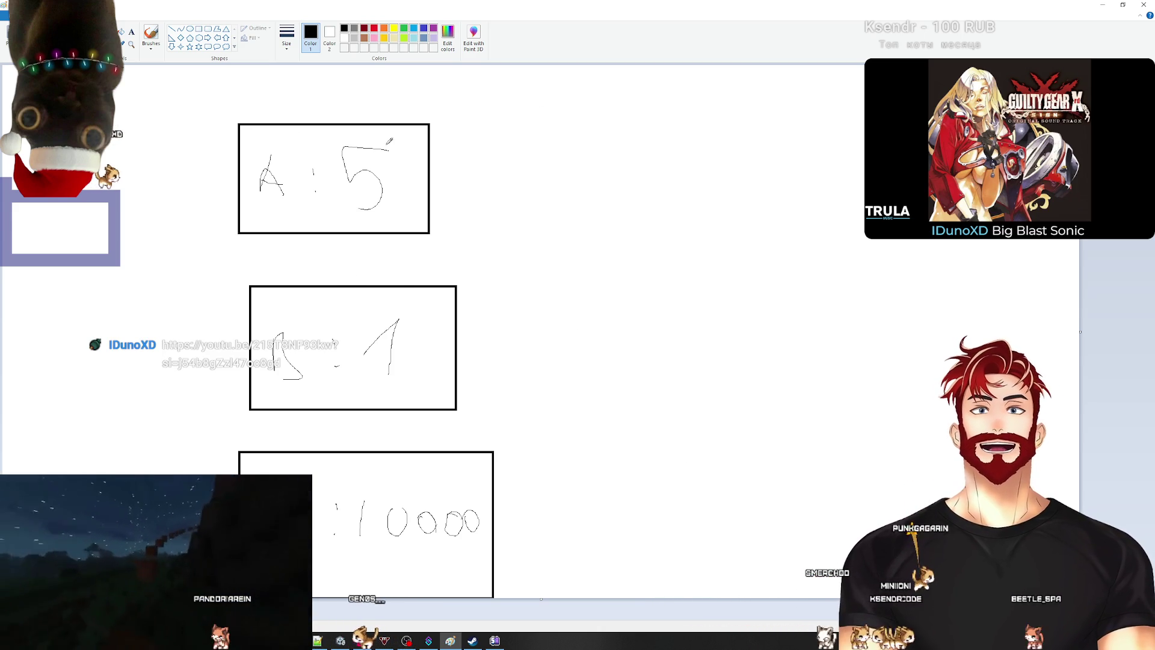
mouse_move(244, 106)
left_mouse_down()
mouse_move(233, 283)
mouse_move(506, 157)
mouse_move(361, 249)
left_mouse_up()
key("ctrl+z")
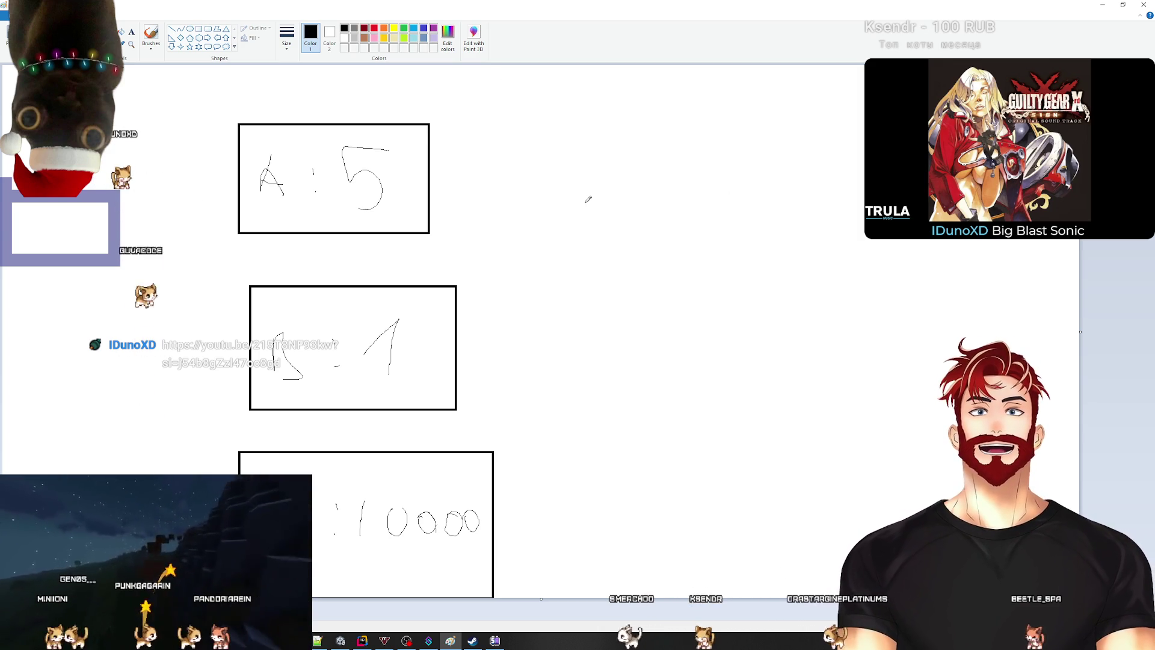
Step: Draw lines leading right from the first and third boxes, then close Paint without saving
left_click_drag(457, 170, 558, 264)
left_click_drag(509, 500, 634, 413)
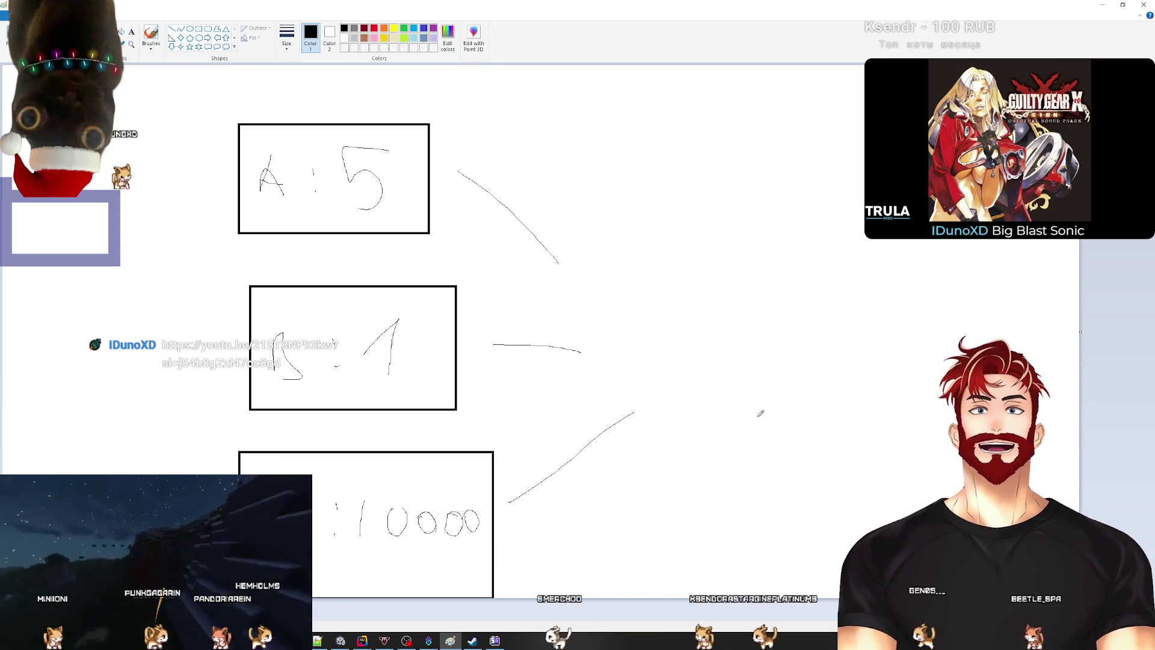
left_click(1145, 5)
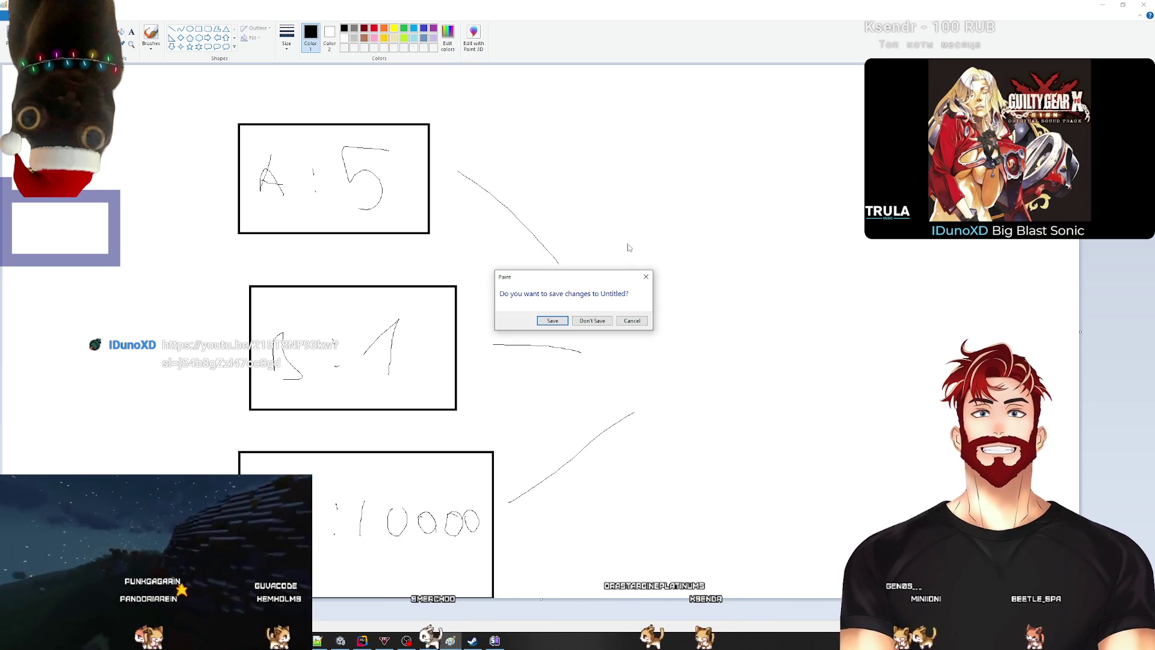
left_click(591, 320)
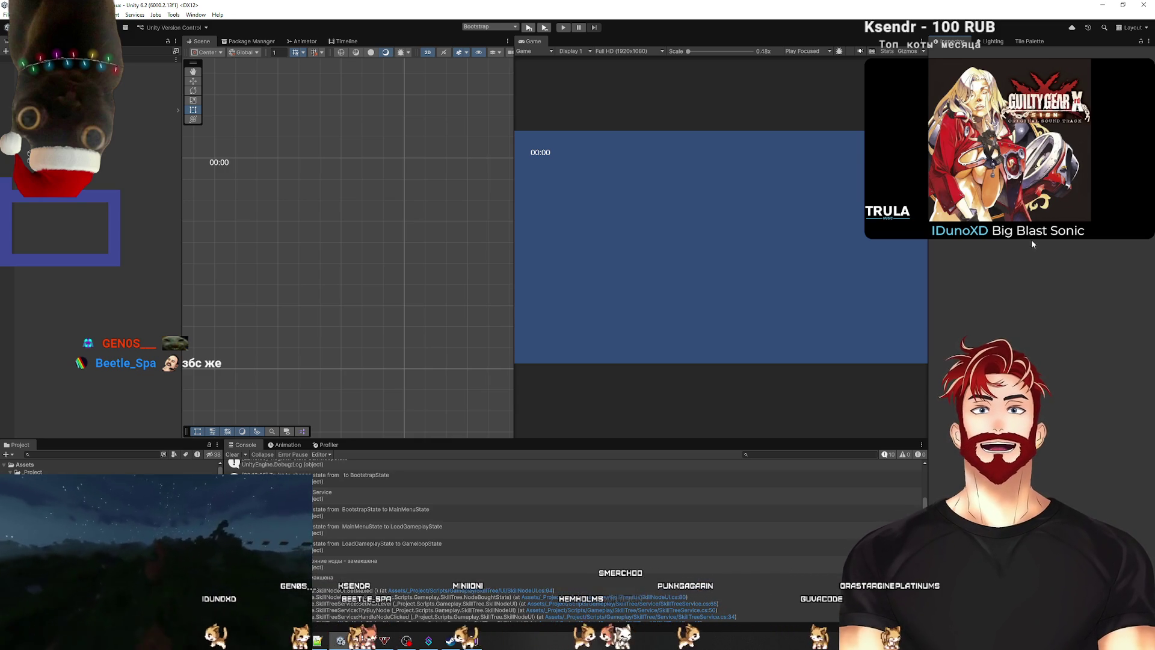
Step: Clear all messages from the Unity Console, then return to the Rider editor
left_click(231, 454)
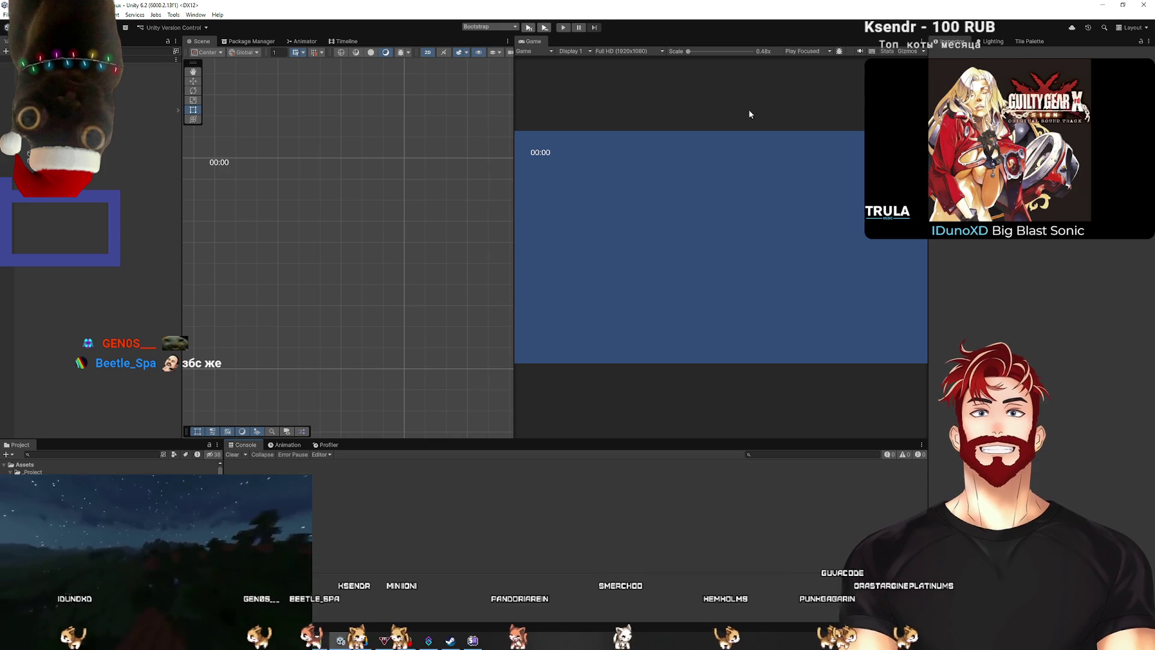
key("alt+Tab")
Step: Open SkillTreeDataFacade.cs and uncomment the CreateNewNode method
left_click(425, 431)
key("ctrl+e")
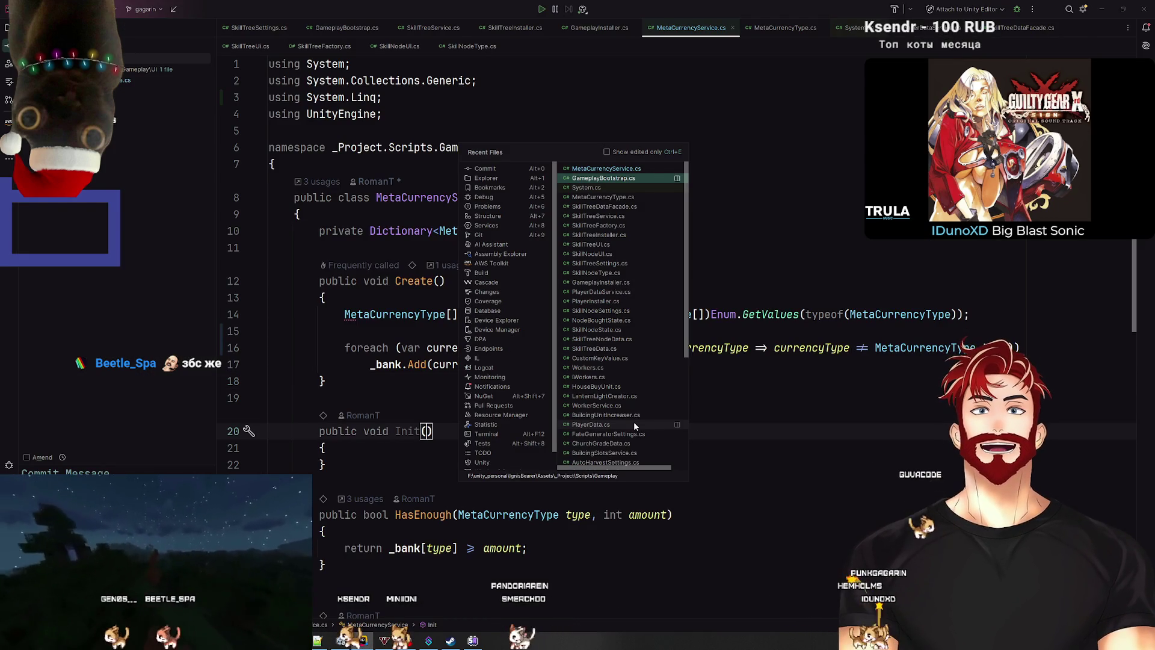
type("faca")
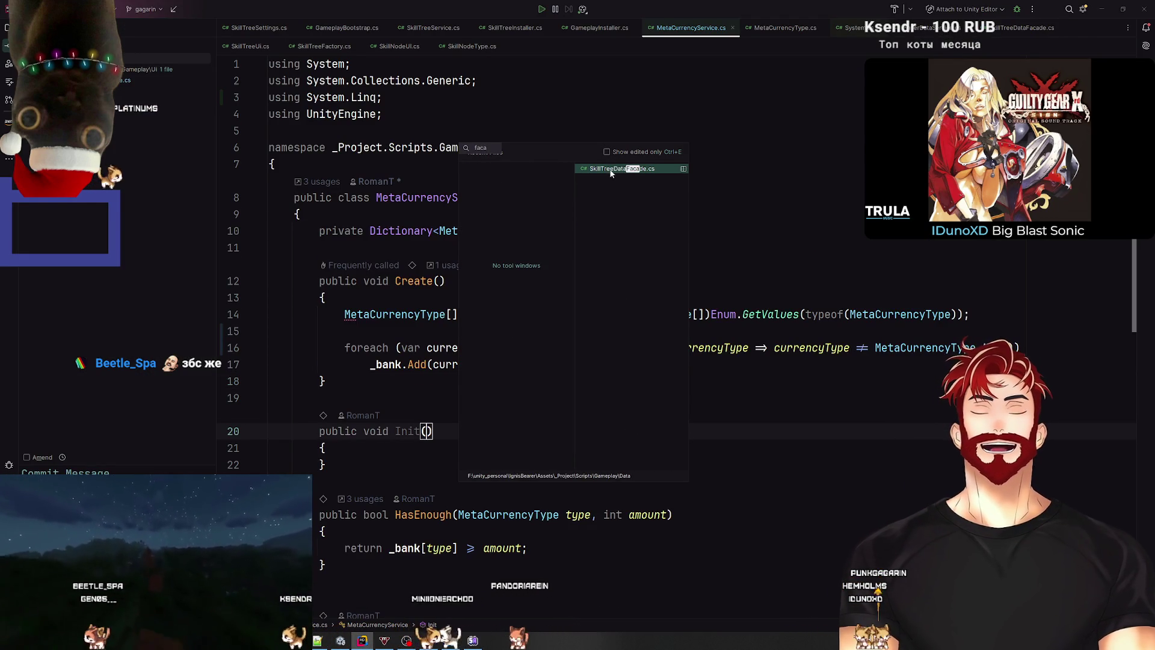
left_click(610, 170)
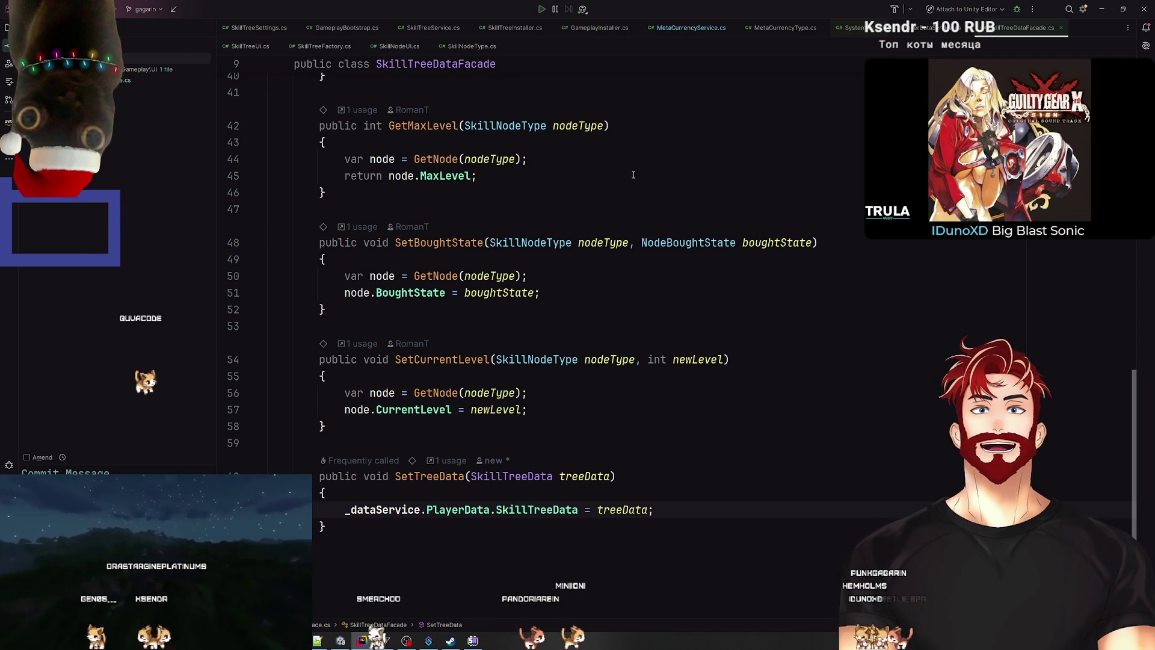
scroll(634, 174, "up", 10)
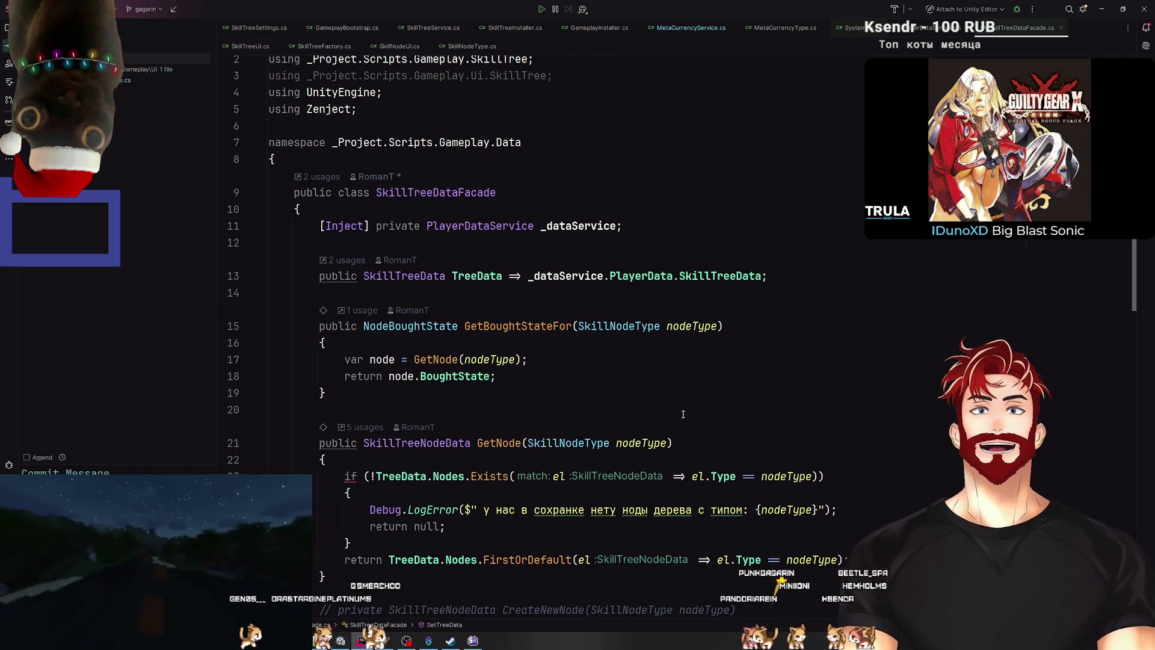
scroll(678, 414, "down", 10)
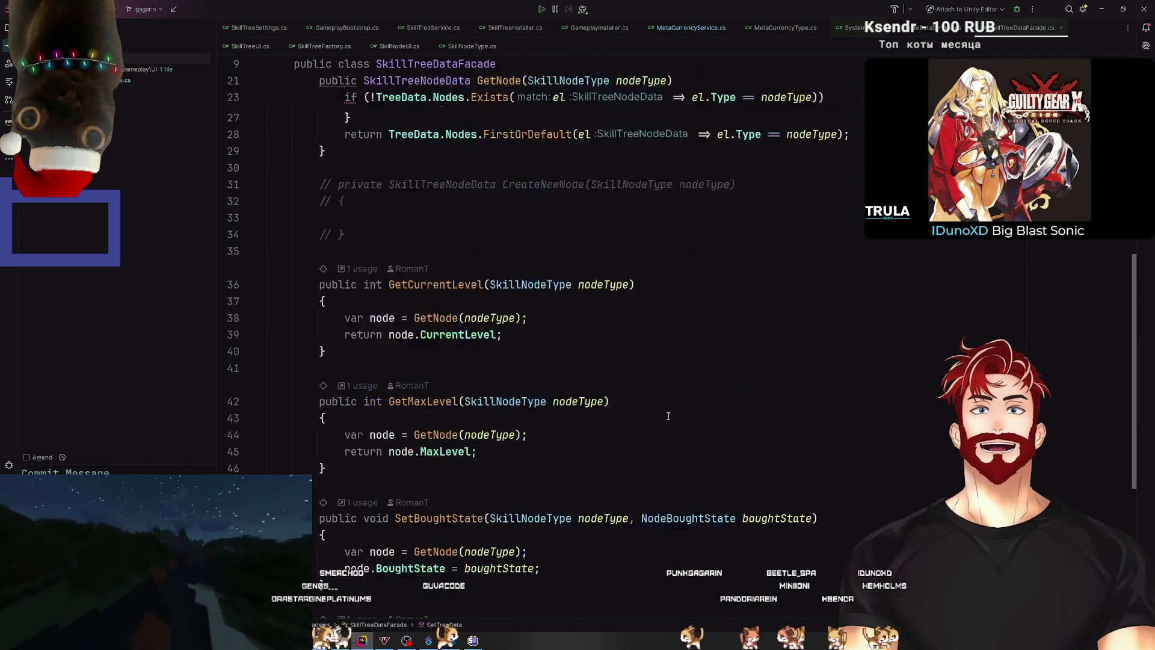
scroll(667, 415, "up", 10)
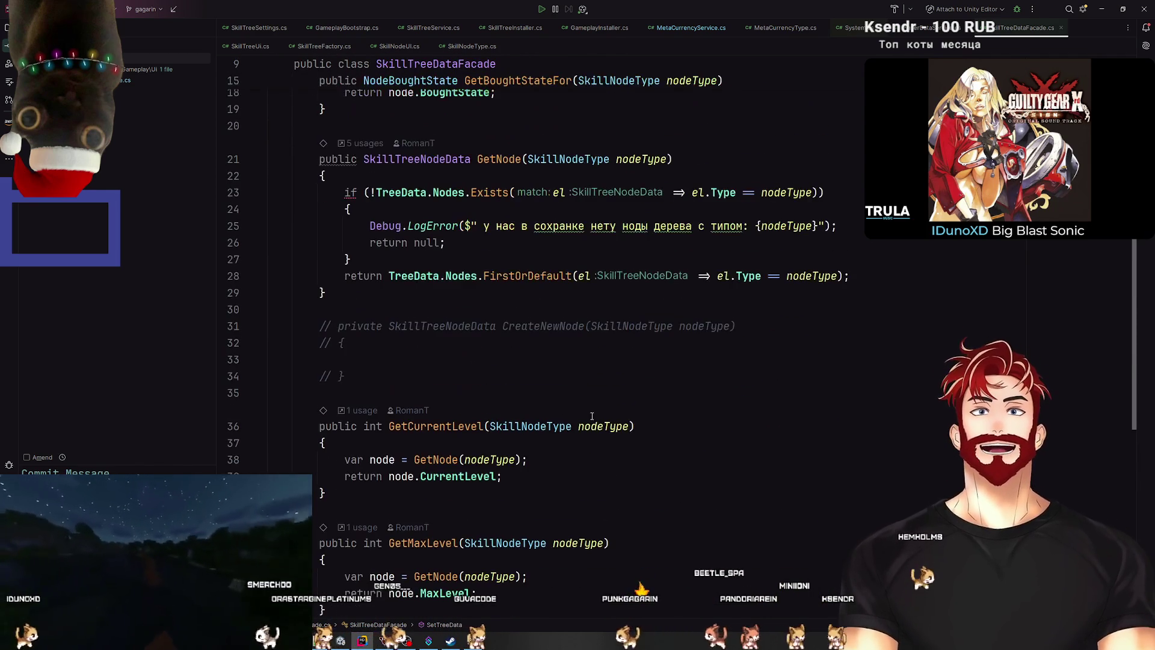
left_click_drag(357, 373, 360, 327)
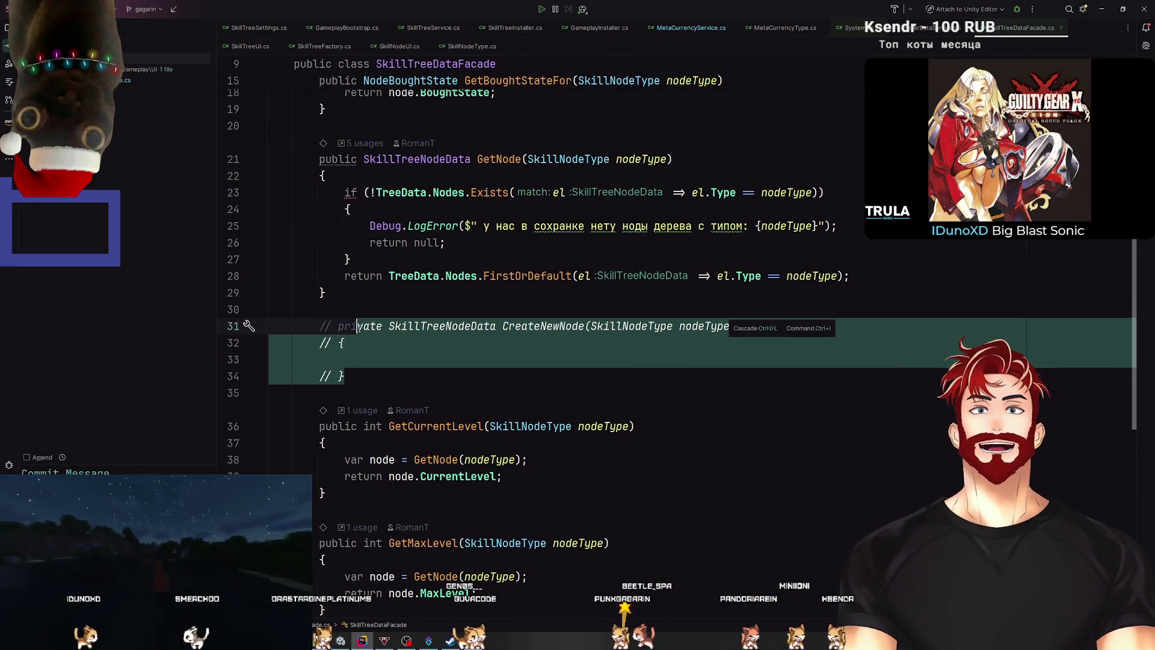
key("ctrl+slash")
left_click(391, 353)
Step: Comment out the Debug.LogError line in GetNode's missing-node check
scroll(542, 459, "down", 7)
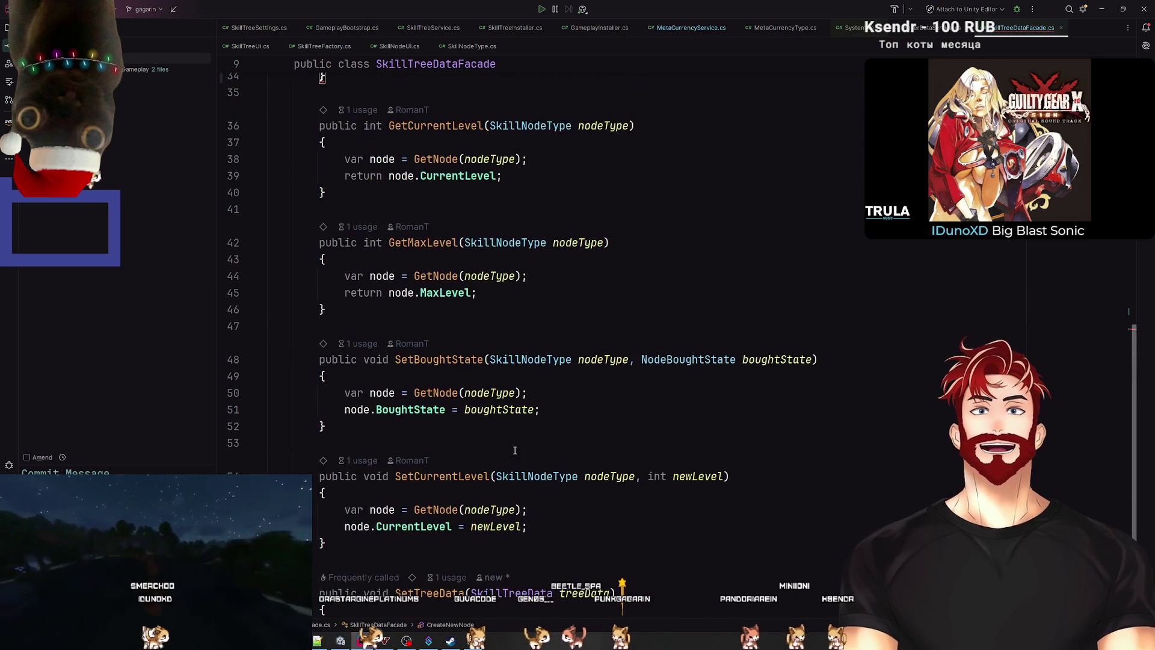
mouse_move(579, 468)
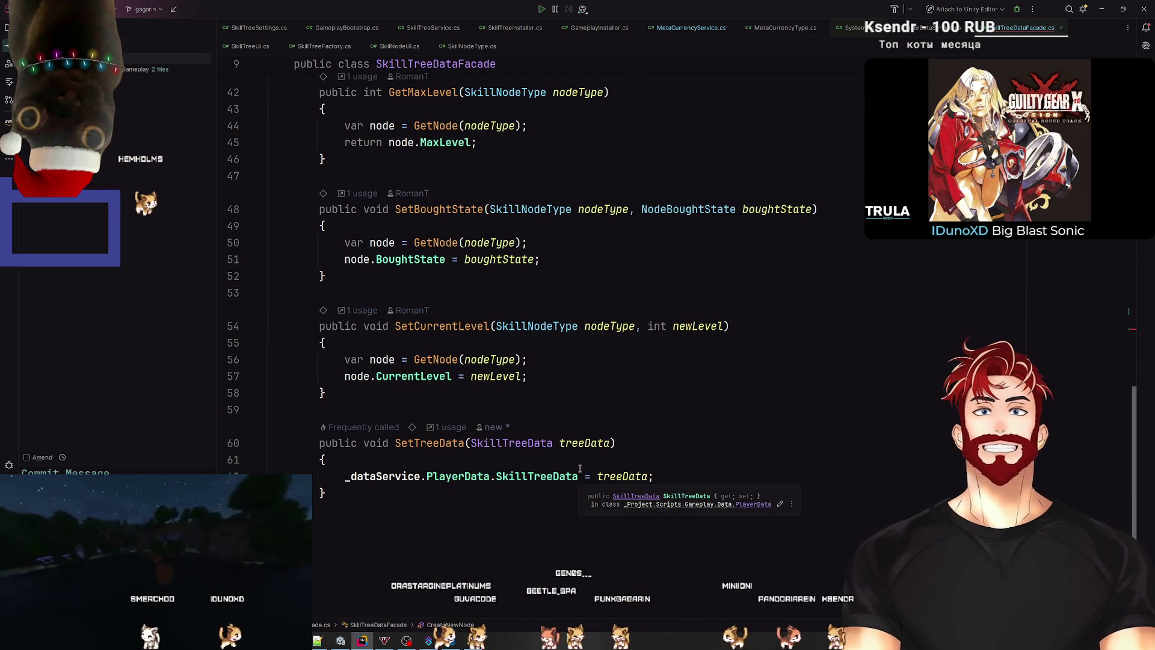
left_click(445, 326)
scroll(439, 346, "up", 3)
left_click(434, 343)
scroll(482, 455, "up", 5)
scroll(456, 373, "up", 8)
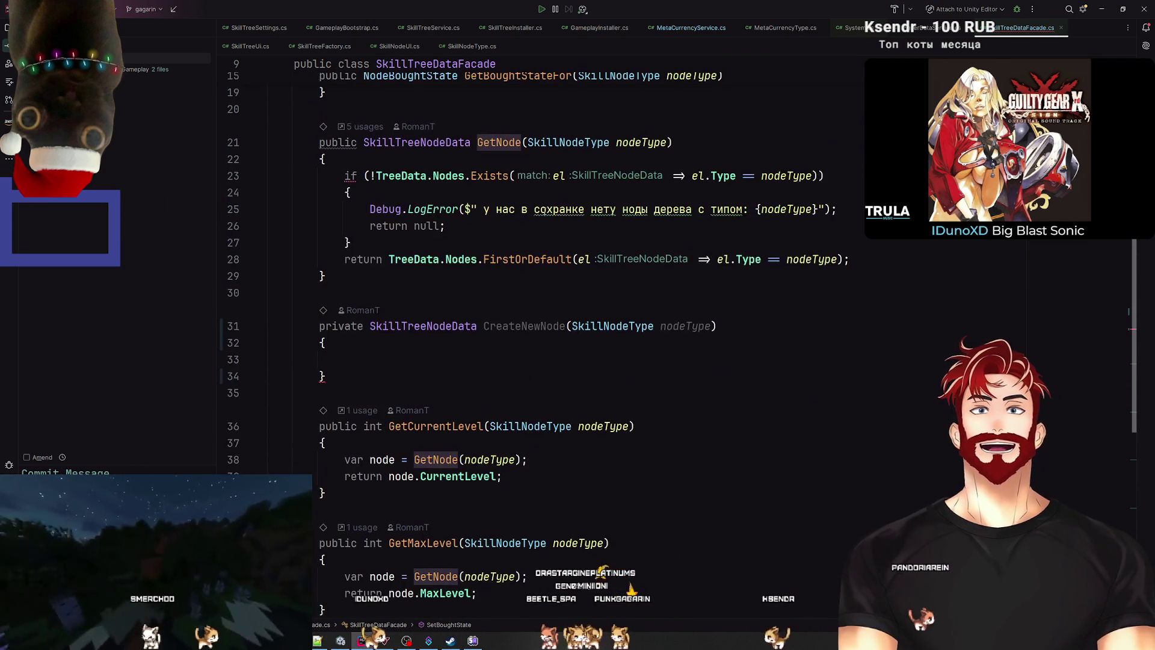
left_click(459, 340)
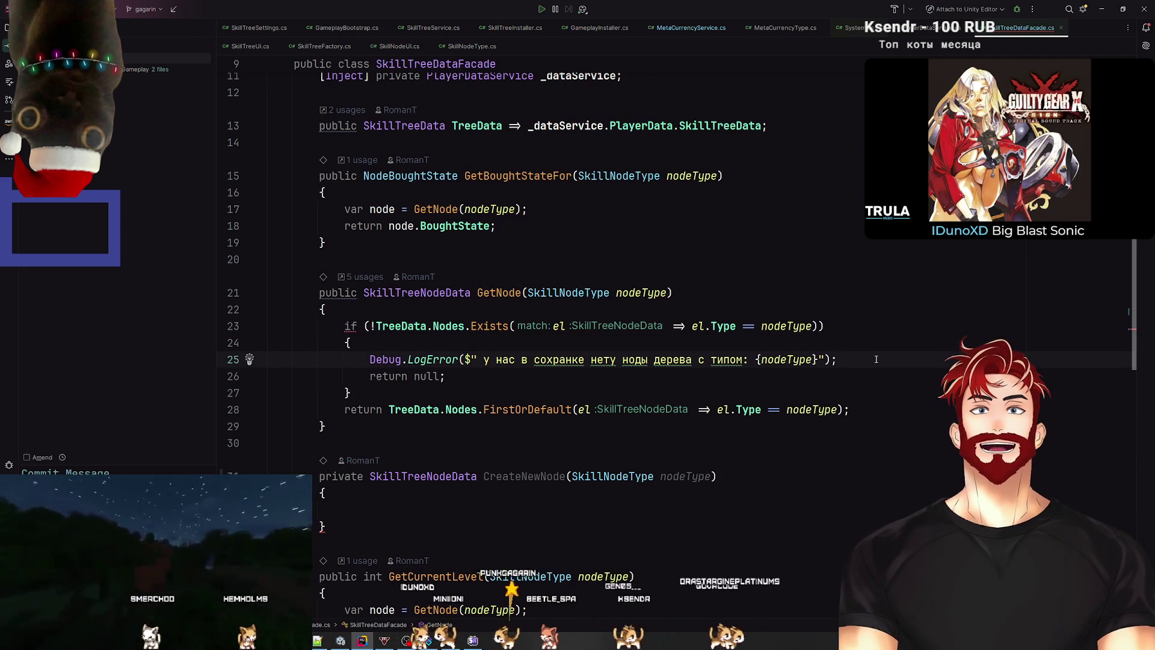
key("ctrl+slash")
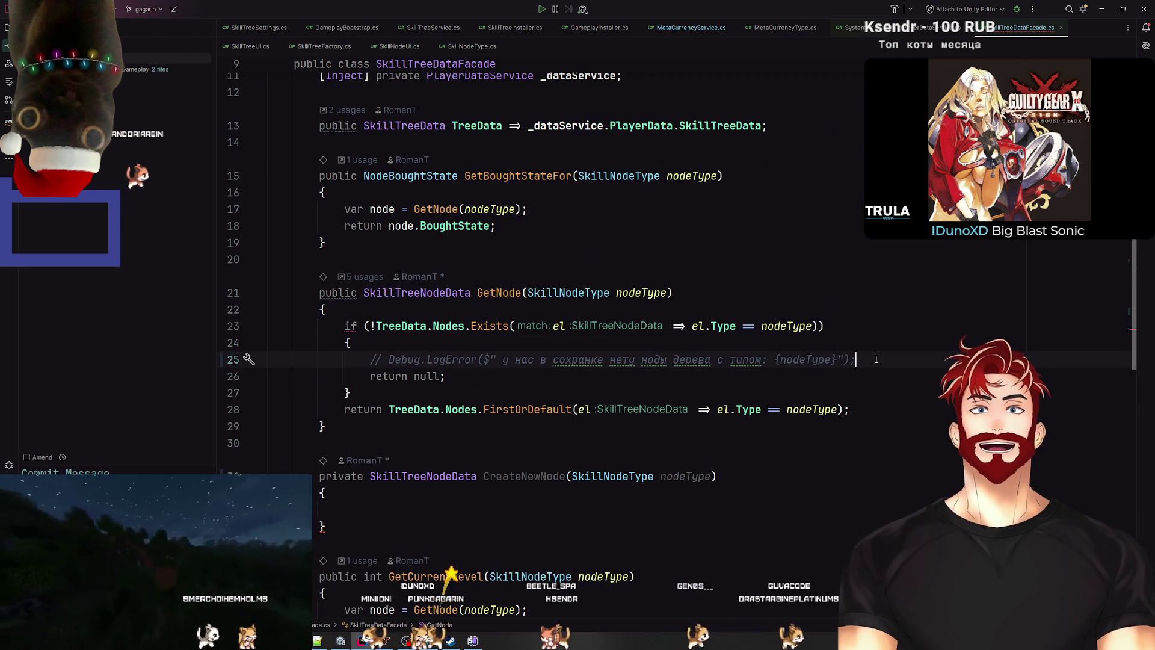
Step: Make GetNode return CreateNewNode(nodeType) instead of null, removing the old return null line
key("ctrl+alt+Return")
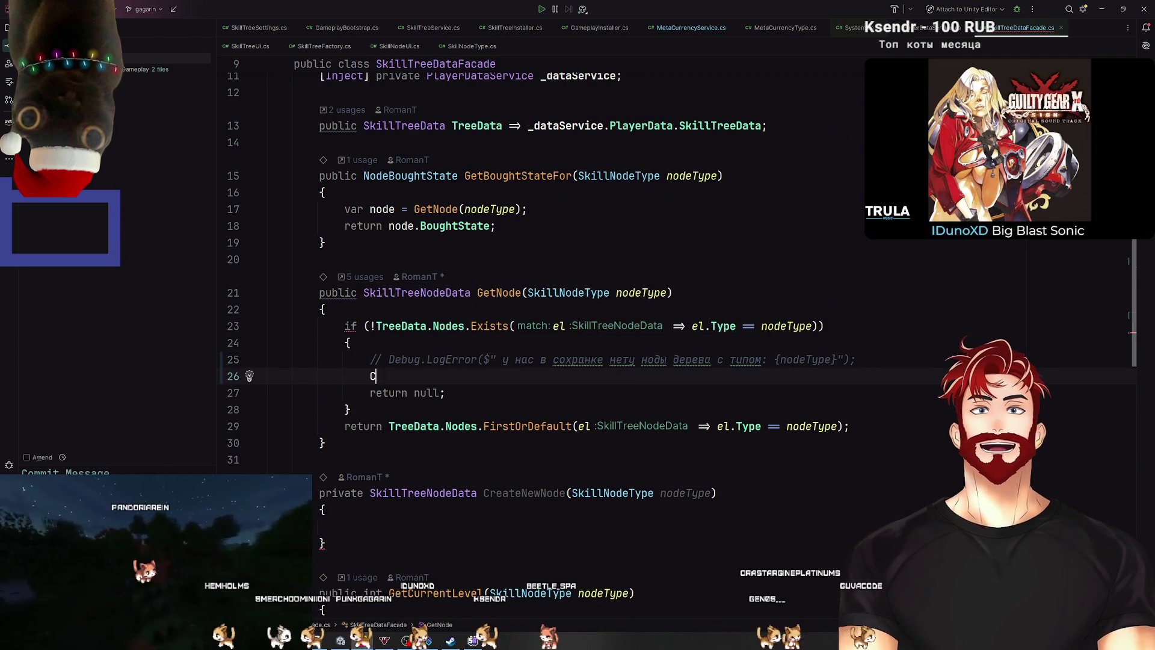
type("reate")
key("Tab")
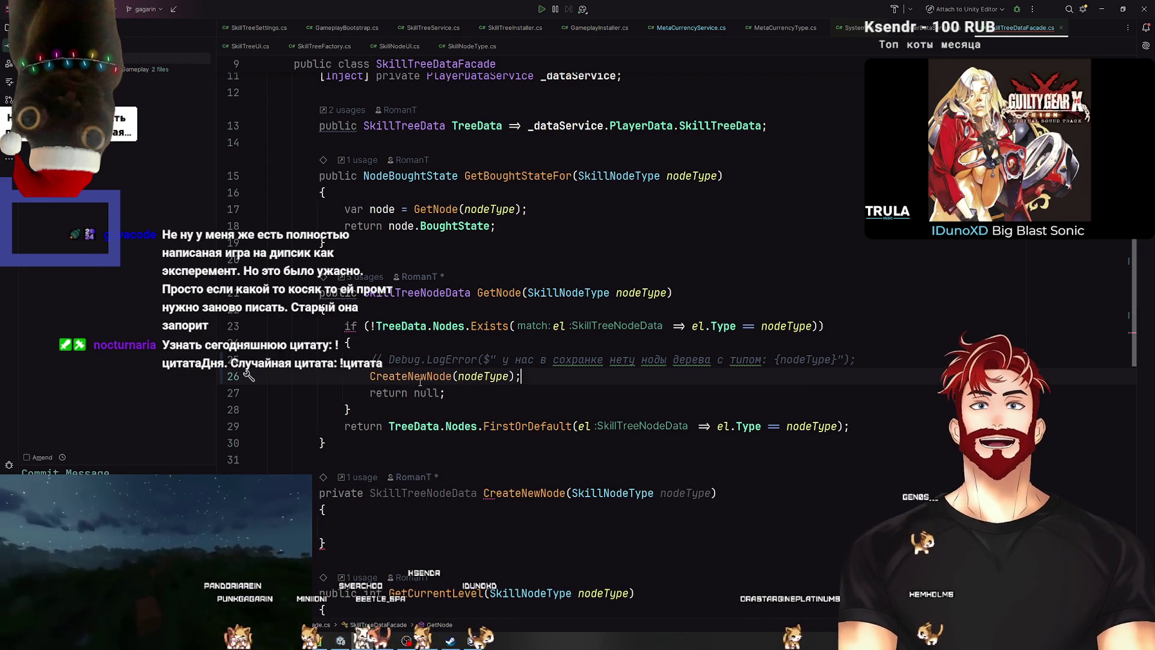
type("var node")
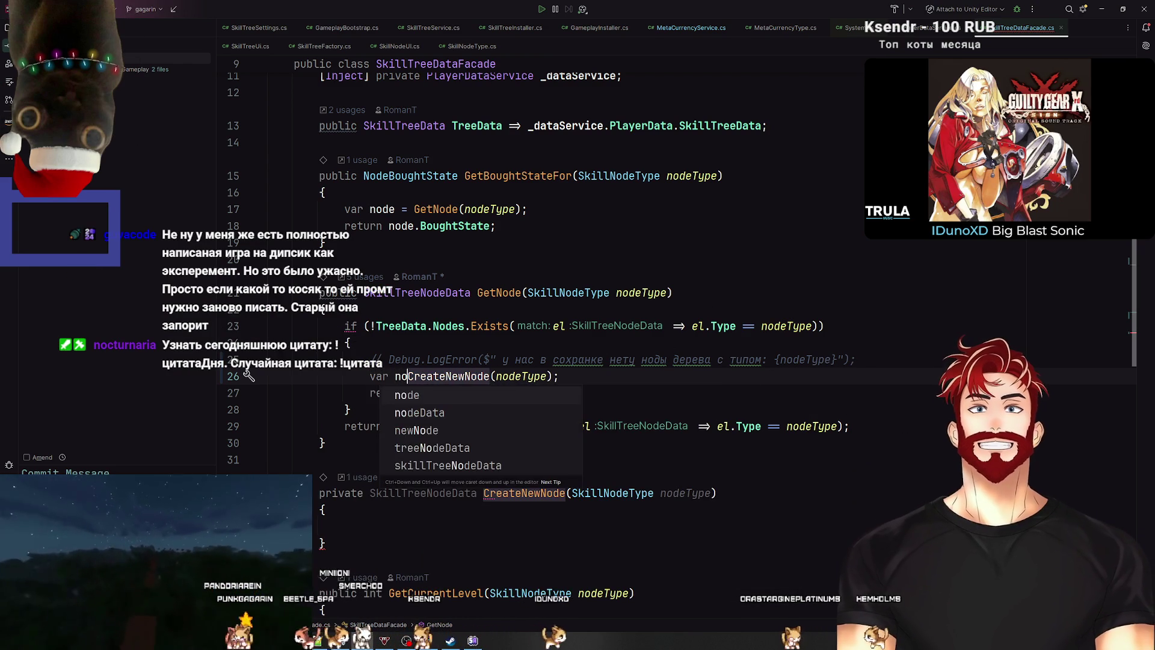
type(" =")
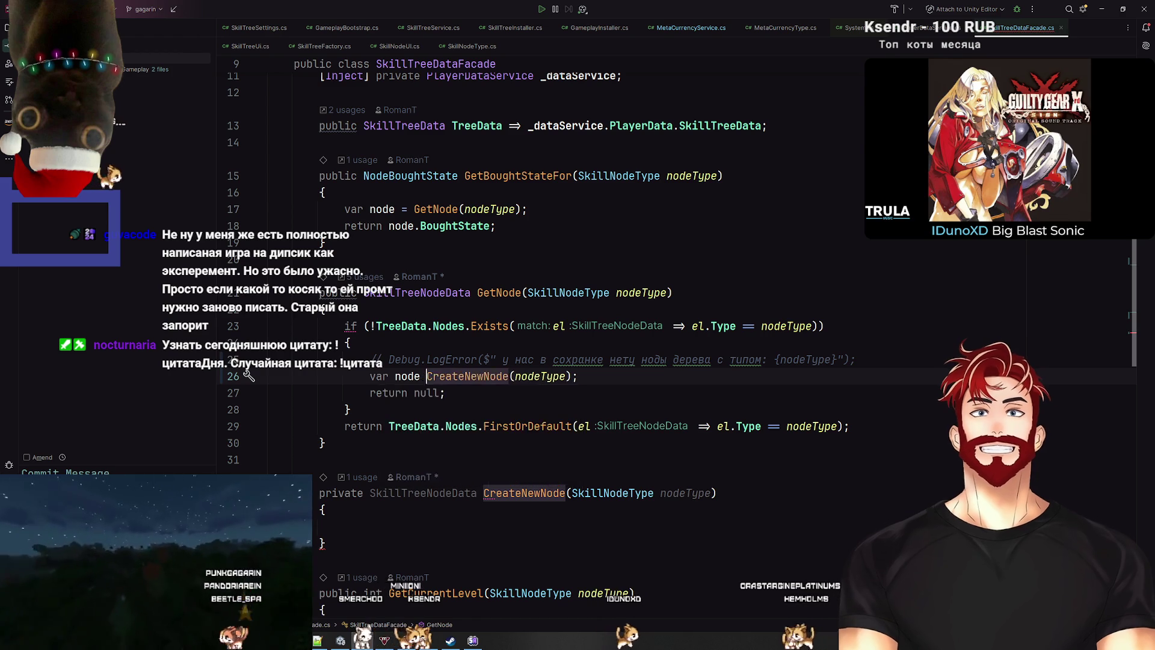
key("Escape")
double_click(387, 392)
key("ctrl+c")
left_click_drag(432, 376, 369, 376)
key("ctrl+v")
key("Down")
key("ctrl+y")
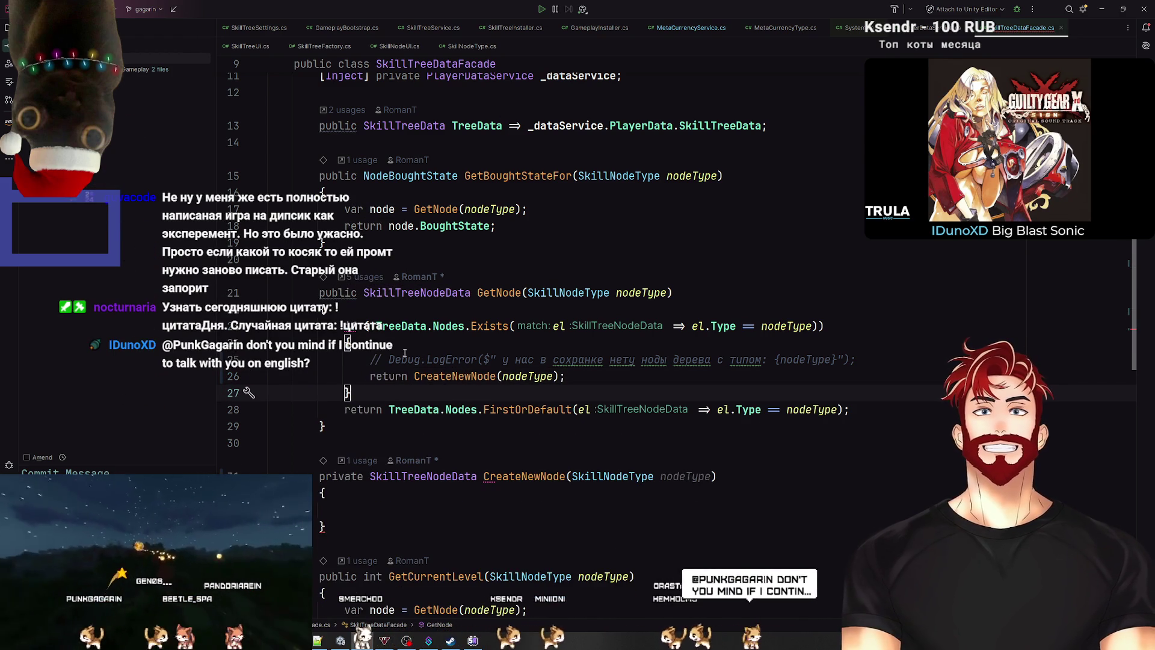
Step: Inspect CreateNewNode's body and try removing unused using directives, then undo that change
left_click(449, 377)
scroll(422, 367, "down", 3)
left_click(406, 359)
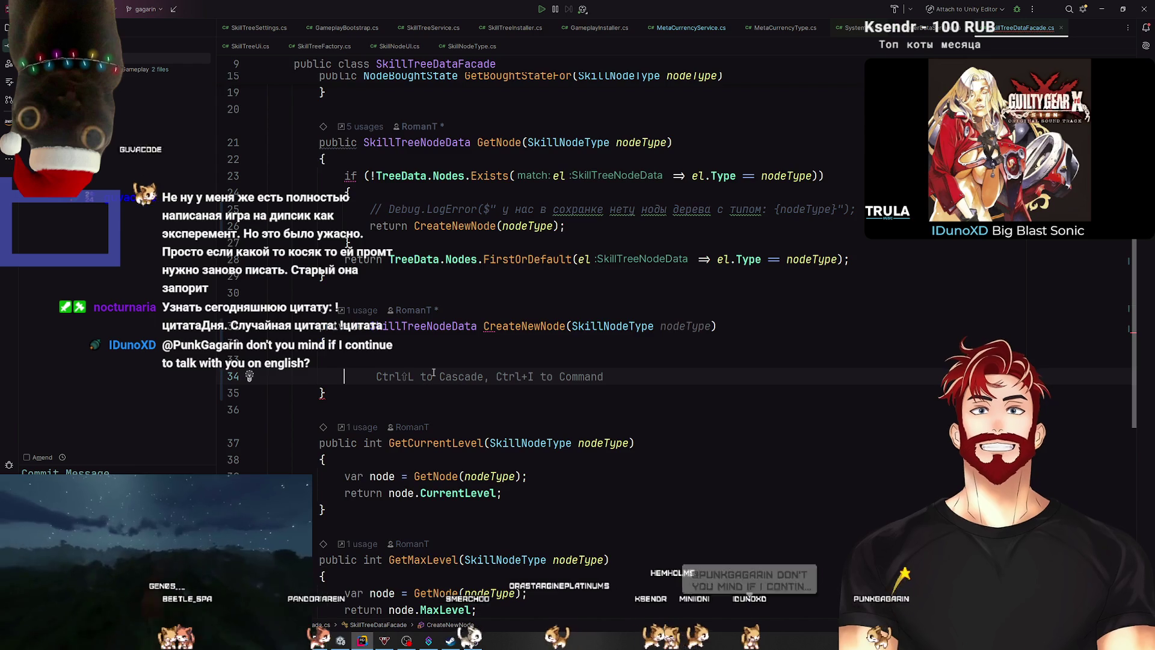
scroll(493, 432, "up", 5)
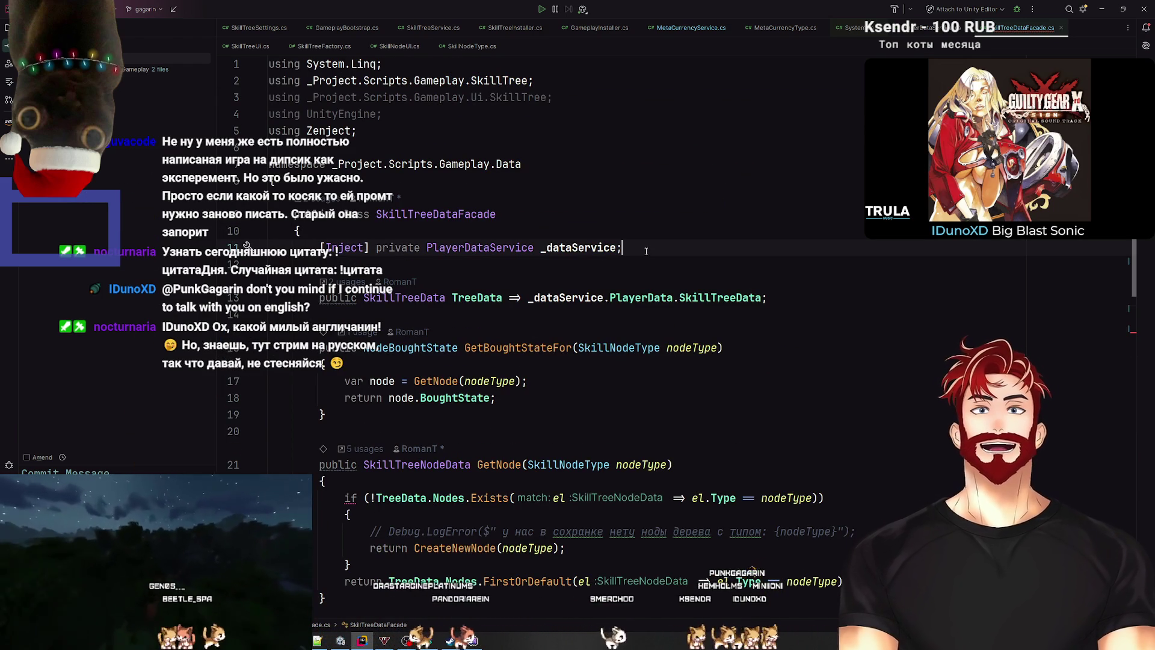
key("ctrl+d")
left_click(511, 103)
key("ctrl+alt+o")
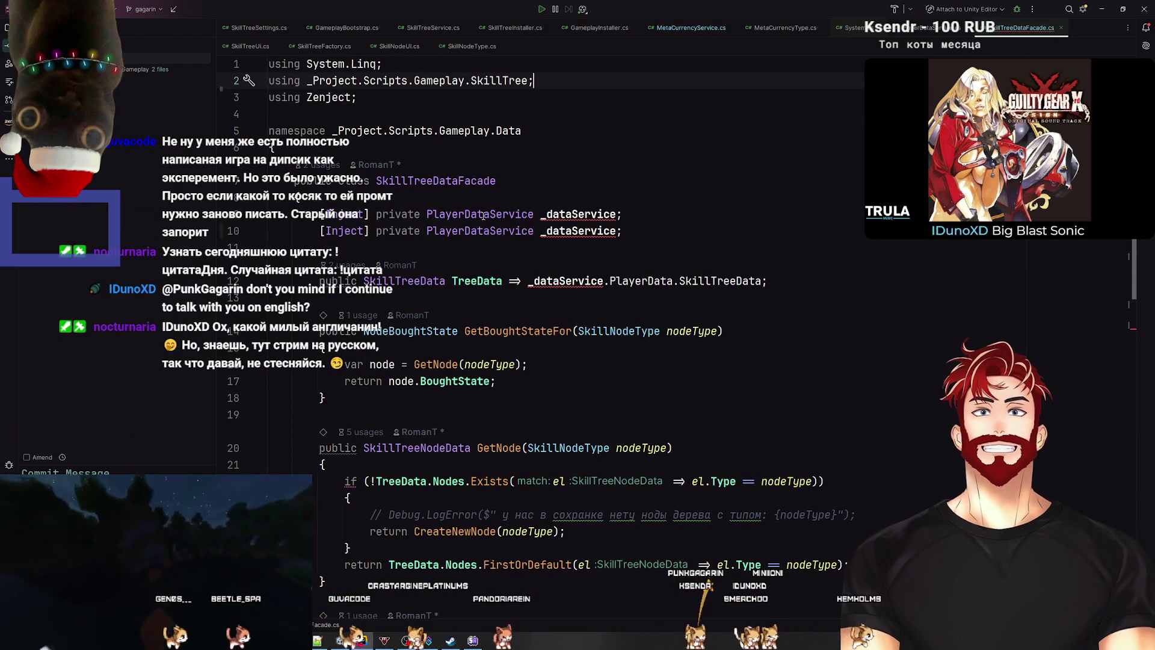
left_click(534, 231)
key("ctrl+z")
key("ctrl+z")
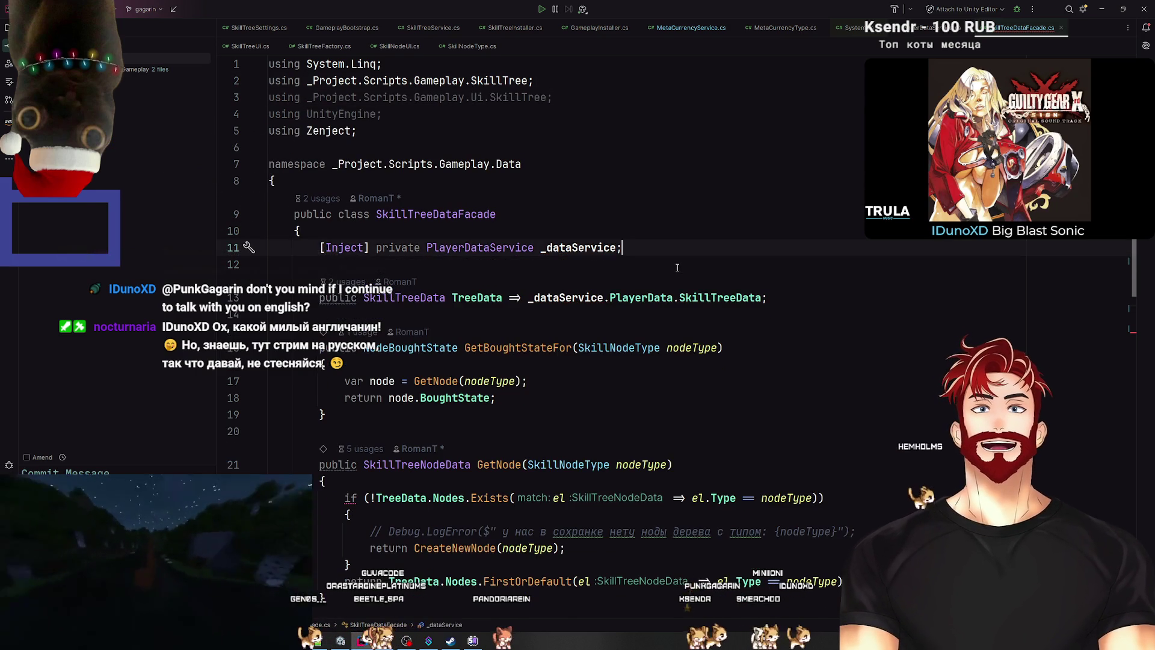
Step: Open SkillTreeFactory.cs from Recent Files by filtering on 'Facto'
key("ctrl+e")
type("Facto")
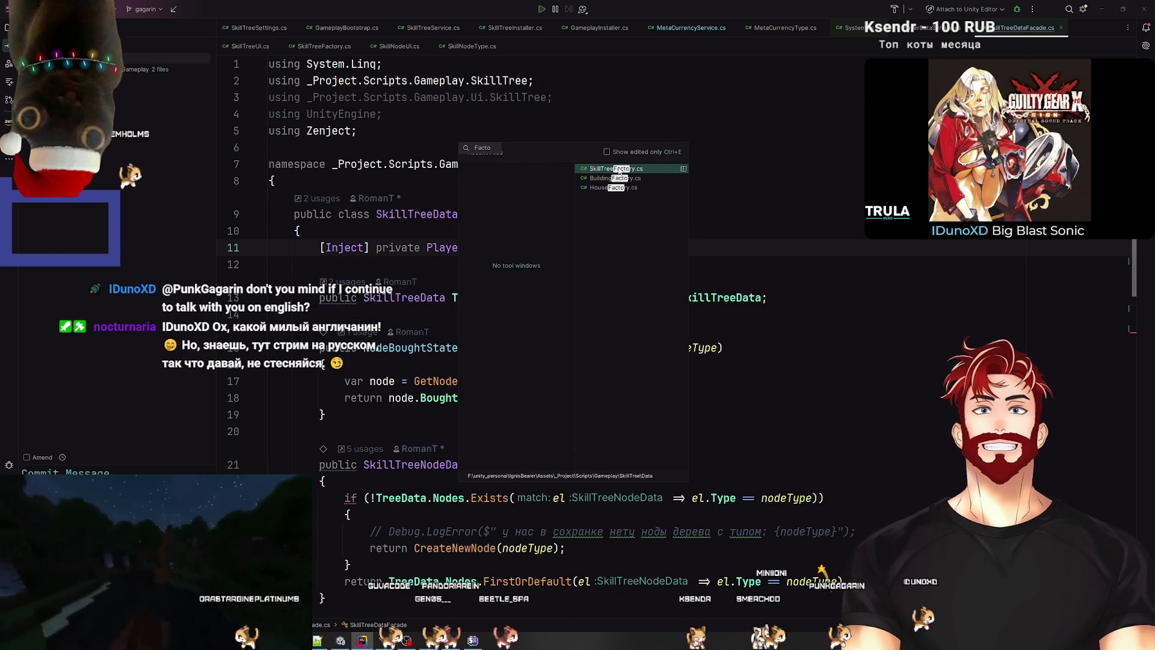
left_click(619, 171)
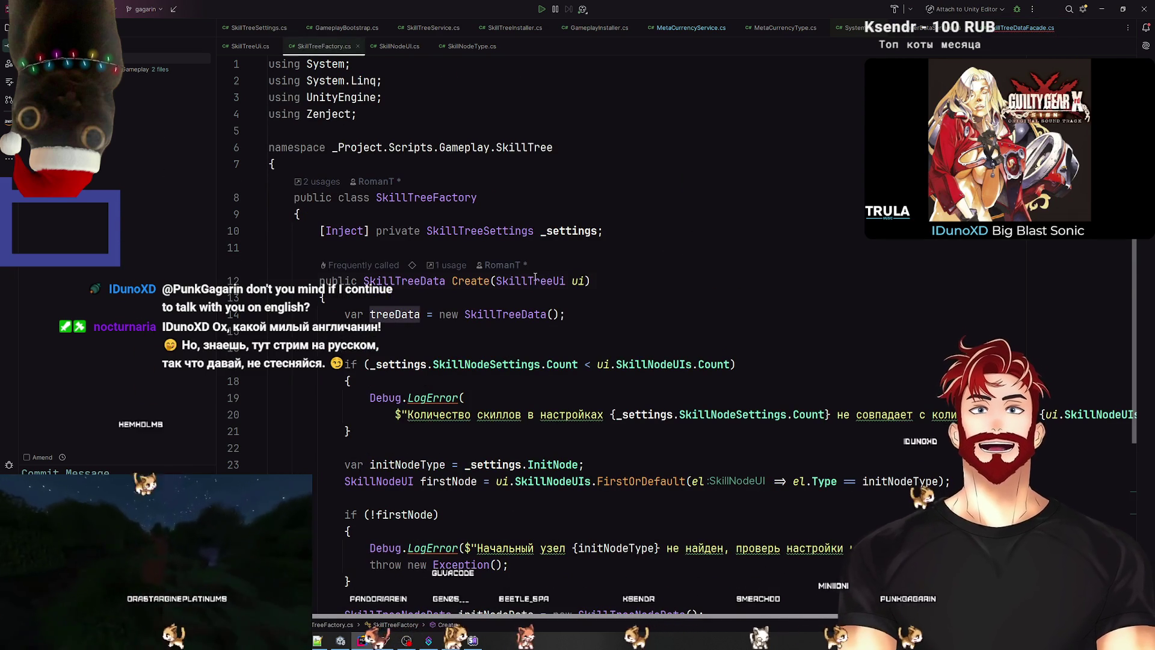
left_click(536, 281)
Step: Duplicate the _settings [Inject] line into a new SkillTreeUi _ui field
left_click(644, 240)
key("ctrl+d")
double_click(474, 247)
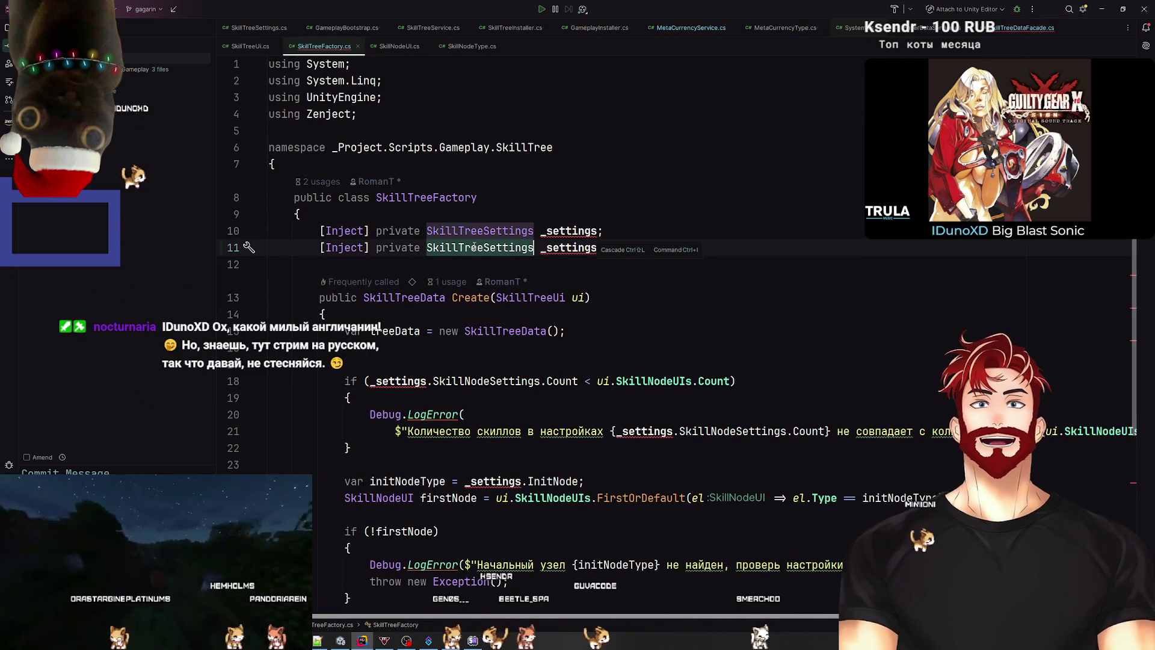
double_click(518, 297)
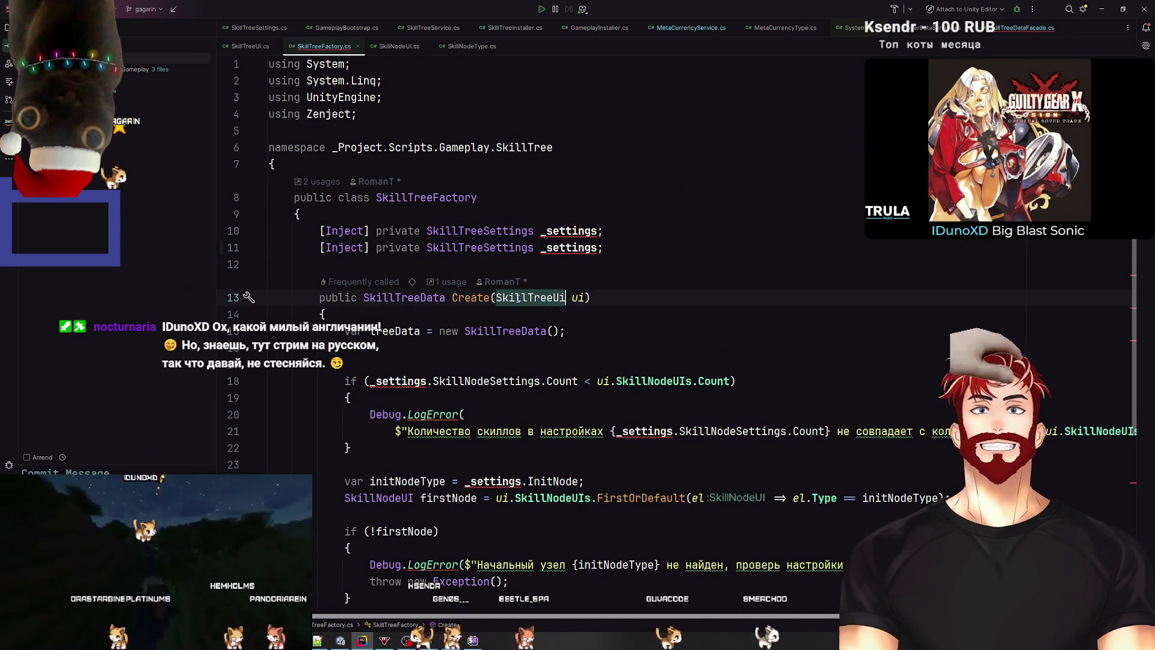
key("ctrl+c")
double_click(529, 247)
key("ctrl+v")
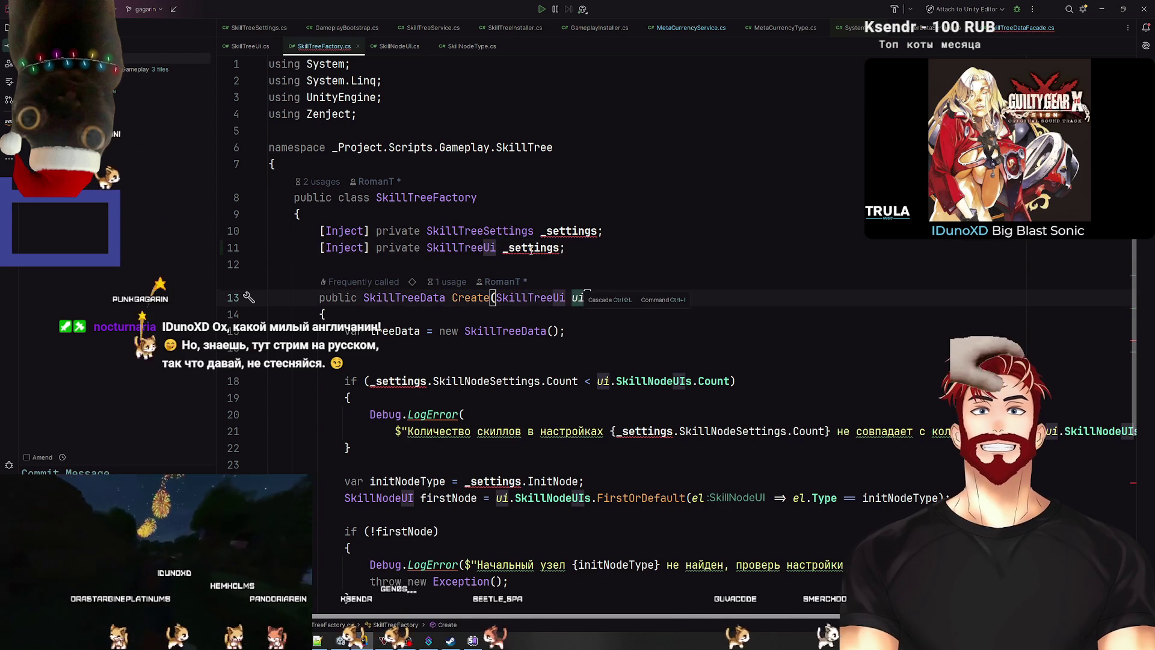
double_click(531, 247)
type("_ui")
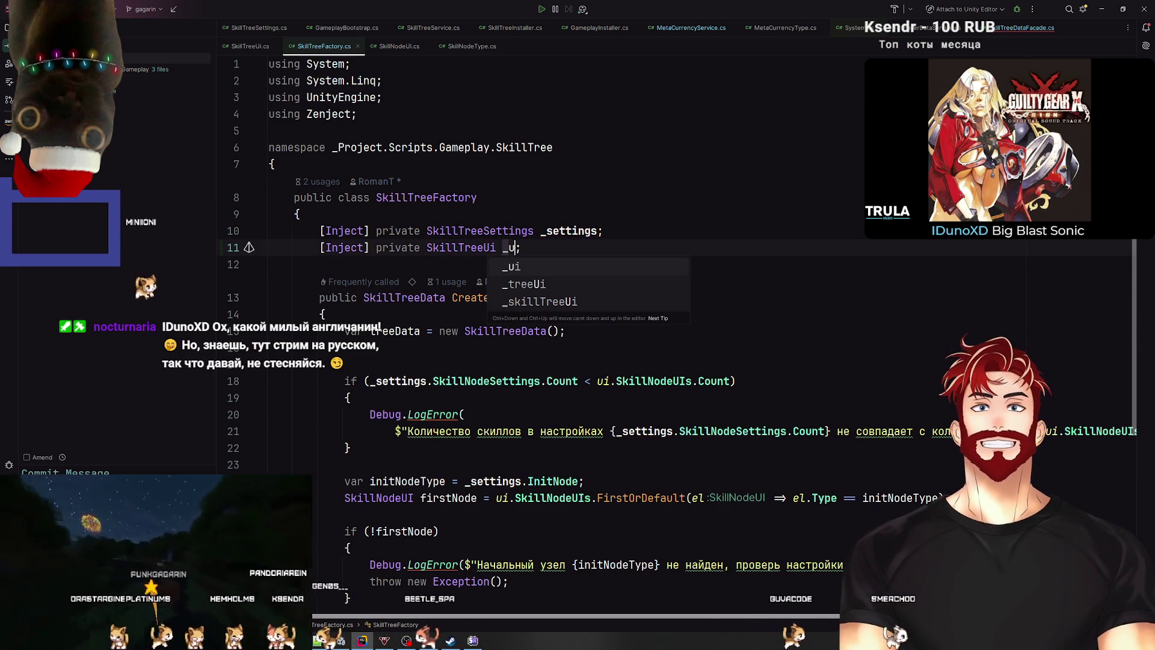
type(";")
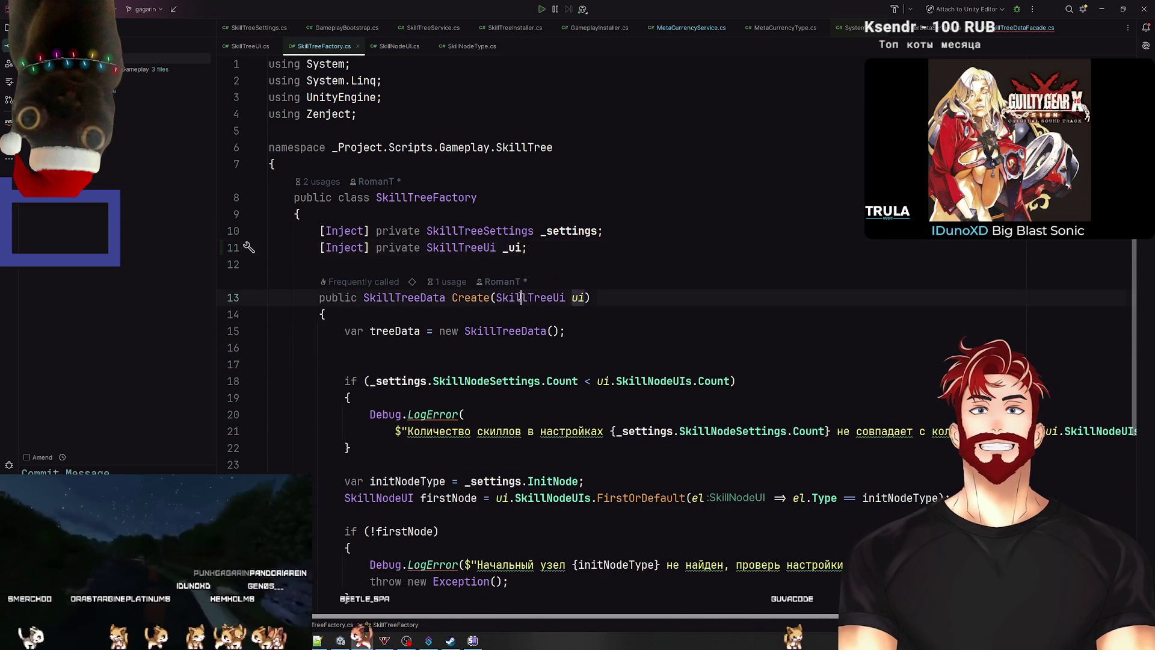
Step: Remove Create's SkillTreeUi ui parameter and use _ui in the node count check
double_click(521, 297)
key("ctrl+w")
key("BackSpace")
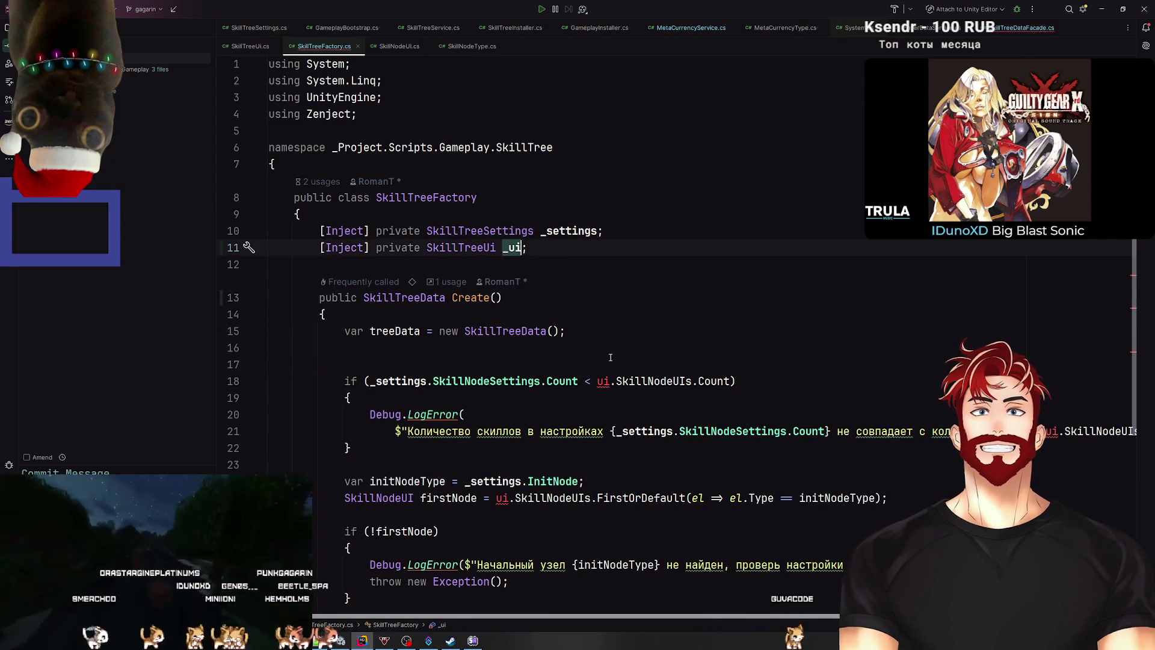
double_click(603, 381)
type("_ui_ui")
Step: Split the LogError message into two concatenated lines, then jump to Create's call in SkillTreeService.cs
scroll(625, 419, "down", 5)
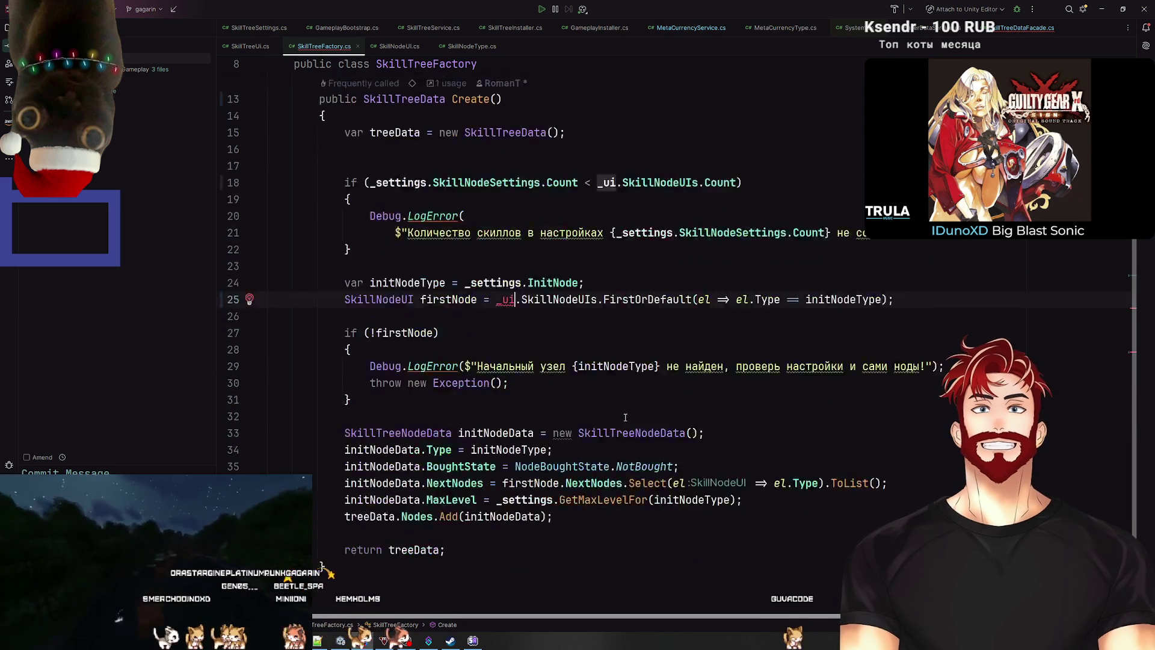
scroll(626, 419, "up", 5)
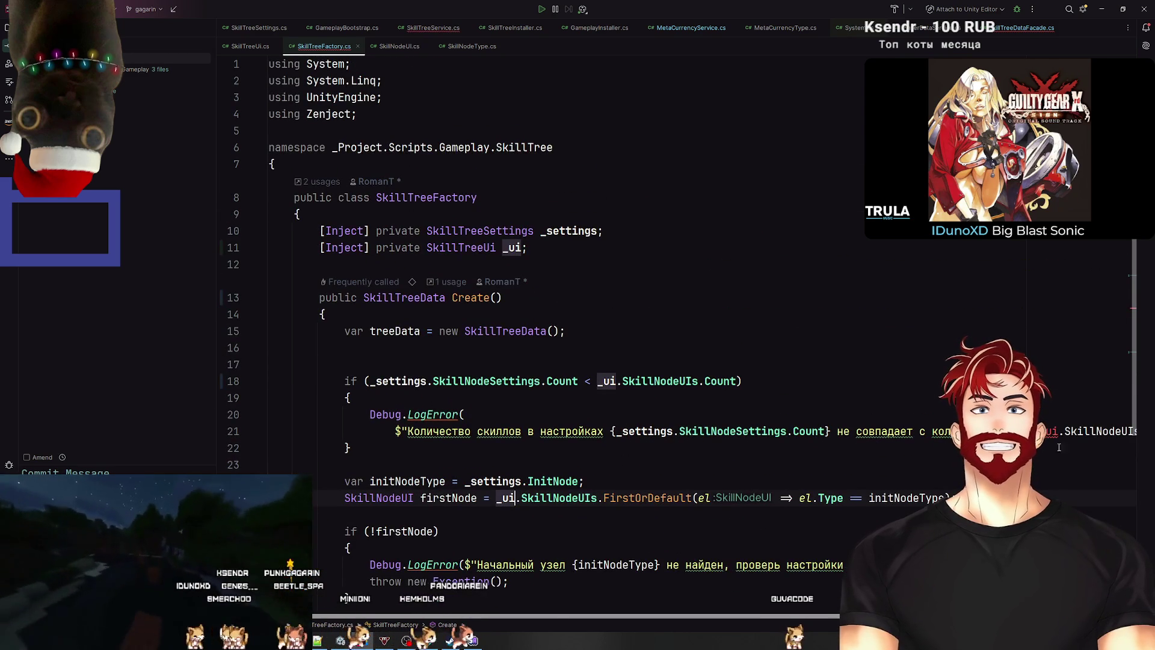
left_click(883, 348)
left_click(462, 415)
key("Delete")
left_click(881, 335)
key("Return")
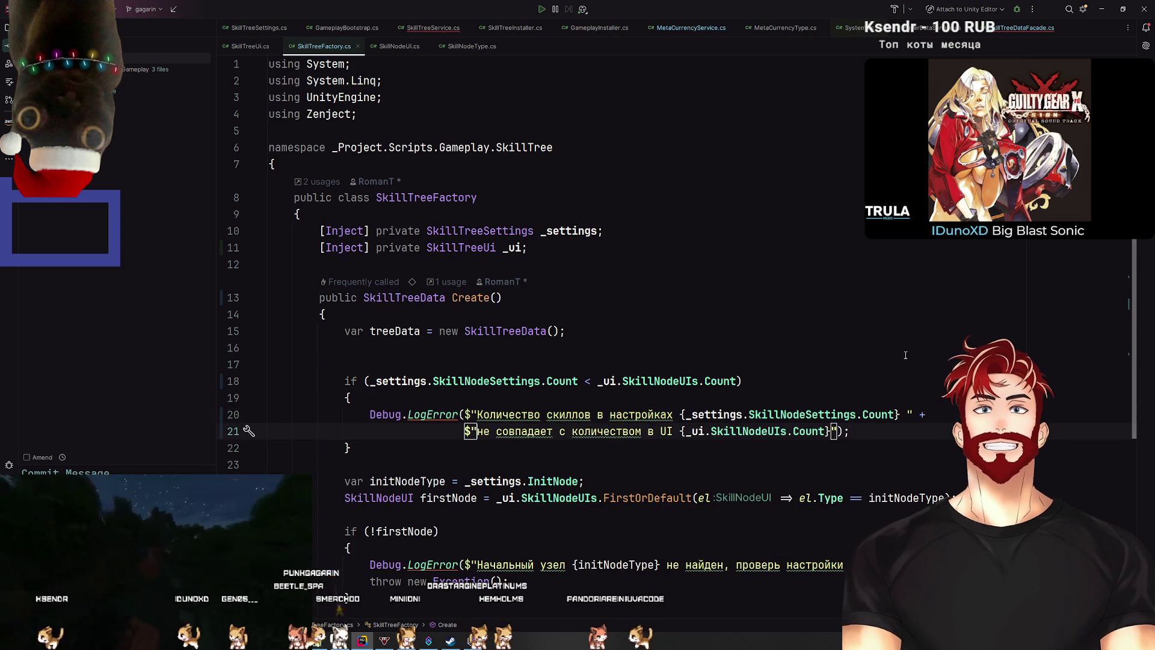
left_click(896, 348)
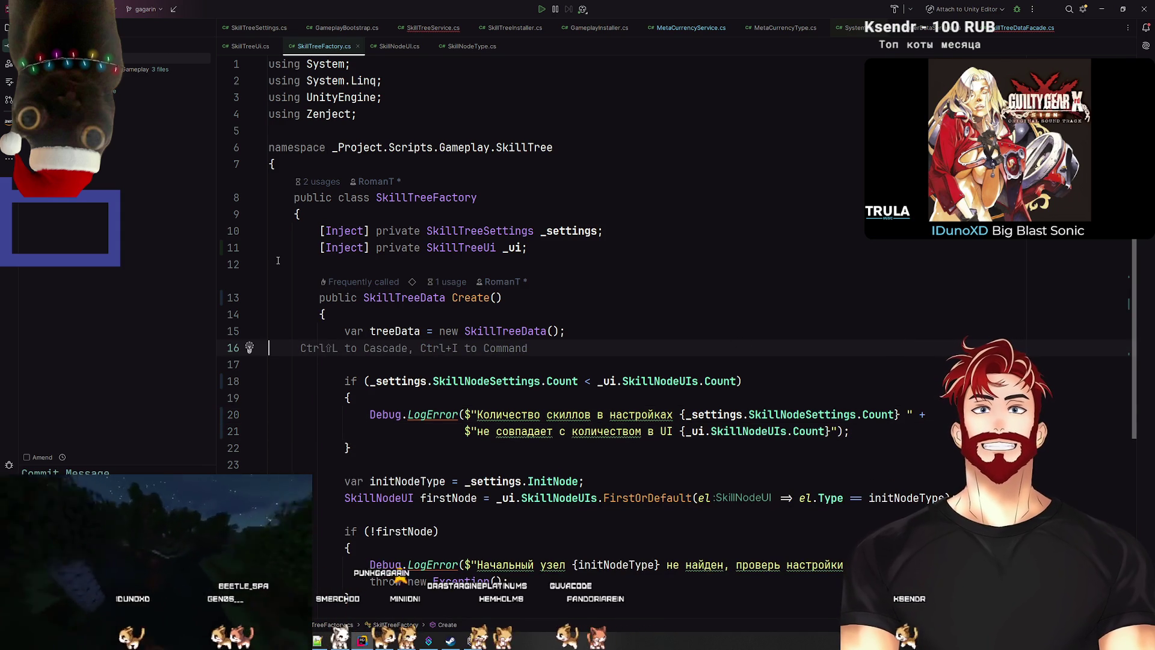
left_click(447, 282)
left_click(497, 332)
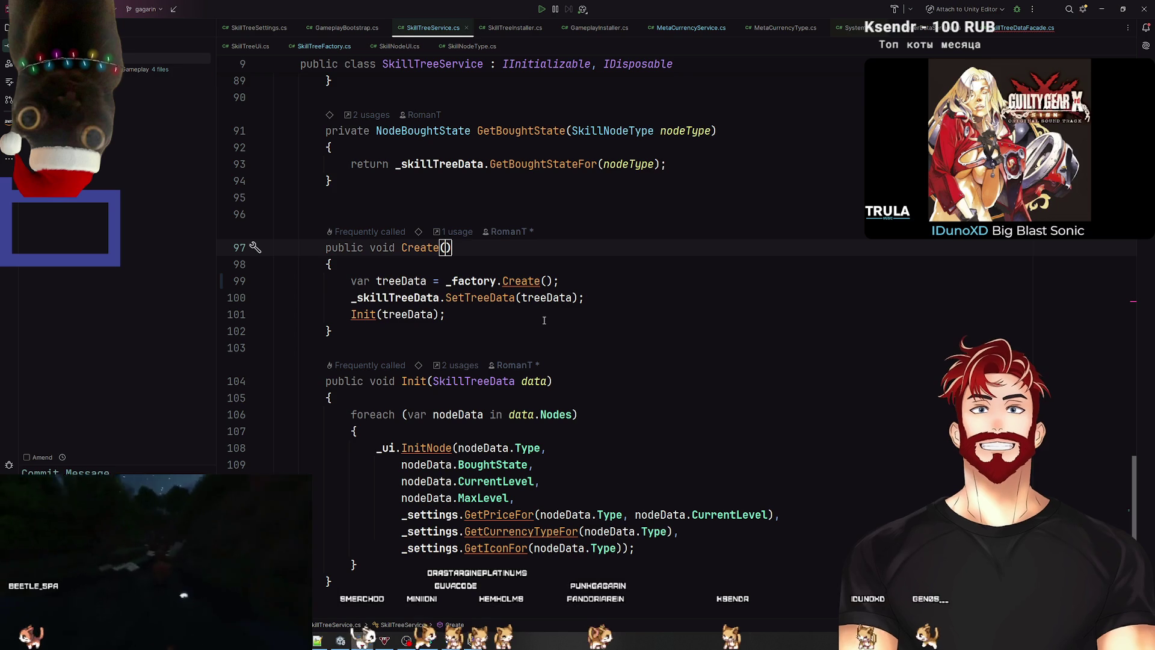
Step: Return to SkillTreeFactory's Create and insert a blank line after the initNodeType line
left_click(537, 280)
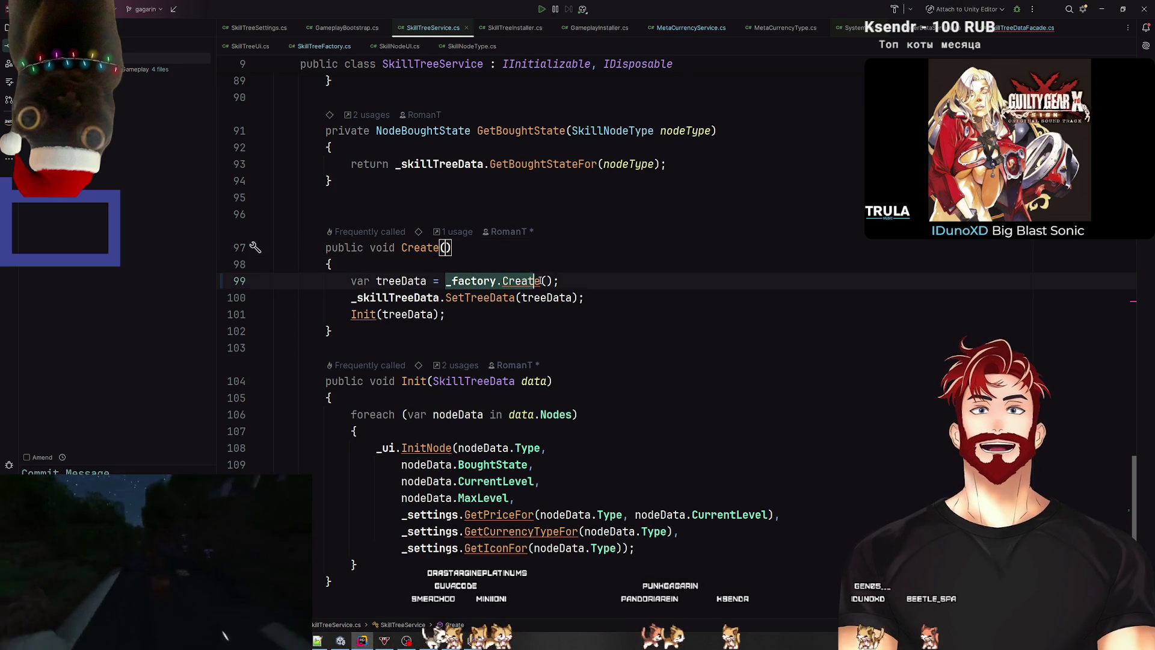
left_click(525, 251)
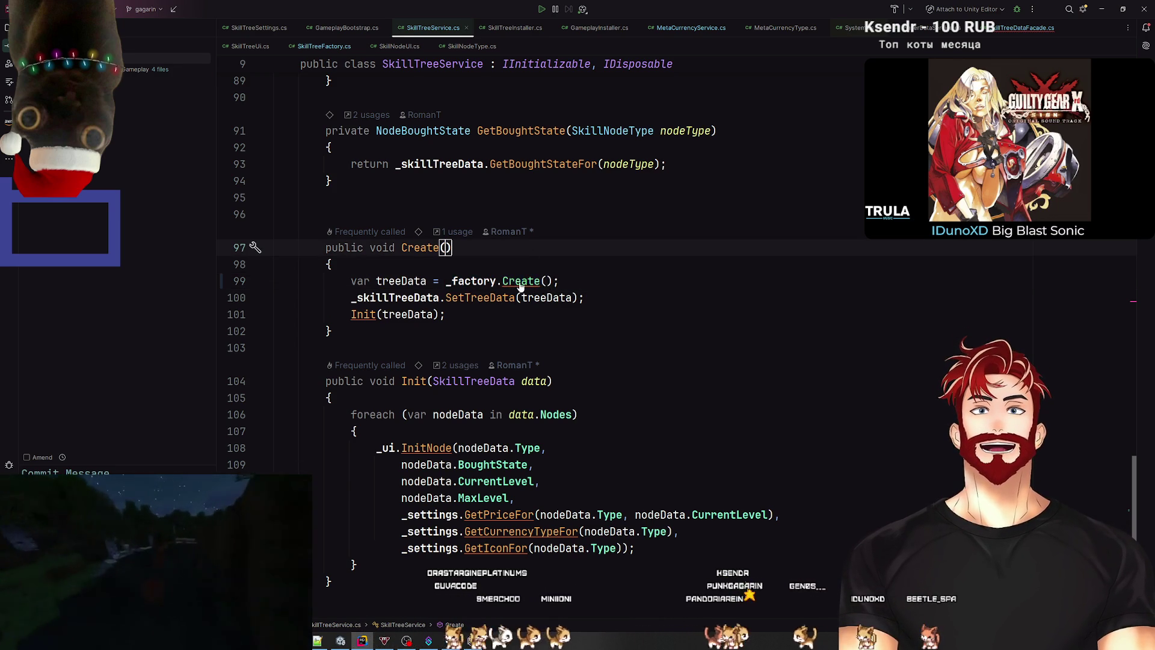
left_click(521, 281, "ctrl")
scroll(576, 355, "down", 3)
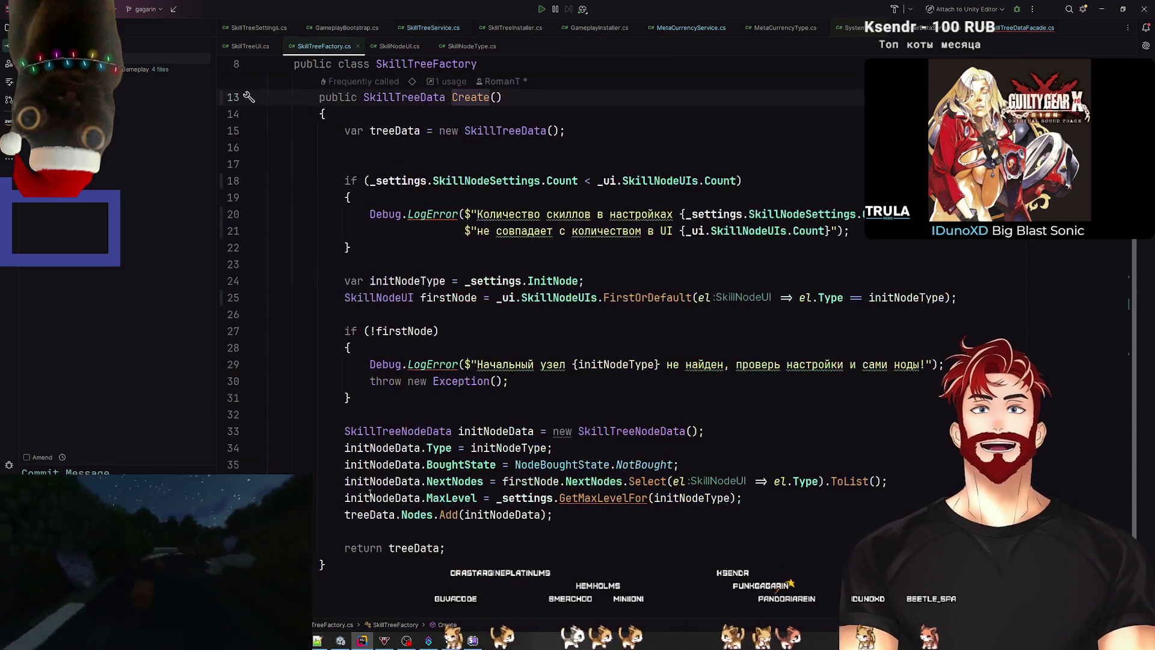
scroll(517, 379, "up", 3)
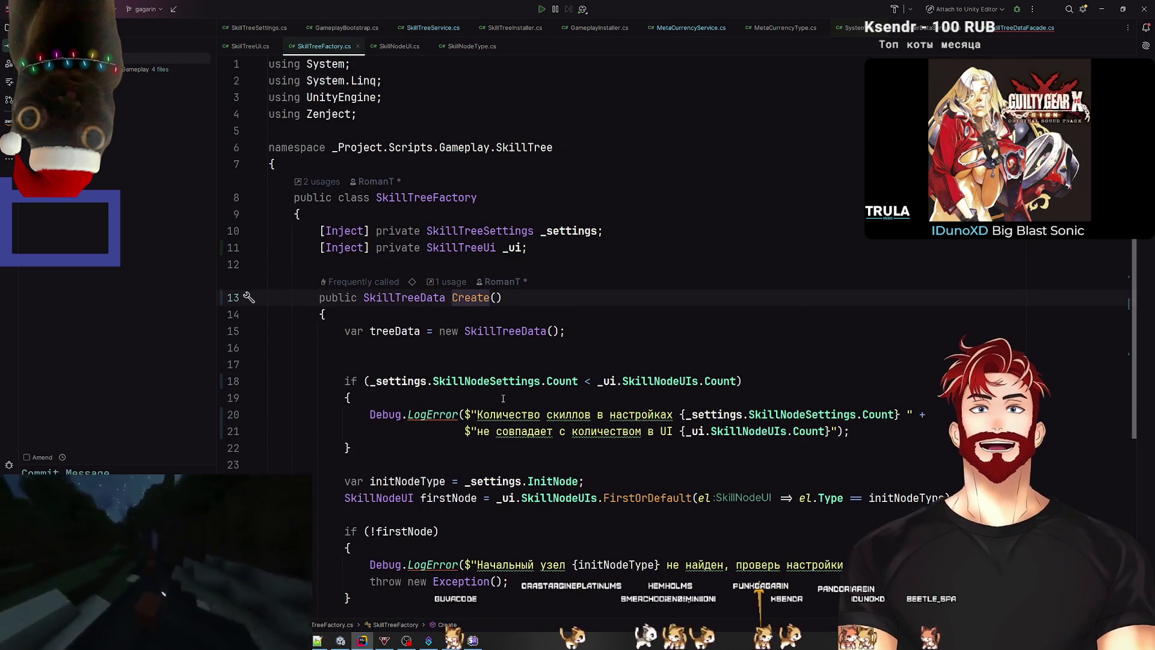
scroll(563, 353, "down", 3)
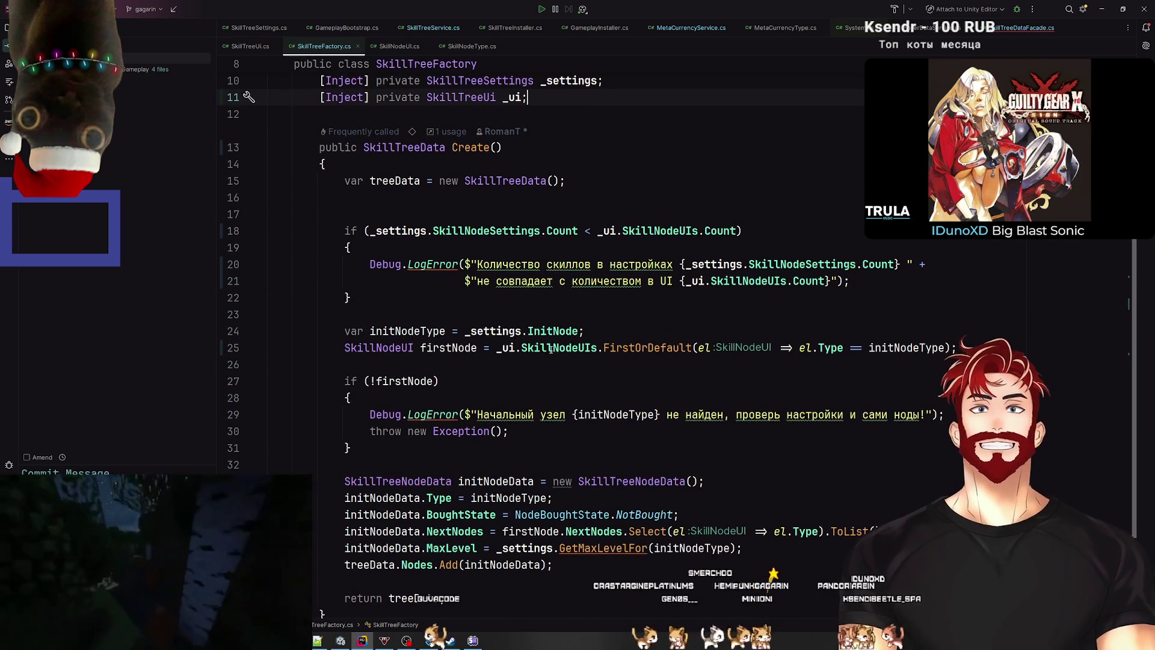
left_click(394, 180)
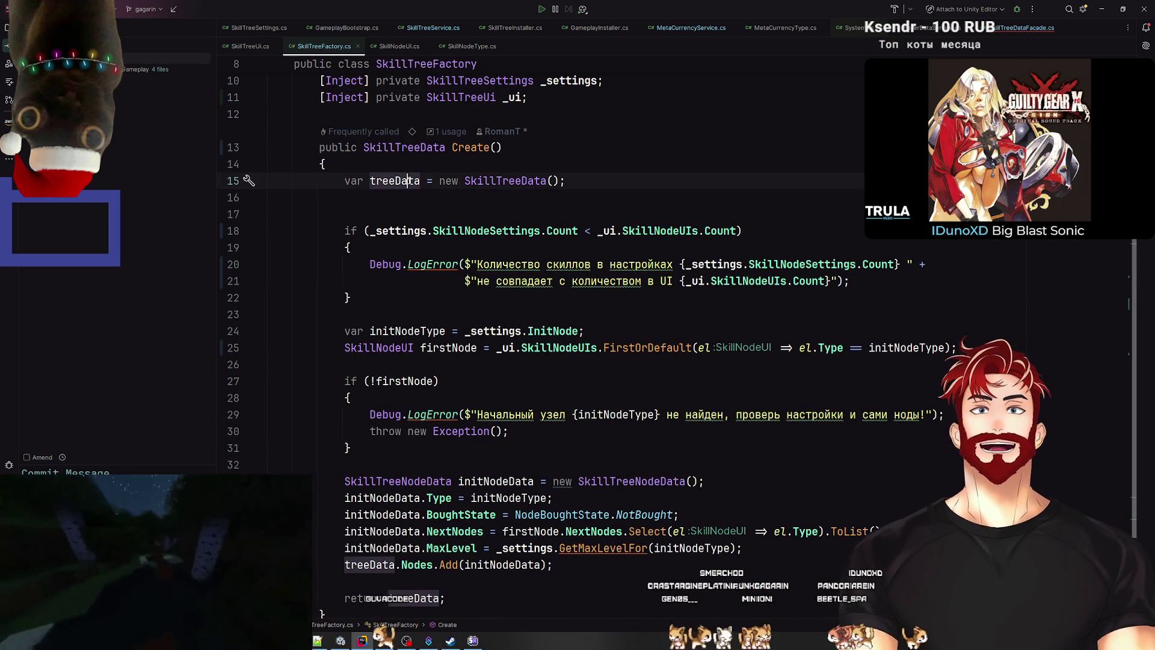
left_click(413, 233)
left_click(481, 231)
left_click(647, 231)
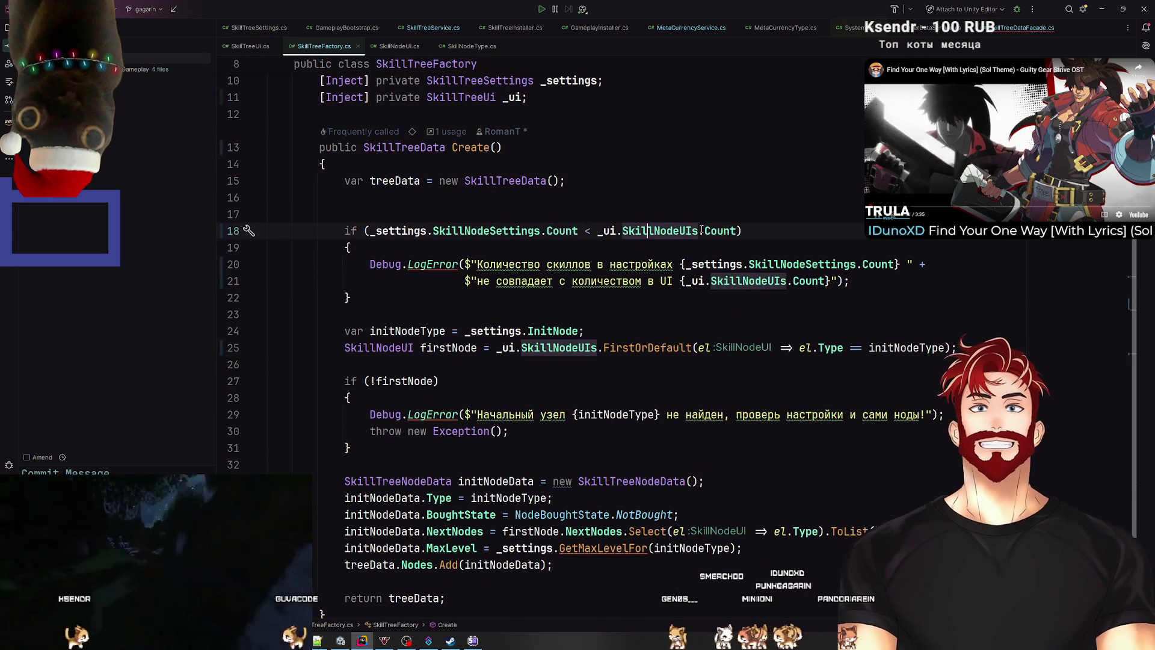
left_click(402, 331)
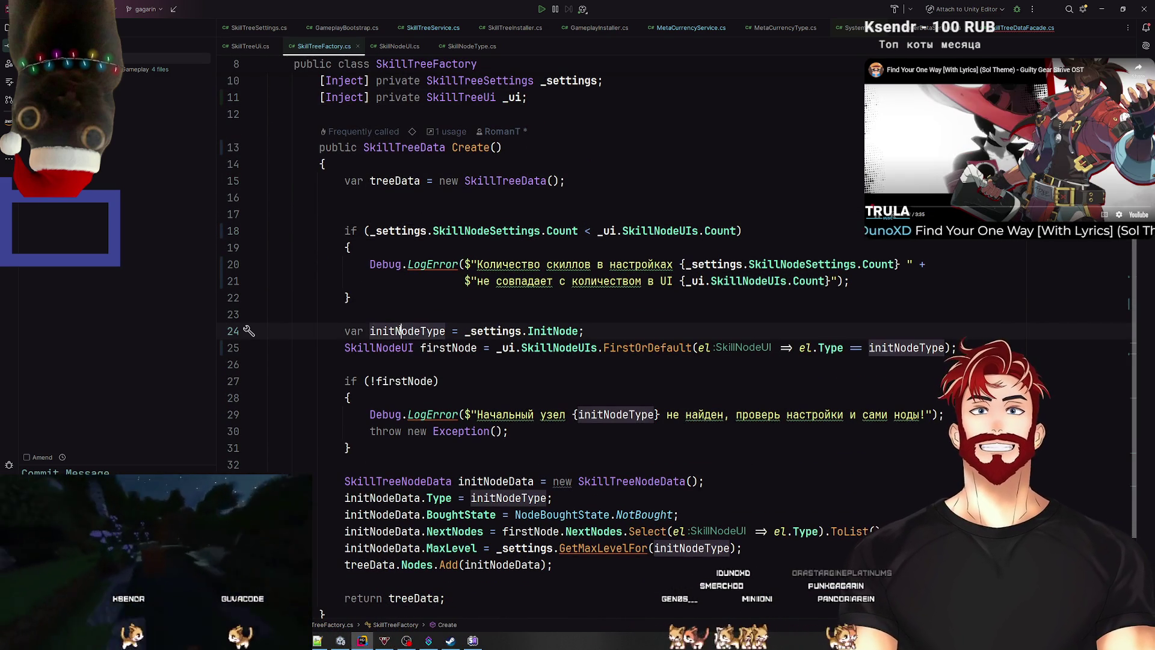
left_click(595, 331)
key("Return")
Step: Rename firstNode to nodeUi with Shift+F6 and select the node lookup and building block
left_click(452, 364)
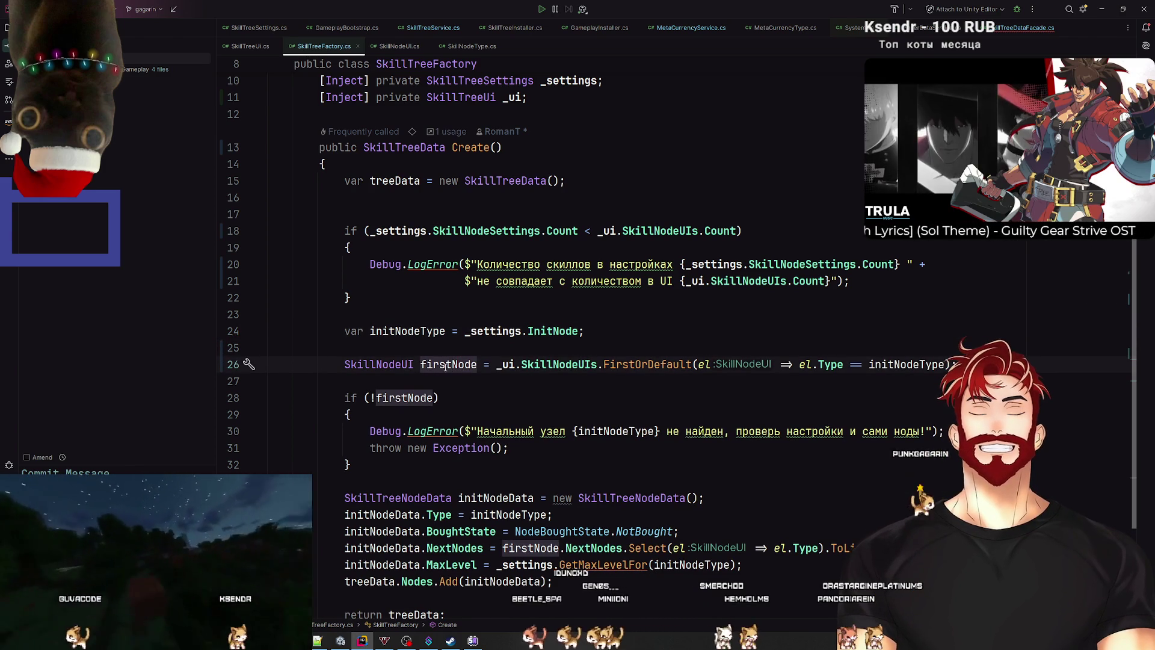
scroll(445, 367, "up", 1)
key("shift+F6")
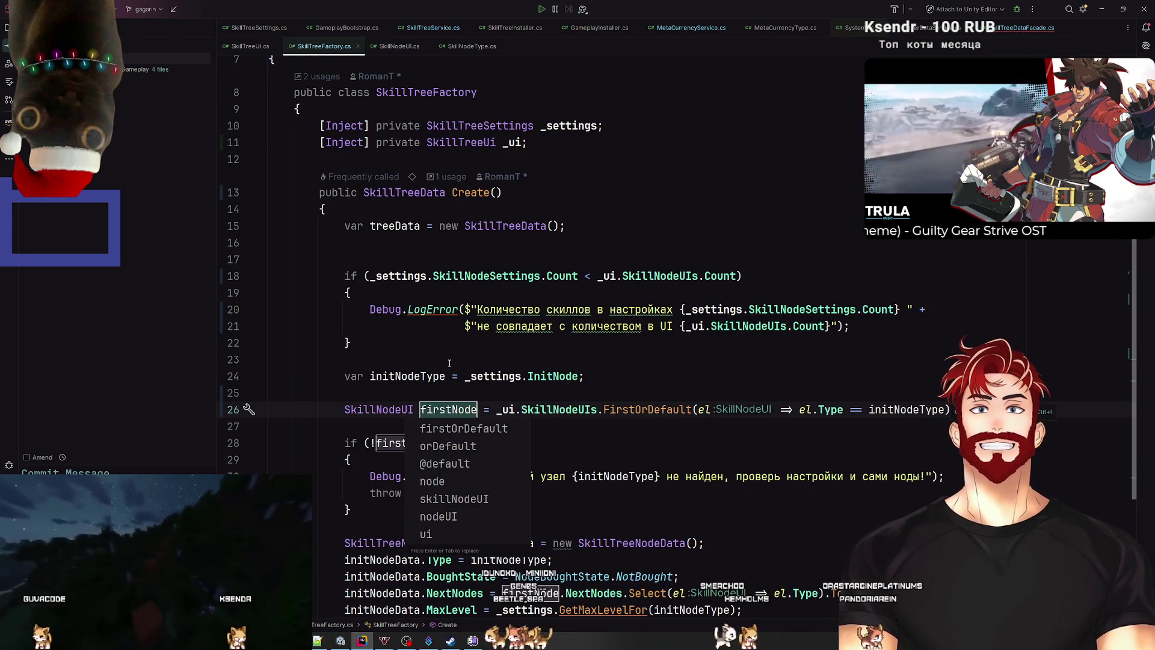
type("nodeUi")
key("Return")
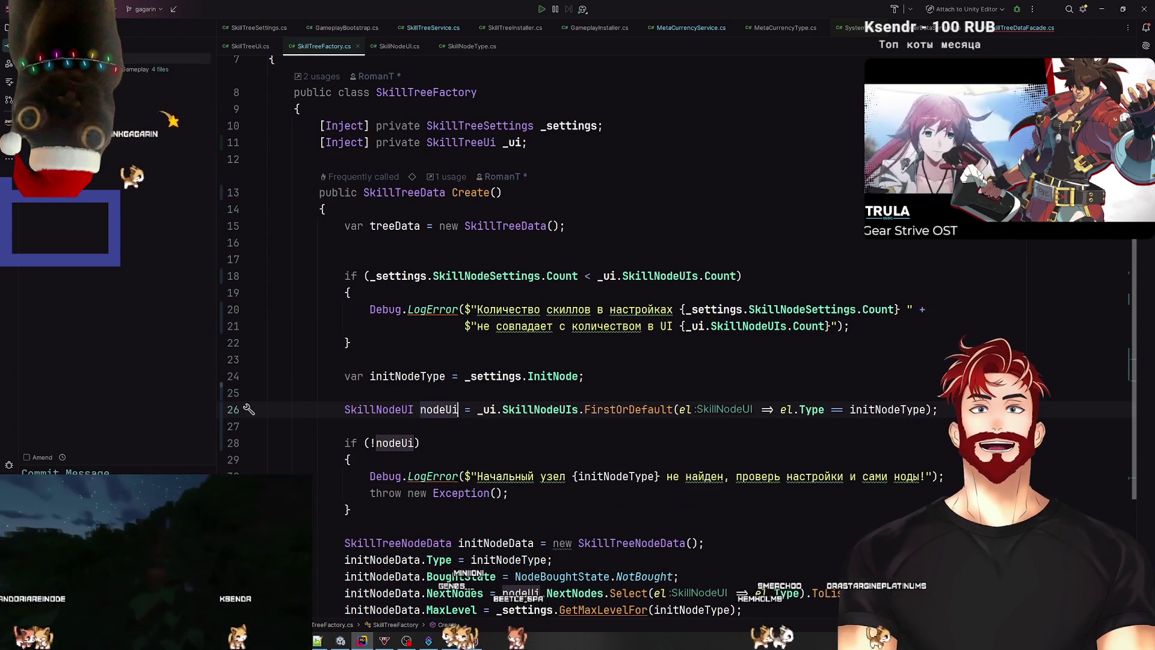
scroll(574, 475, "down", 3)
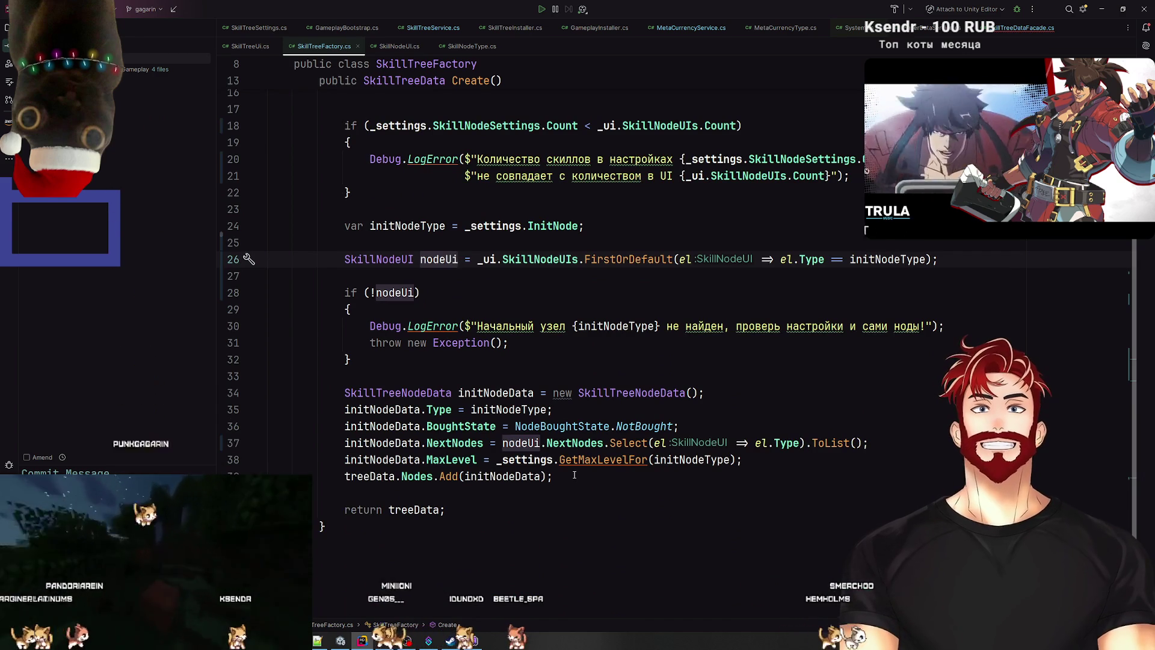
mouse_move(574, 475)
left_mouse_down()
mouse_move(273, 443)
mouse_move(252, 242)
mouse_move(248, 260)
left_mouse_up()
Step: Extract the selected code into a new method named CreateNode
right_click(550, 294)
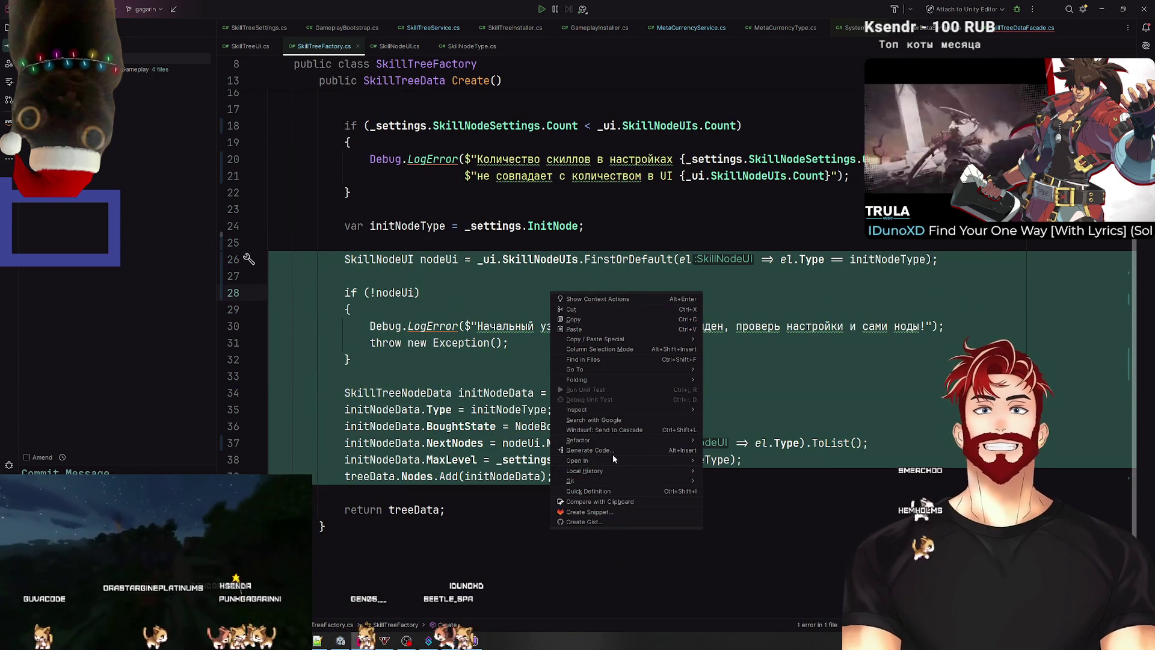
mouse_move(595, 443)
left_click(747, 452)
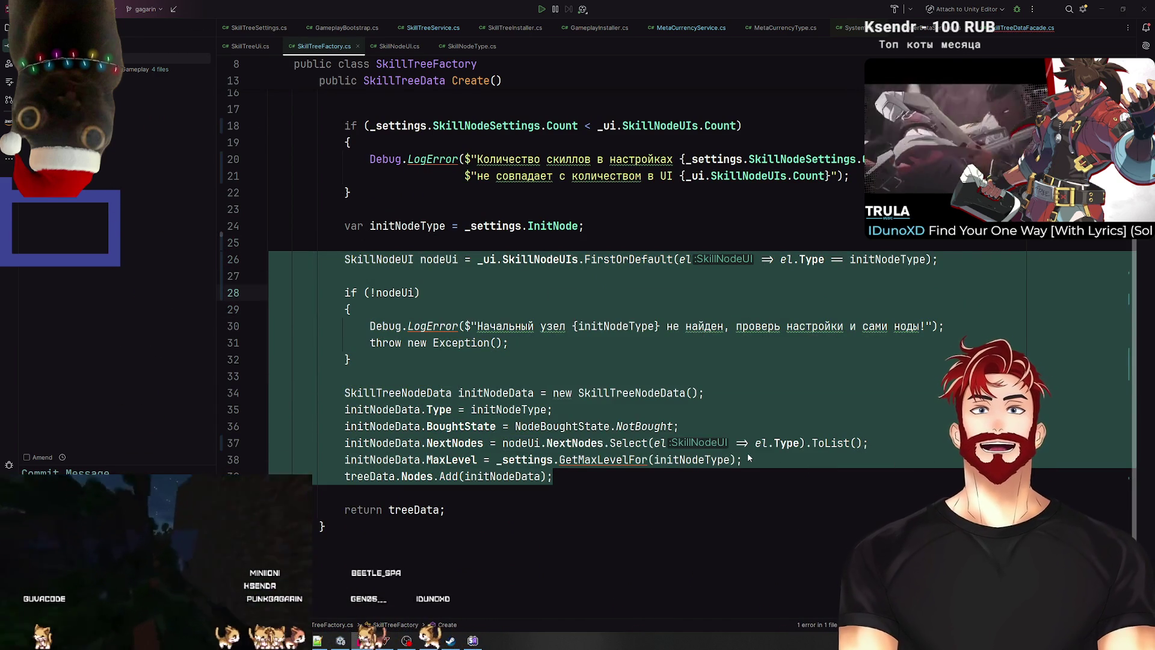
type("CreateNode")
key("Return")
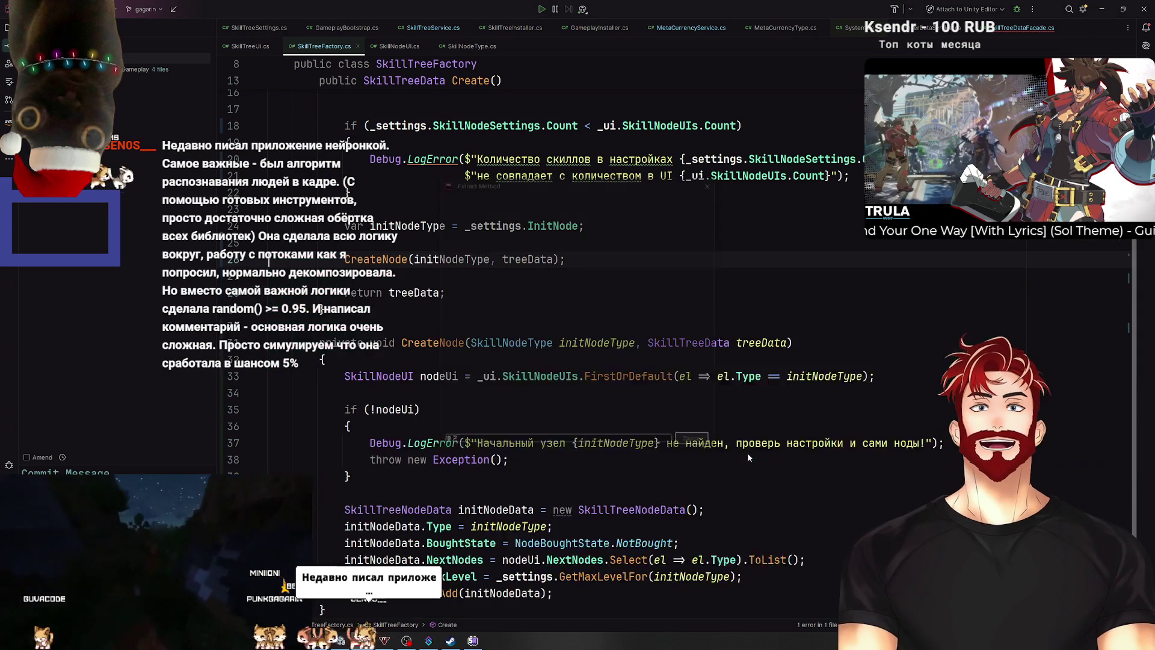
Step: Drop the treeData argument and store the call's result as var node = CreateNode(...)
scroll(505, 318, "up", 3)
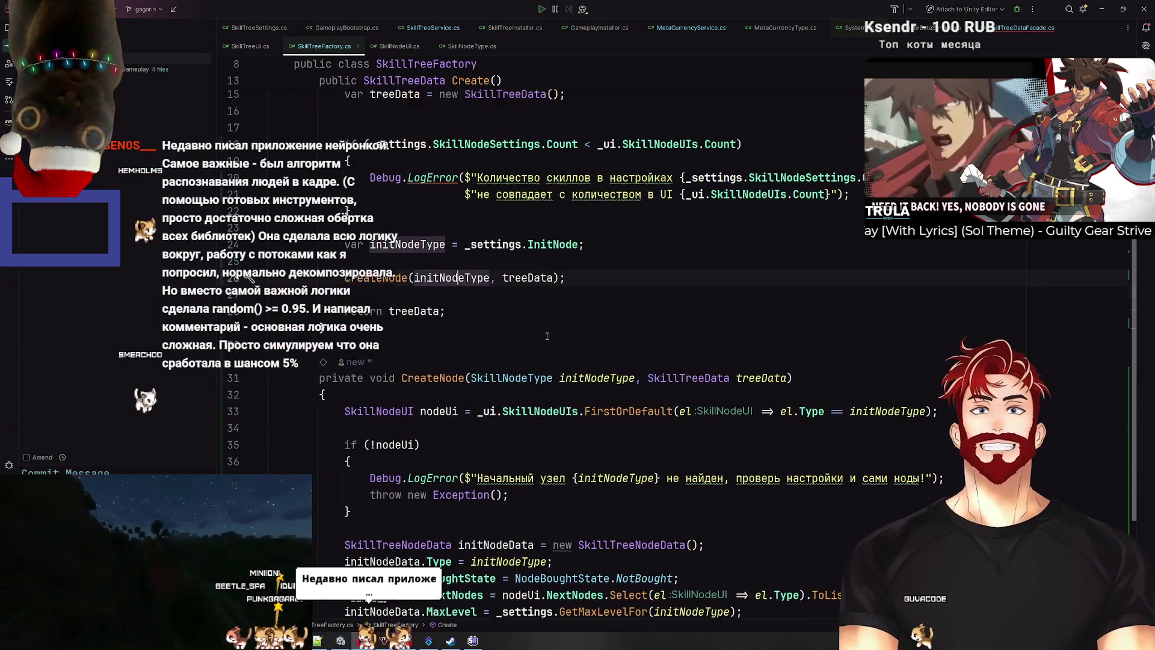
scroll(547, 335, "down", 1)
left_click(466, 309)
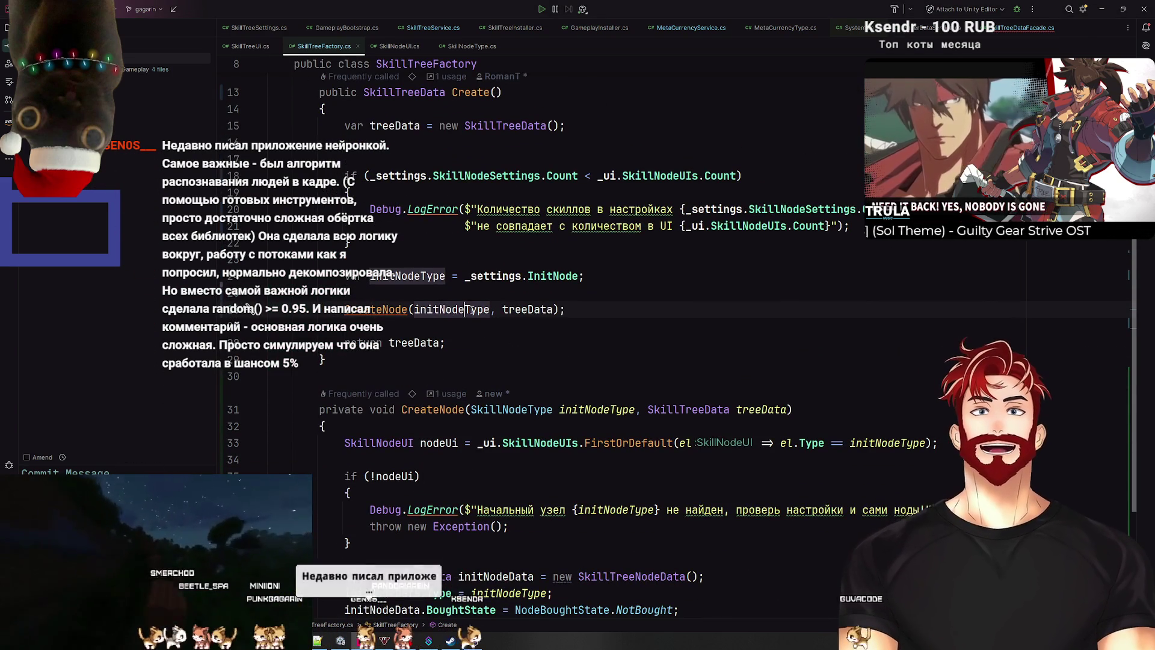
left_click(527, 308)
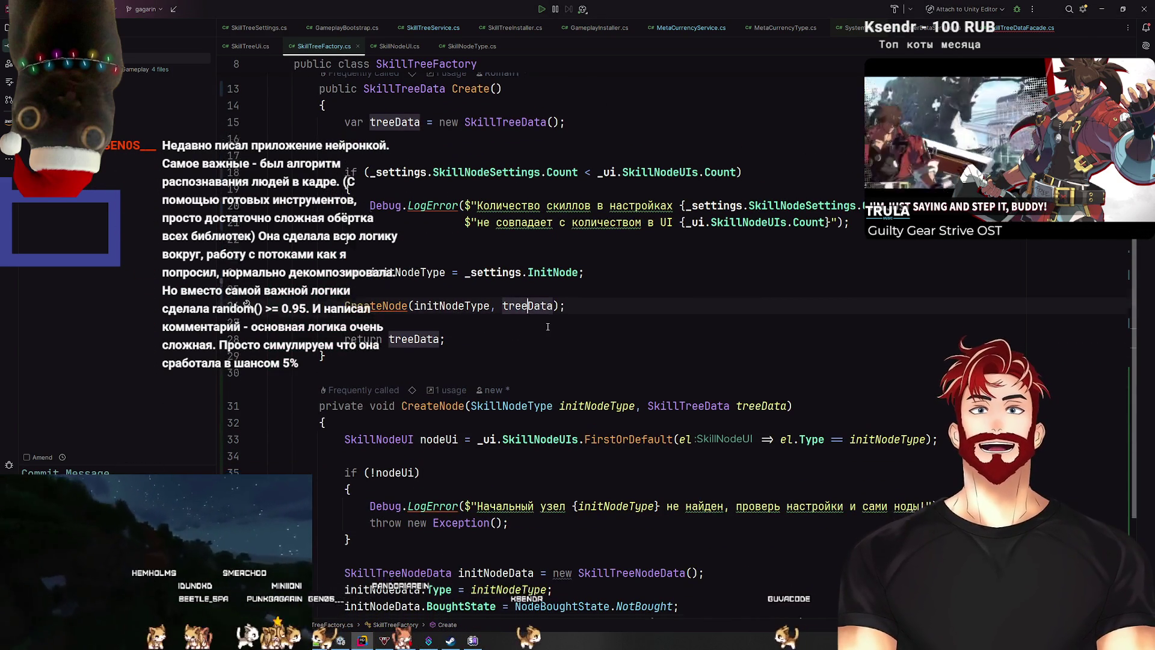
scroll(542, 319, "down", 4)
scroll(559, 331, "up", 4)
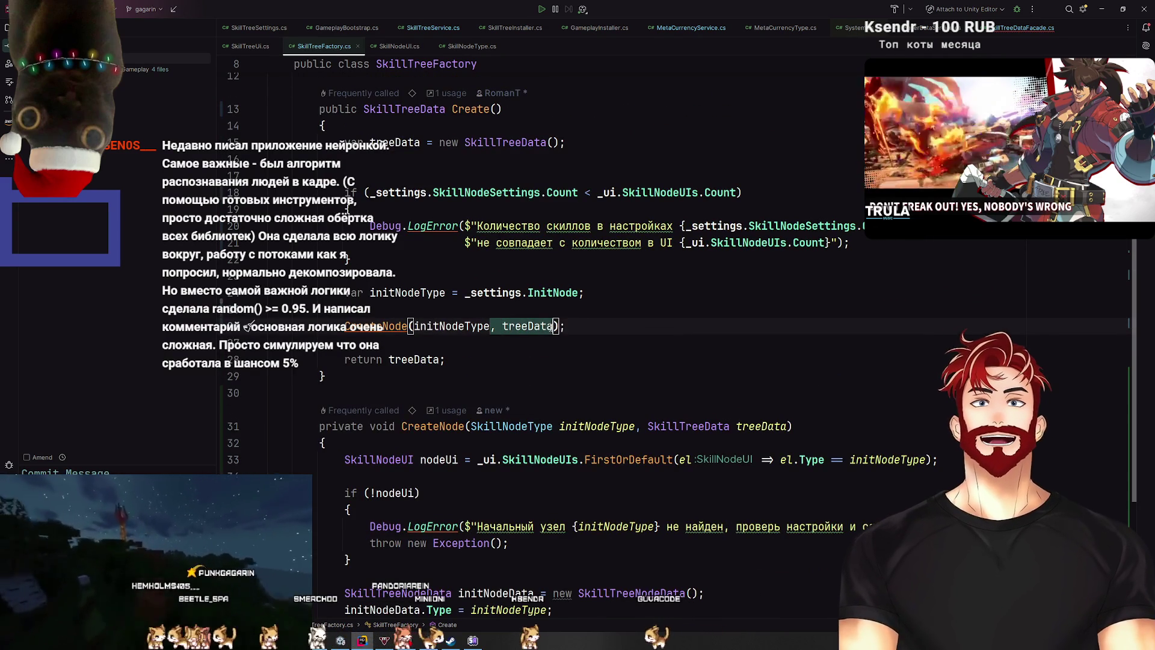
key("BackSpace")
key("Home")
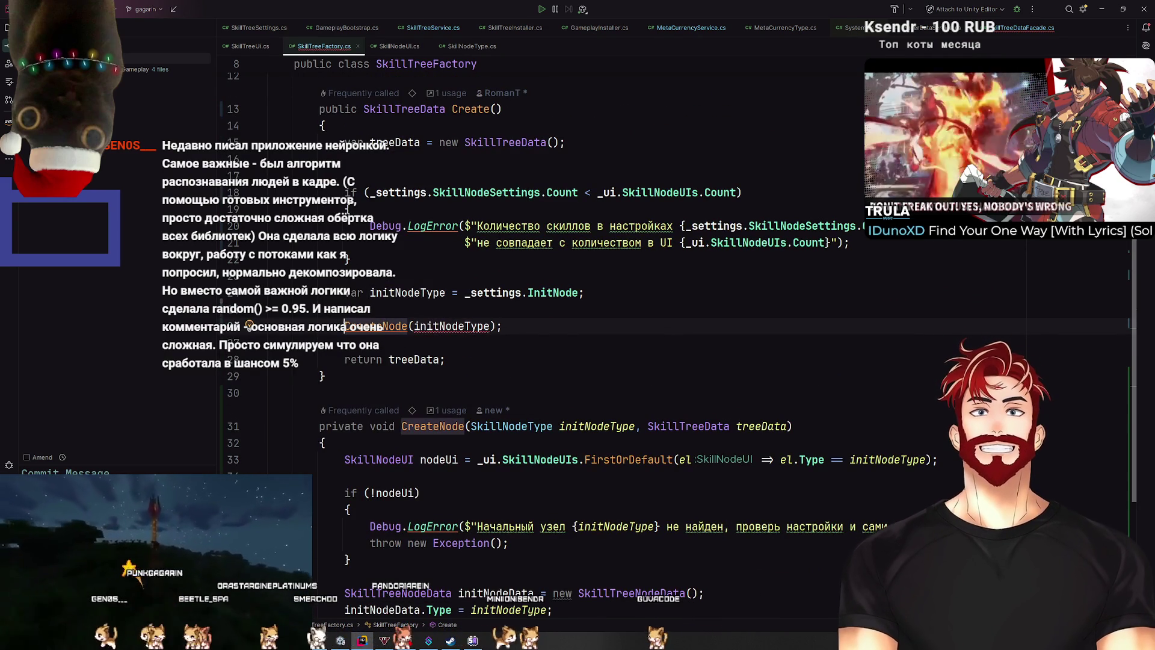
type("var n")
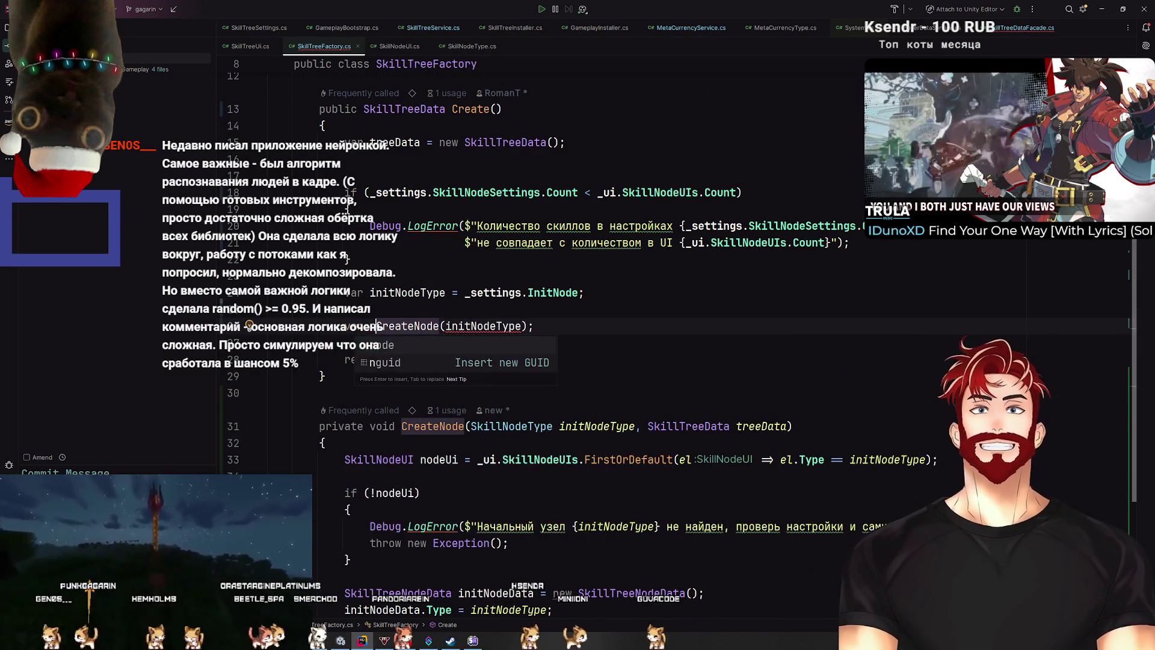
type("ode =")
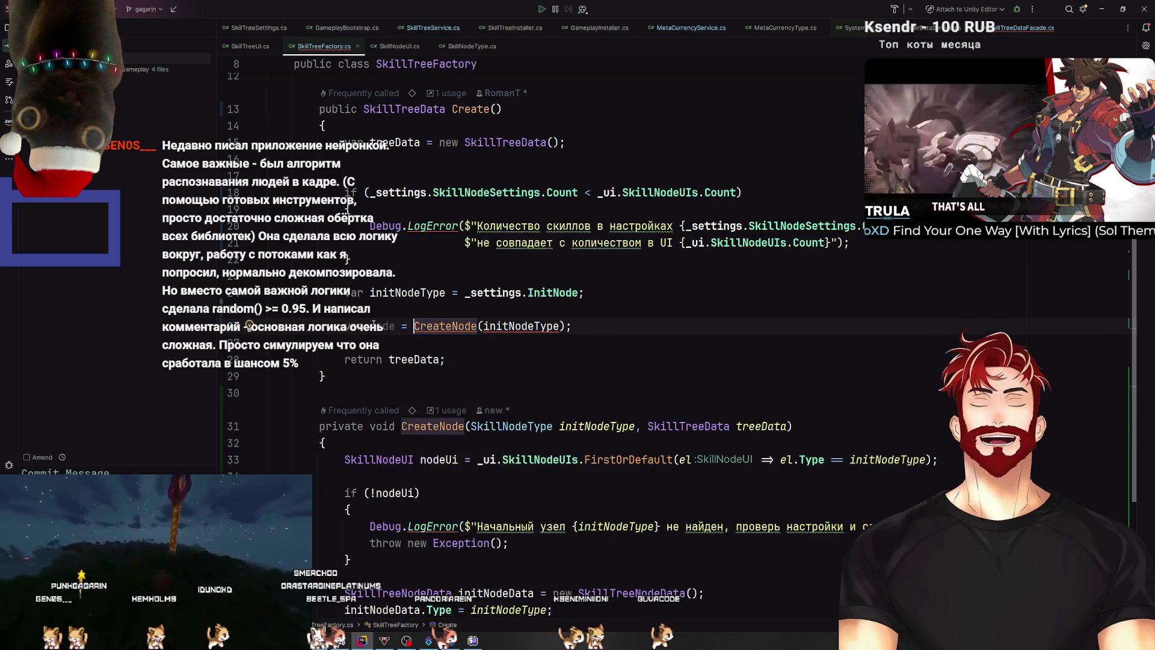
Step: Change CreateNode's return type from void to SkillTreeNodeData
scroll(468, 313, "down", 4)
scroll(468, 312, "up", 2)
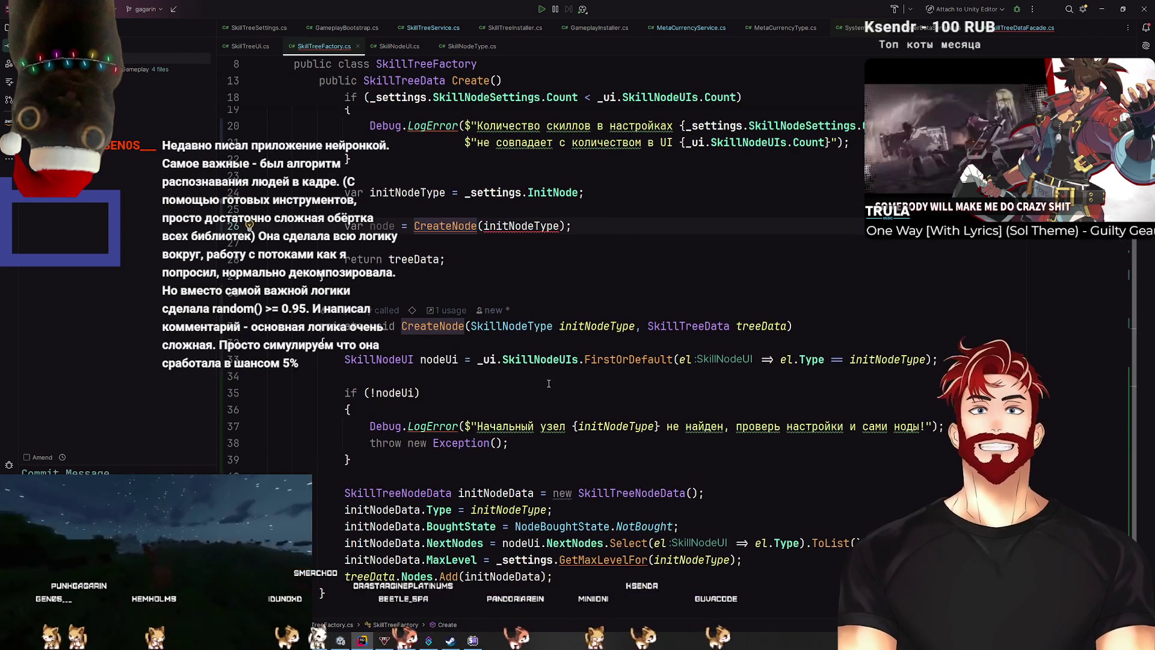
left_click(499, 577)
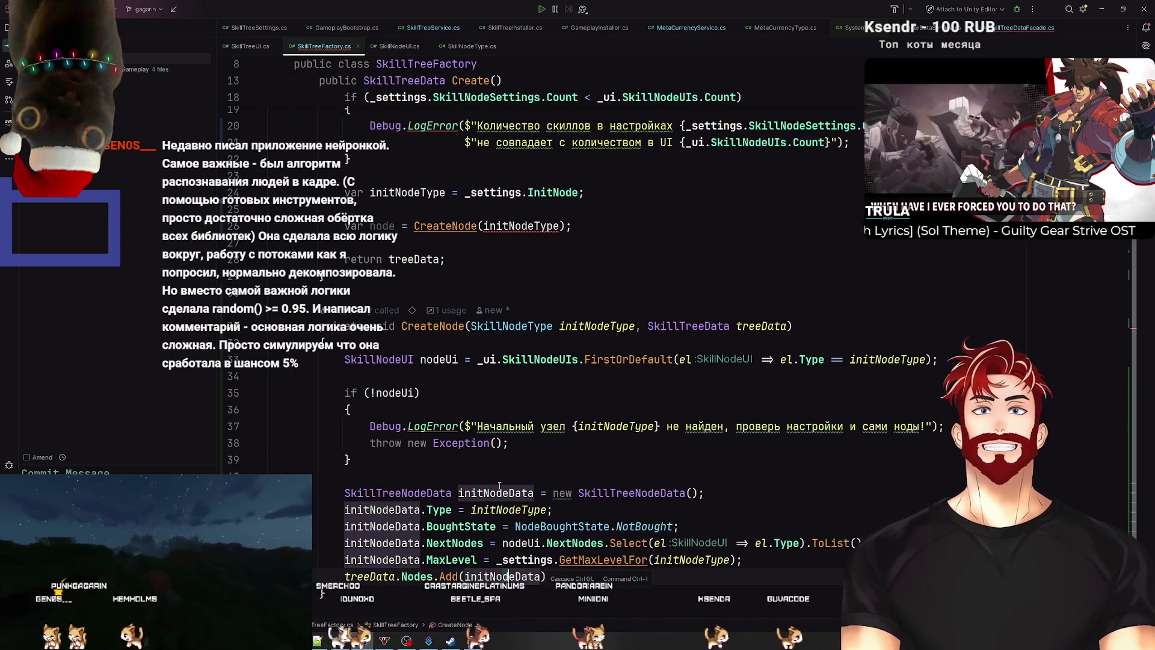
double_click(413, 492)
key("ctrl+c")
double_click(380, 326)
key("ctrl+v")
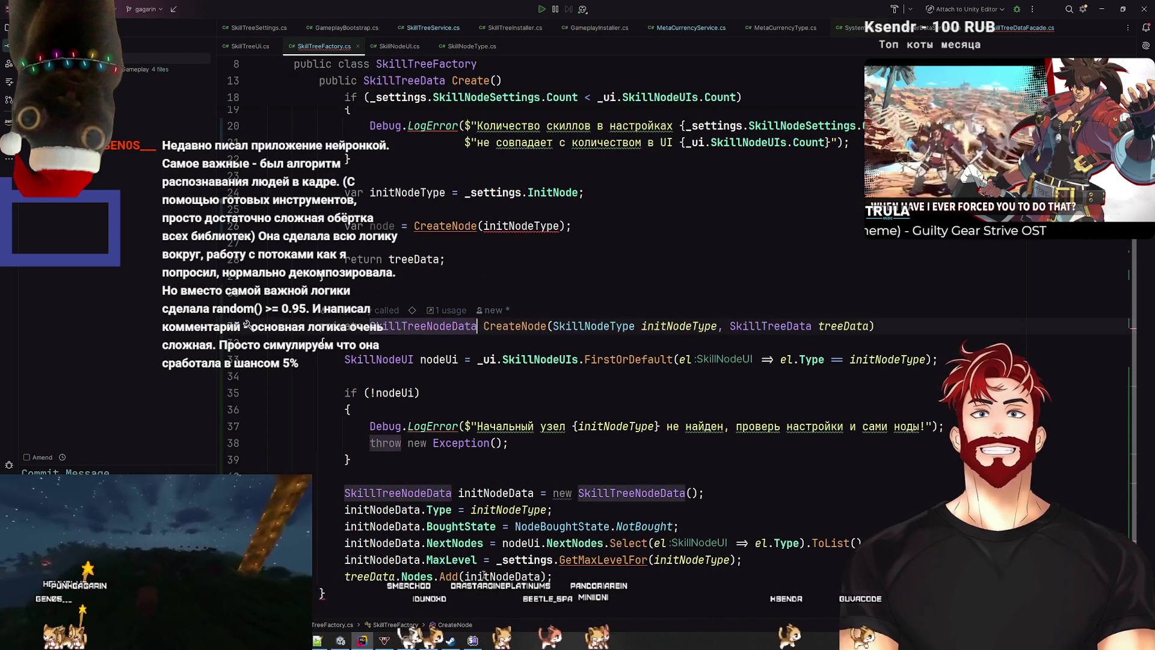
Step: Add 'return initNodeData;' after the MaxLevel assignment in CreateNode
left_click(693, 578)
key("Return")
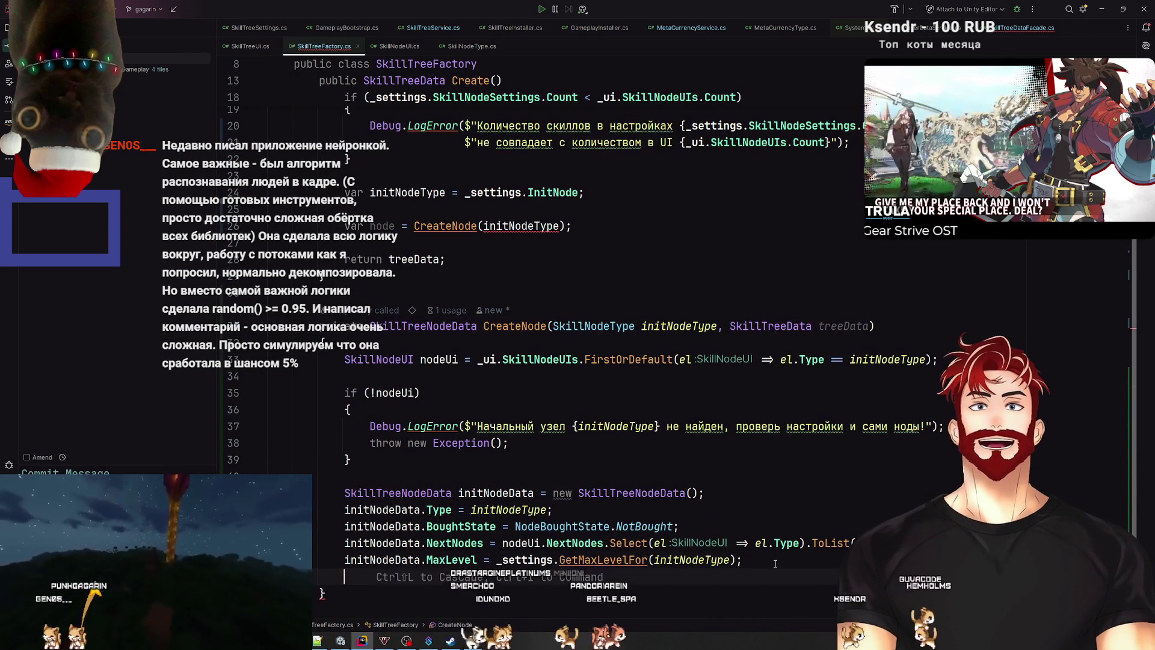
type("retu")
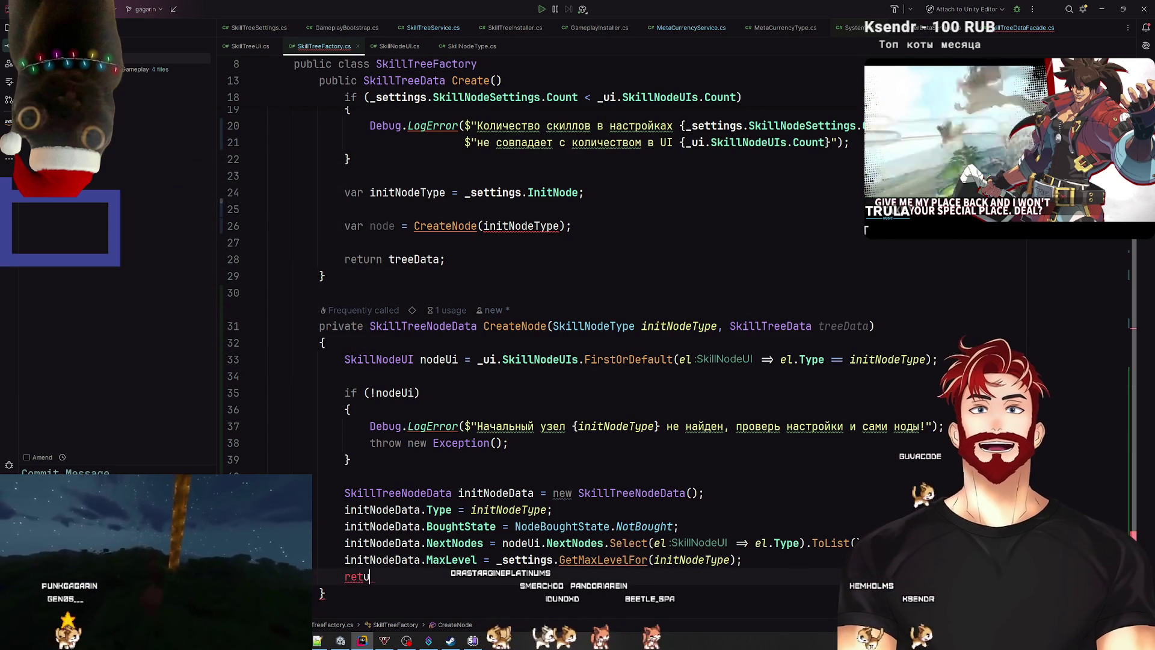
type("rn")
double_click(421, 326)
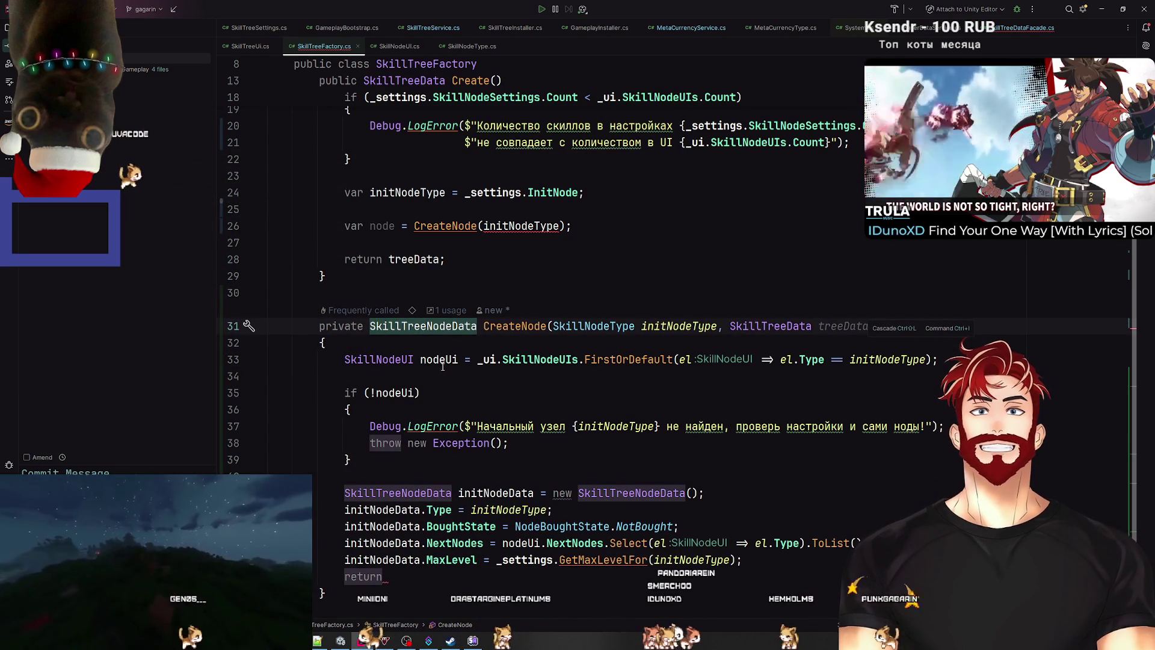
double_click(465, 492)
key("ctrl+c")
left_click(423, 574)
key("ctrl+v")
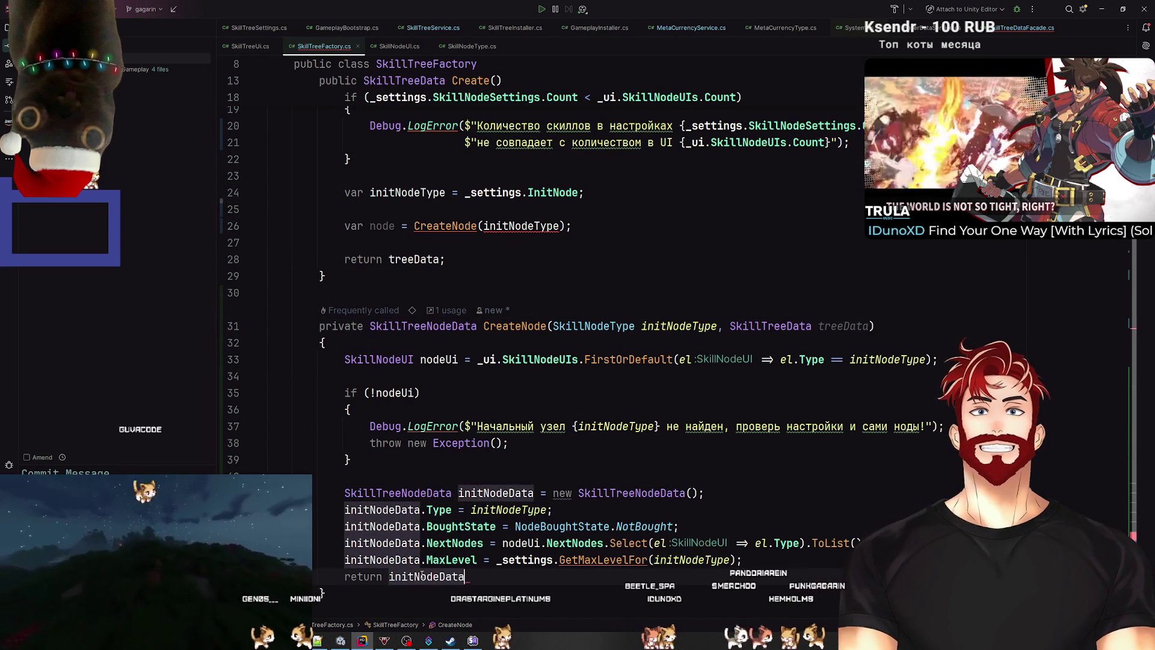
type(";")
Step: Rename initNodeData to nodeData and add an empty line below the CreateNode call
left_click(490, 494)
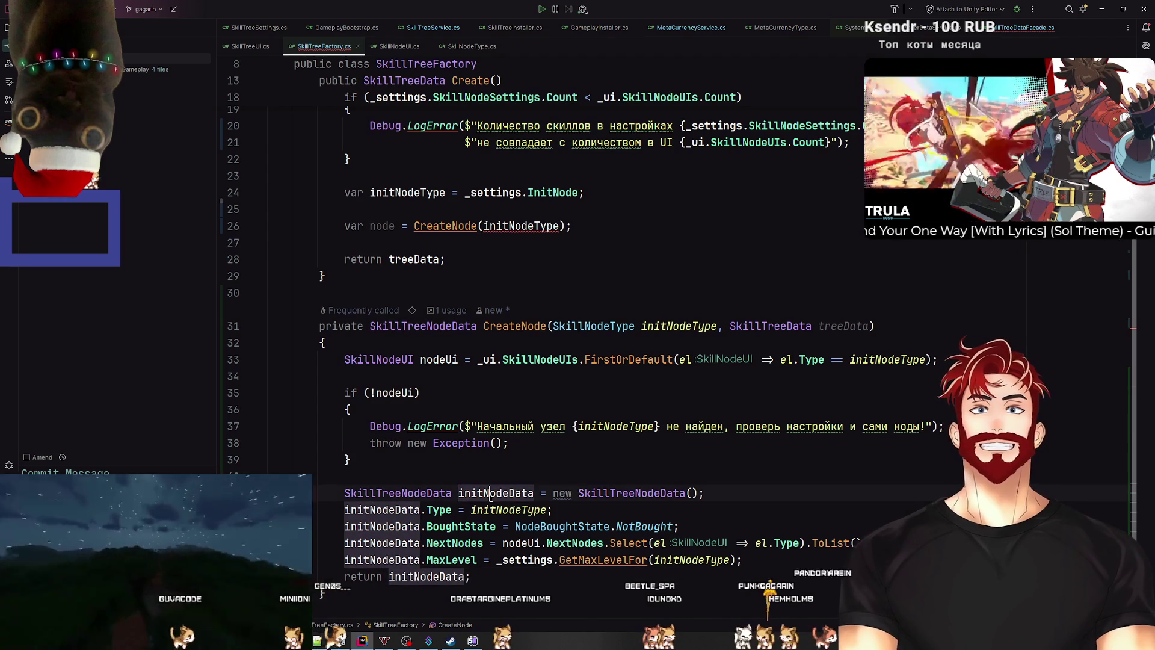
key("shift+F6")
type("nodeData")
key("Return")
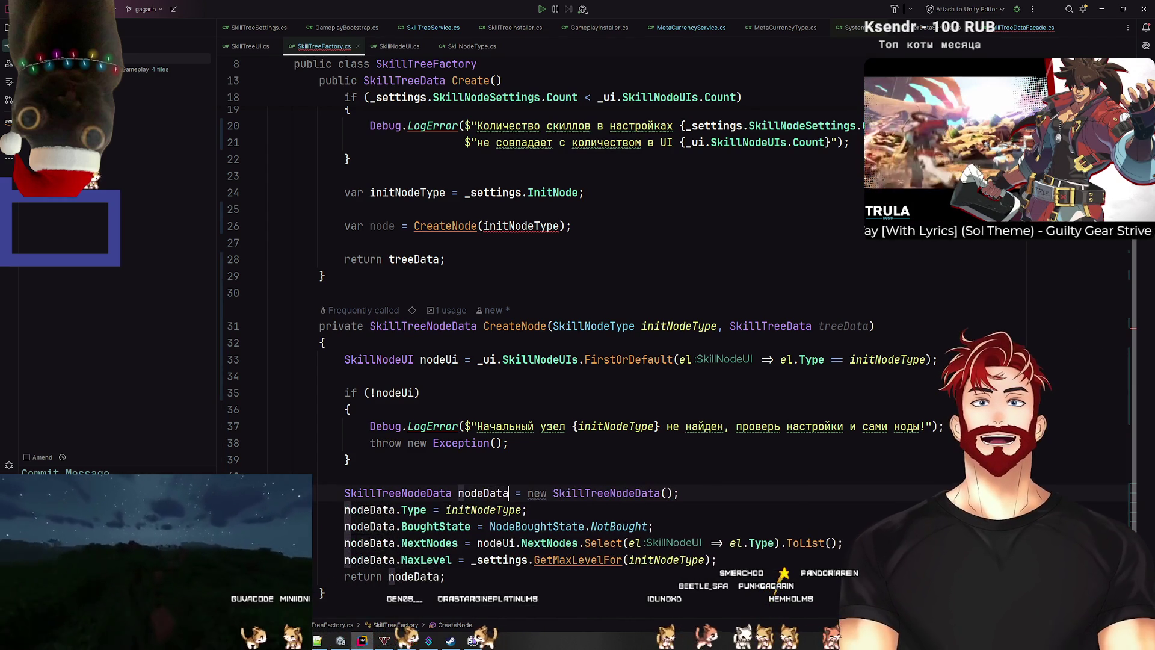
scroll(429, 376, "up", 2)
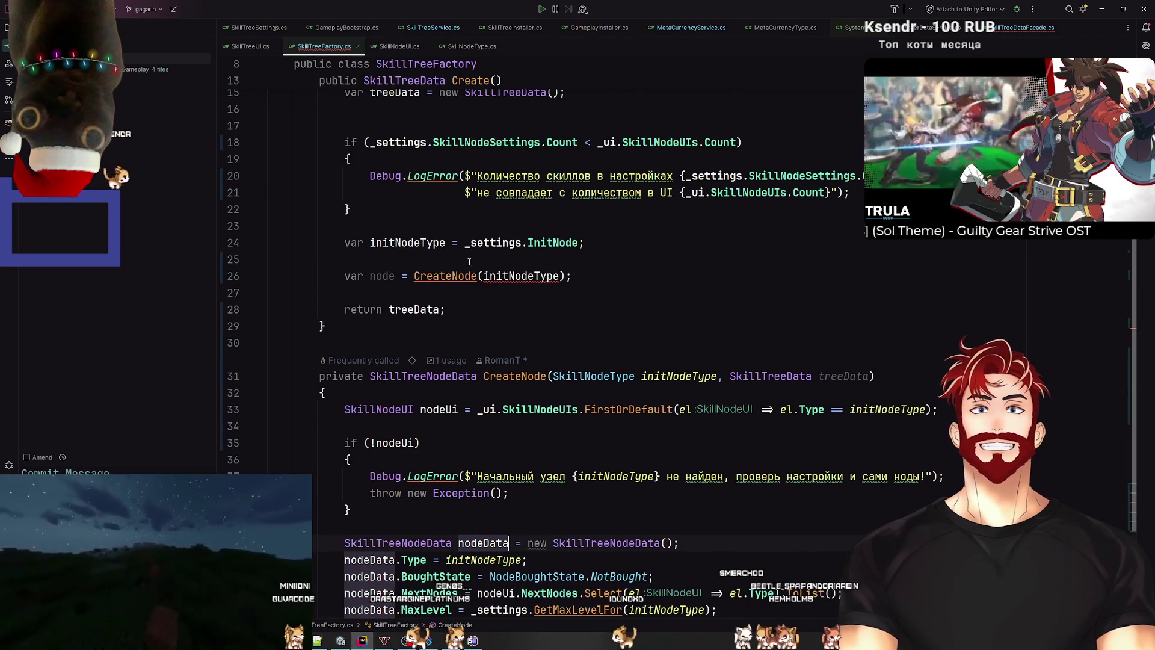
scroll(529, 265, "down", 1)
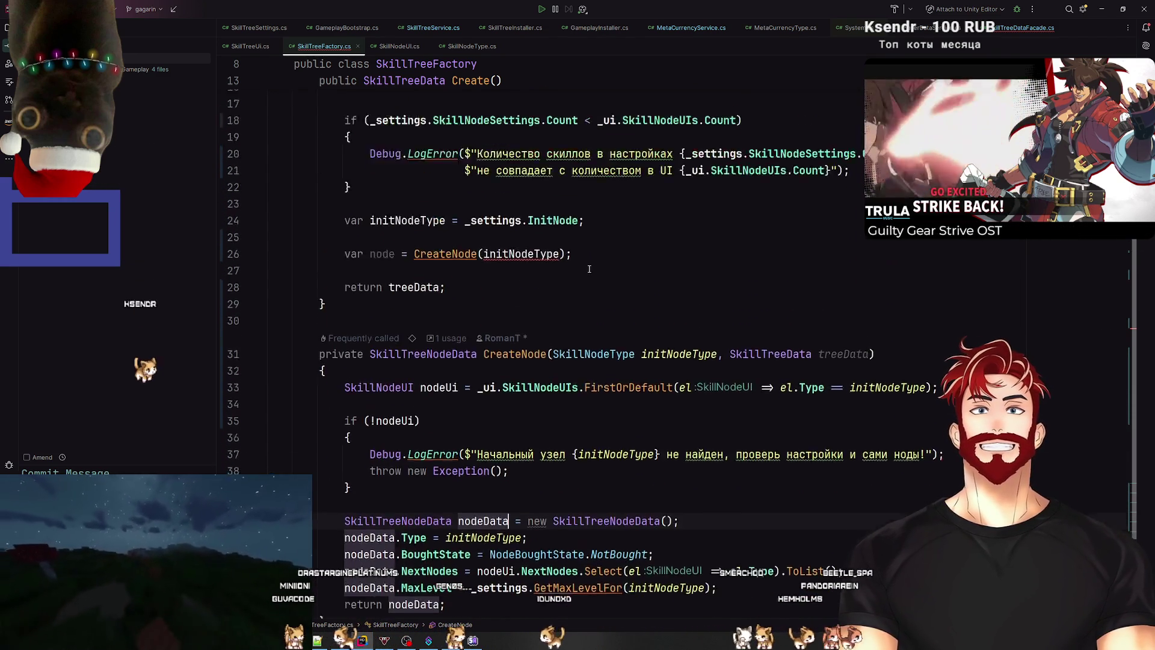
scroll(589, 270, "up", 1)
left_click(593, 273)
key("Return")
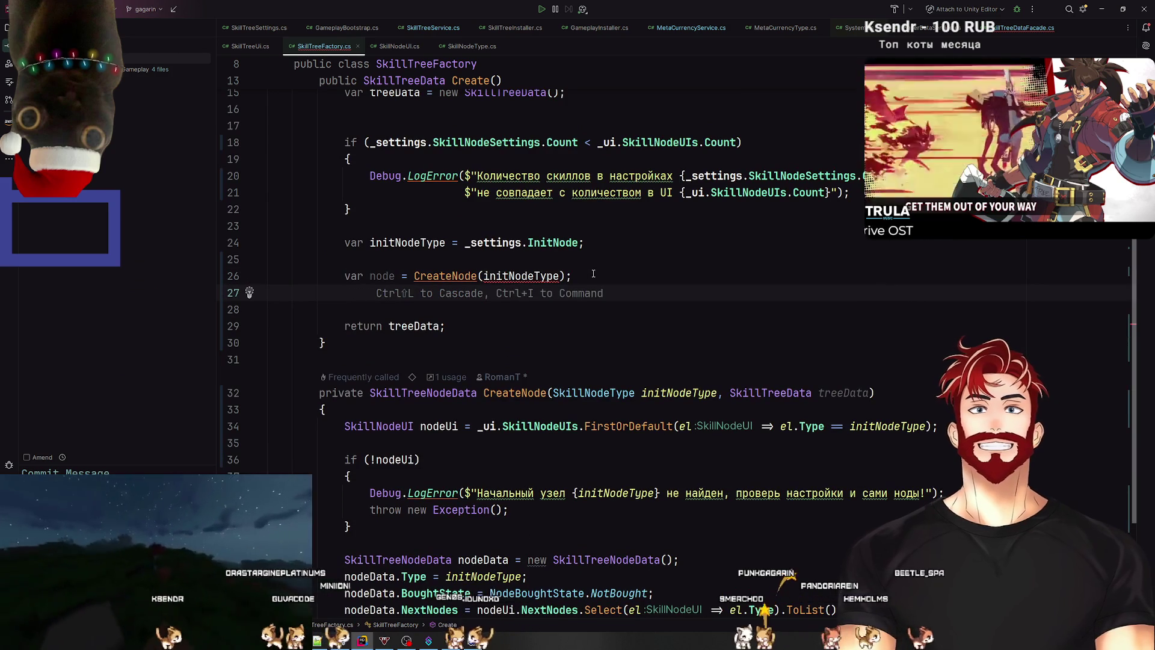